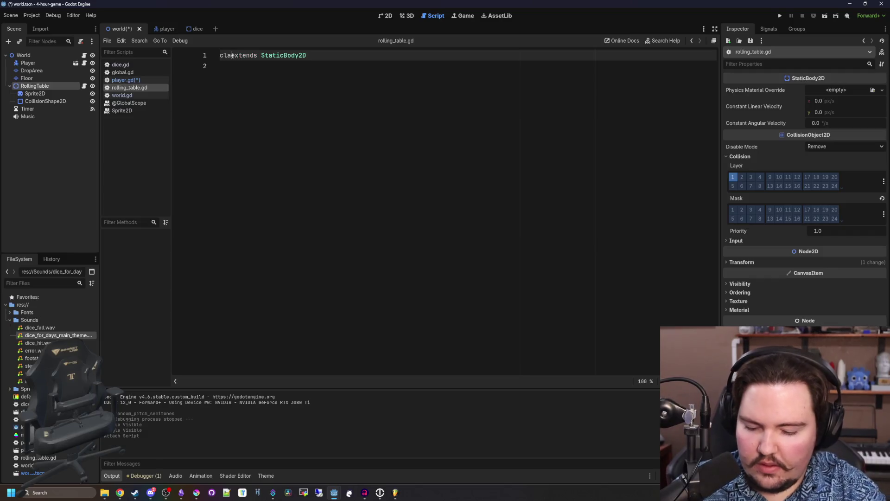
- Declare class_name RollingTable in rolling_table.gd and save
type("Table")
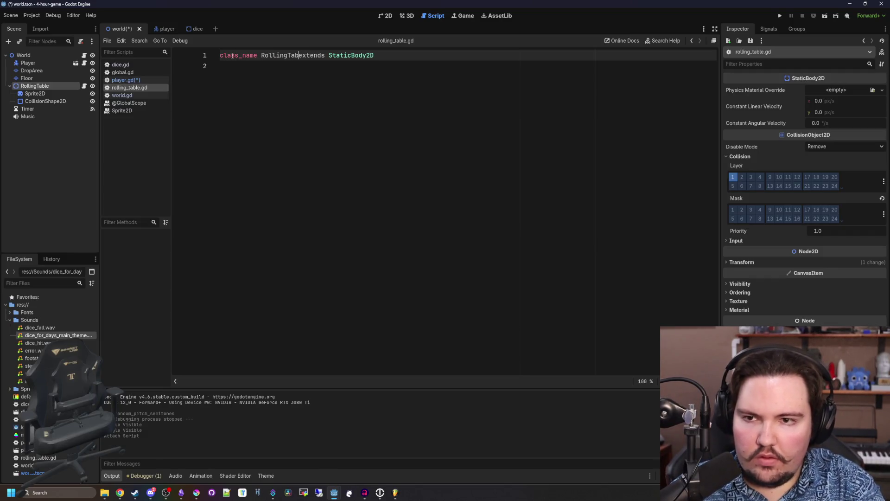
key("Down")
key("ctrl+s")
- In the player's script, add the missing colon after 'elif target is RollingTable' and save
left_click(386, 15)
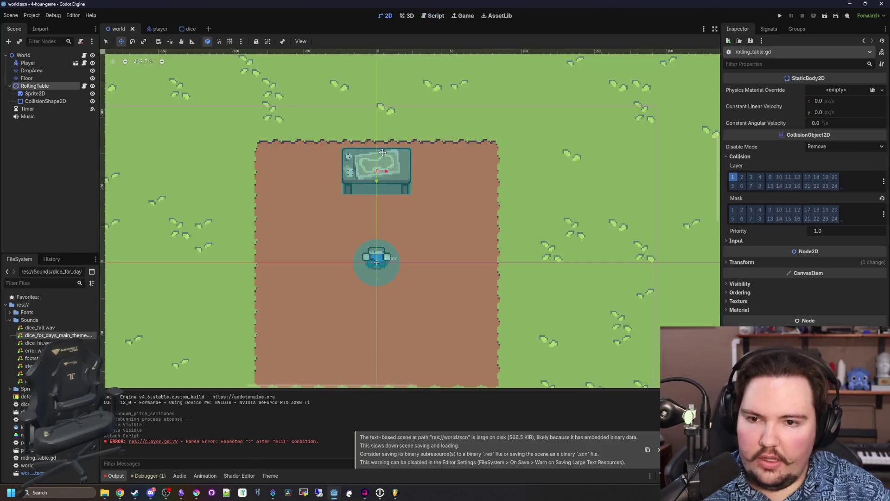
left_click(84, 63)
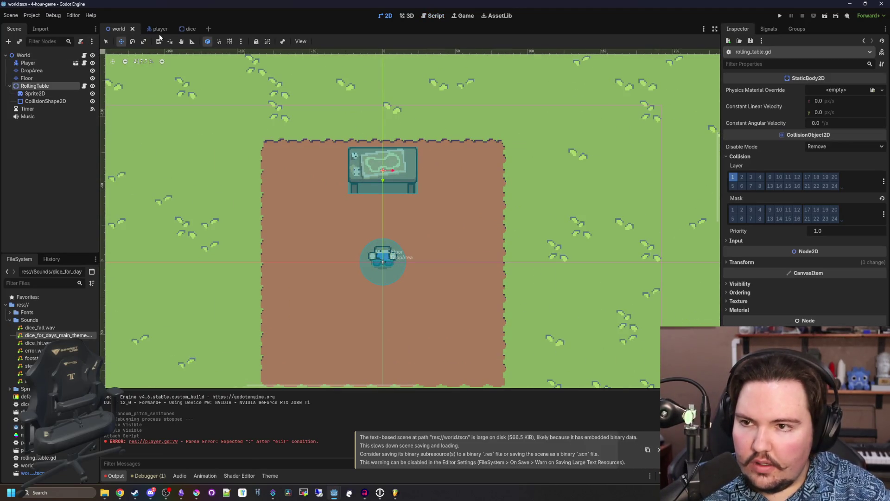
left_click(84, 56)
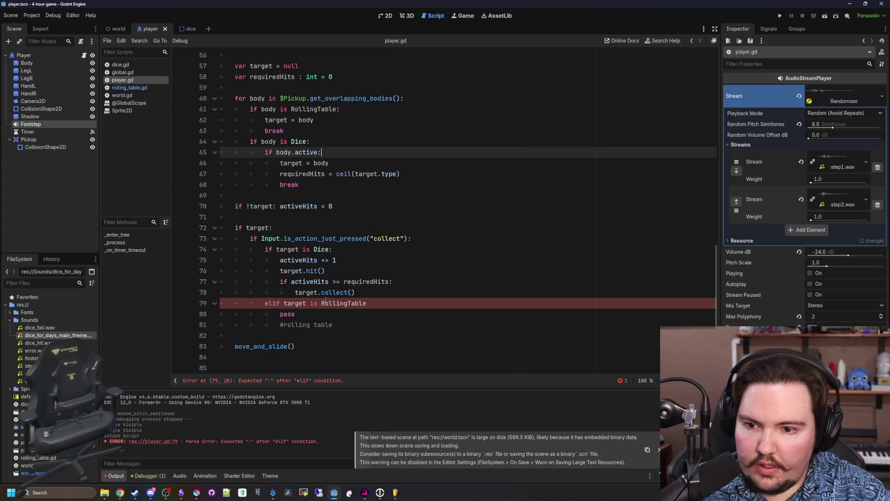
left_click(358, 265)
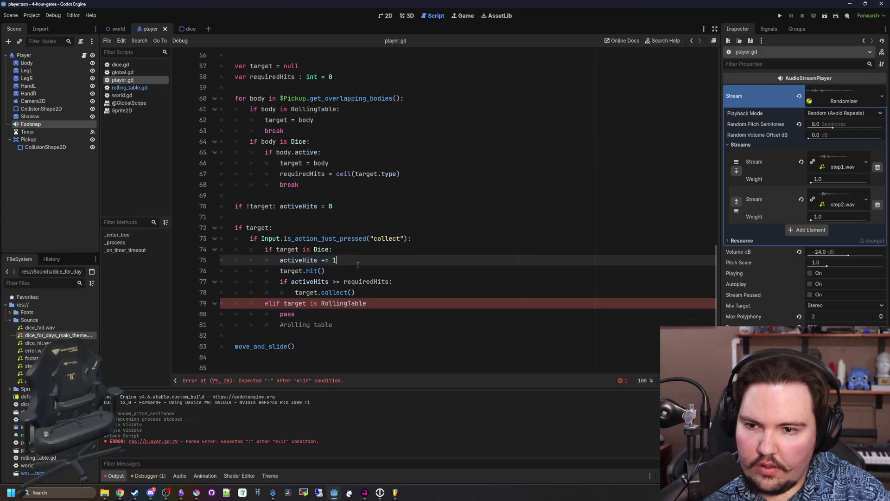
left_click(349, 303, "ctrl")
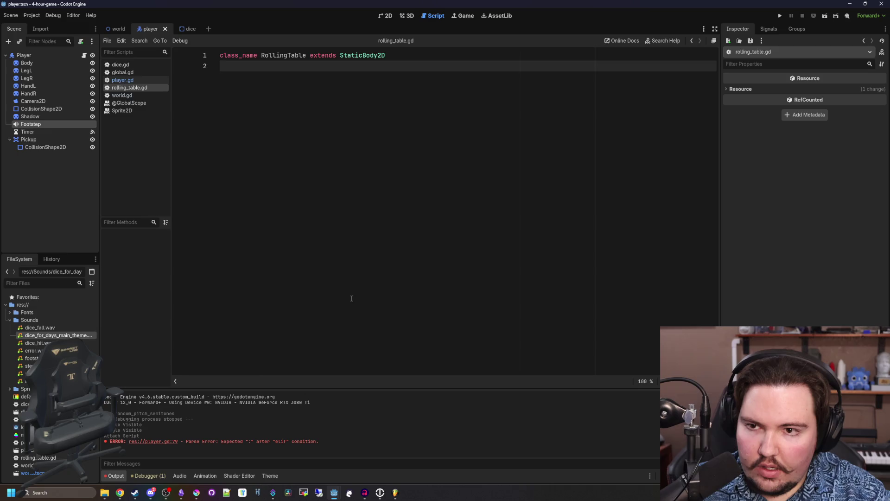
key("alt+Left")
left_click(414, 275)
left_click(383, 304)
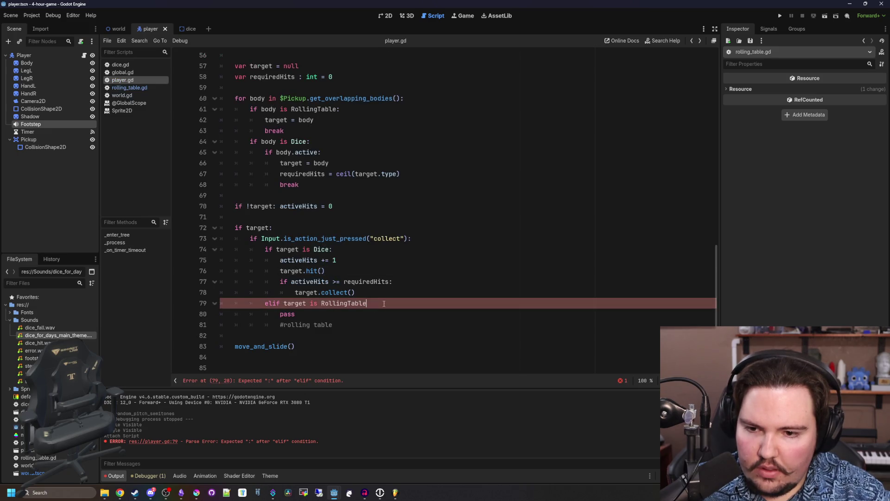
type(":")
left_click(403, 286)
key("ctrl+s")
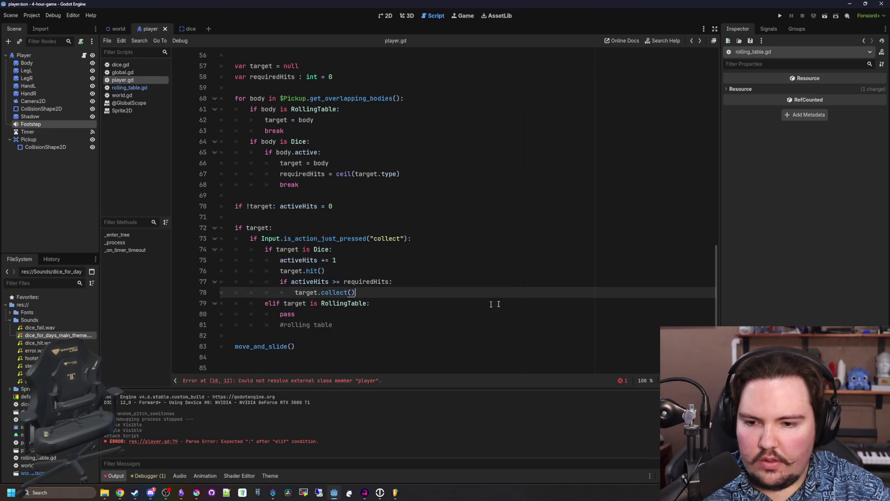
- Review player.gd's collect logic, checking where Global.player is declared
scroll(371, 296, "down", 2)
scroll(367, 299, "up", 15)
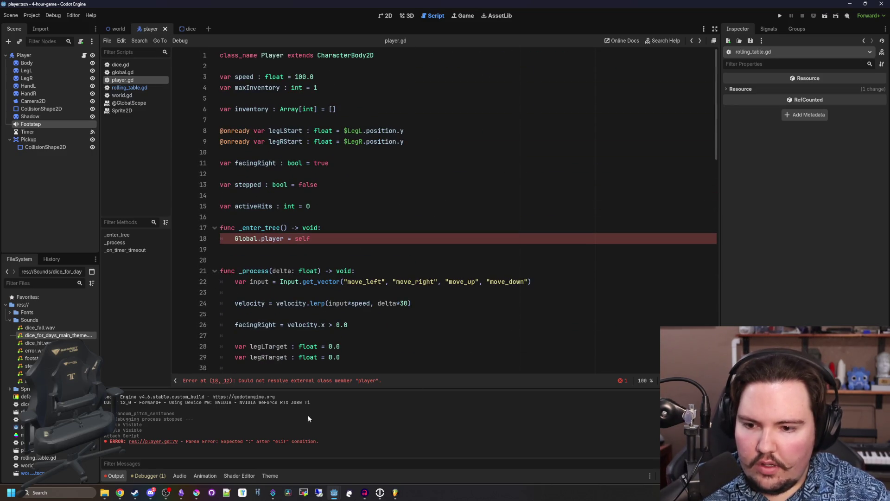
scroll(359, 379, "down", 1)
left_click(273, 207, "ctrl")
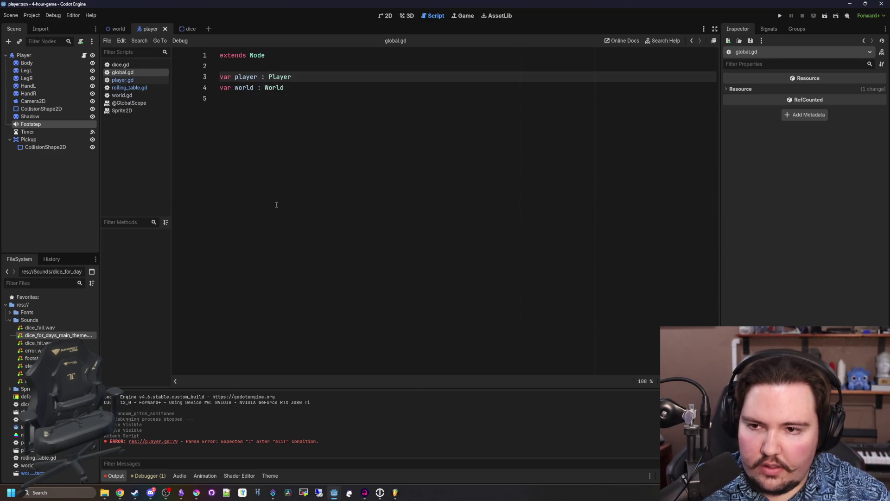
left_click(138, 79)
scroll(338, 253, "down", 16)
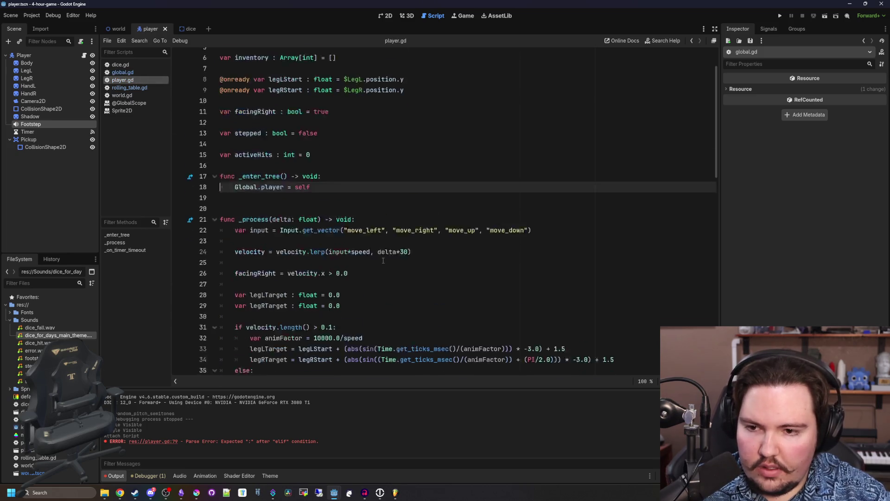
left_click(338, 260)
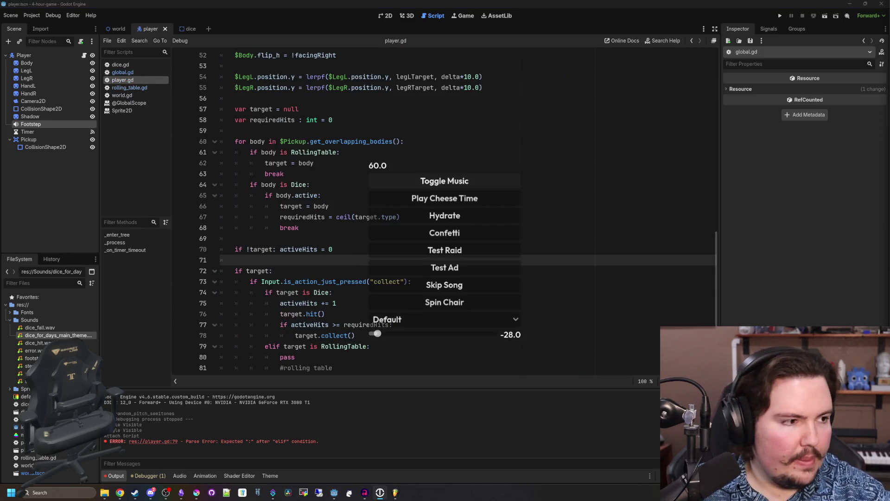
scroll(420, 307, "down", 3)
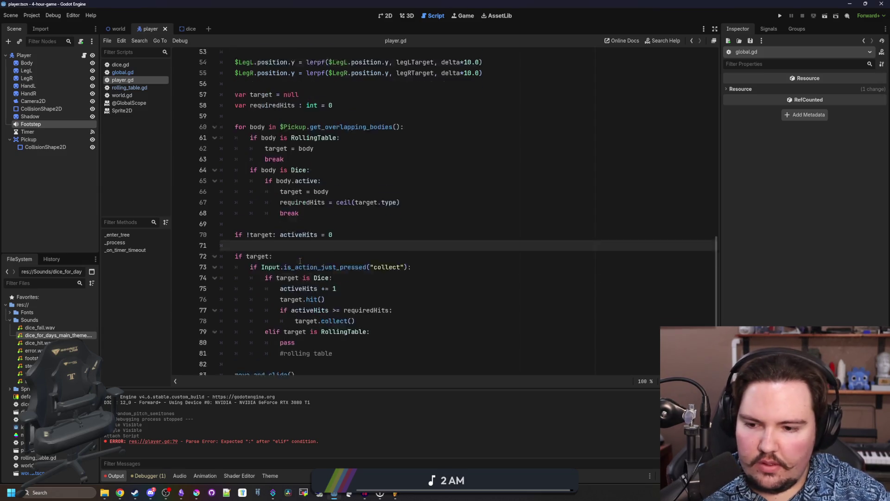
left_click(390, 239)
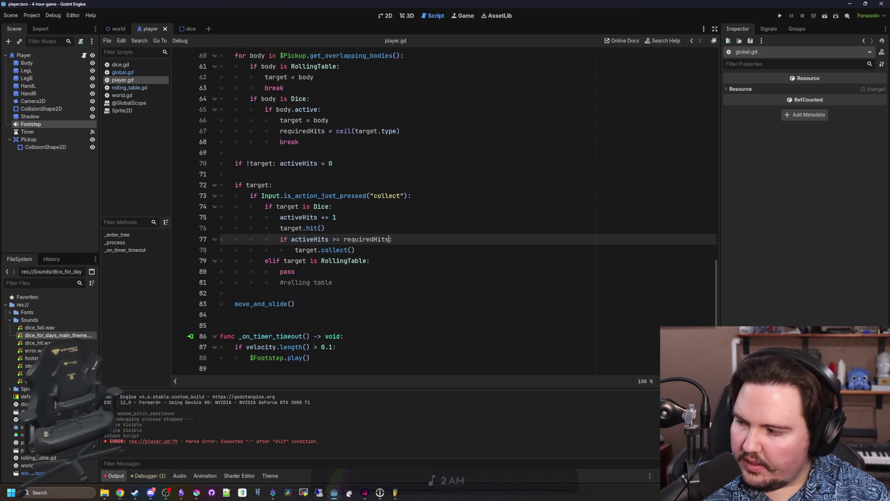
type(":")
left_click(326, 272)
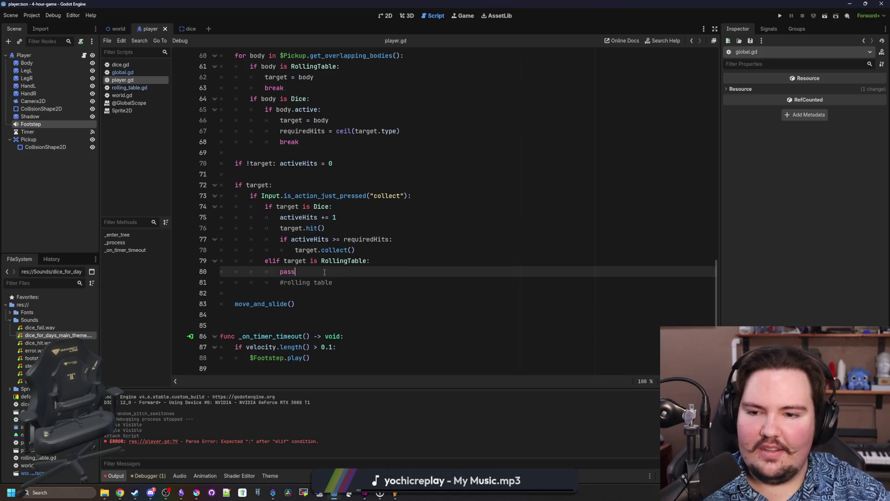
- Add target.open() under the RollingTable elif branch, save, and return to the world scene
left_click(420, 260)
left_click(398, 271)
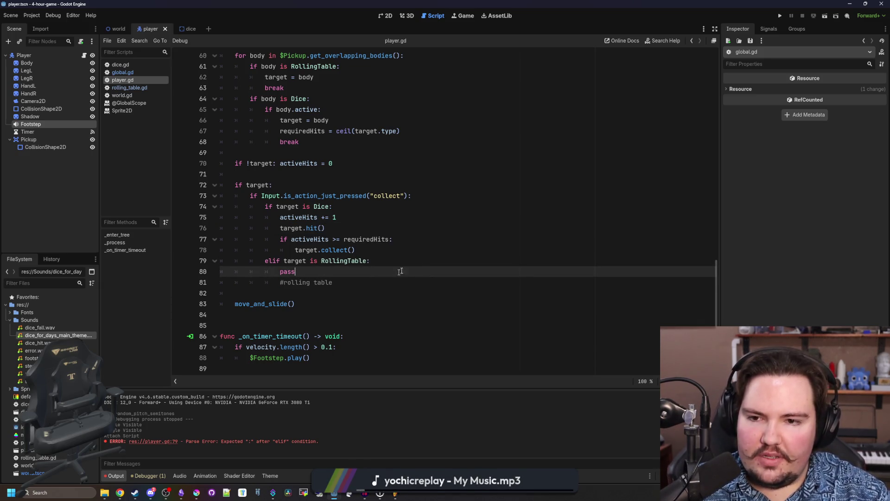
left_click(424, 261)
key("Return")
type("targ")
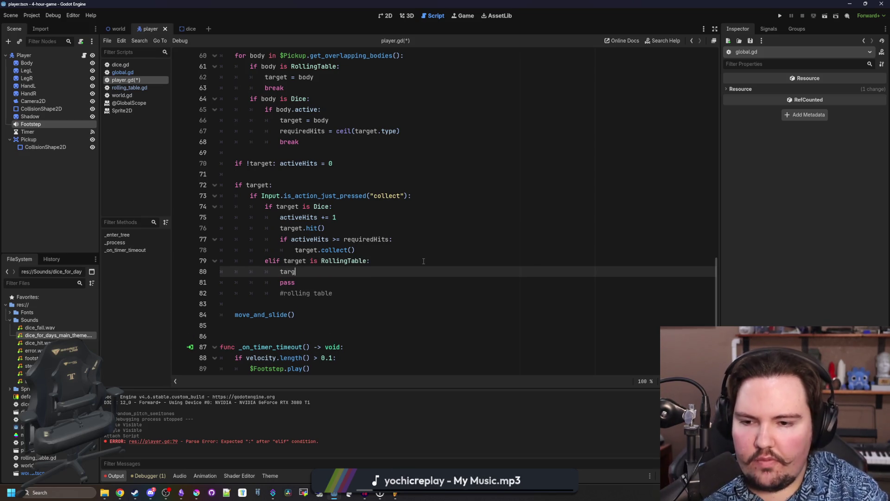
type("et.open()")
key("ctrl+s")
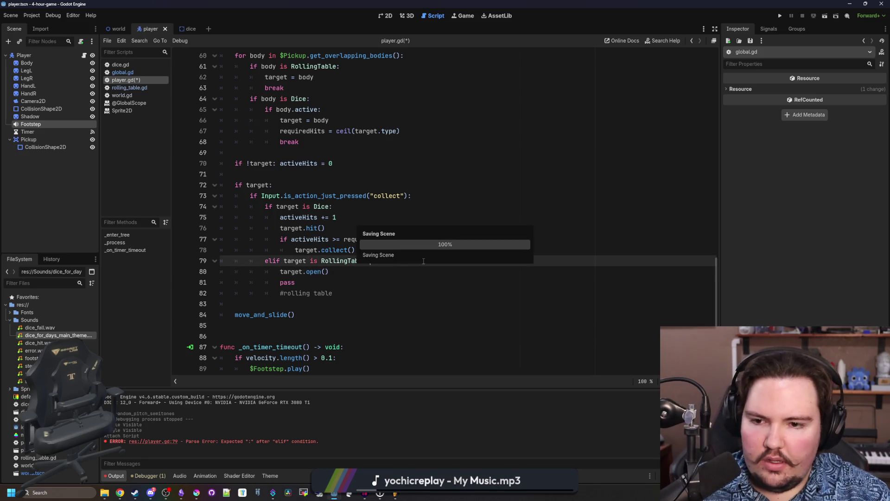
left_click(130, 87)
left_click(116, 29)
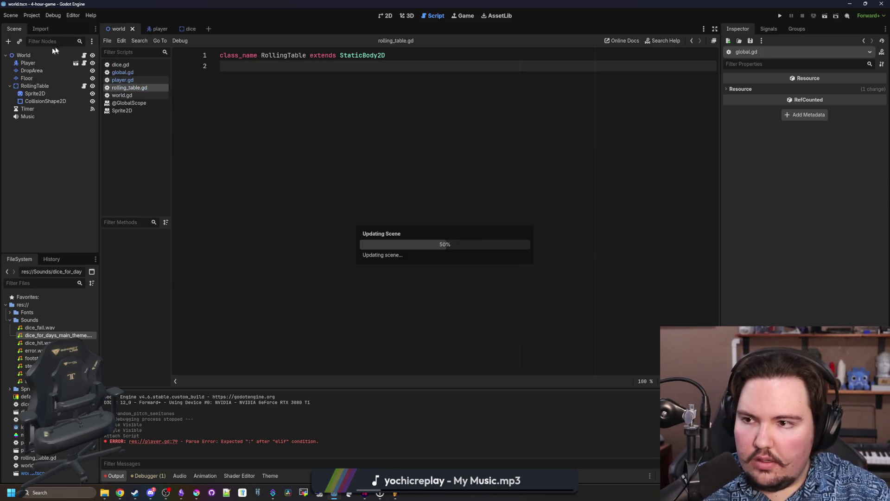
- Add a CanvasGroup under World by mistake, then delete it
right_click(29, 55)
left_click(52, 66)
type("canv")
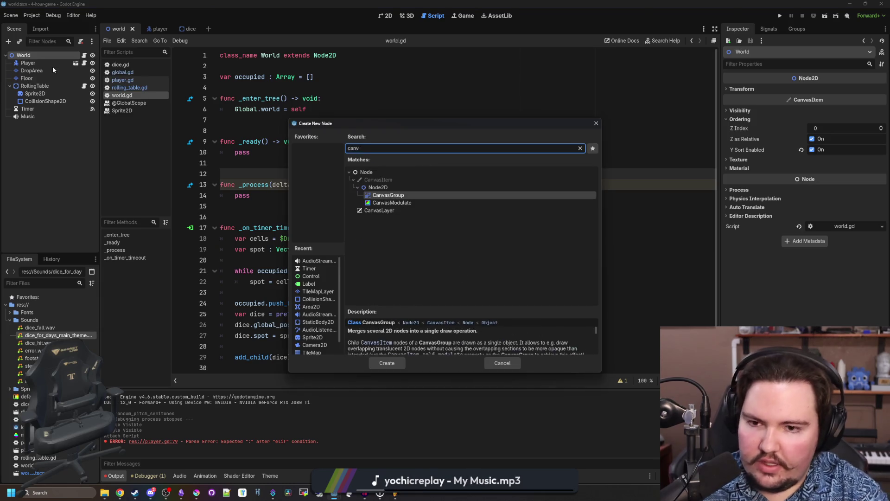
key("Return")
right_click(29, 124)
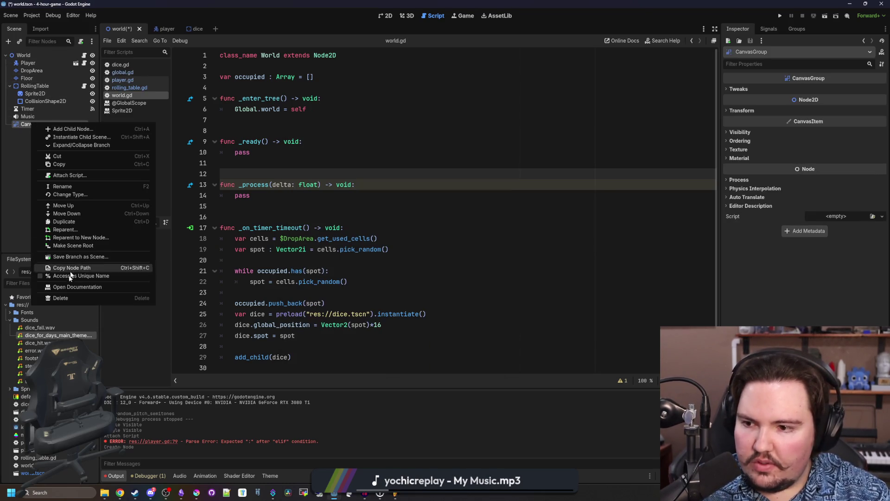
left_click(60, 297)
key("Return")
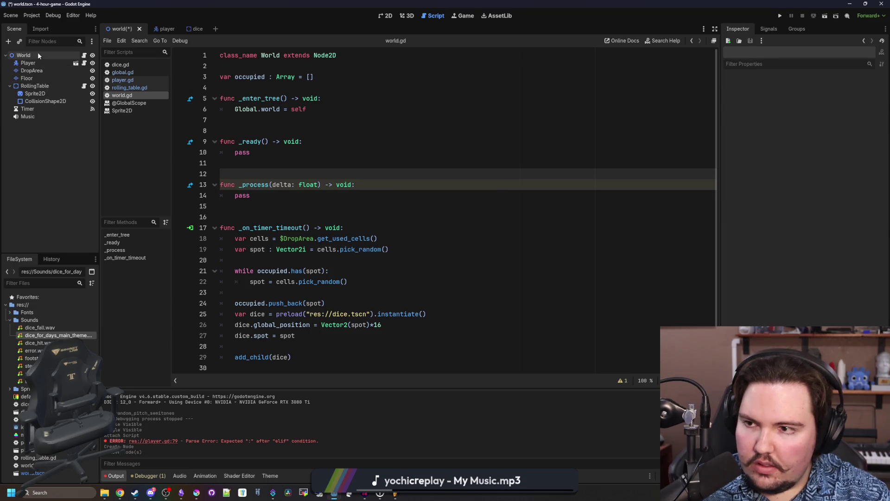
- Add a CanvasLayer node as a child of World
right_click(37, 55)
left_click(65, 63)
type("canvas")
key("Down")
key("Down")
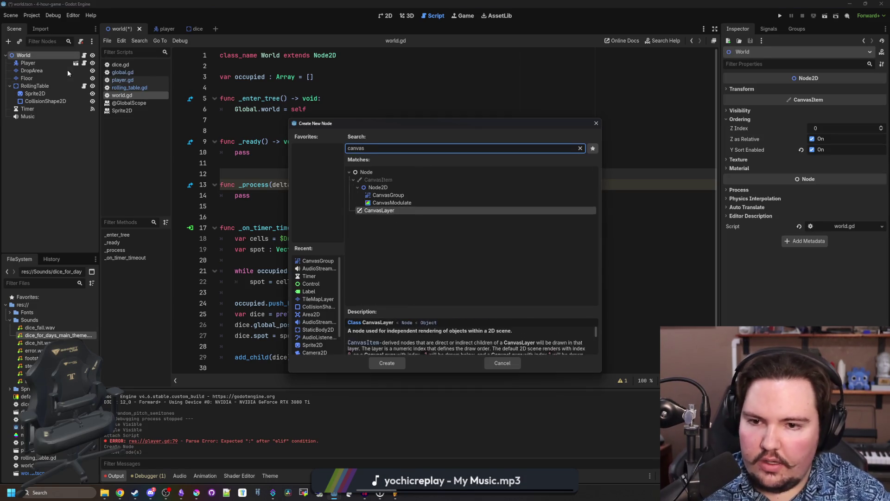
key("Return")
left_click(386, 15)
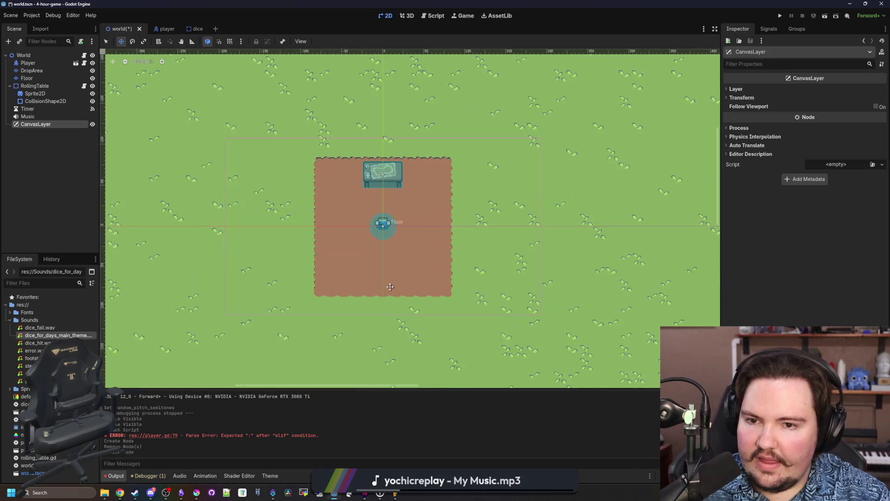
scroll(390, 286, "up", 2)
- Add a PanelContainer as a child of the CanvasLayer
right_click(48, 127)
left_click(65, 134)
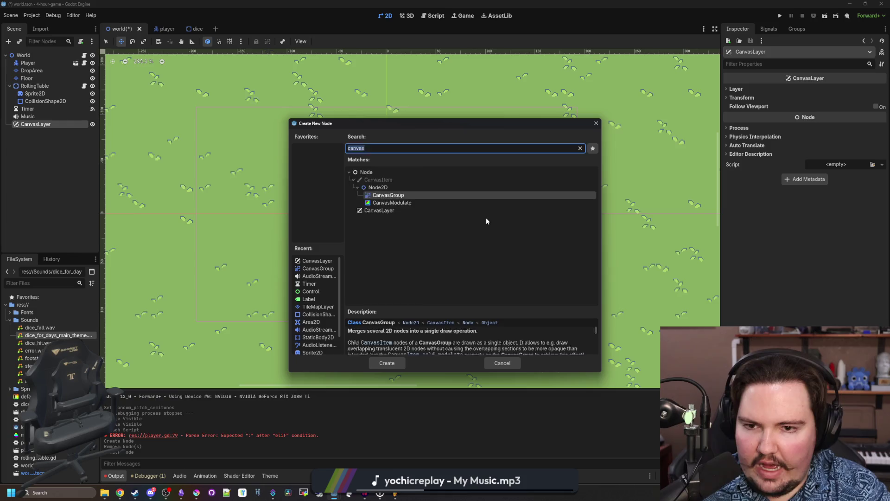
type("panelCont")
key("Return")
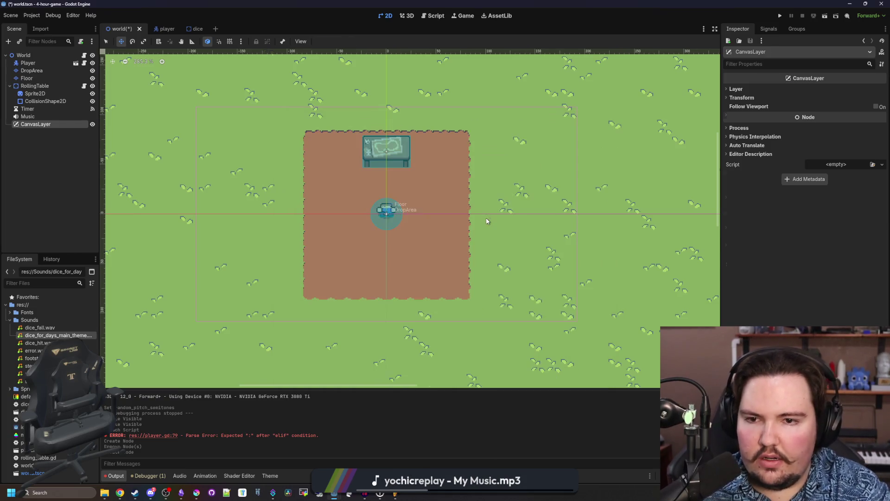
scroll(466, 223, "up", 1)
- Anchor the PanelContainer to the Center preset
left_click(756, 89)
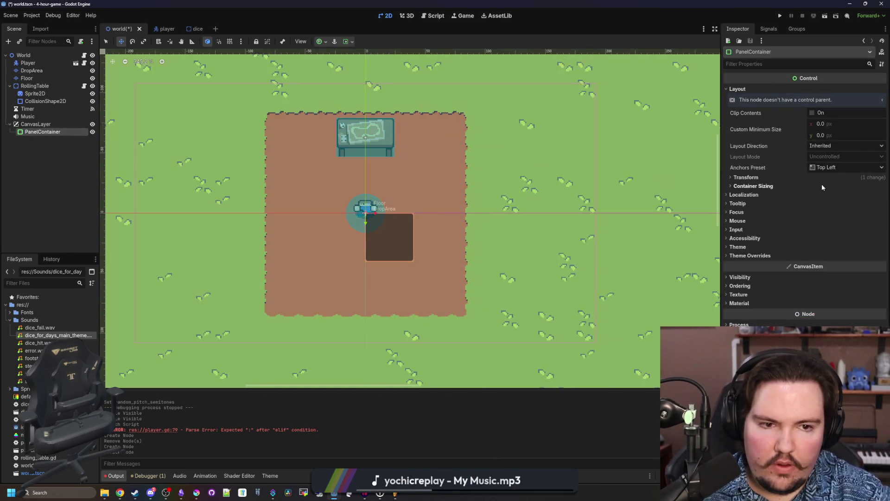
left_click(846, 167)
left_click(835, 270)
scroll(343, 185, "down", 5)
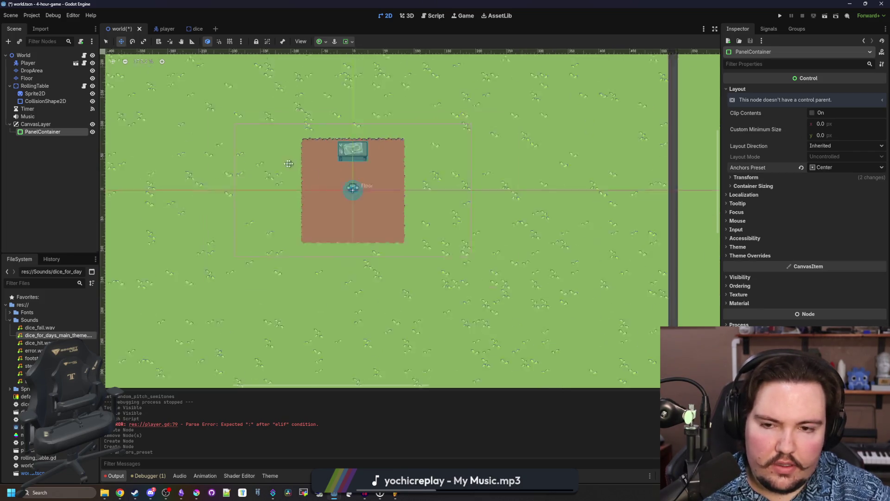
scroll(348, 220, "up", 3)
- Set the PanelContainer's custom minimum size to 500 × 400 and save the world scene
left_click(833, 128)
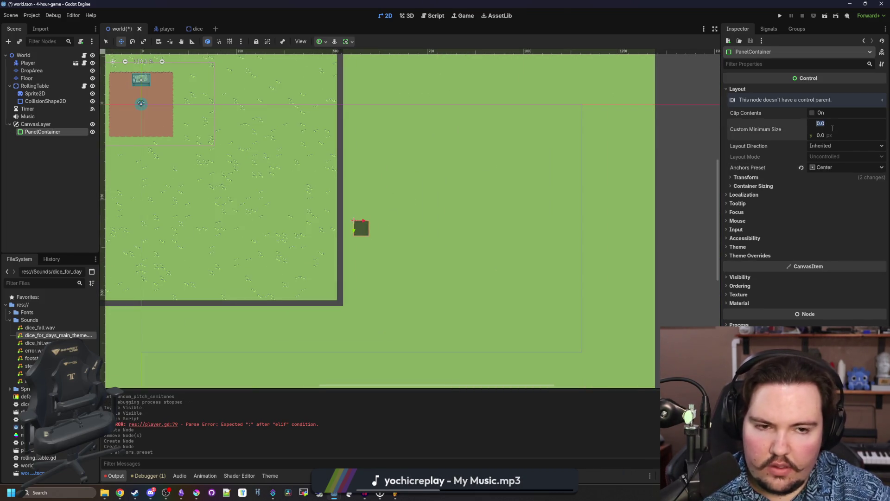
type("500")
key("Return")
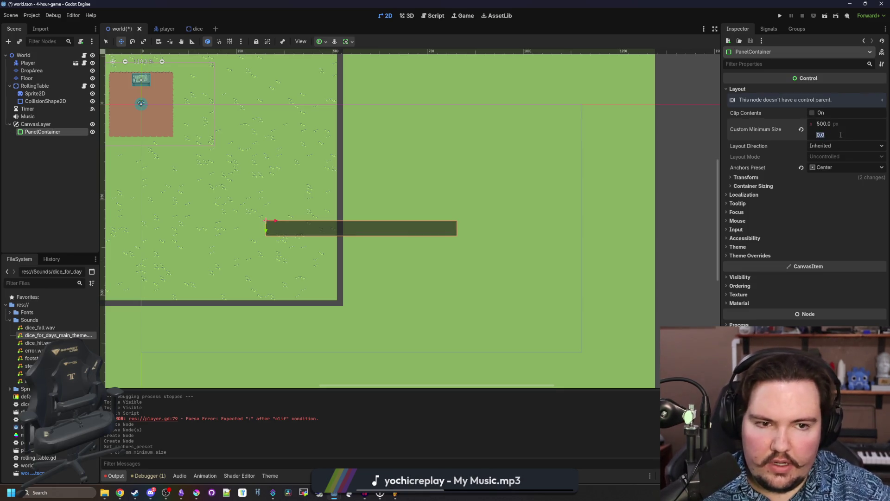
type("40")
key("Return")
scroll(482, 176, "up", 3)
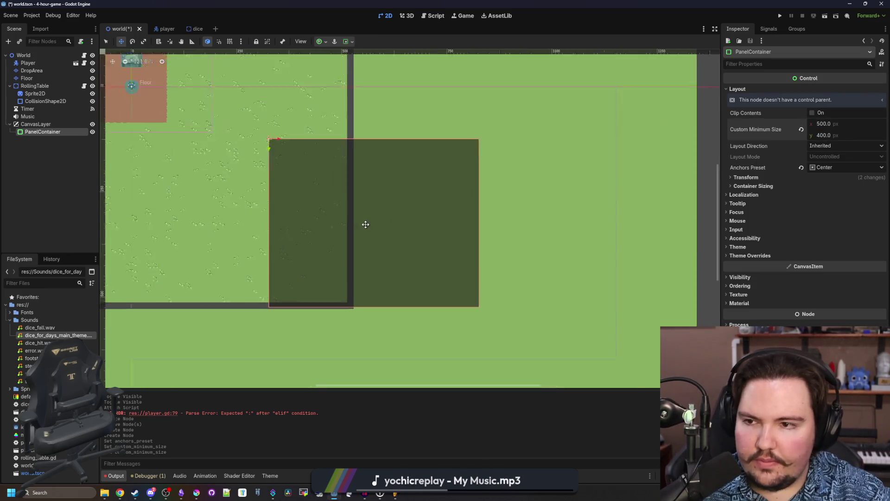
key("ctrl+s")
right_click(43, 132)
left_click(62, 140)
- Add a VBoxContainer holding a Button labelled 'ROLL!'
type("vbox")
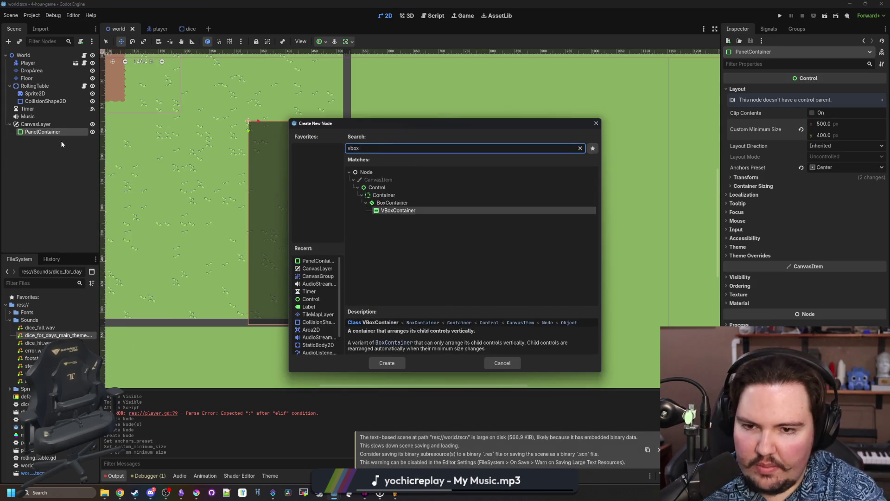
key("Return")
right_click(64, 140)
left_click(76, 145)
type("button")
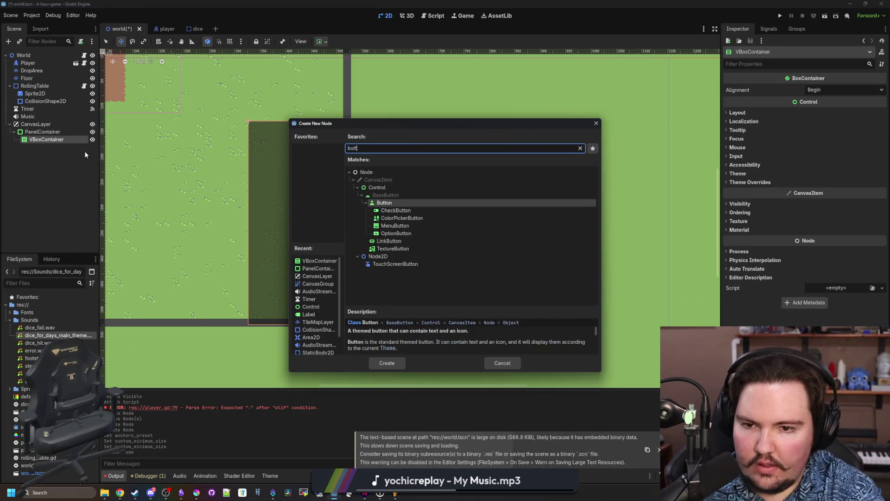
key("Return")
left_click(726, 126)
type("ROLL!")
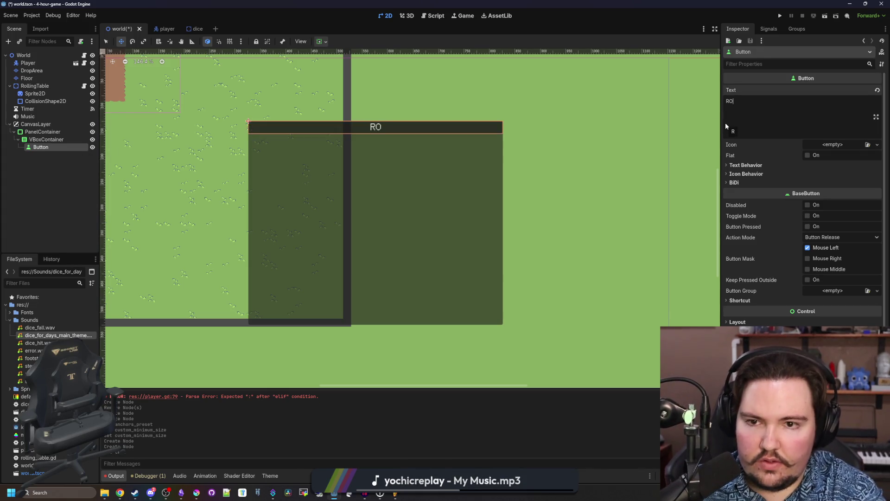
- Add a PanelContainer above the ROLL! button and make it expand vertically
right_click(52, 140)
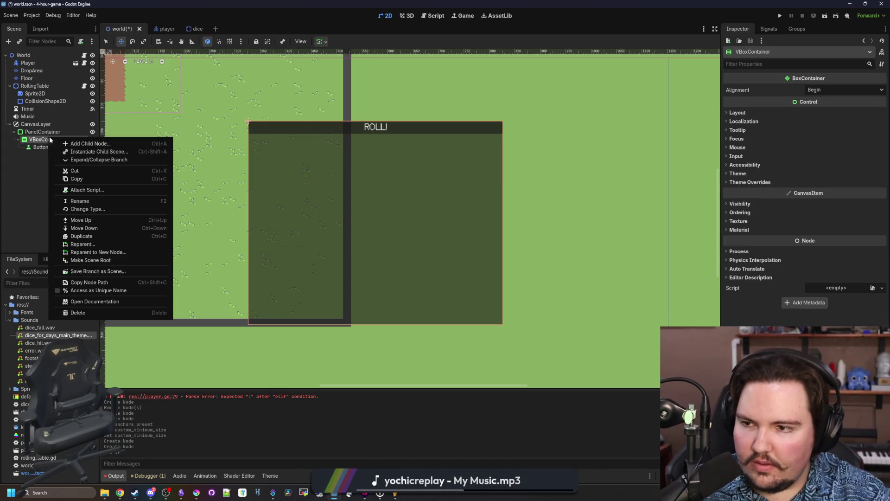
left_click(66, 148)
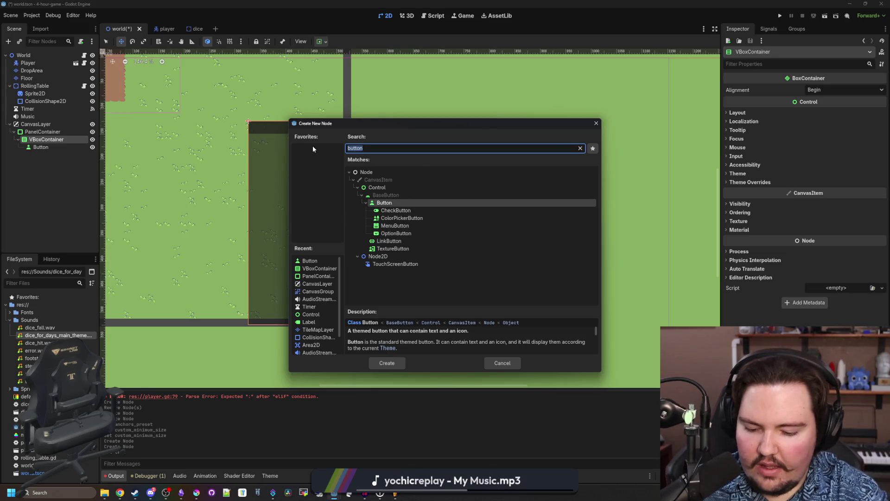
type("label")
key("Escape")
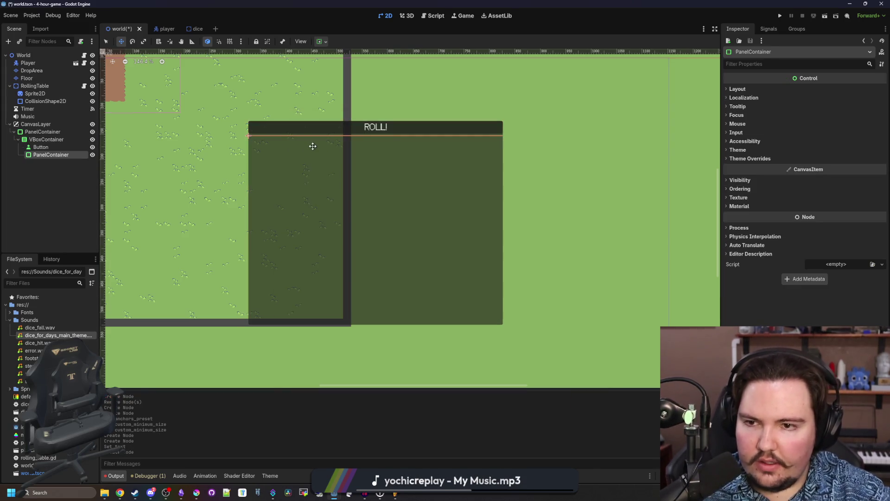
left_click_drag(41, 147, 47, 155)
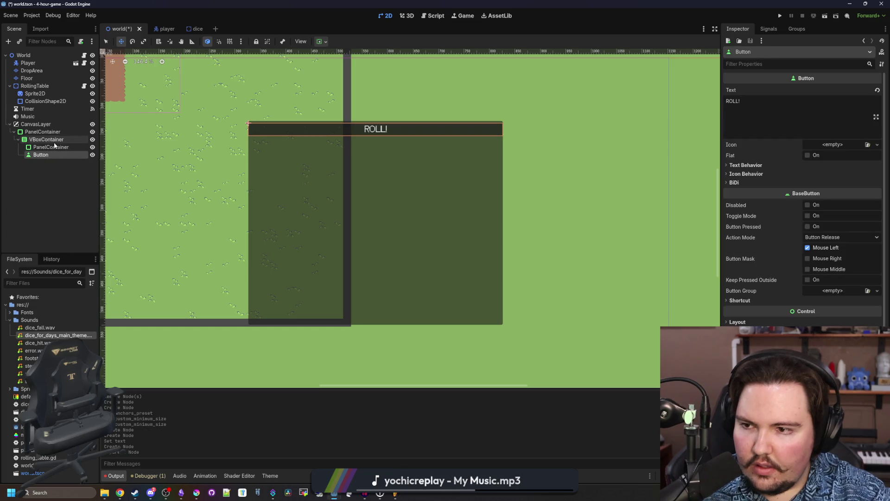
left_click(50, 147)
left_click(738, 89)
left_click(789, 175)
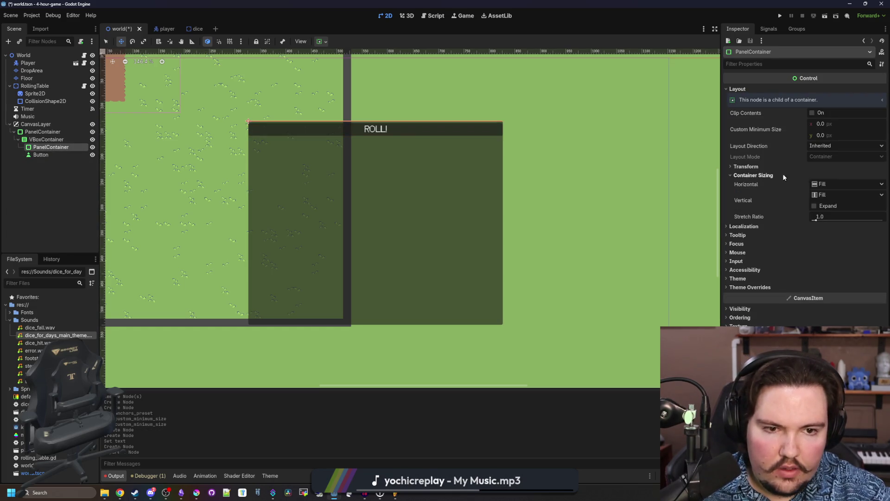
left_click(815, 206)
- Filter project files for 'theme' and open main_theme.tres
left_click(51, 283)
type("theme")
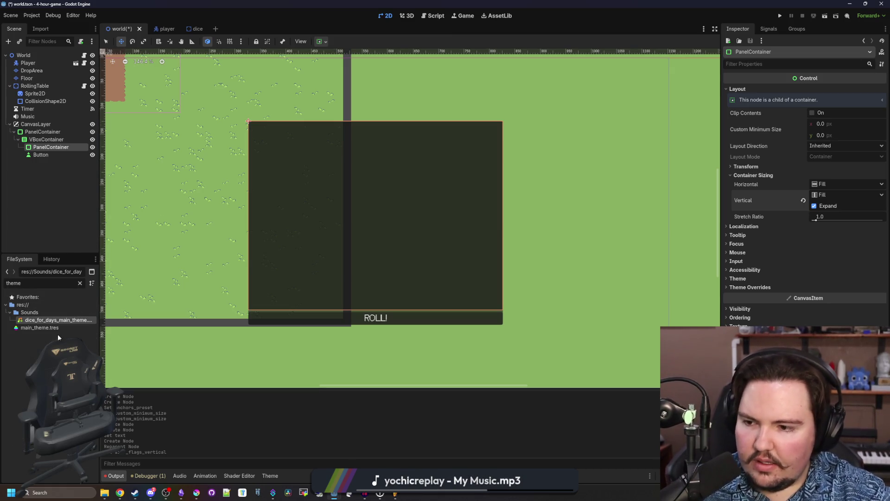
left_click(60, 327)
- Undo a stray Label line-spacing override and add PanelContainer as a theme type
left_click(678, 315)
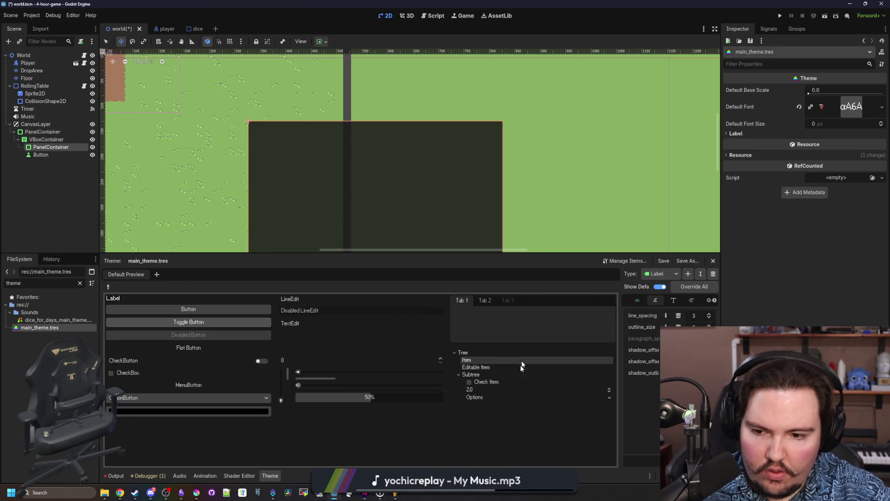
key("ctrl+z")
left_click(689, 274)
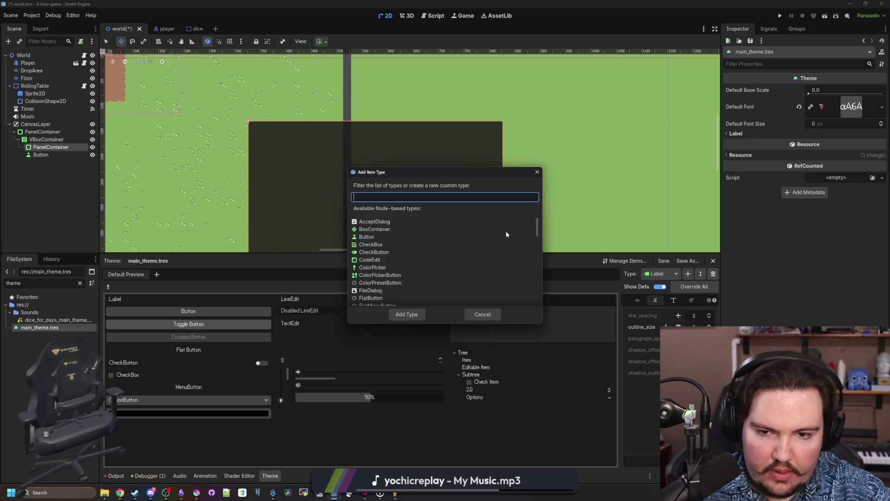
type("panelc")
double_click(364, 226)
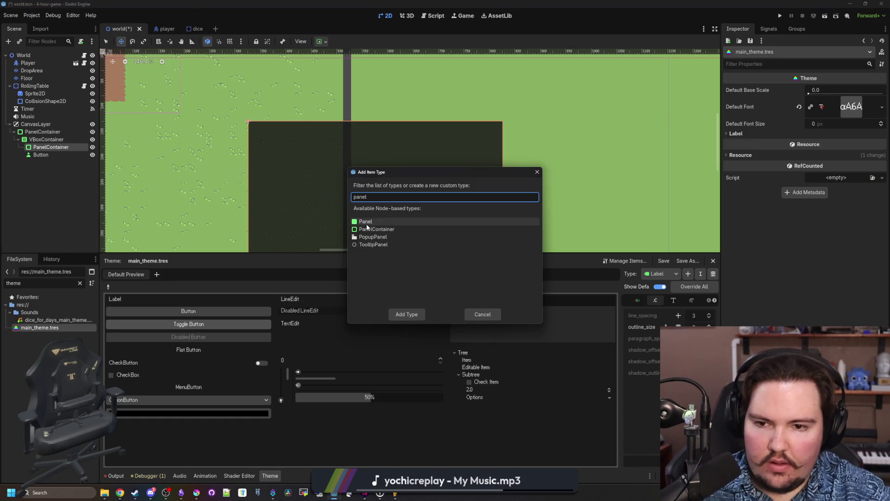
- Give PanelContainer a panel style using a new StyleBoxFlat and open its properties
scroll(659, 301, "down", 1)
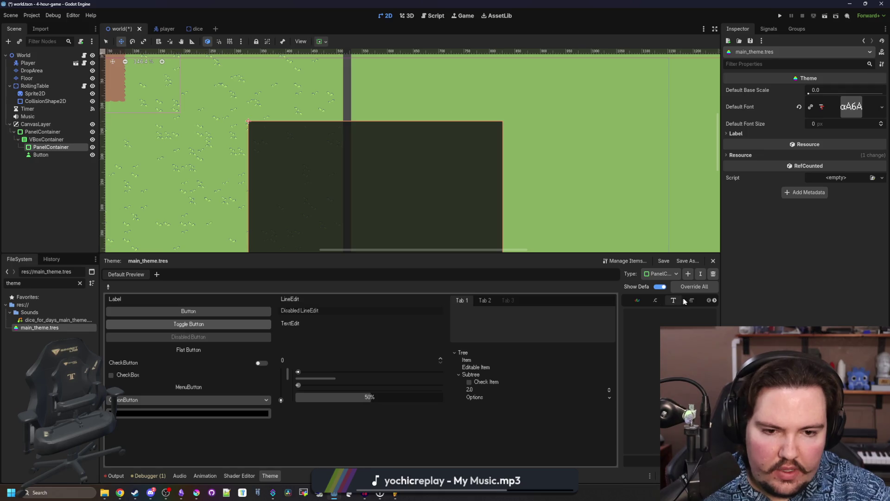
left_click(715, 300)
left_click(715, 300)
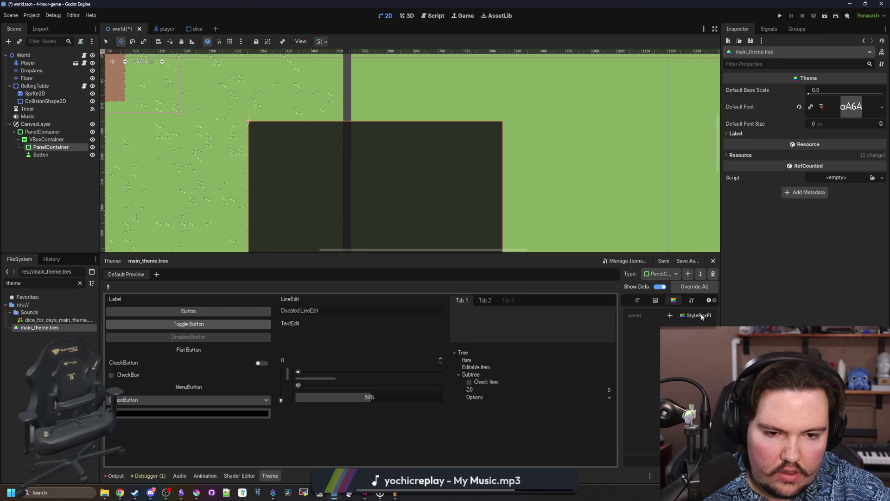
left_click(674, 319)
left_click(696, 319)
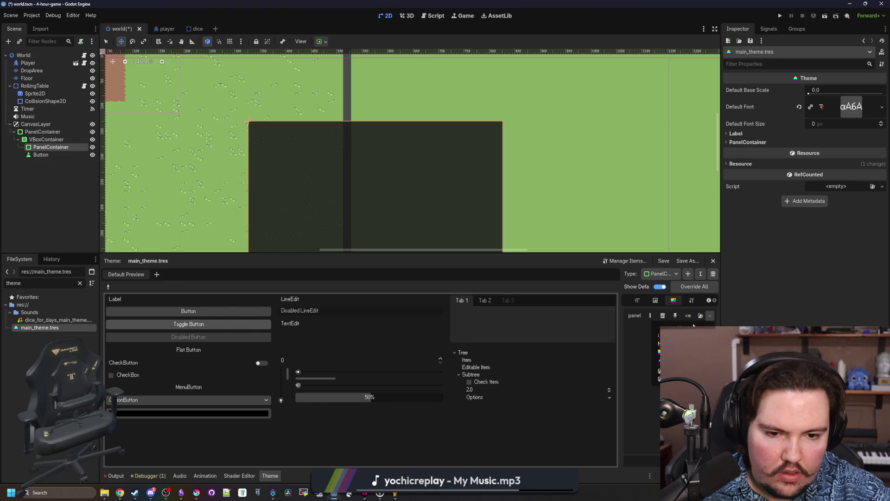
left_click(679, 343)
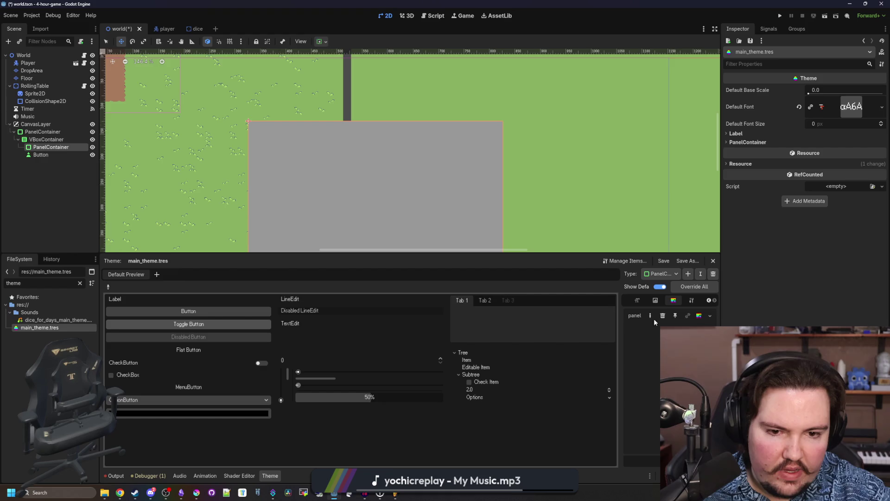
left_click(697, 317)
- Set the StyleBoxFlat background to the brown picked from the Krita palette
left_click(849, 145)
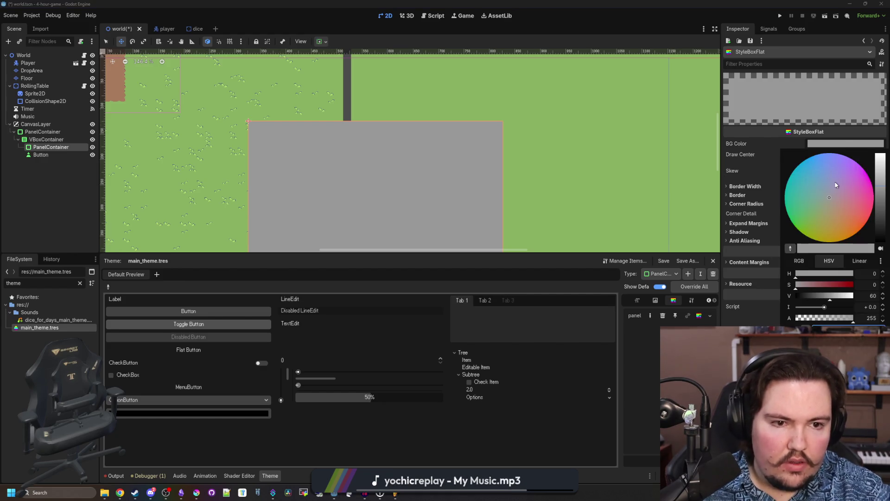
left_click(799, 260)
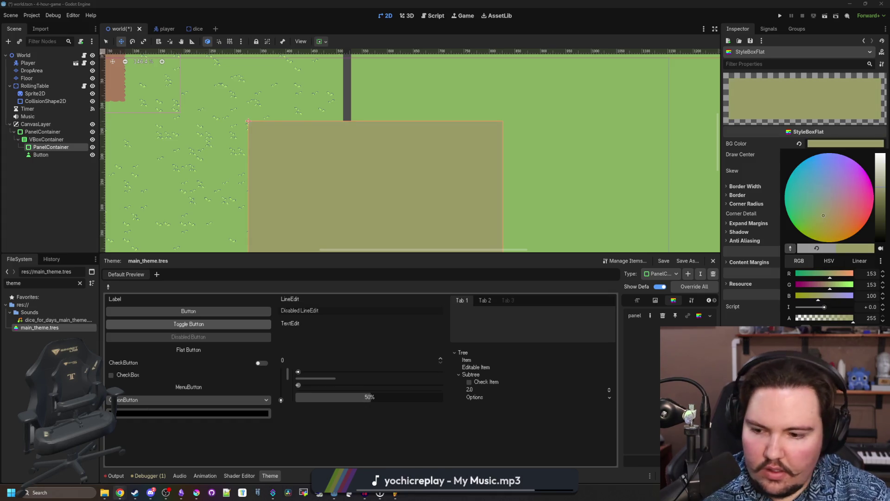
left_click(196, 493)
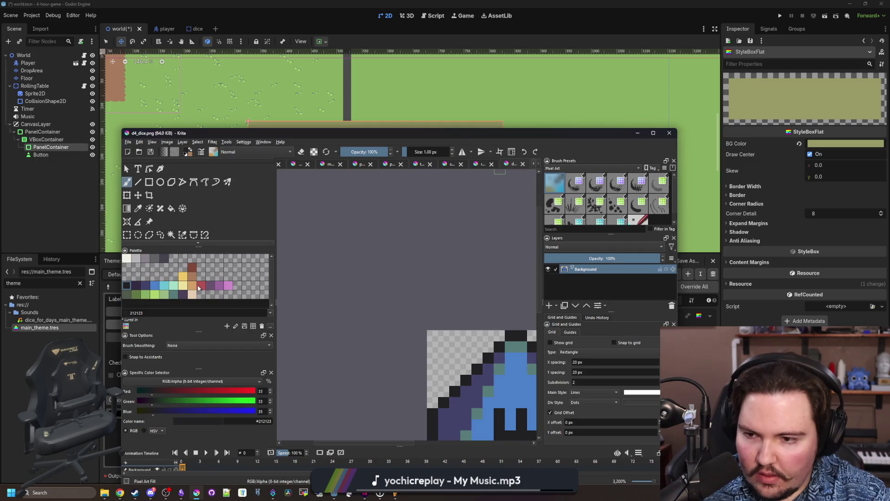
left_click(193, 280)
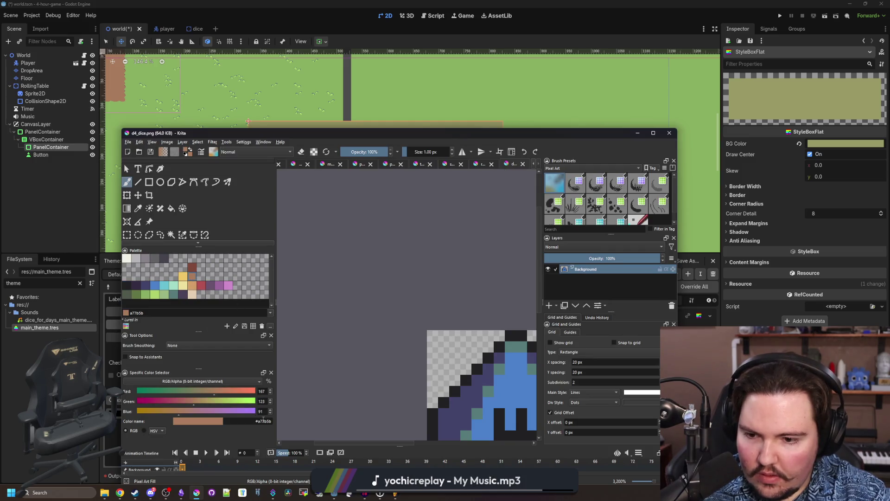
left_click(819, 185)
left_click(840, 143)
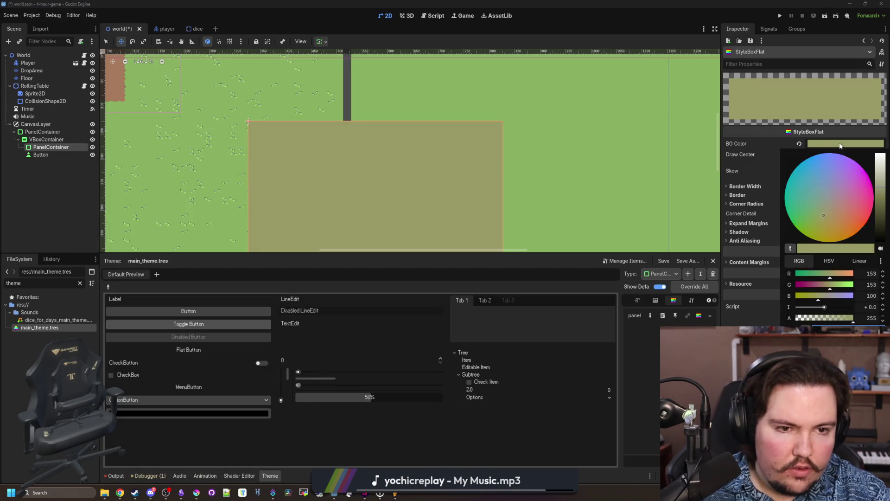
left_click(840, 324)
- Set all four border widths of the panel style to 4 px
left_click(737, 194)
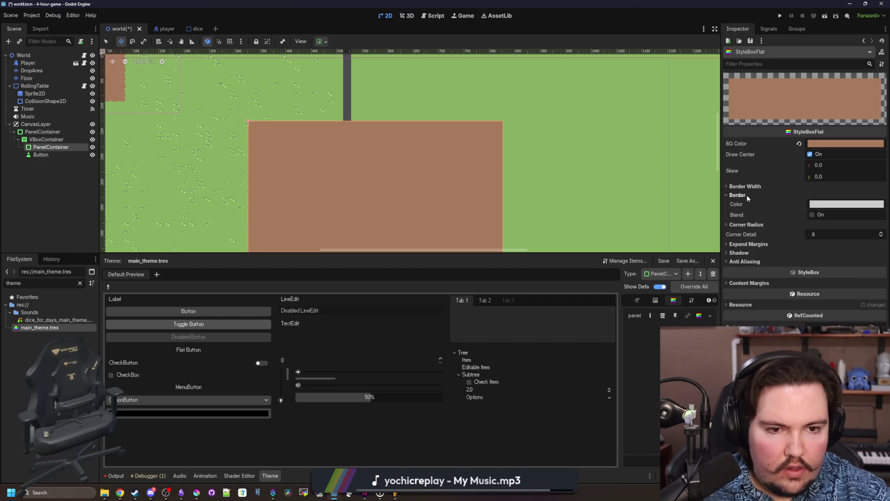
left_click(745, 186)
left_click(825, 194)
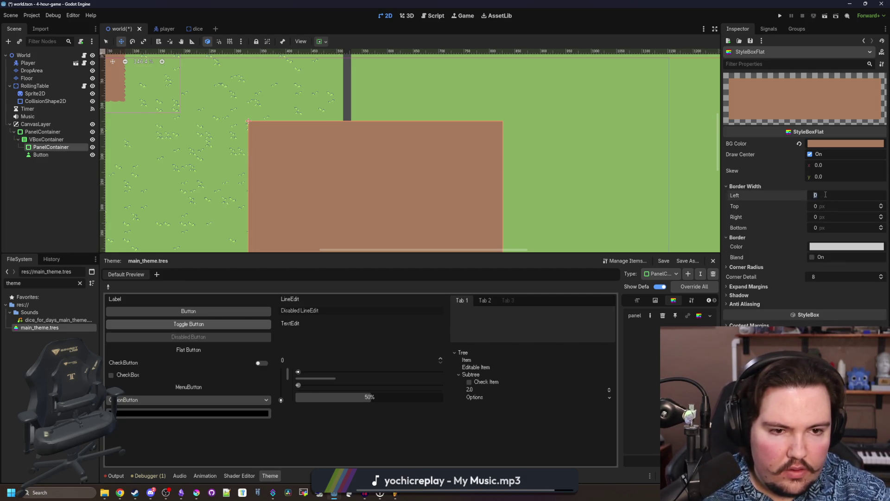
type("4")
key("Tab")
type("4")
key("Tab")
type("4")
key("Return")
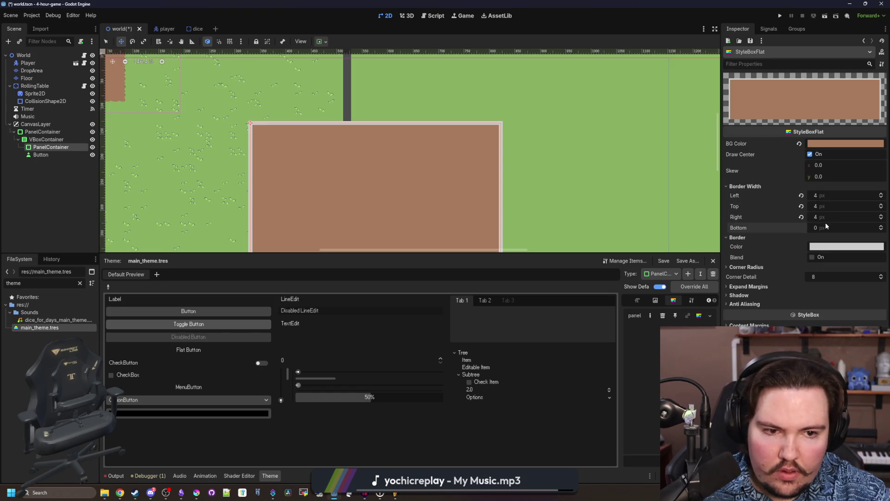
left_click(826, 227)
type("4")
key("Return")
scroll(412, 115, "down", 3)
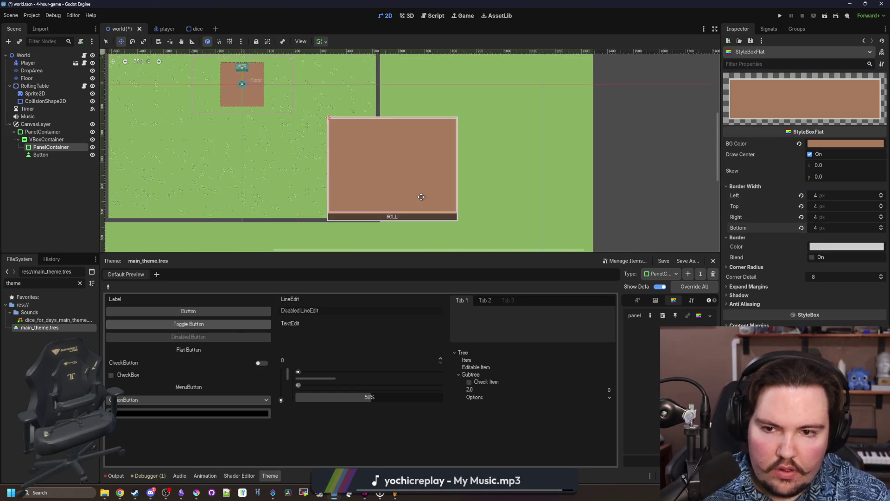
scroll(423, 204, "up", 2)
- Copy the red-brown hex from Krita and paste #80493a as the border colour
left_click(196, 493)
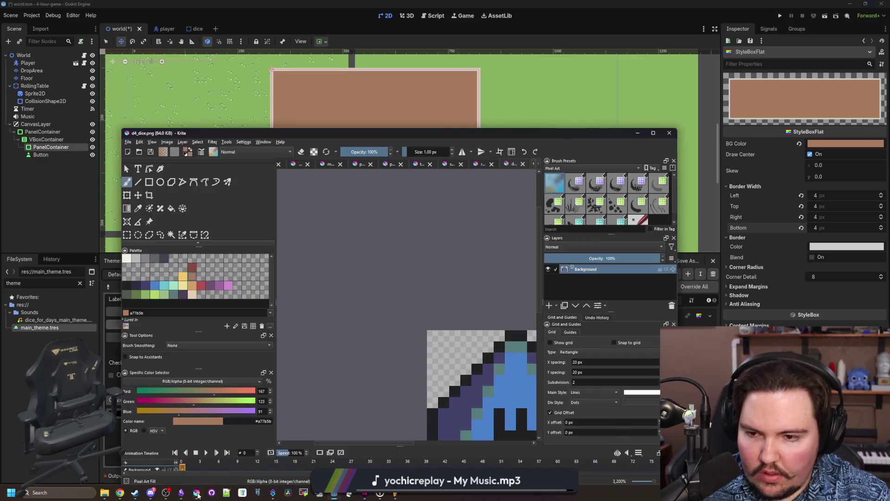
left_click(193, 267)
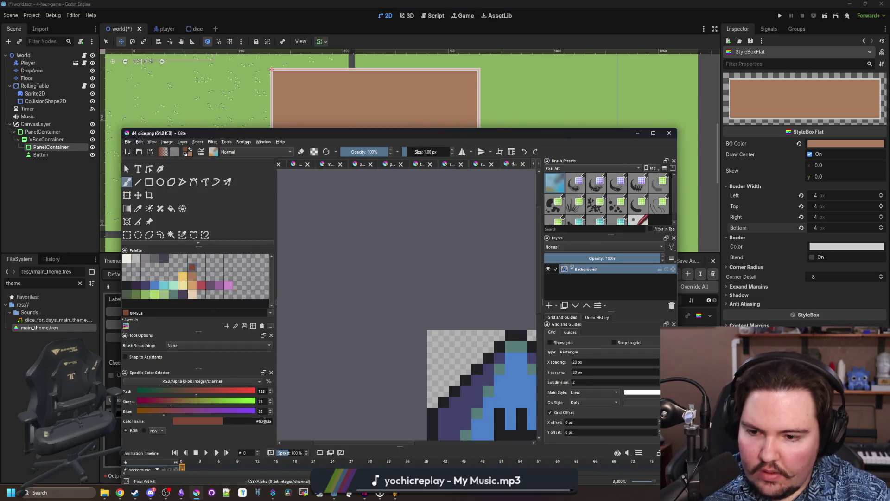
left_click(263, 421)
left_click(838, 233)
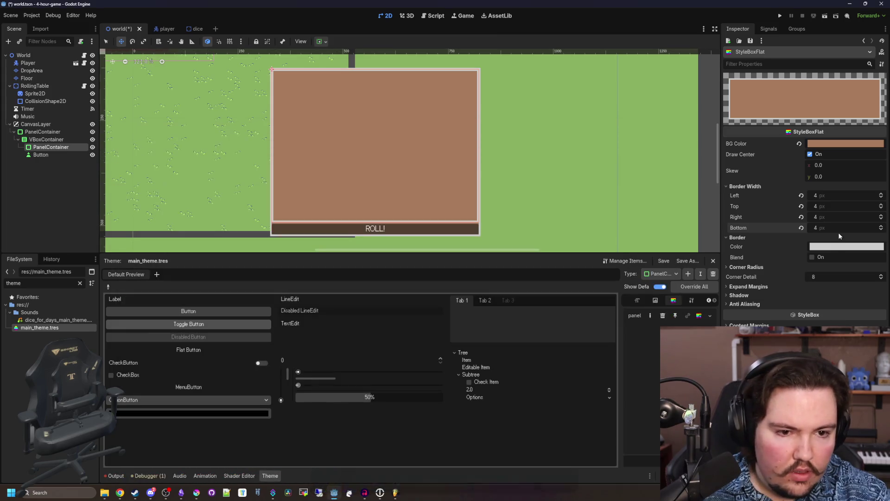
left_click(847, 246)
key("ctrl+v")
left_click(794, 208)
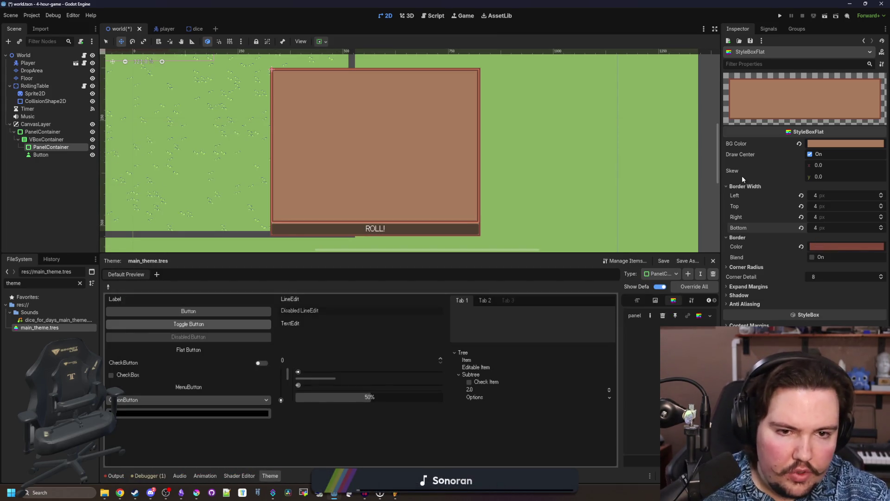
left_click(749, 268)
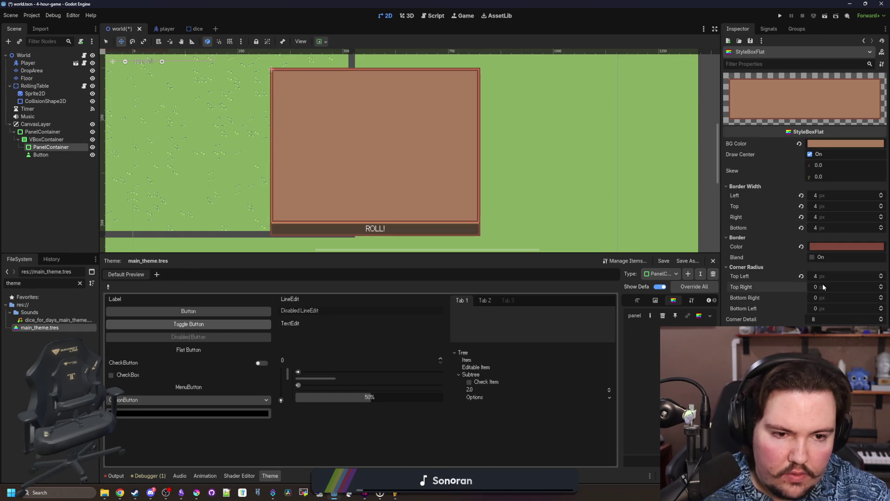
- Set the remaining corner radius to 4 px, nudge the inner panel edge, and save world.tscn
type("4")
key("Return")
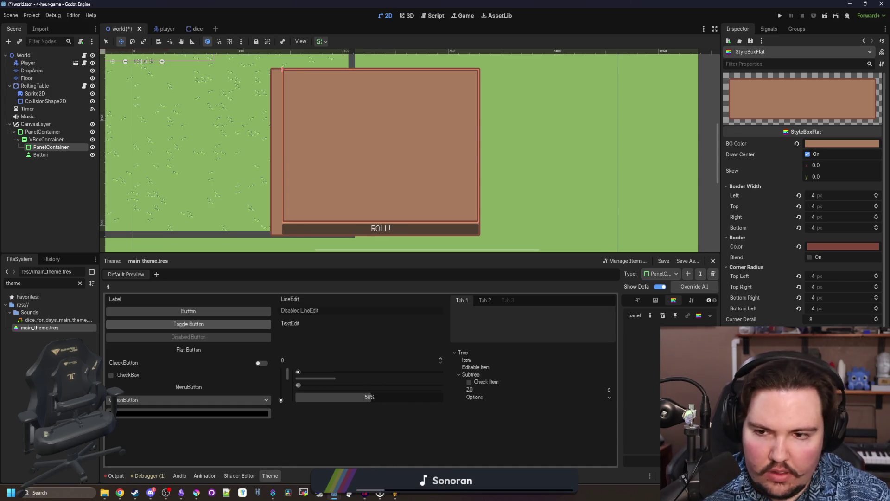
left_click_drag(282, 70, 277, 74)
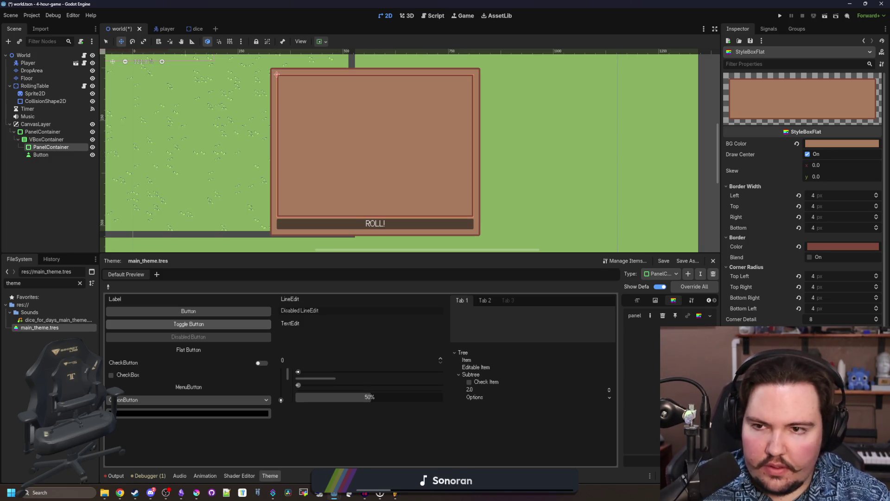
key("ctrl+s")
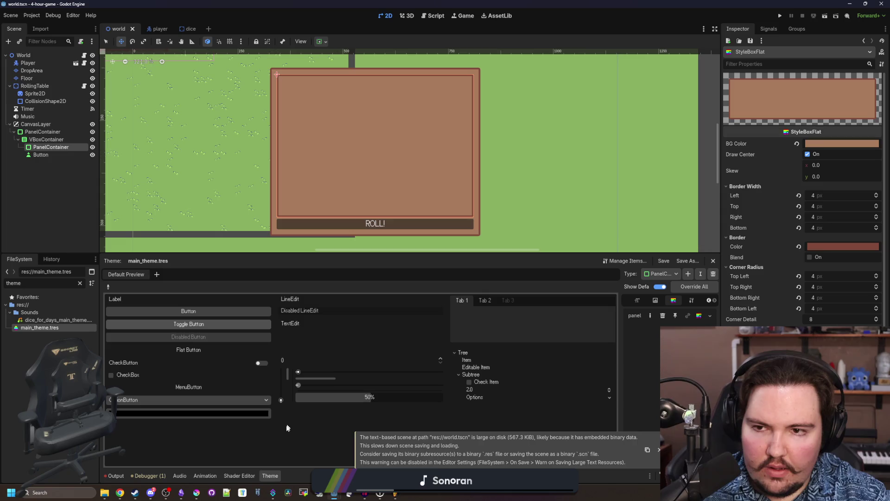
scroll(213, 174, "down", 2)
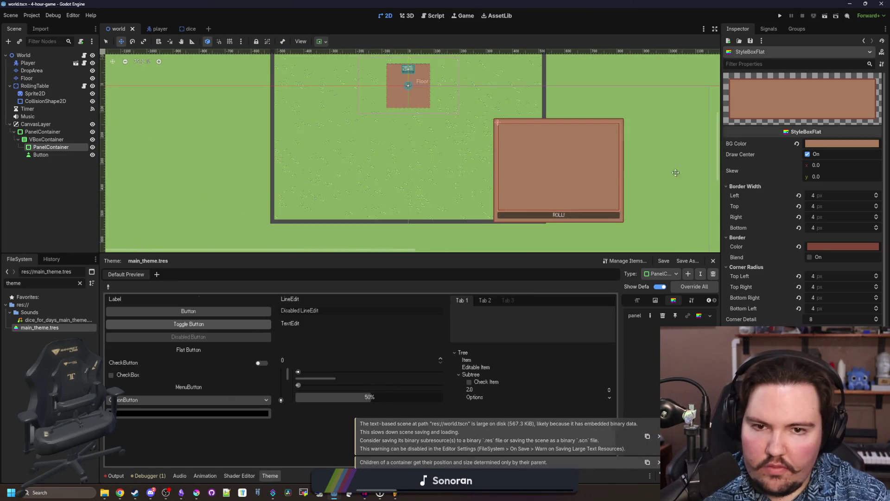
scroll(596, 181, "up", 4)
key("ctrl+s")
scroll(408, 149, "down", 2)
key("ctrl+s")
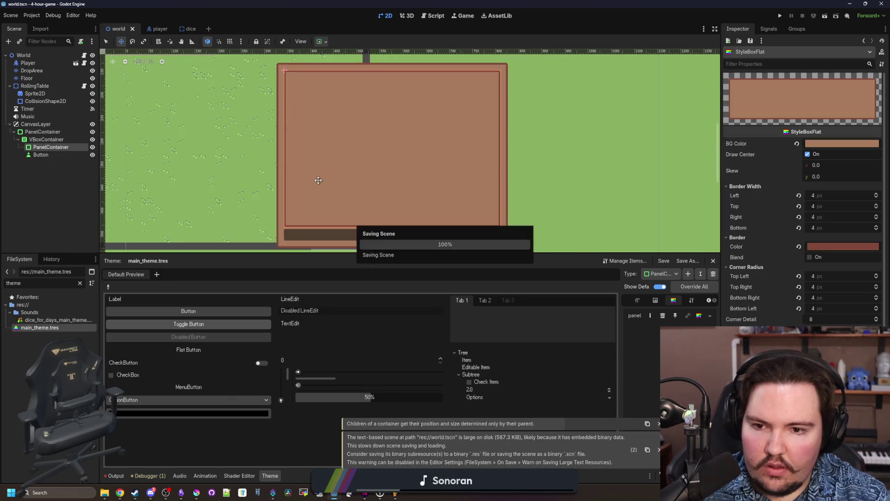
- Begin adding a child to the inner PanelContainer, cancel it, and save the scene
left_click(50, 148)
right_click(57, 147)
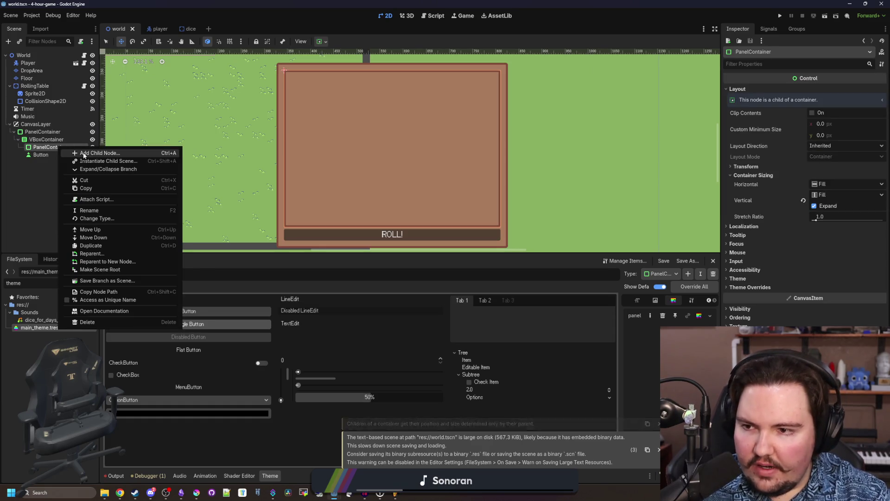
left_click(76, 151)
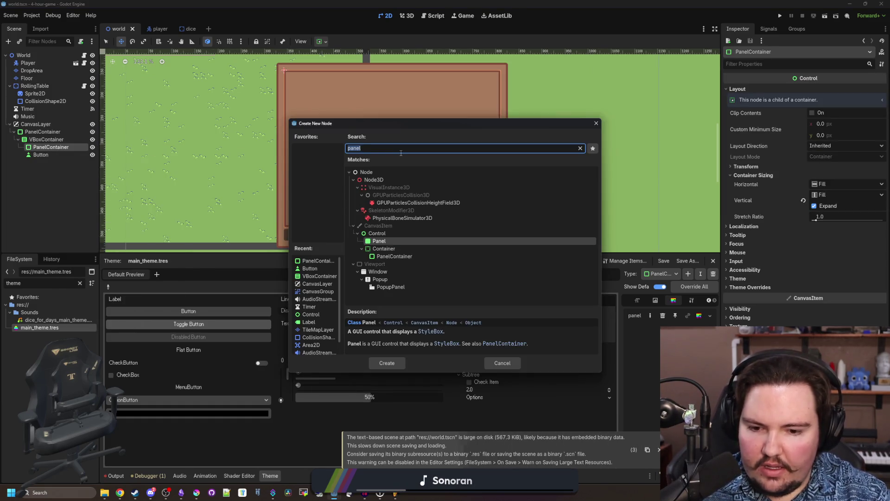
left_click(596, 123)
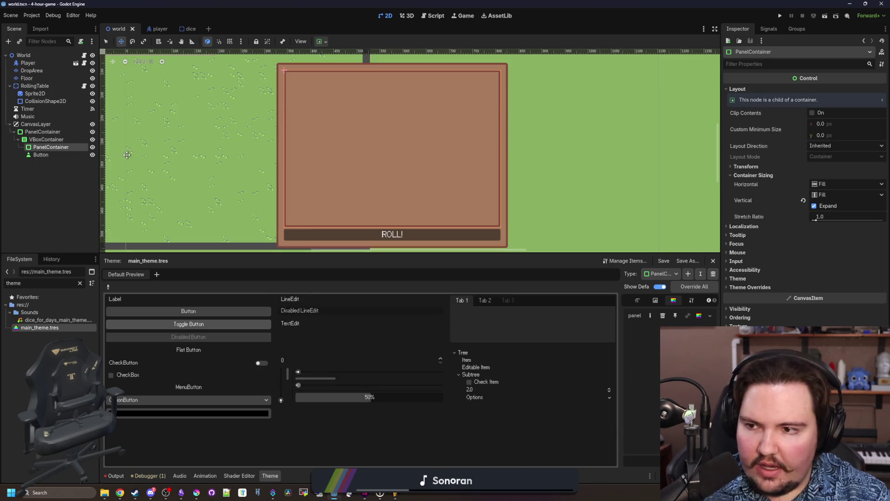
key("ctrl+s")
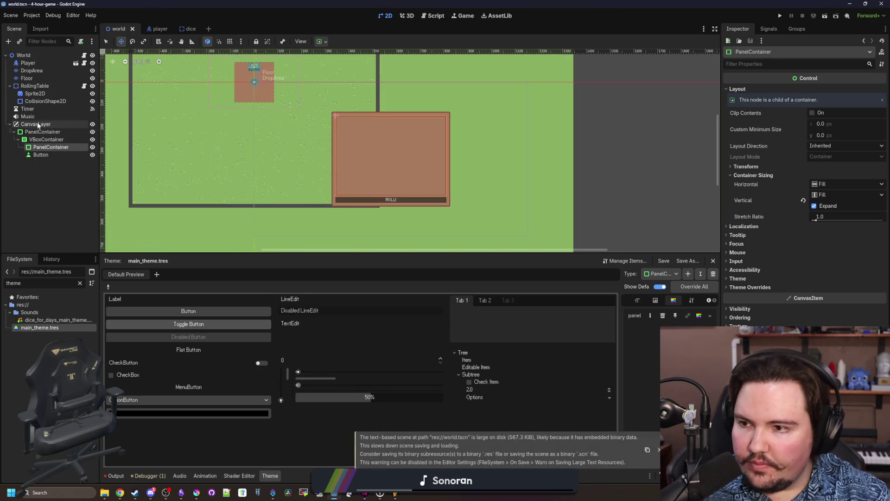
- Add a Label node as a child of the CanvasLayer
right_click(37, 124)
left_click(79, 129)
type("label")
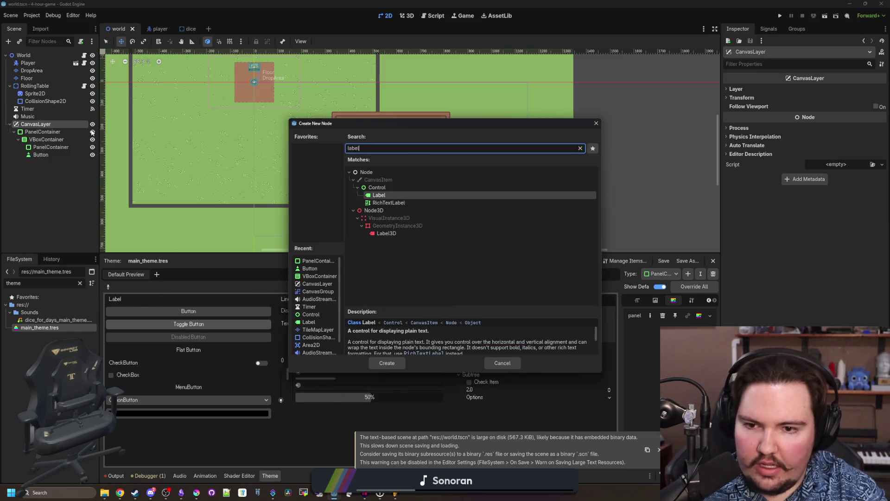
key("Return")
- Add PanelContainer2 under the CanvasLayer and nest the Label inside it
right_click(57, 123)
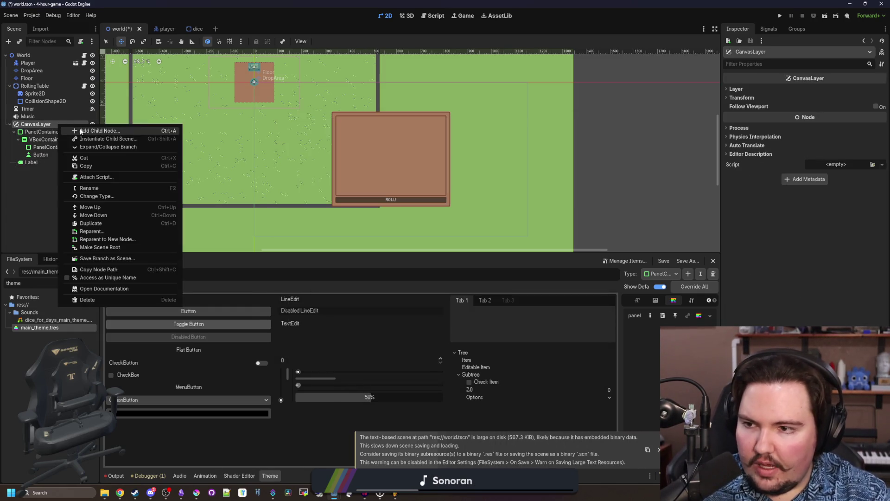
left_click(80, 128)
type("panelcont")
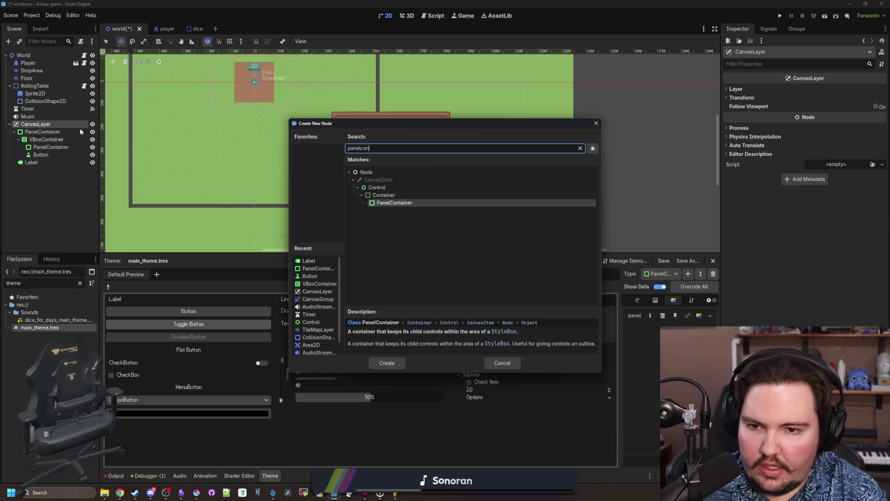
key("Return")
scroll(263, 61, "up", 1)
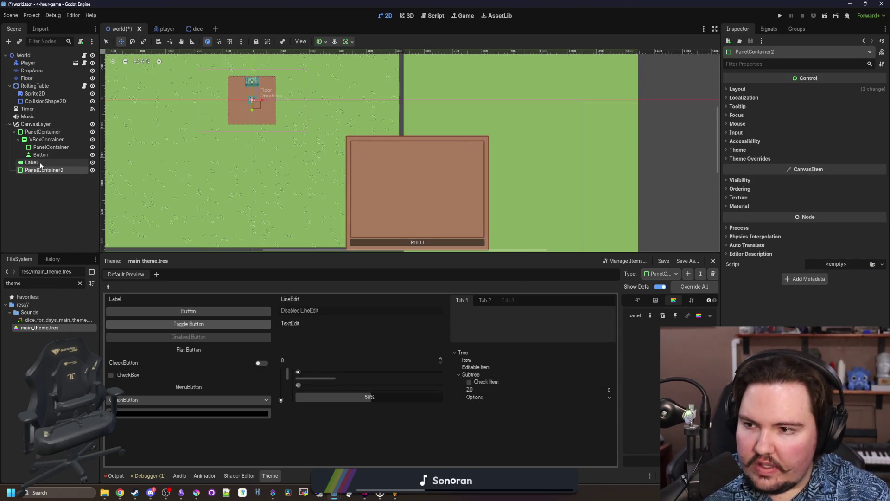
left_click_drag(31, 162, 40, 172)
- Set the Label's text to "MONEY: 1"
left_click(791, 101)
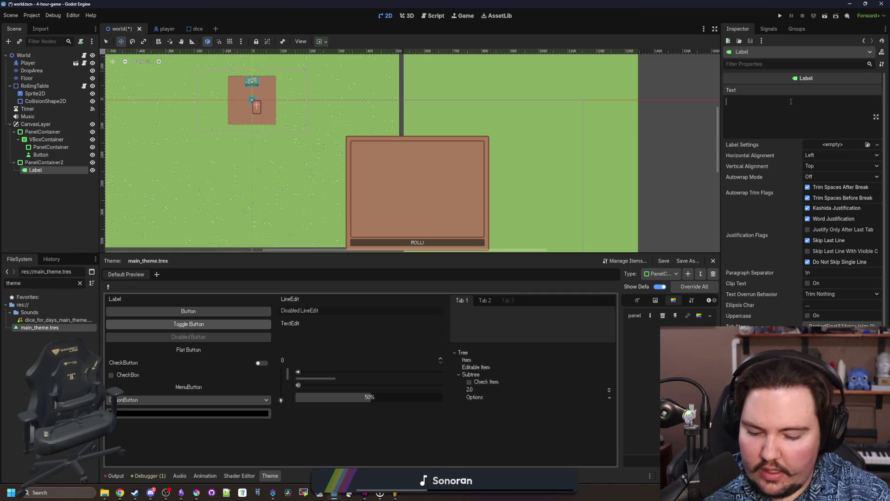
type("MONEY: 1")
scroll(251, 109, "down", 2)
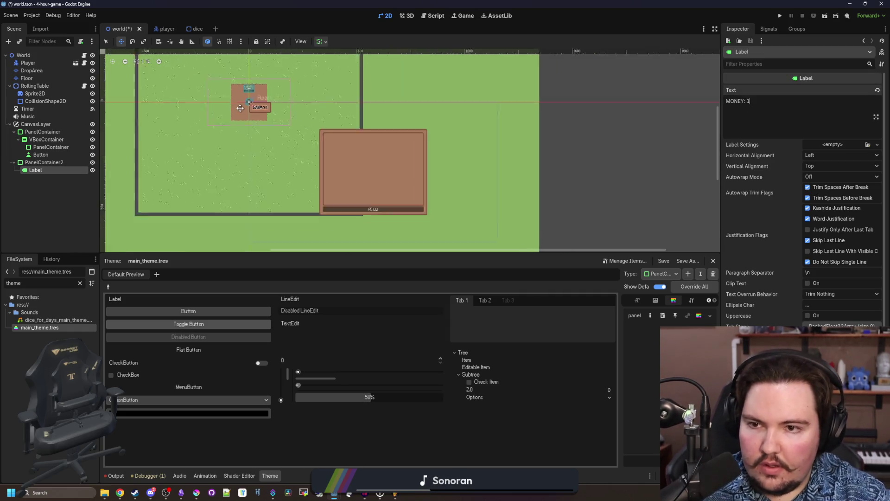
scroll(417, 223, "up", 1)
- Anchor PanelContainer2 to the Center Bottom preset
left_click(332, 176)
scroll(332, 176, "down", 2)
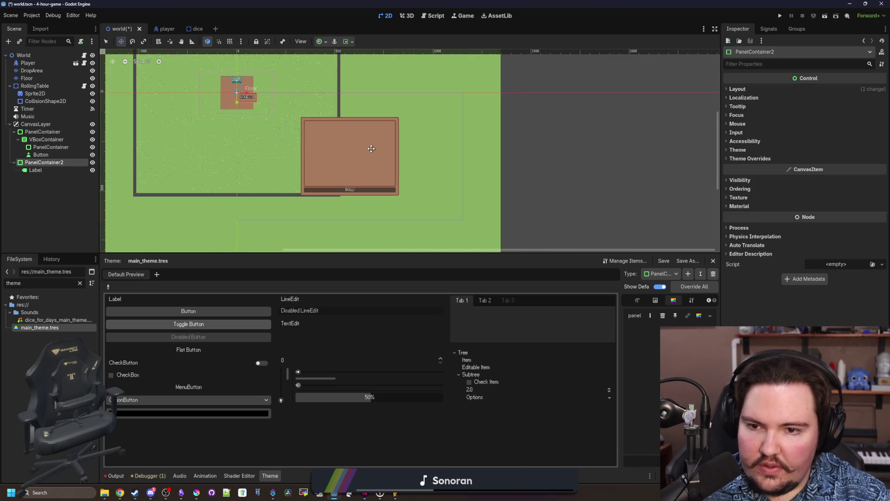
left_click(750, 89)
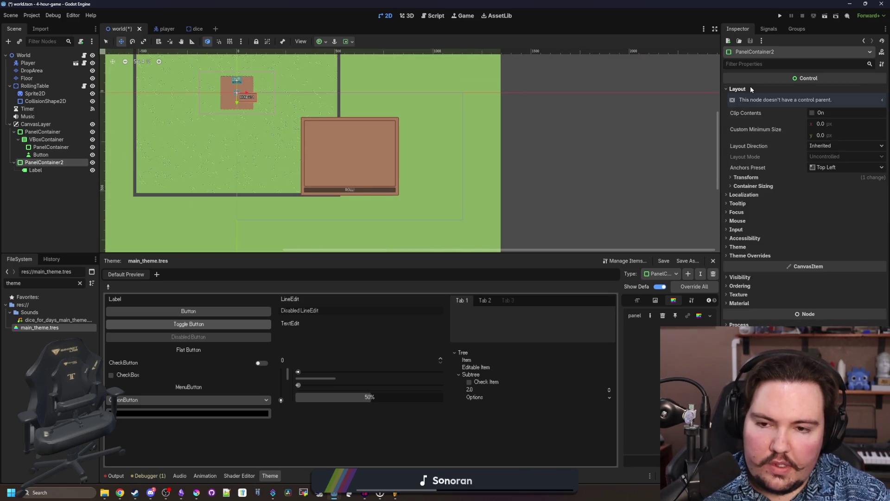
left_click(828, 168)
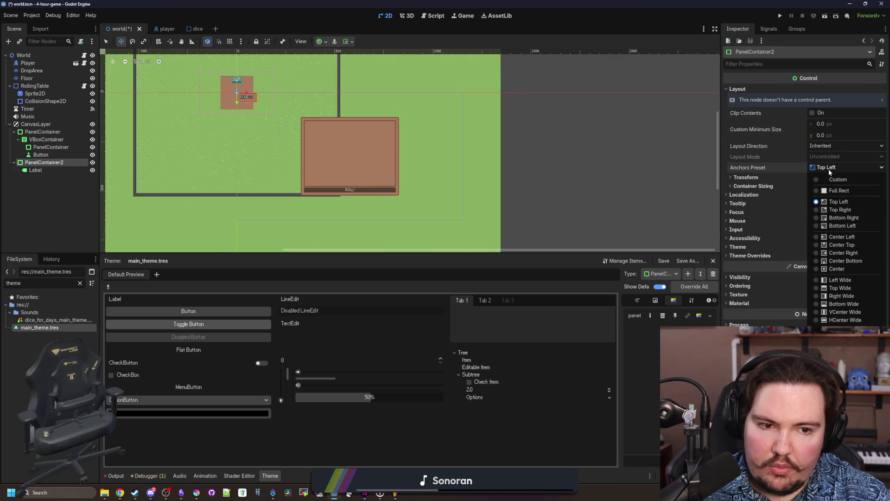
left_click(838, 244)
scroll(267, 134, "up", 2)
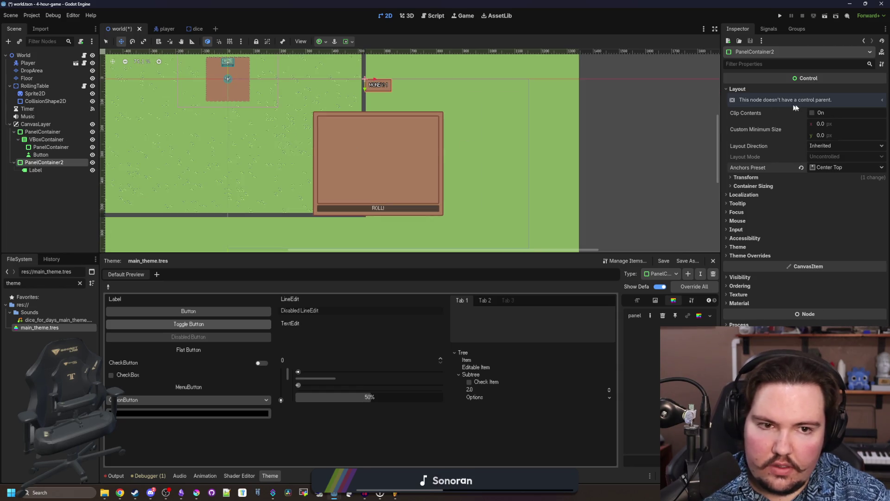
left_click(833, 167)
left_click(816, 253)
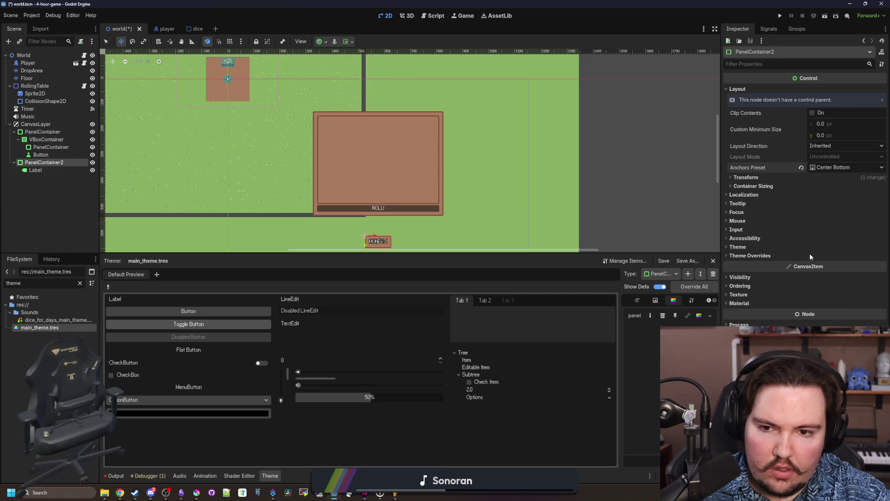
- Give PanelContainer2 a Custom Minimum Size width of 256 and save
scroll(311, 132, "down", 2)
scroll(374, 207, "up", 4)
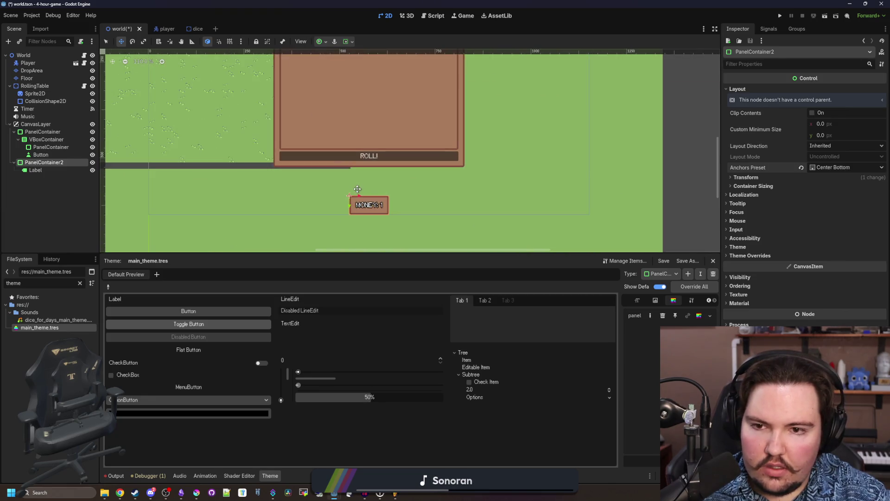
scroll(365, 223, "down", 2)
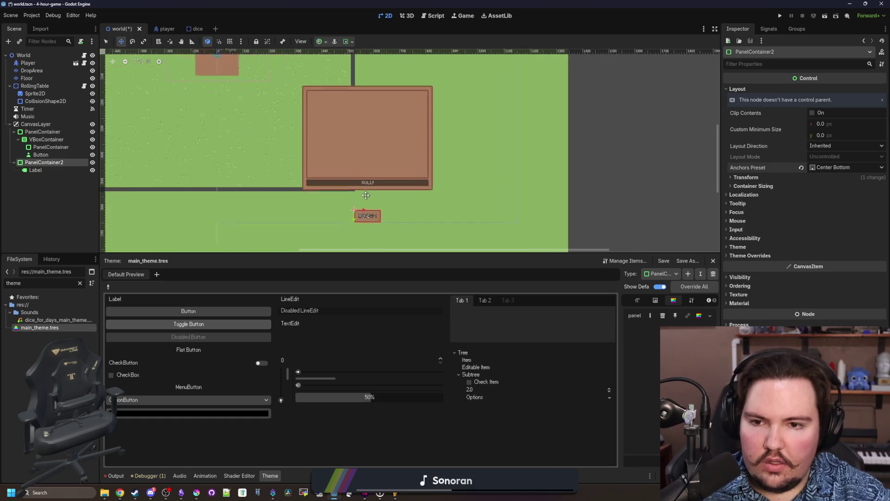
scroll(362, 229, "up", 3)
scroll(357, 239, "down", 2)
scroll(363, 211, "up", 1)
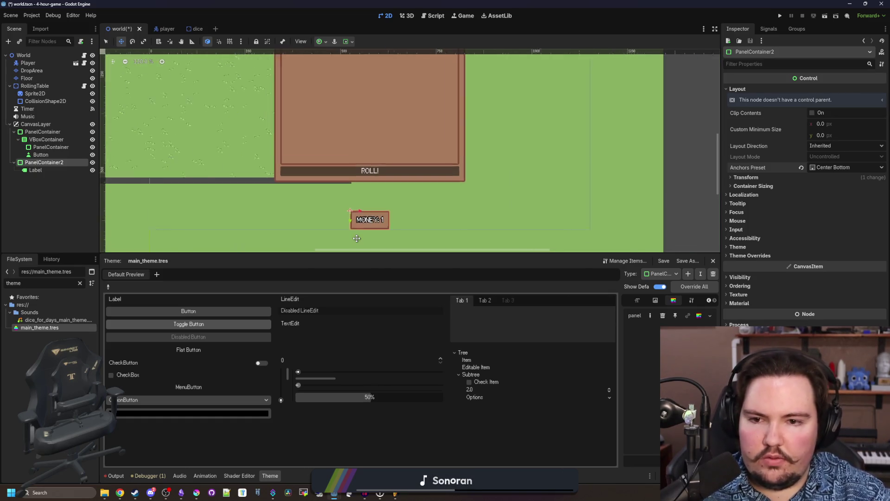
scroll(357, 222, "left", 5)
scroll(362, 167, "up", 1)
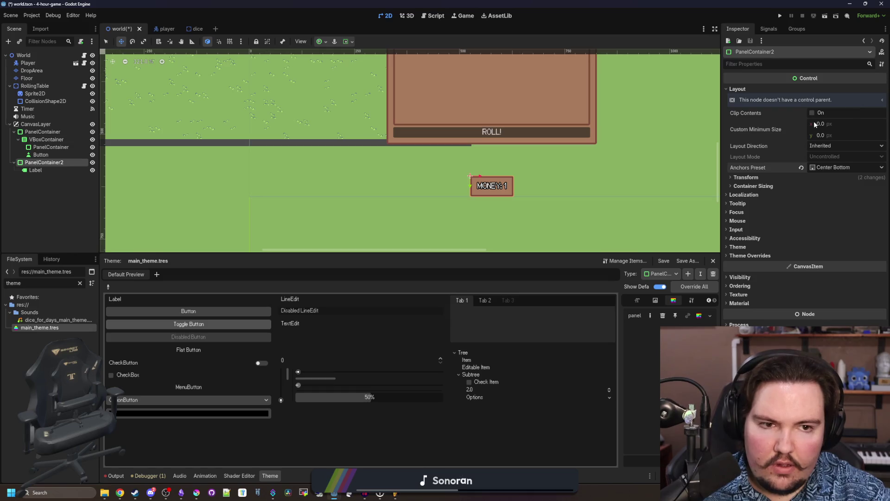
left_click_drag(840, 122, 851, 123)
left_click(827, 122)
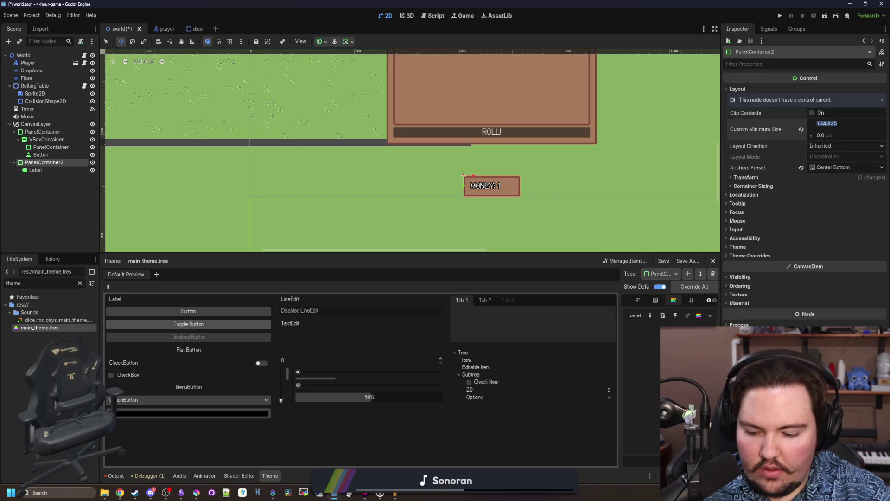
type("256")
key("Return")
scroll(302, 167, "up", 2)
key("ctrl+s")
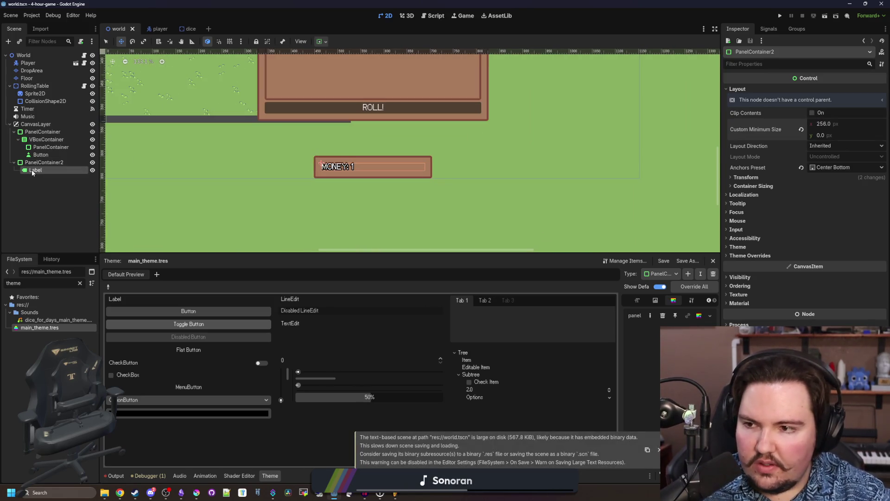
- Set the money Label's Vertical Alignment to Center
left_click(31, 170)
left_click(822, 163)
key("Down")
- Confirm the centred vertical alignment, set Horizontal Alignment to Center, and save
key("Return")
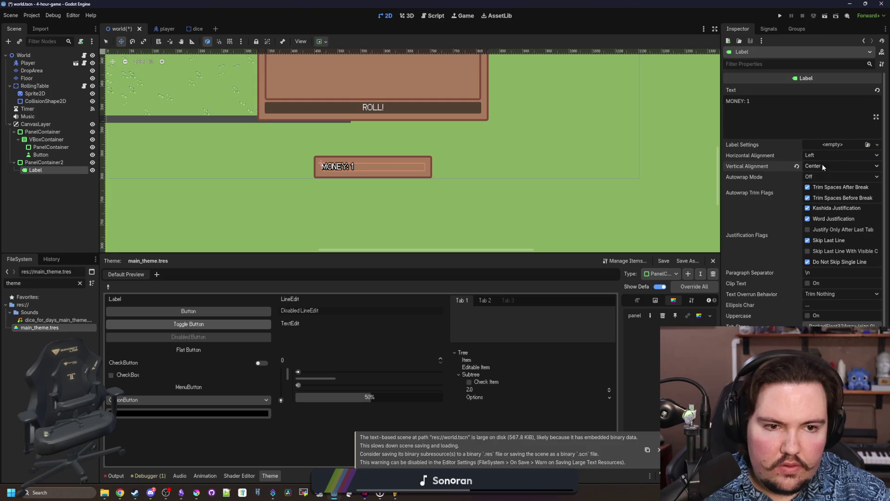
left_click(823, 155)
left_click(816, 175)
scroll(484, 167, "up", 2)
key("ctrl+s")
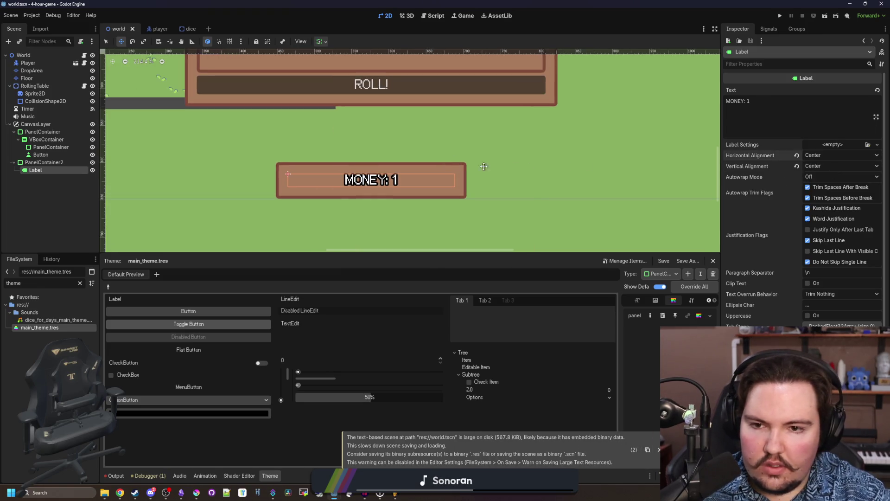
- Replace the "MONEY:" prefix with "$" so the label reads "$1", then save
left_click_drag(742, 101, 722, 98)
type("#$1")
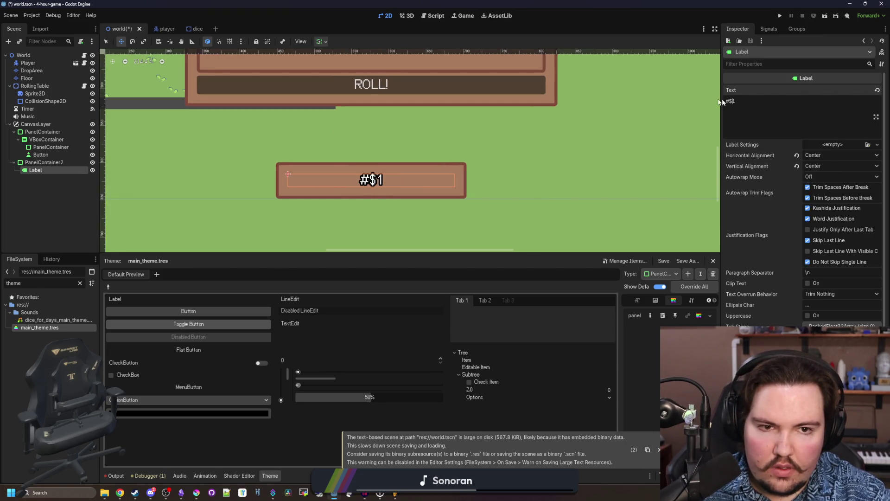
key("BackSpace")
type("$")
scroll(392, 239, "down", 5)
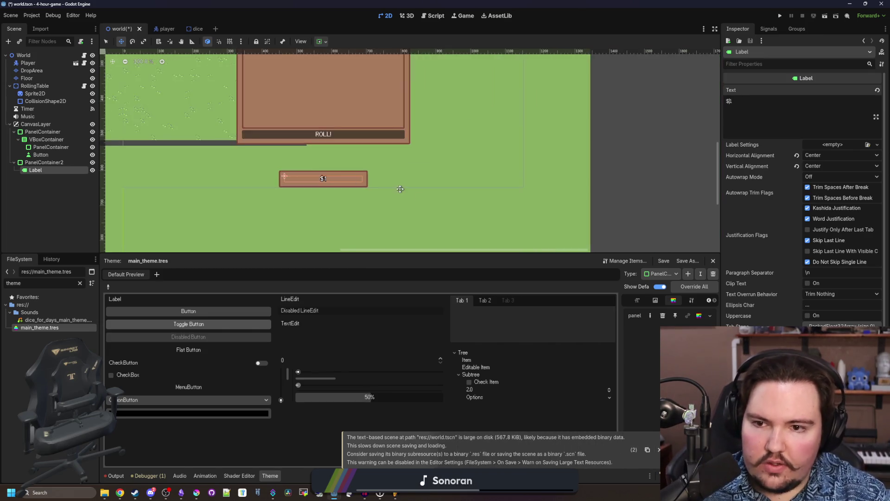
left_click(133, 227)
key("ctrl+s")
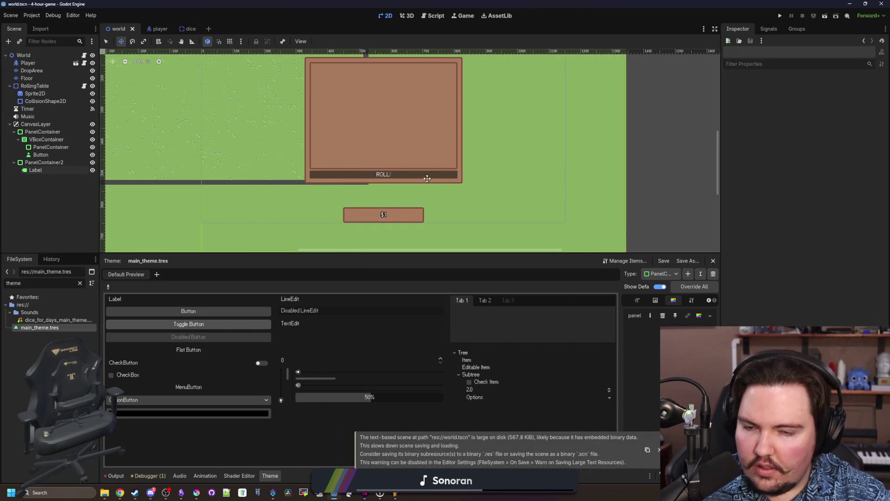
scroll(384, 217, "up", 3)
scroll(385, 177, "down", 3)
scroll(385, 161, "up", 3)
- Rename the outer PanelContainer to RollMenu and attach a new res://roll_menu.gd script
left_click(352, 153)
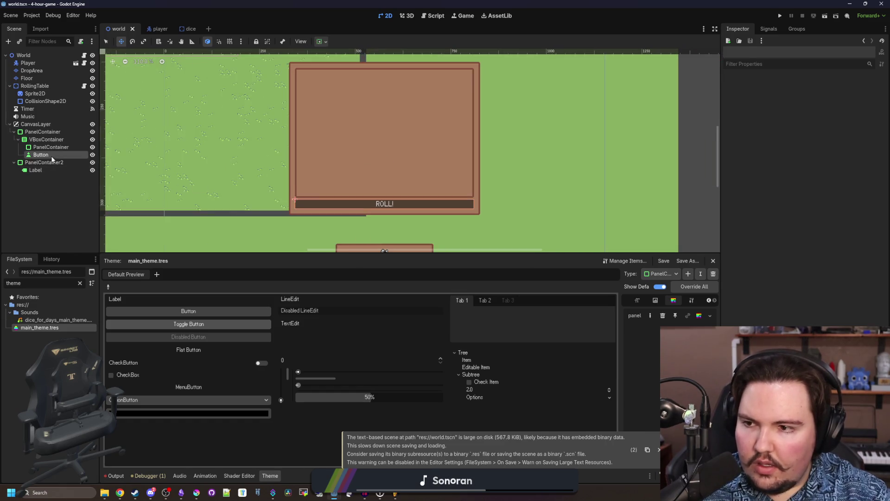
scroll(353, 153, "up", 2)
scroll(352, 153, "down", 3)
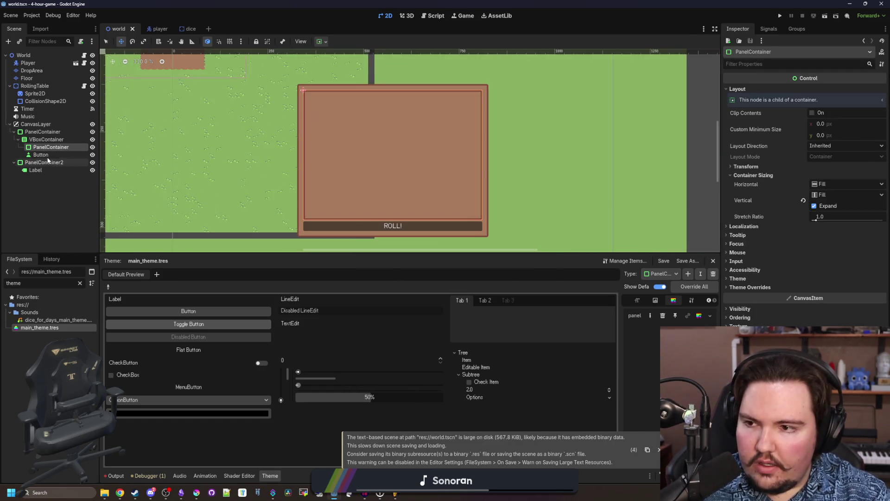
left_click(62, 133)
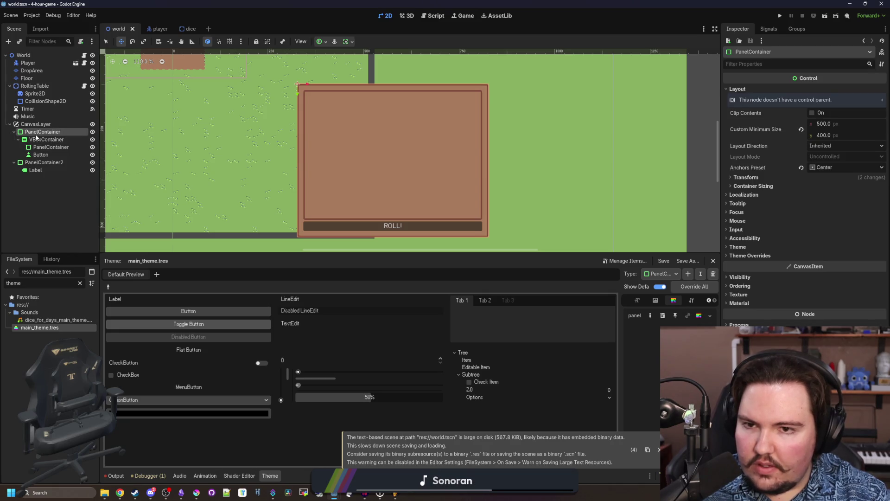
double_click(67, 133)
type("R")
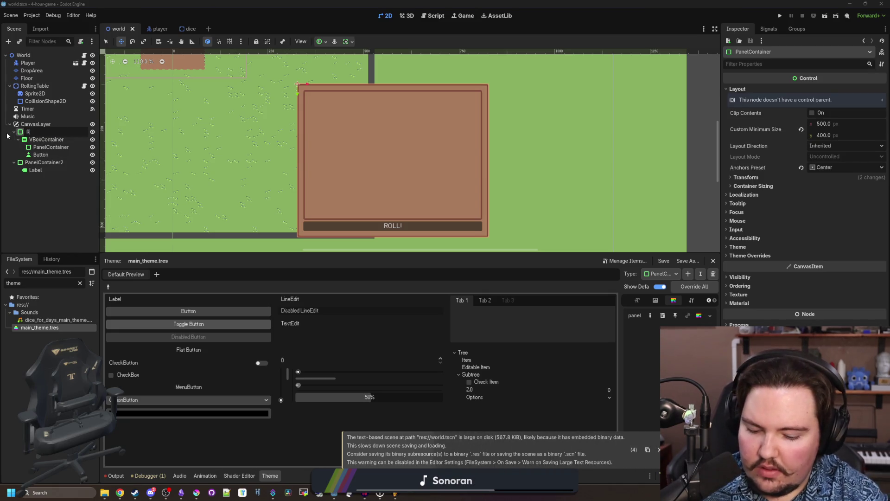
type("ollMenu")
key("Return")
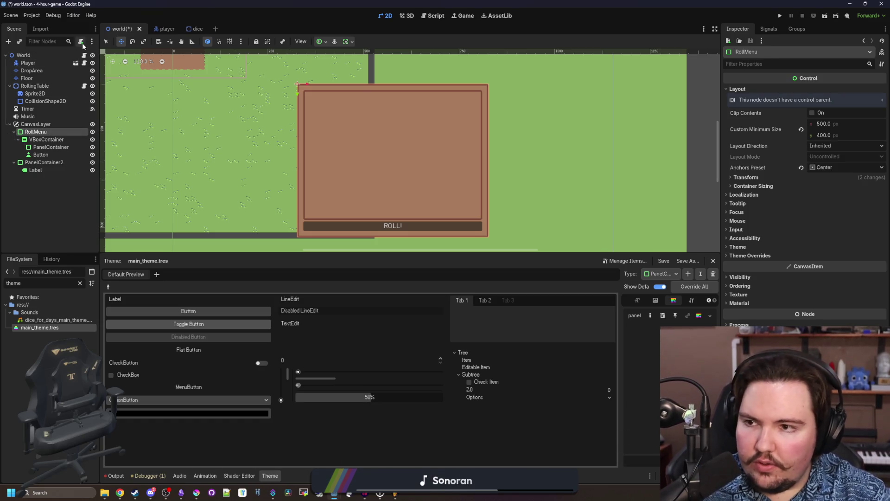
left_click(82, 43)
left_click(416, 304)
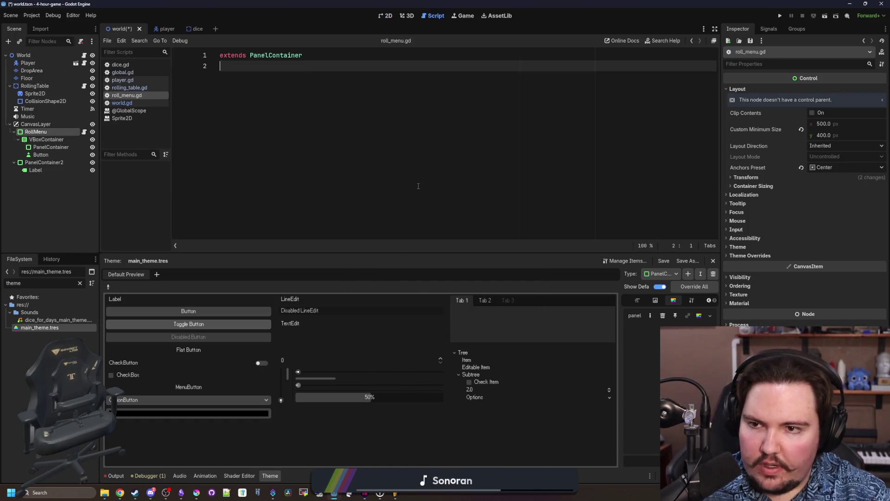
- Write a _process that sets visible = false when "exit_menu" is just pressed
type("func _proc")
key("Return")
key("Return")
type("if Input.is_action")
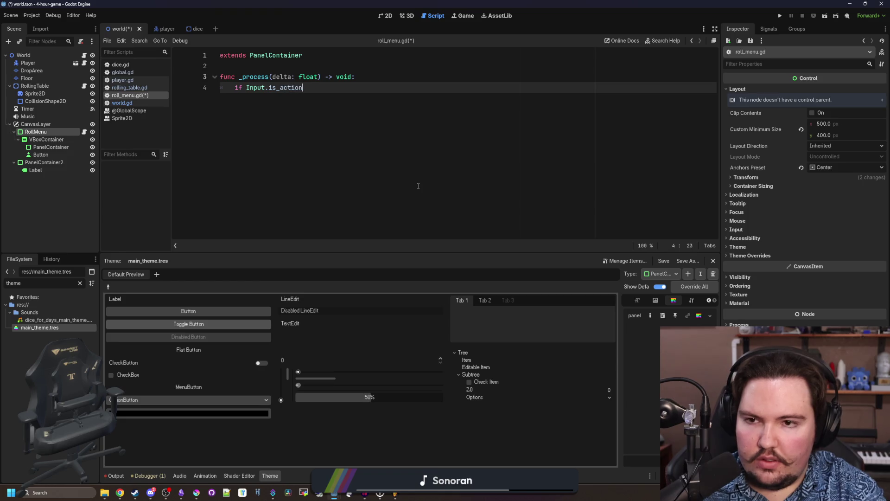
type("_jus")
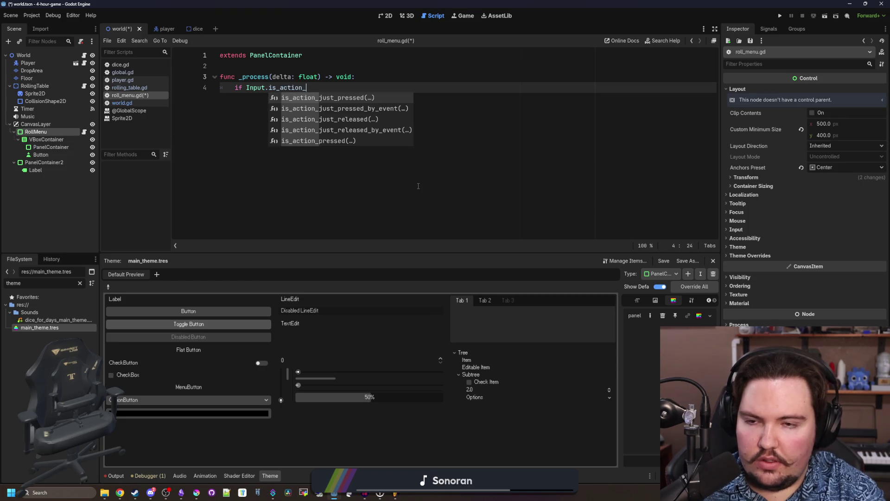
key("Return")
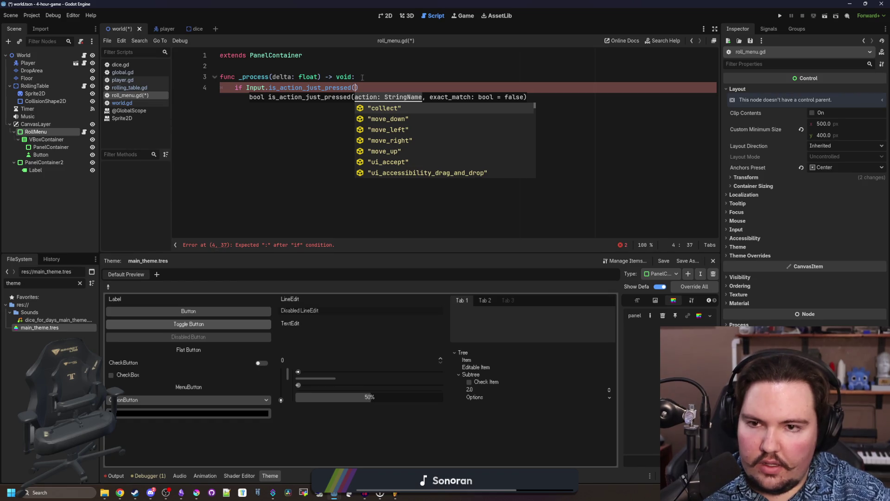
type("\"exit_menu")
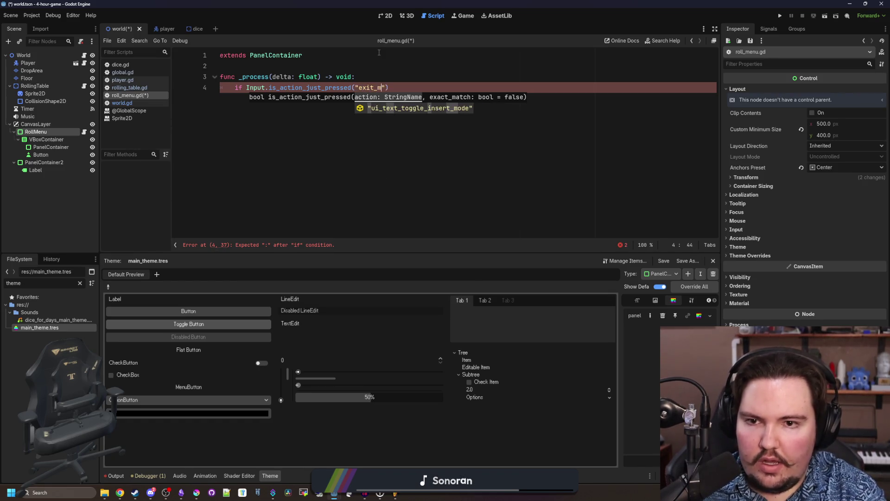
key("Return")
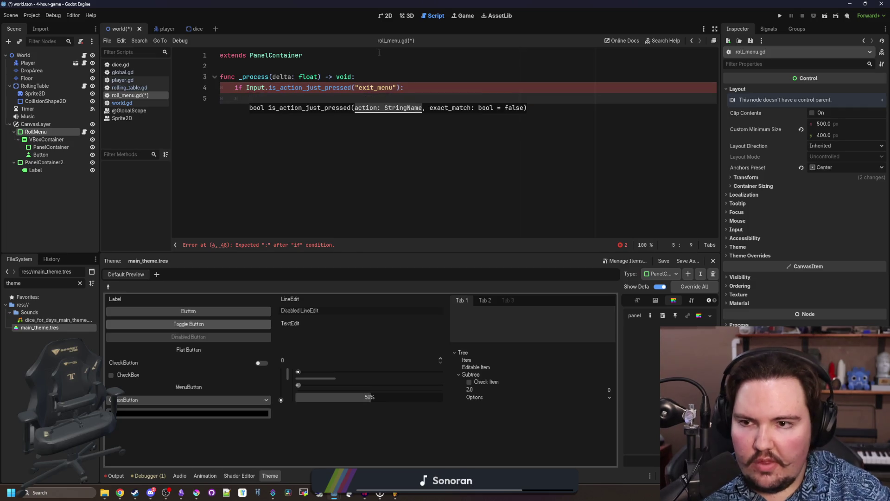
type("visible = false")
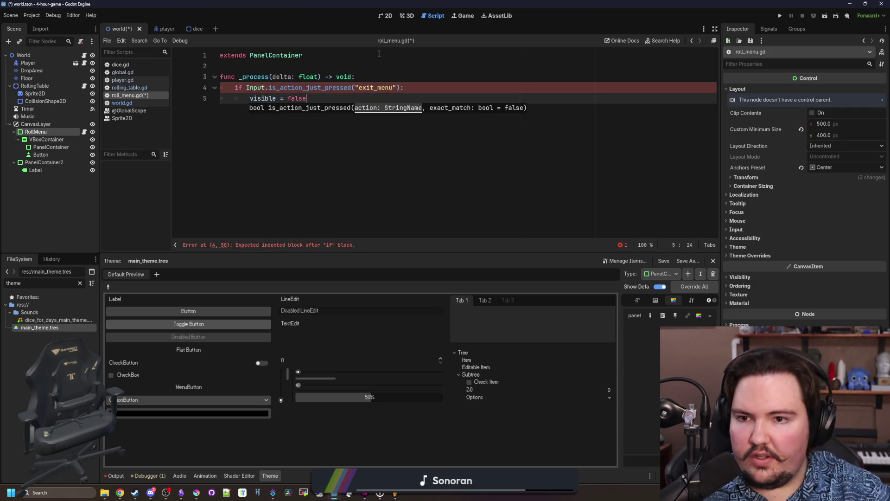
left_click(134, 72)
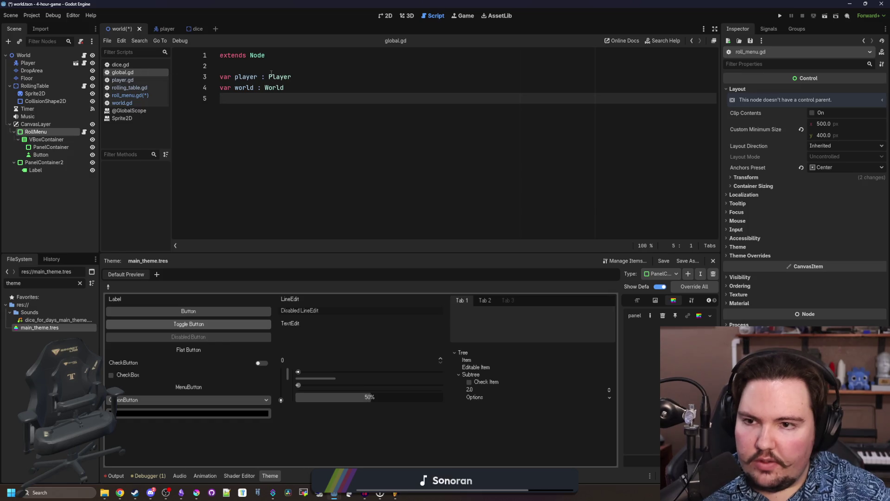
- Declare var menuOpen : bool = false in global.gd and save all scripts
key("Return")
type("var menuOpen : bool = false")
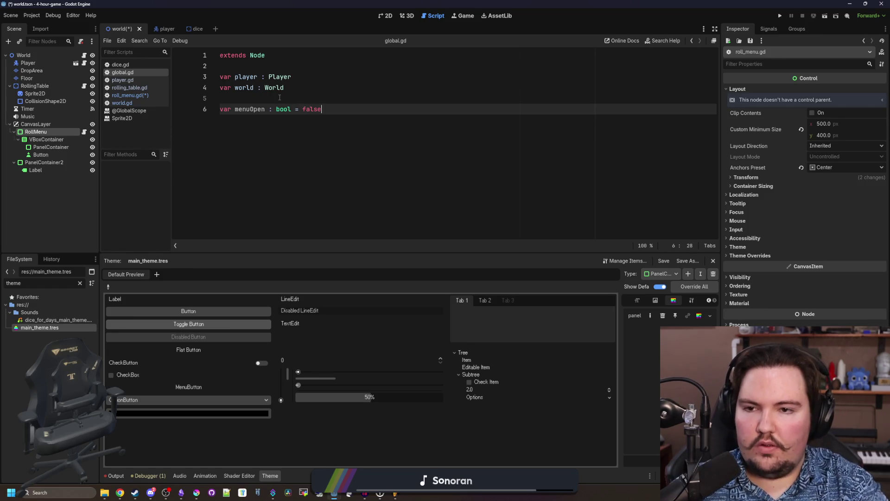
left_click(279, 97)
key("Delete")
key("ctrl+s")
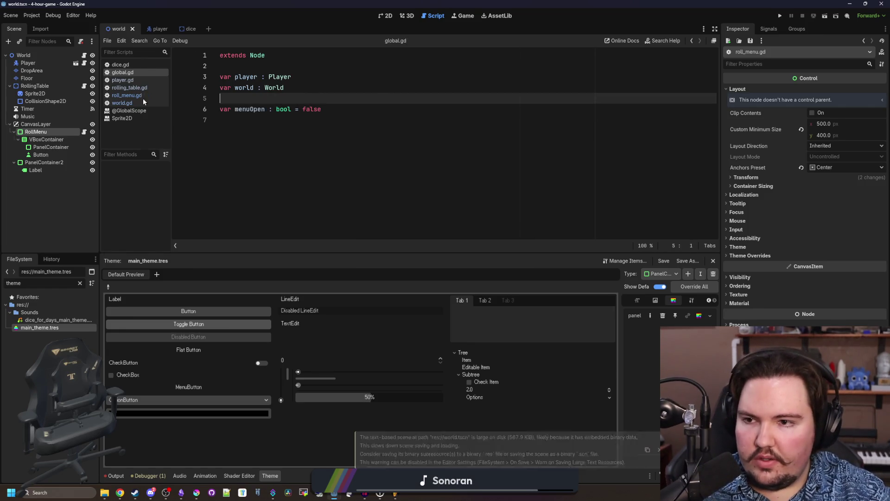
left_click(139, 95)
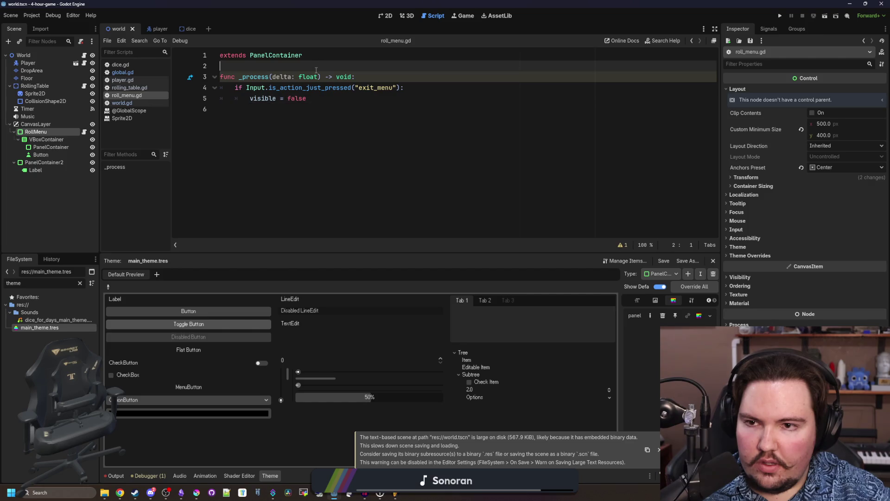
- Add a new function below _process, ending up as change(stats : bool)
left_click(241, 126)
key("Return")
key("Return")
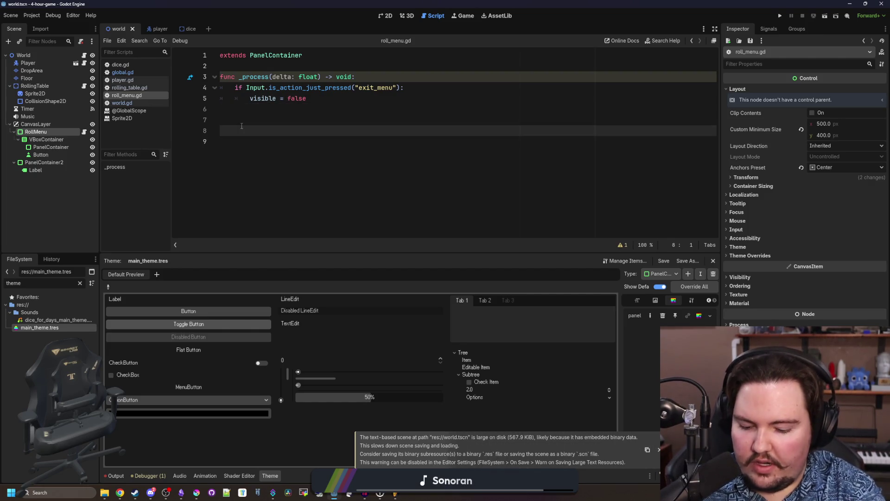
type("func close():")
key("Return")
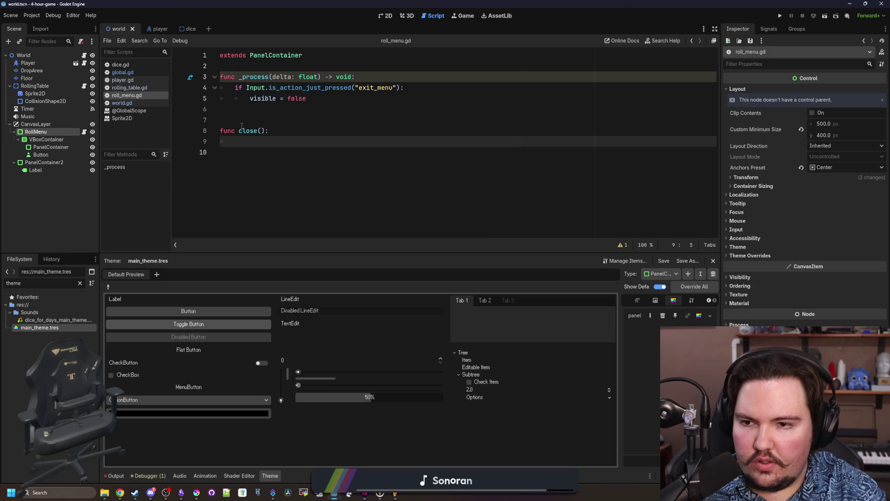
key("BackSpace")
key("BackSpace")
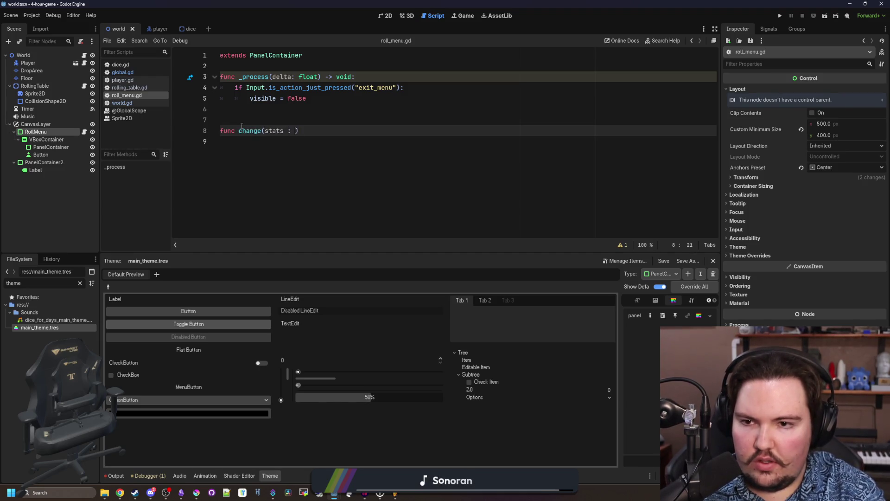
type(")")
type(":")
key("Return")
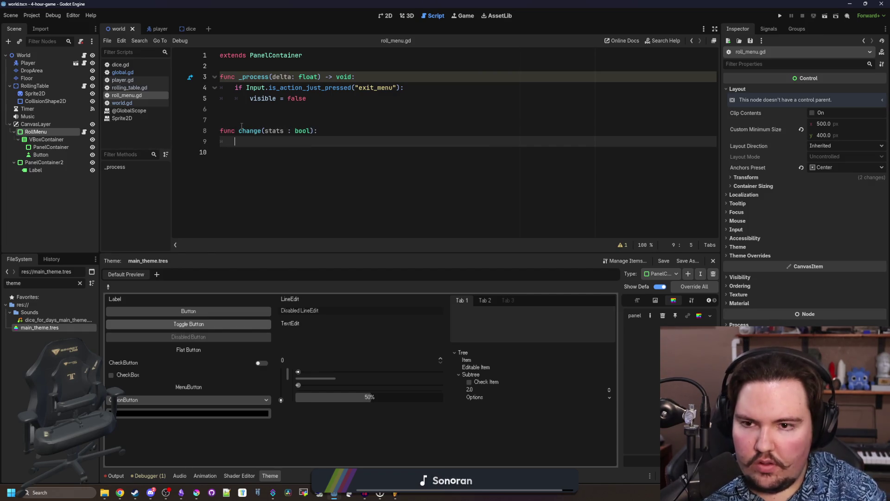
type("if status:")
- Write the if branch setting visible = true and Global.menuOpen = true
key("Return")
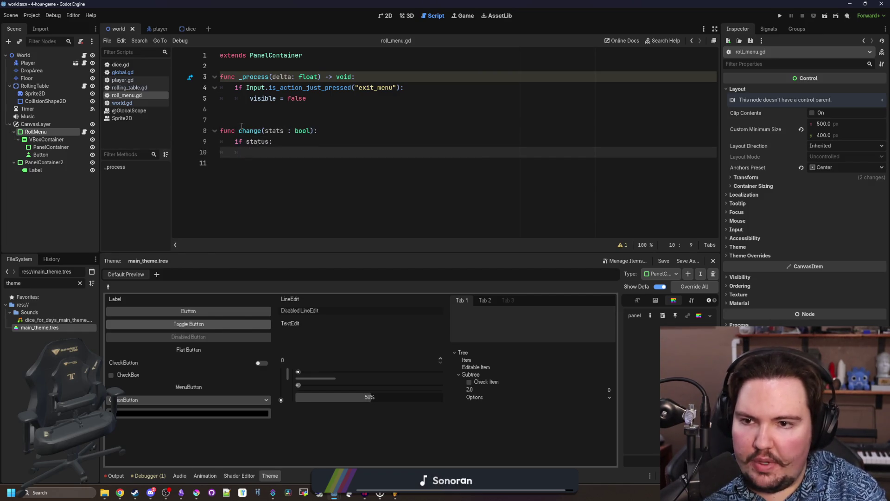
type("true")
key("Return")
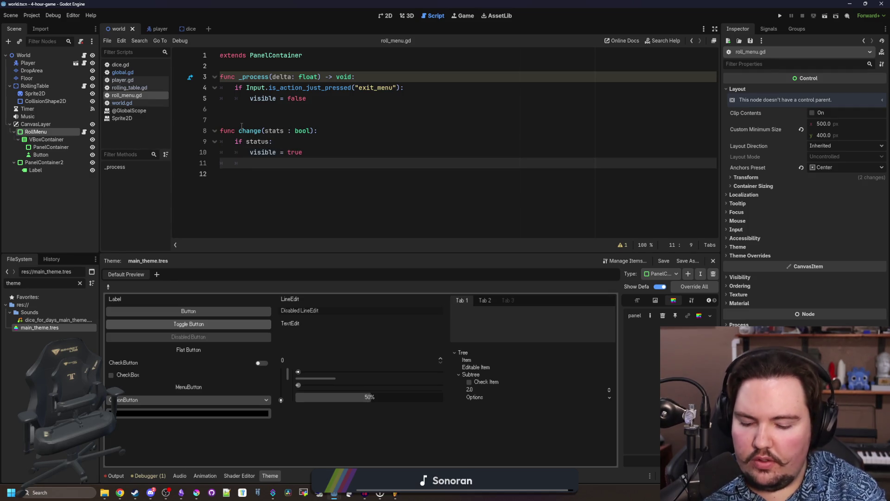
type("Global.menu")
key("Return")
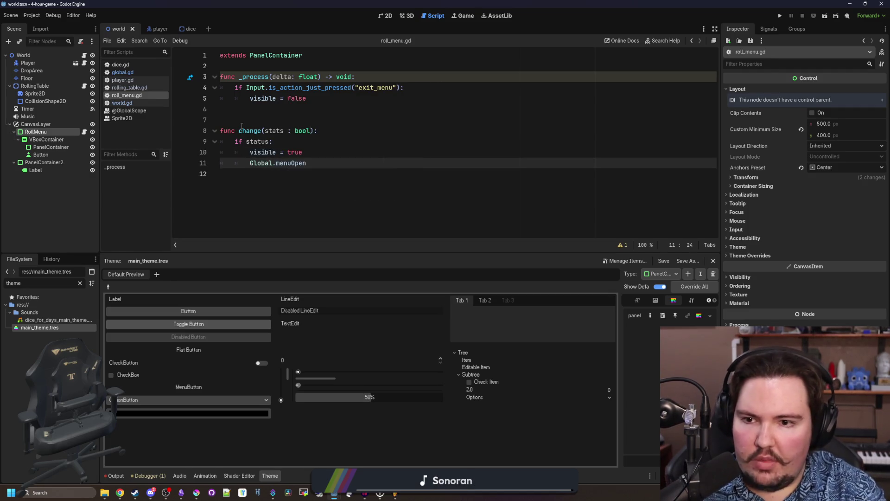
type("ue")
key("Return")
- Add an else branch setting visible = false and Global.menuOpen = false
key("BackSpace")
type("else:")
key("Return")
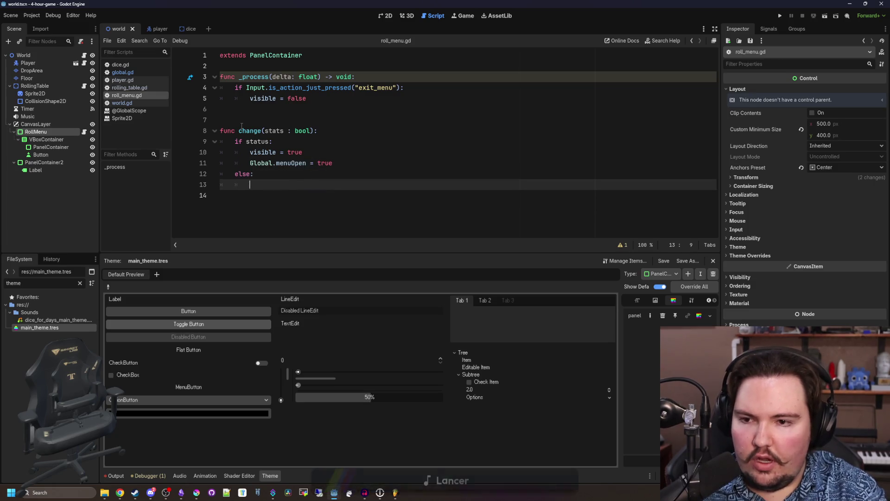
type("visible = false")
key("Return")
type("Global.")
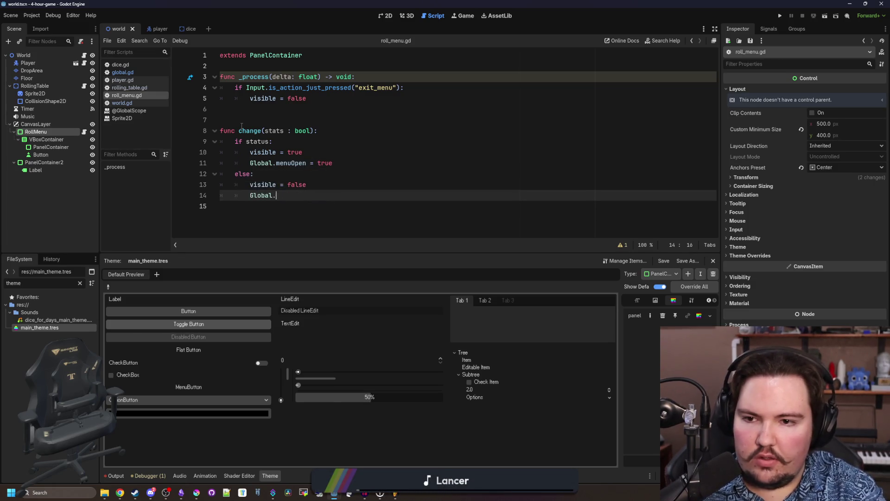
type("menu")
key("Return")
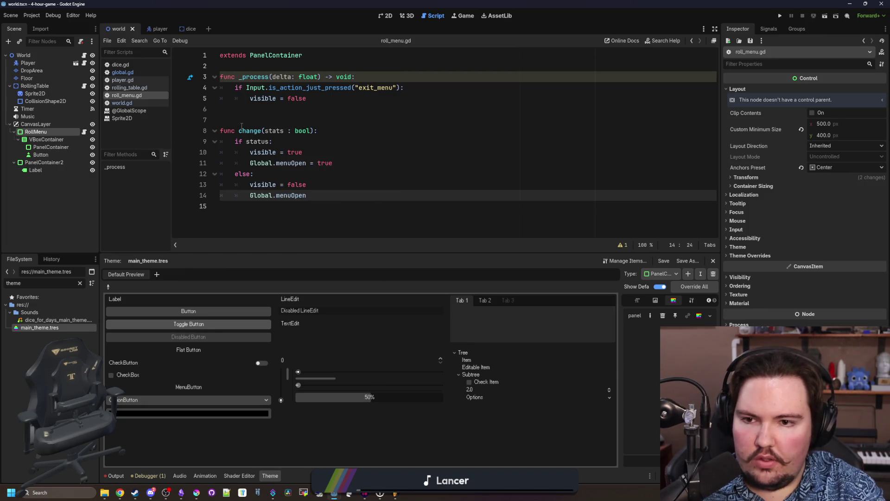
type("= false")
- Save the script and insert blank lines above the _process function
left_click(279, 119)
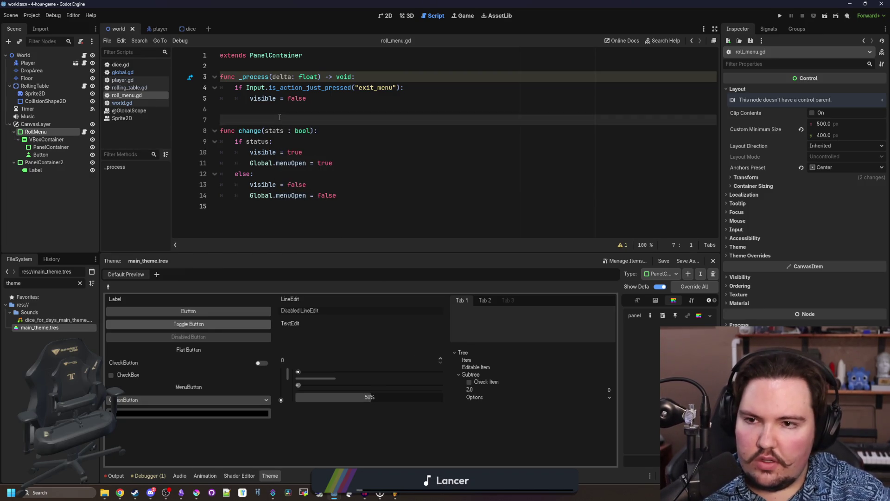
key("ctrl+s")
left_click(291, 69)
key("Return")
key("Return")
key("Up")
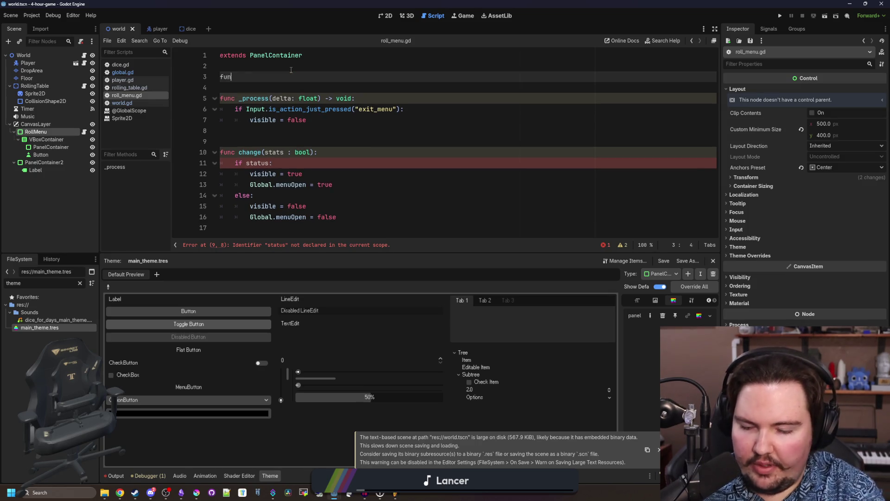
- Add a _ready() function to roll_menu.gd that calls add_to_group("Menu")
type("c _")
key("Return")
key("Return")
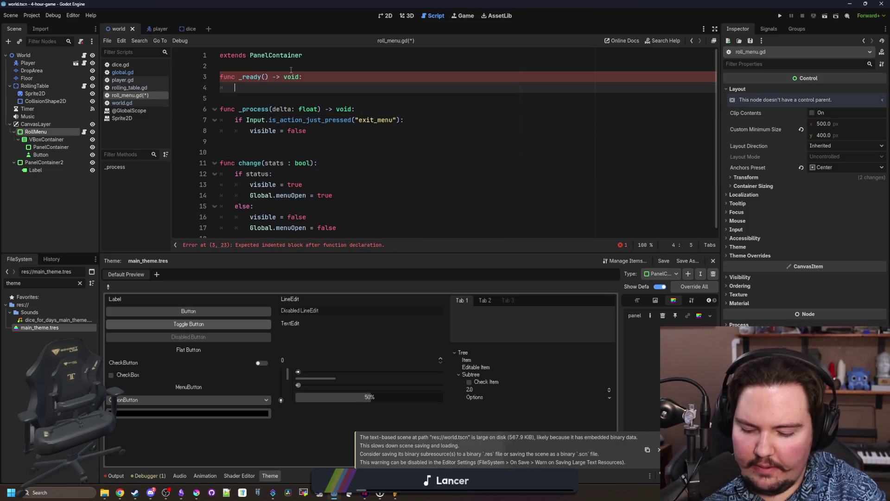
type("add_to_g")
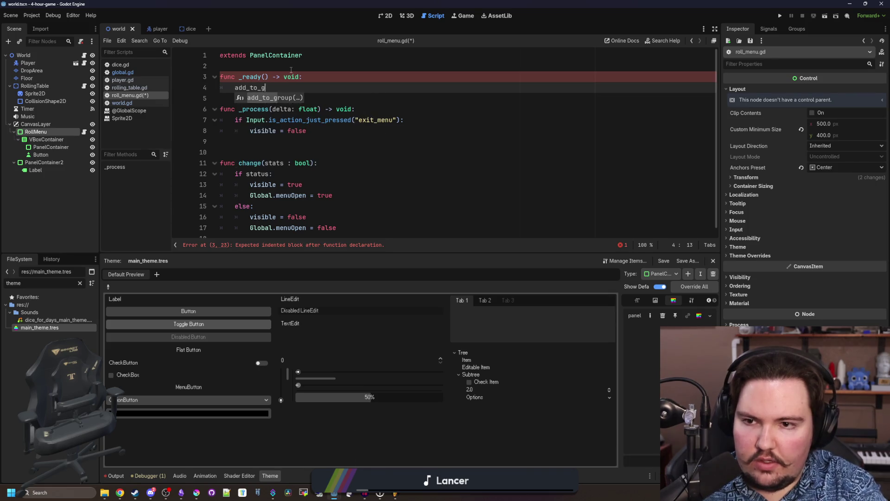
key("Return")
type("\"UI\")")
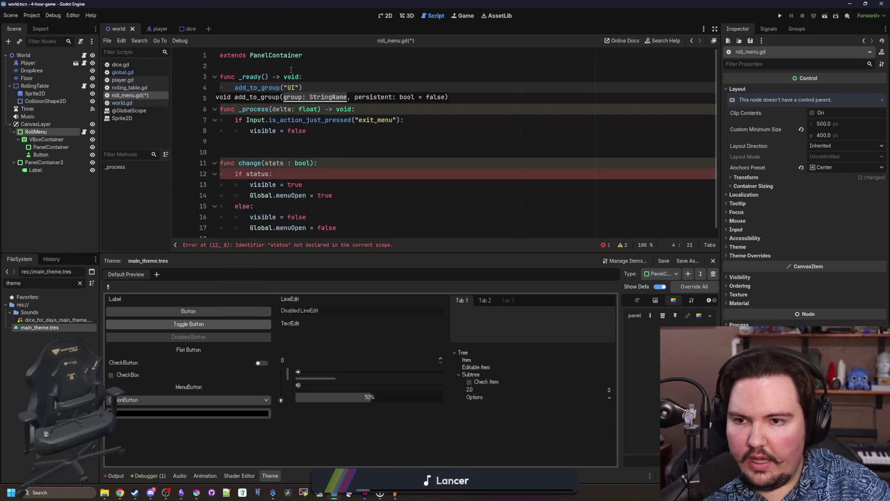
key("ctrl+Return")
type("Me")
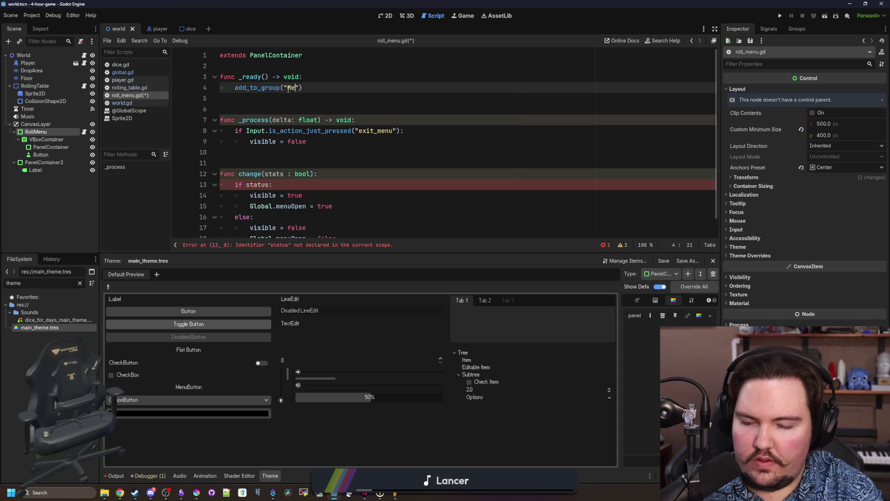
- Rename the stats parameter to status, delete the visible = false statement, and save
type("nu")
scroll(287, 121, "down", 1)
left_click(287, 134)
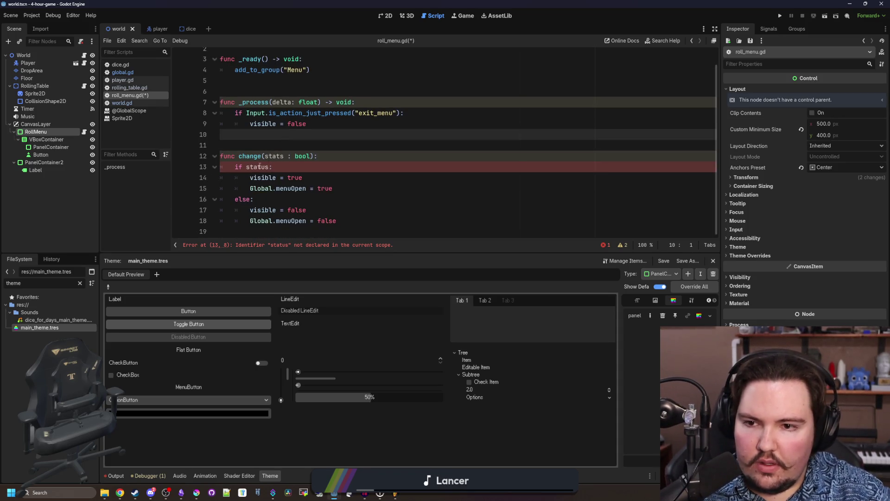
left_click(273, 156)
type("u")
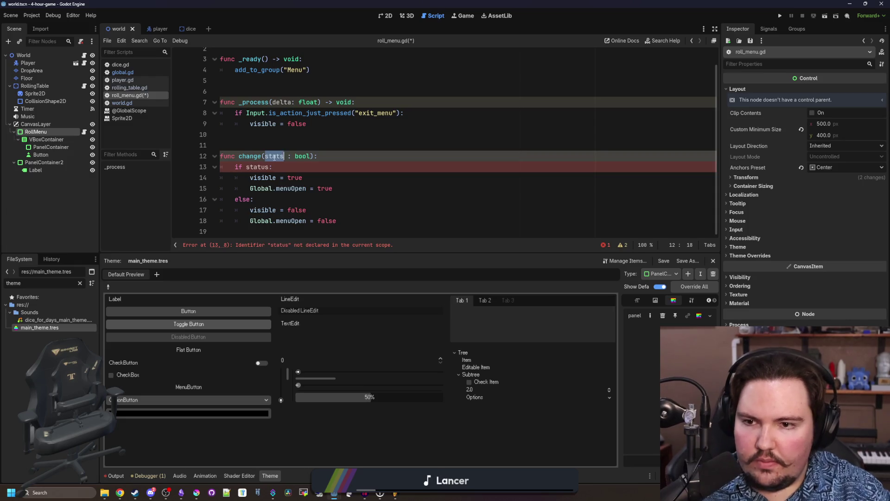
left_click(289, 124)
scroll(290, 126, "up", 2)
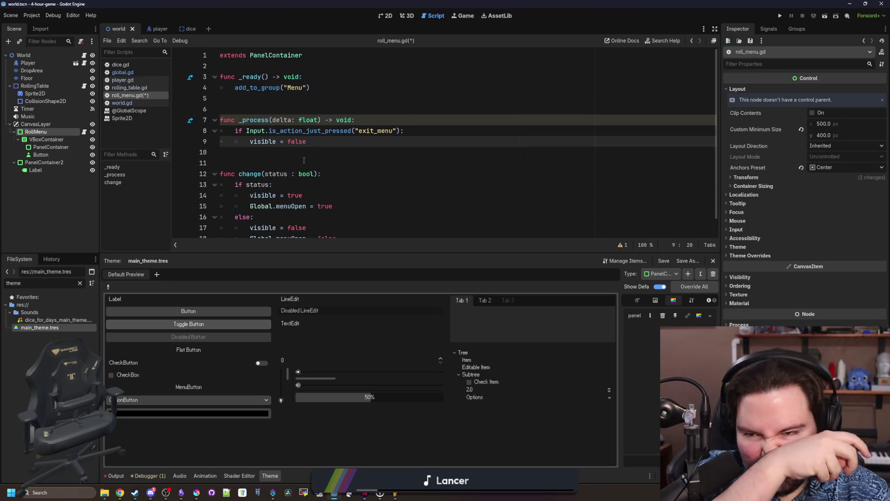
left_click(308, 162)
left_click_drag(307, 142, 252, 142)
key("BackSpace")
key("BackSpace")
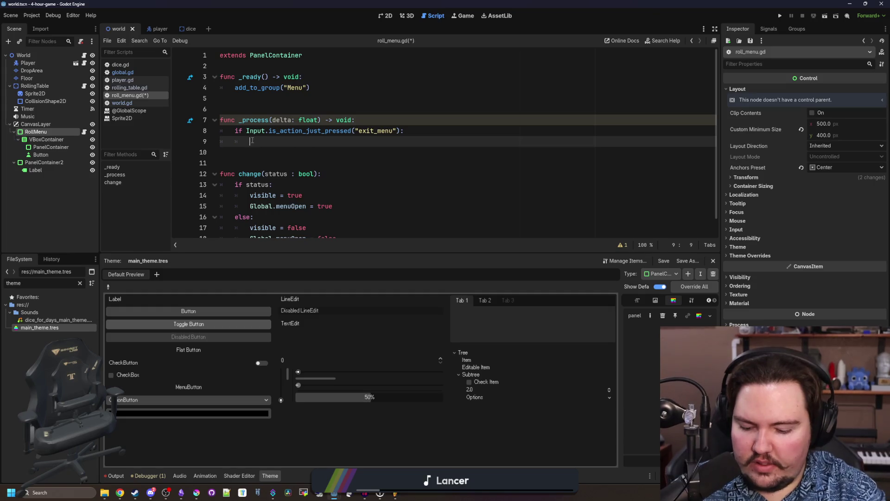
type("change(false)")
scroll(252, 141, "down", 1)
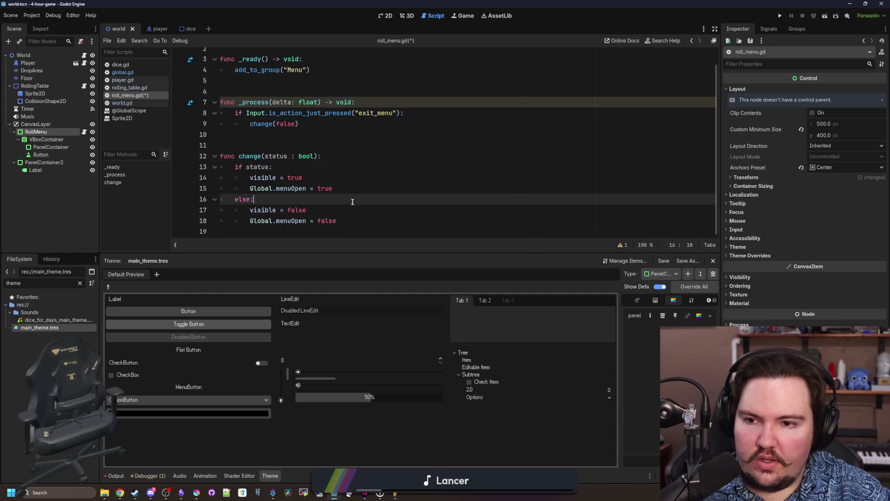
key("ctrl+s")
- Under if status:, add a get_tree().call_group("Menu", "change", false, false) line
left_click(326, 168)
key("Return")
type("call_")
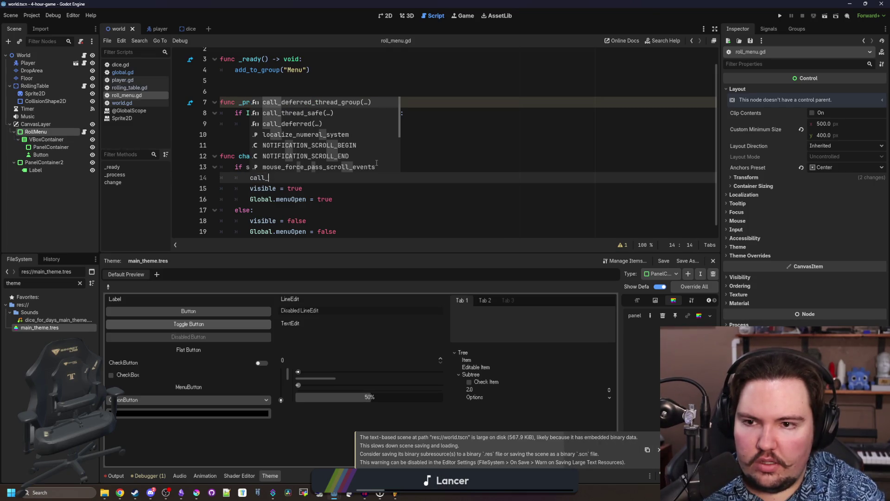
type("gr")
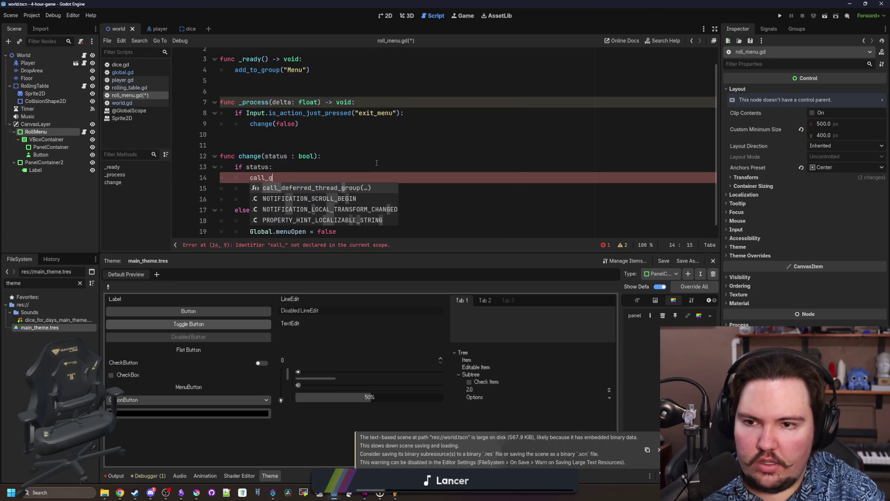
key("BackSpace")
key("BackSpace")
key("BackSpace")
type("get_t")
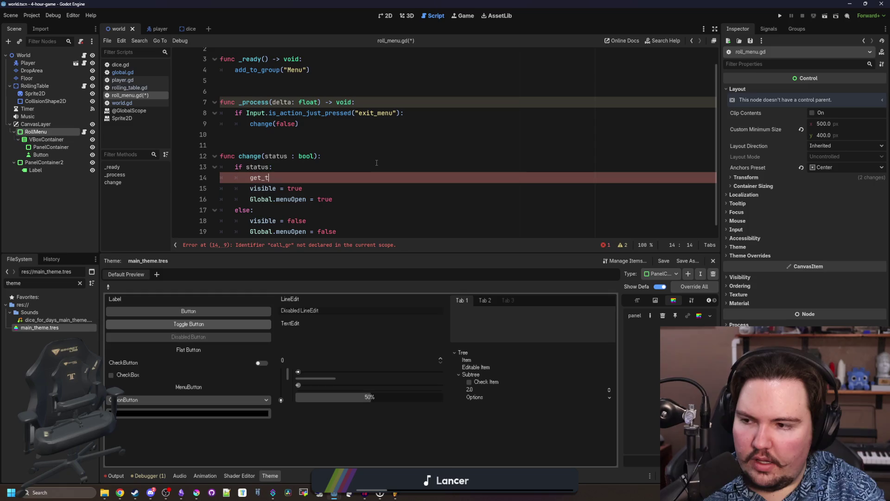
type("ree().call_group(\"Menu\",")
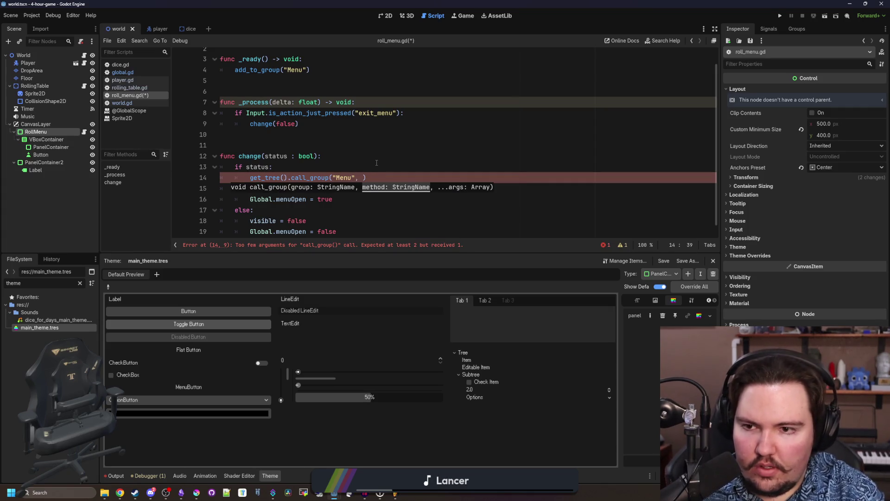
type("nge, false")
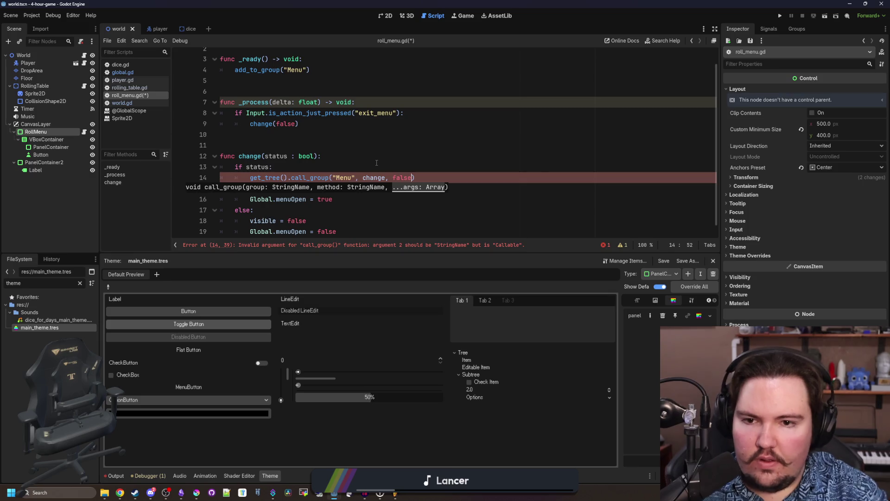
left_click(376, 162)
scroll(306, 166, "down", 1)
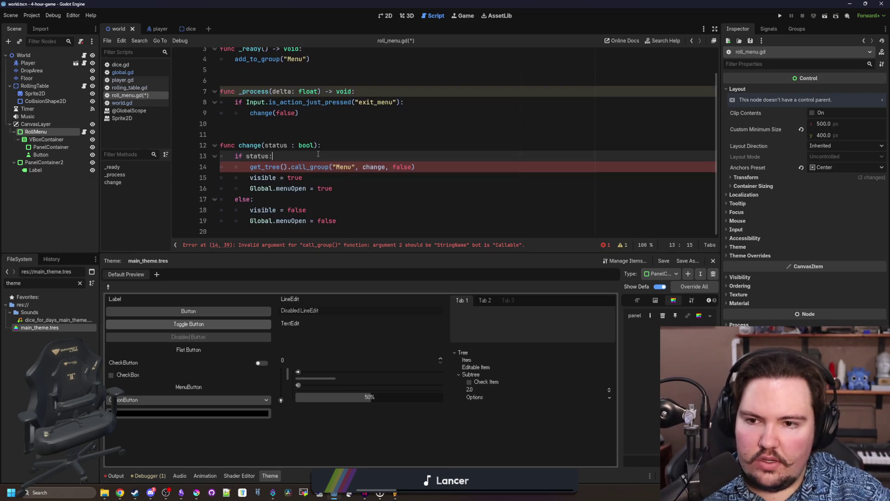
scroll(317, 166, "up", 2)
left_click(314, 173)
left_click(319, 149)
type(", master : bool = true")
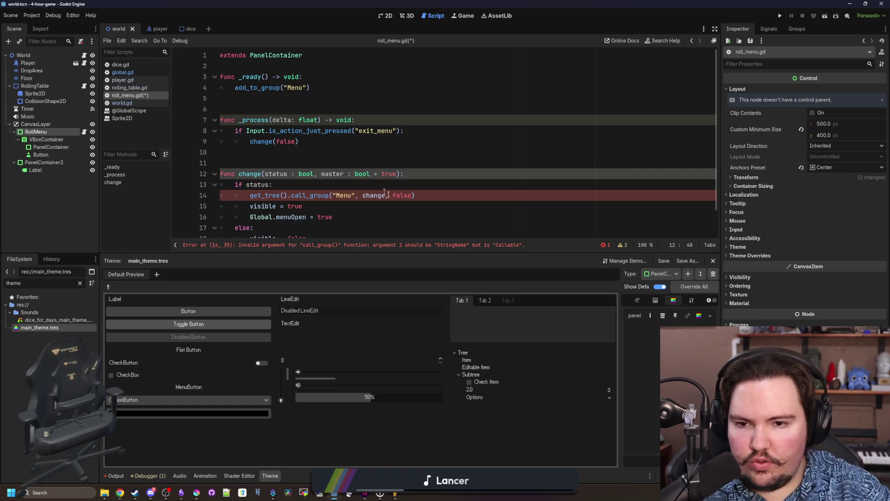
left_click(413, 195)
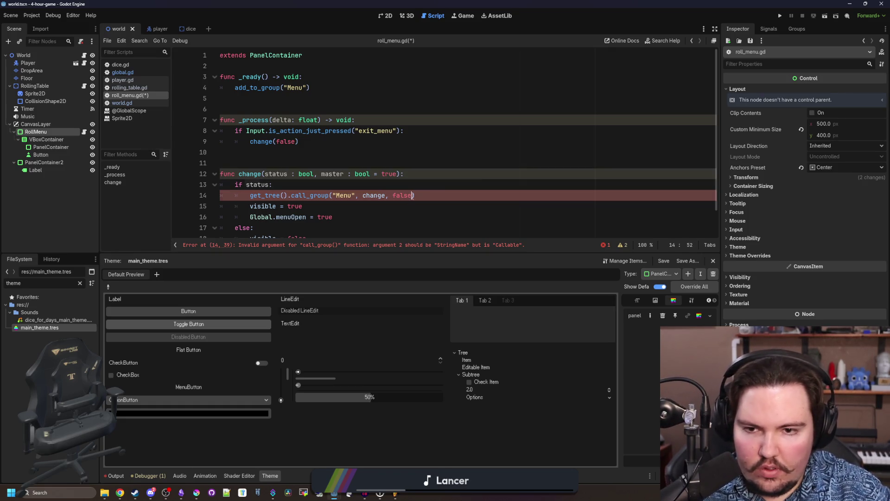
type(", false")
- Nest the call_group line under an if master check, quote "change", and save
left_click(490, 184)
key("Return")
type("if master:")
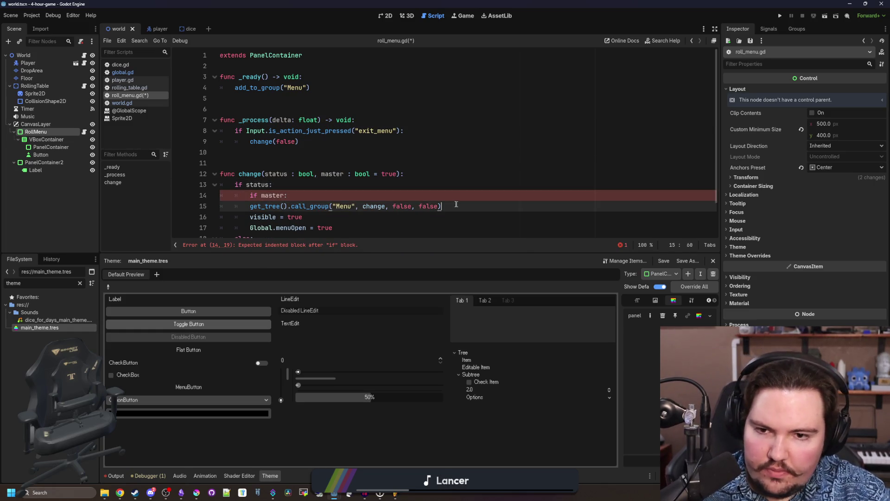
triple_click(450, 206)
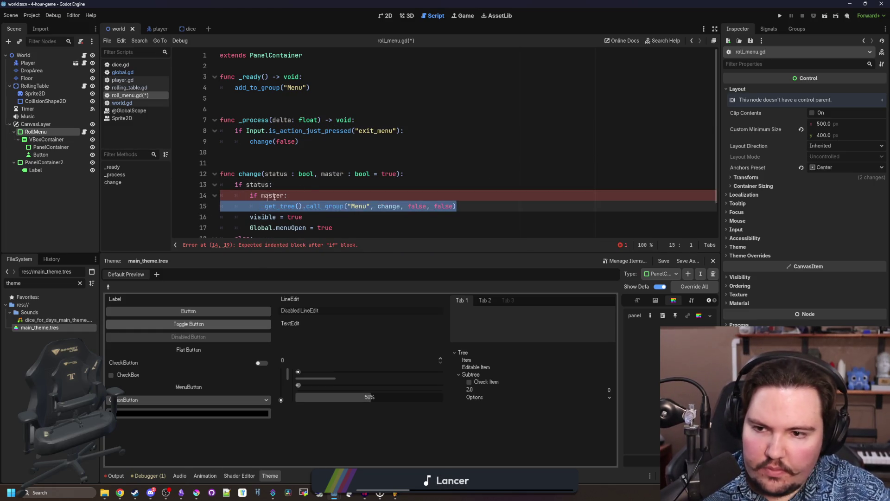
key("Tab")
left_click(312, 185)
scroll(313, 185, "down", 2)
scroll(325, 185, "up", 2)
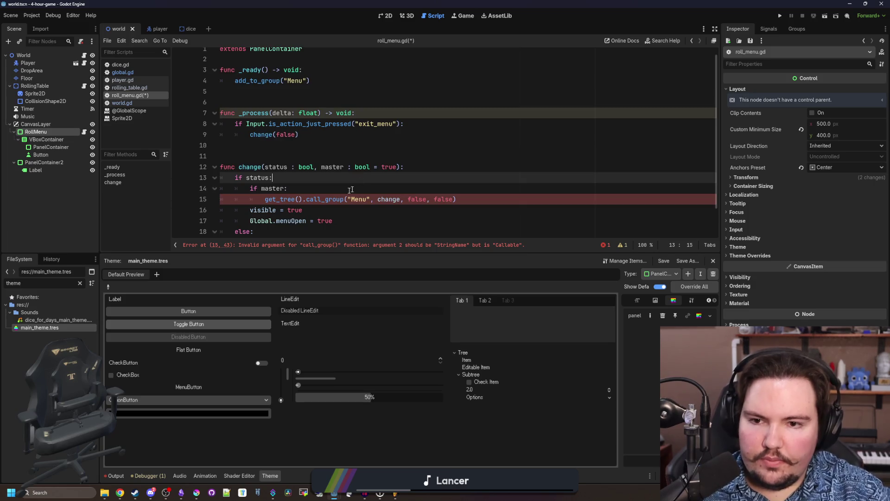
left_click(397, 199)
double_click(397, 199)
type("\"ch")
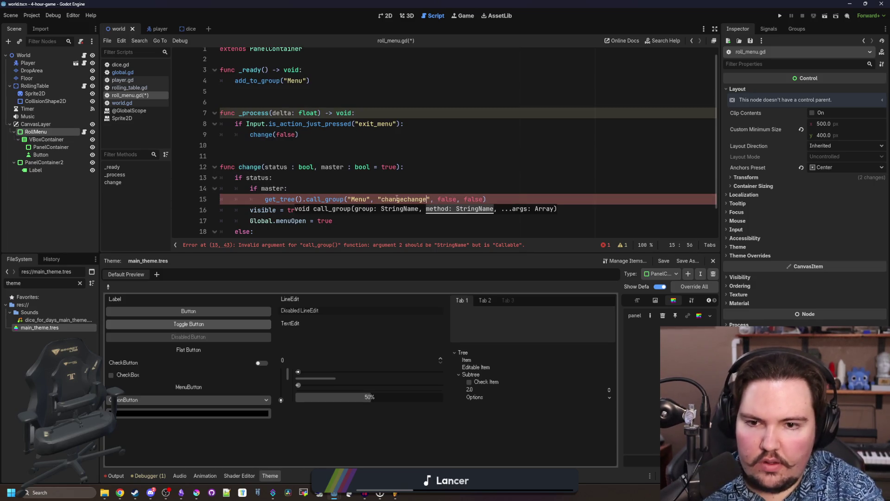
key("BackSpace")
key("BackSpace")
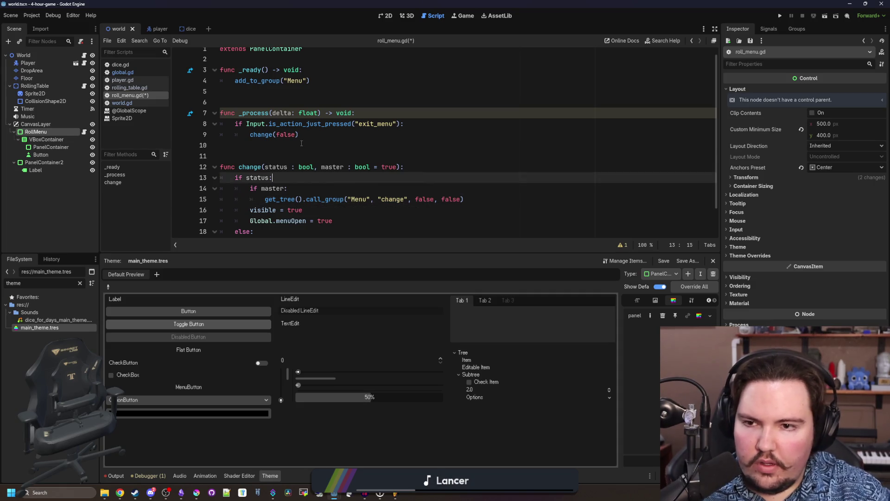
key("ctrl+s")
- Review the updated change function in roll_menu.gd
scroll(288, 139, "down", 1)
left_click(288, 121)
left_click(299, 116)
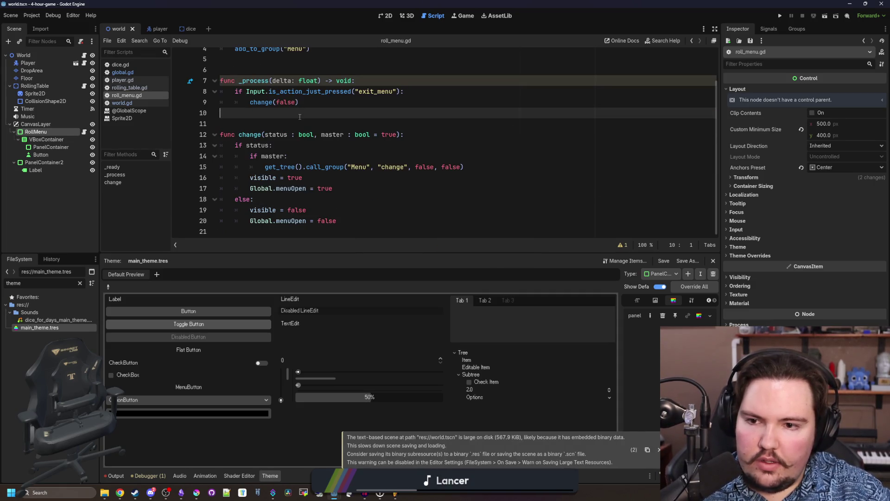
scroll(300, 116, "up", 2)
- In rolling_table.gd, undo the half-written _process function and save the script
left_click(130, 87)
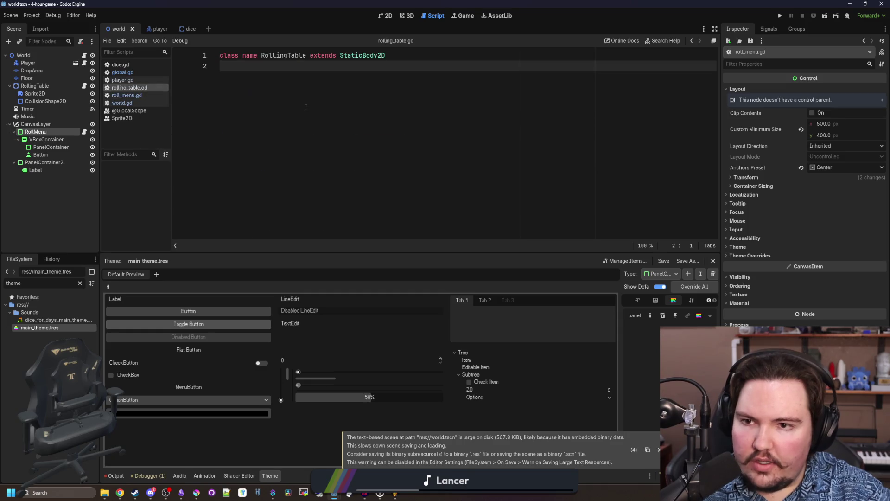
key("Return")
type("func _")
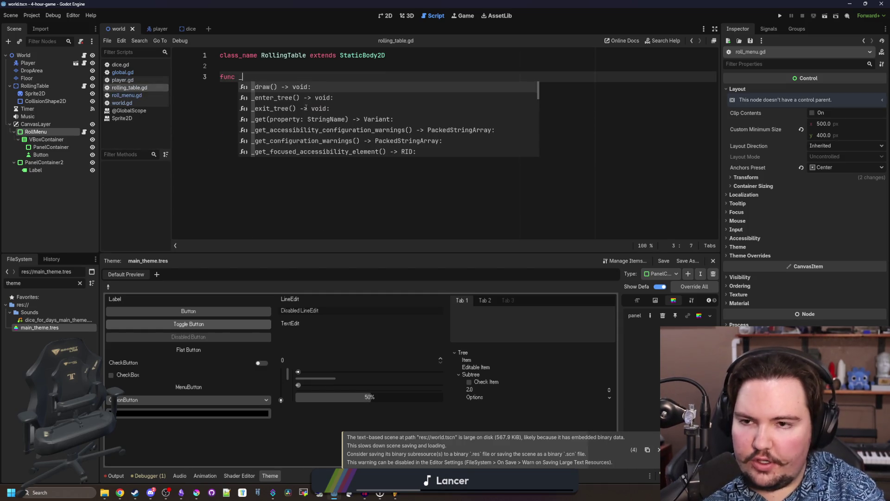
type("pr")
key("Return")
key("Return")
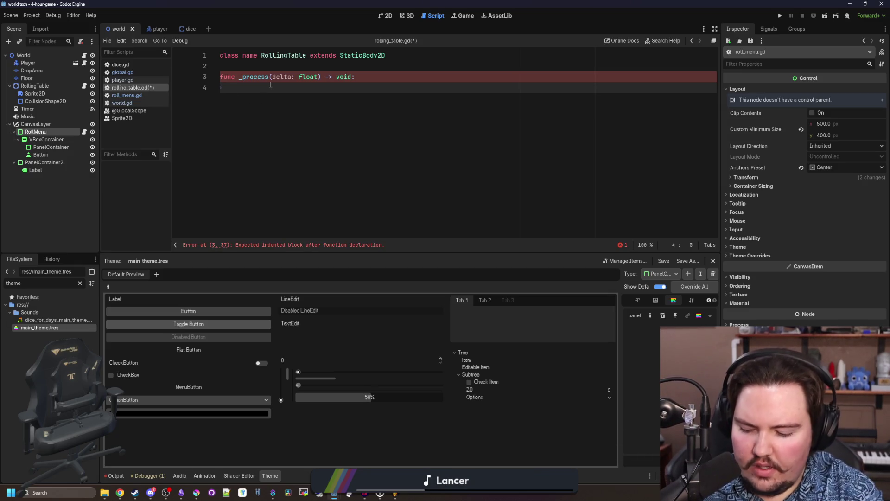
key("ctrl+z")
key("ctrl+z")
key("ctrl+z")
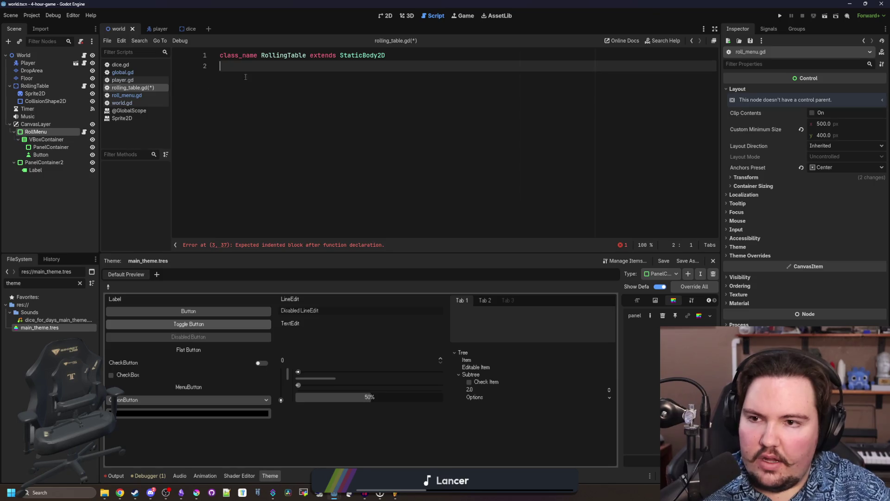
key("ctrl+s")
- Switch through global.gd to player.gd and scroll to its RollingTable collect code
left_click(123, 72)
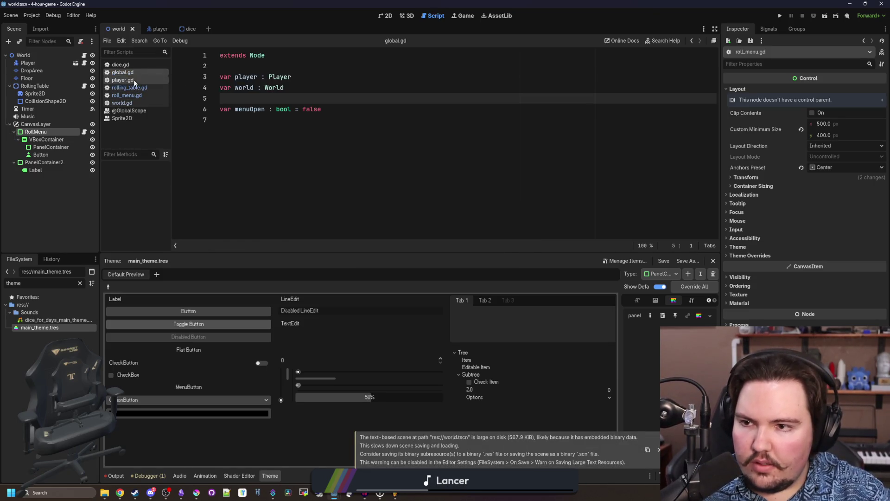
left_click(122, 80)
scroll(333, 166, "down", 4)
- Replace target.open() with $"../CanvasLayer/RollMenu".change(true), delete the pass line, and save player.gd
left_click(346, 125)
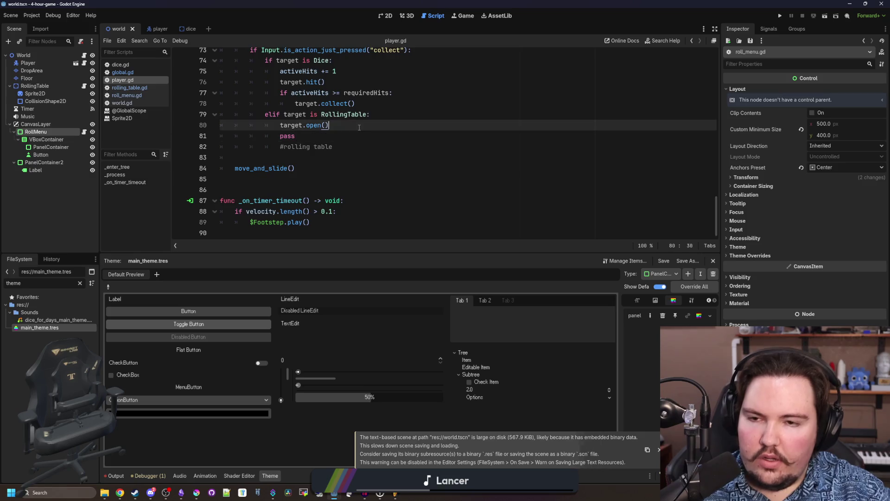
scroll(346, 189, "up", 2)
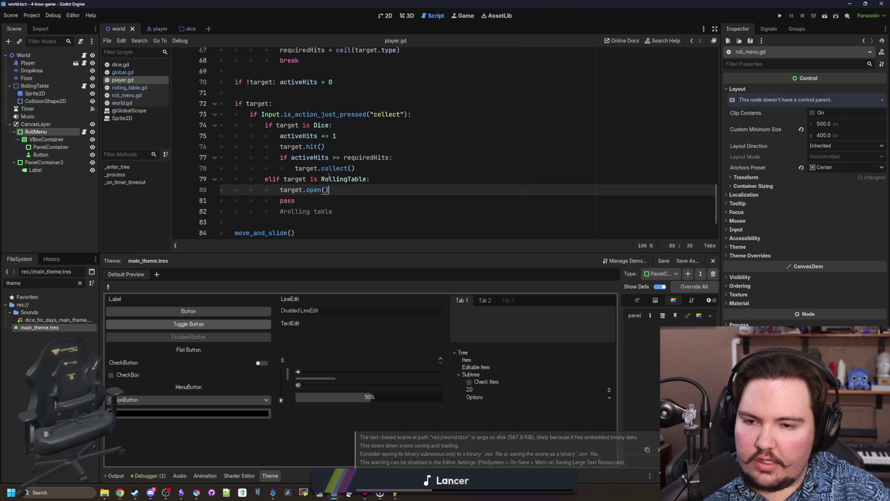
left_click_drag(344, 179, 304, 190)
key("ctrl+z")
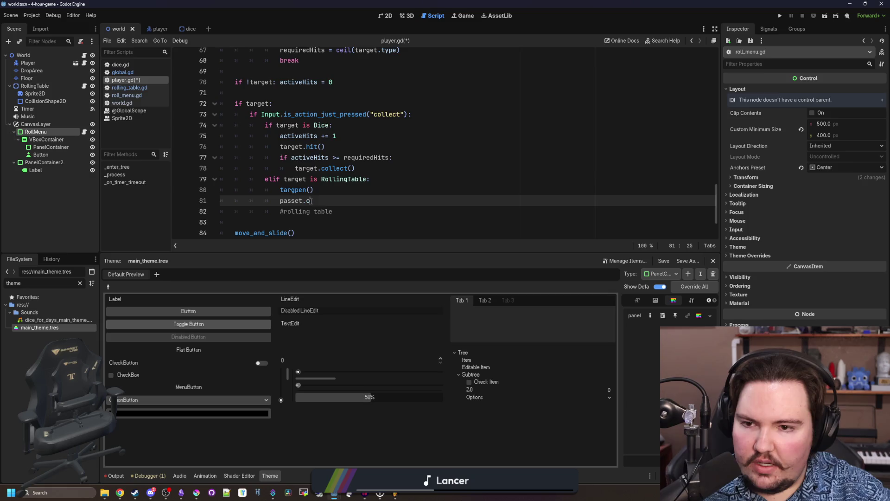
left_click_drag(364, 194, 280, 190)
key("BackSpace")
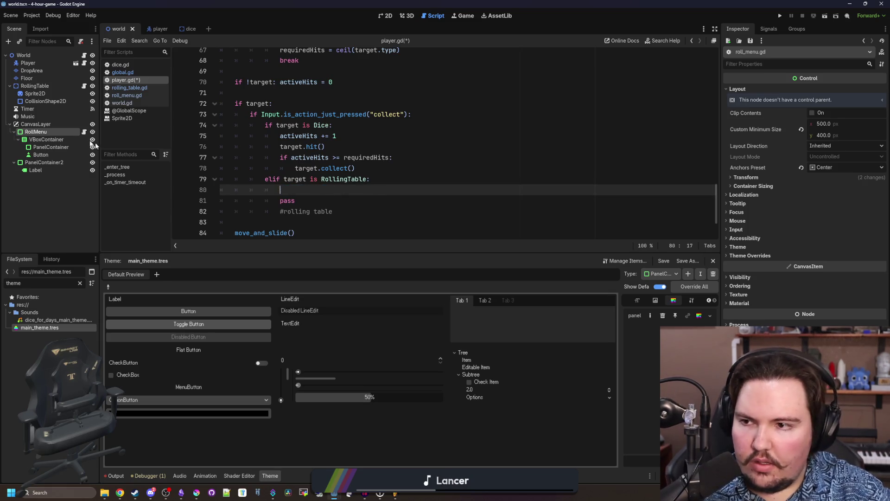
left_click_drag(42, 132, 286, 192)
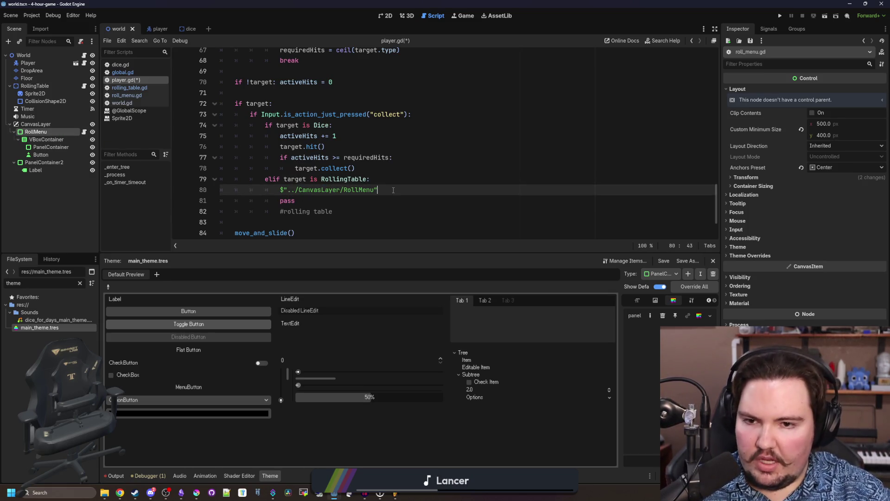
type(".change(true")
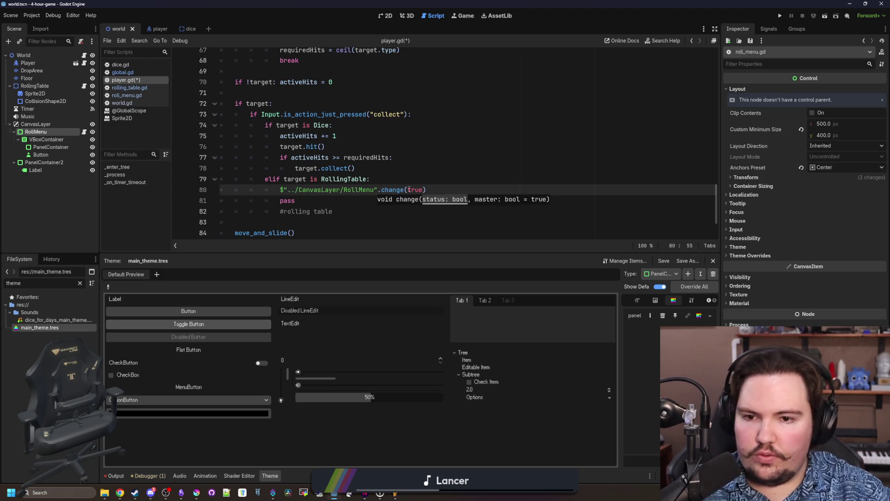
left_click(434, 177)
triple_click(329, 202)
key("BackSpace")
key("BackSpace")
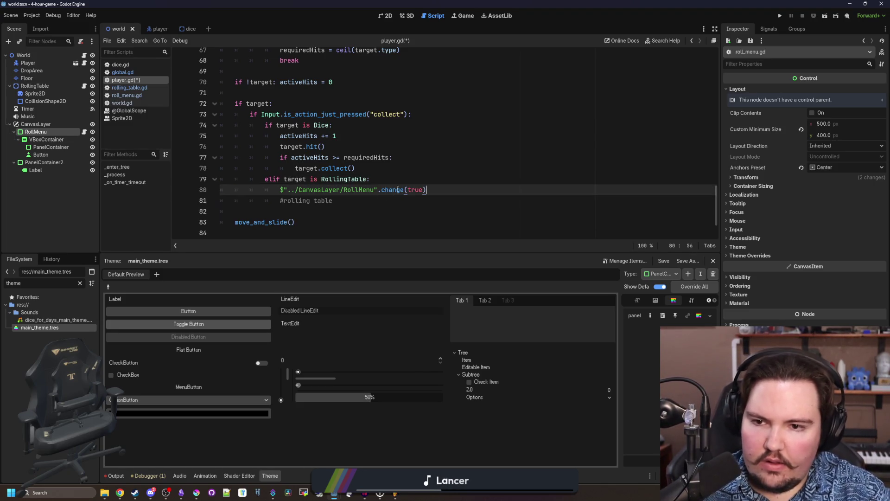
key("Up")
key("ctrl+s")
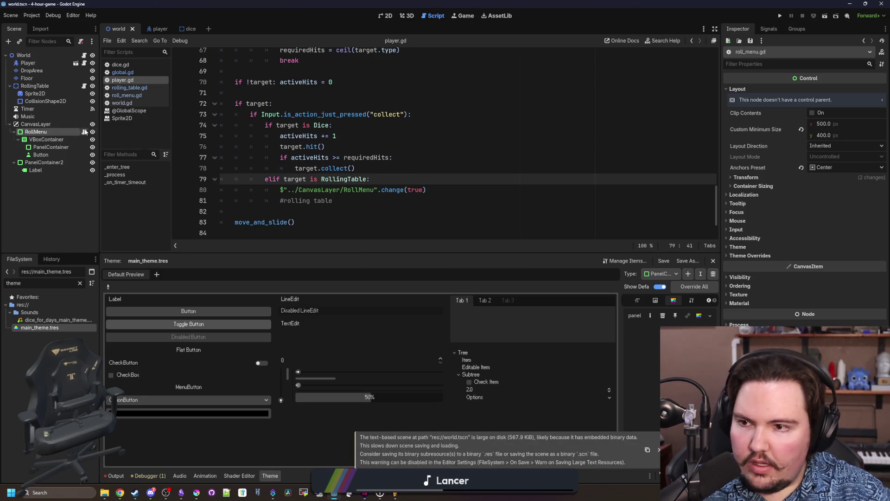
- Go back to roll_menu.gd and start a new line inside _ready()
left_click(84, 131)
left_click(318, 76)
key("Return")
- Add visible = false to _ready() in roll_menu.gd and save
type("vi")
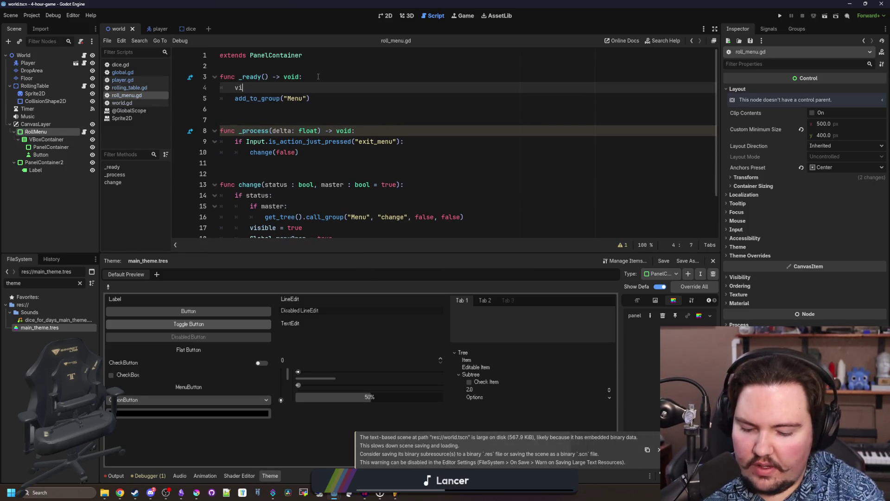
type("sible = false")
left_click(318, 76)
key("ctrl+s")
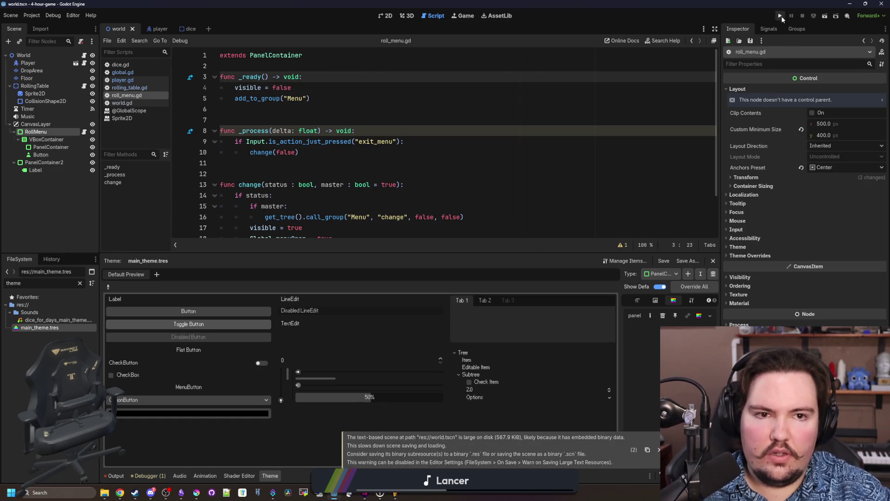
- Test-run the game, walk to the rolling table, try ROLL!, then stop with F8
left_click(780, 16)
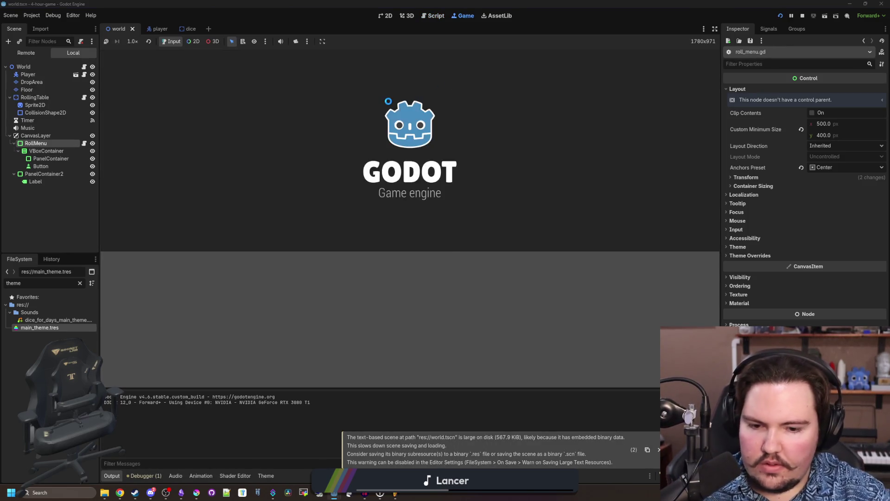
key("w")
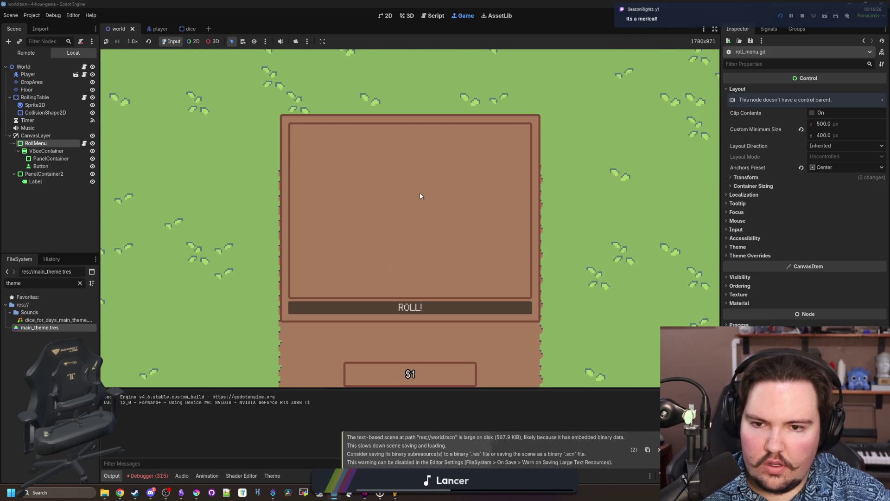
left_click(410, 309)
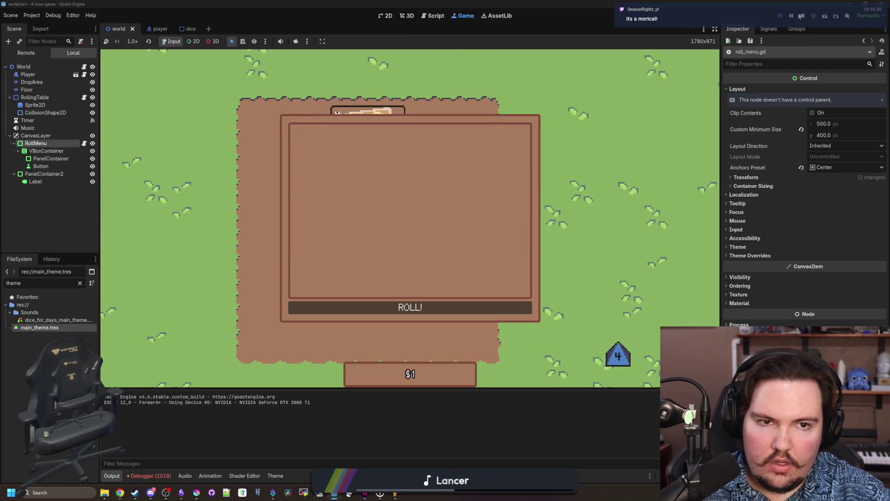
key("F8")
left_click(436, 182)
key("ctrl+s")
- Return to roll_menu.gd and bring up Project Settings
left_click(141, 87)
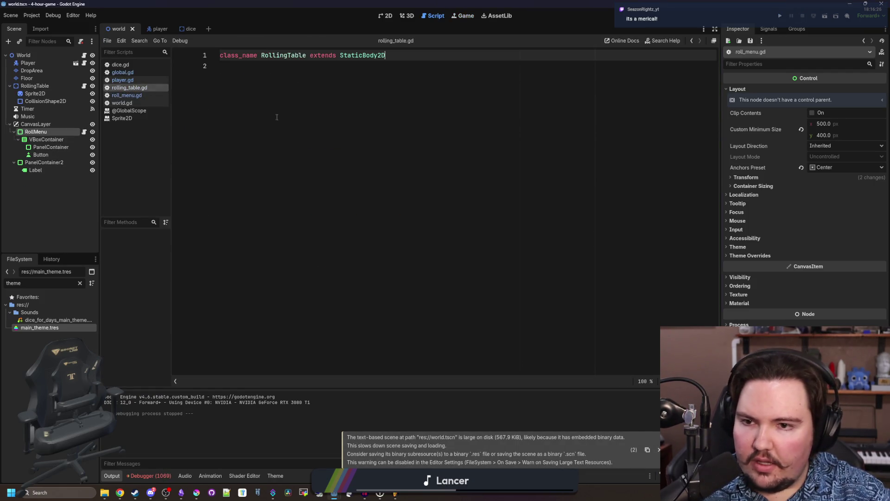
left_click(140, 95)
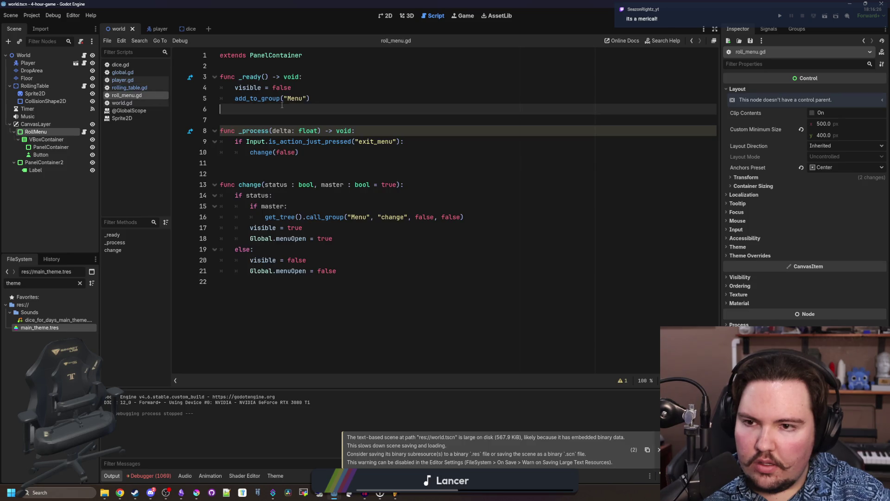
left_click(38, 19)
left_click(41, 30)
- Add an exit_menu action in the Input Map, deleting the mistaken menu_close action
left_click(286, 138)
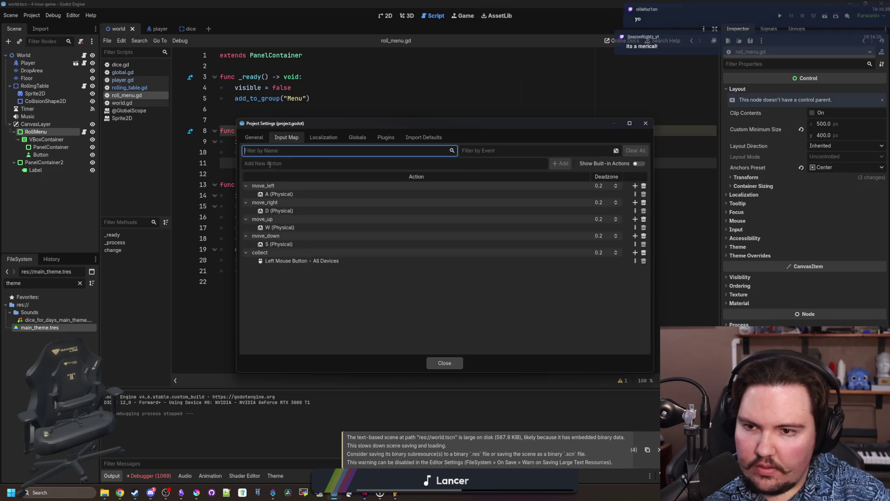
type("menu_close")
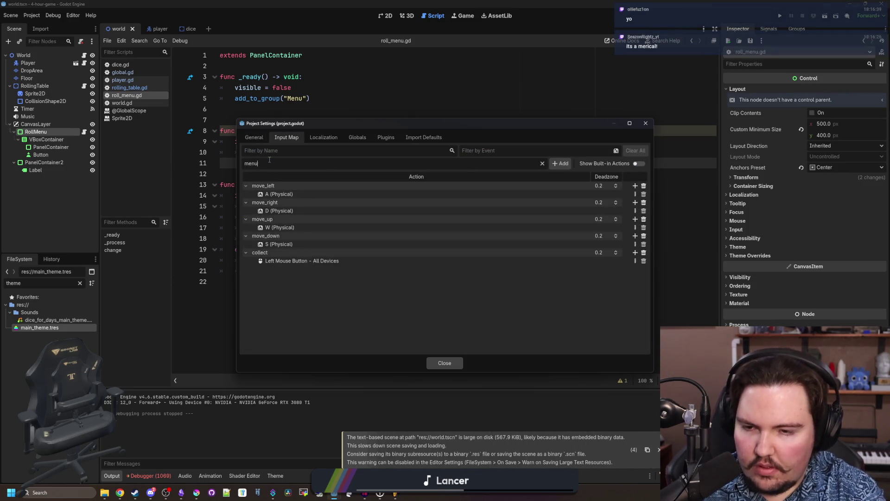
key("Return")
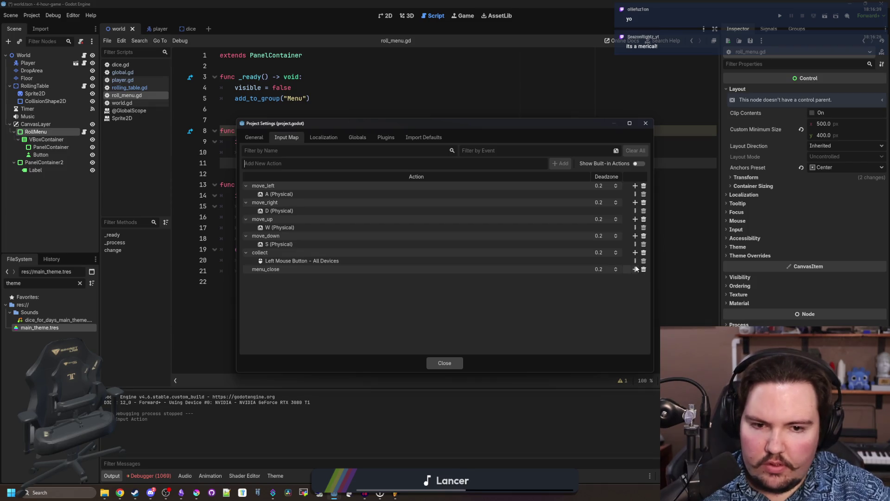
type("ex")
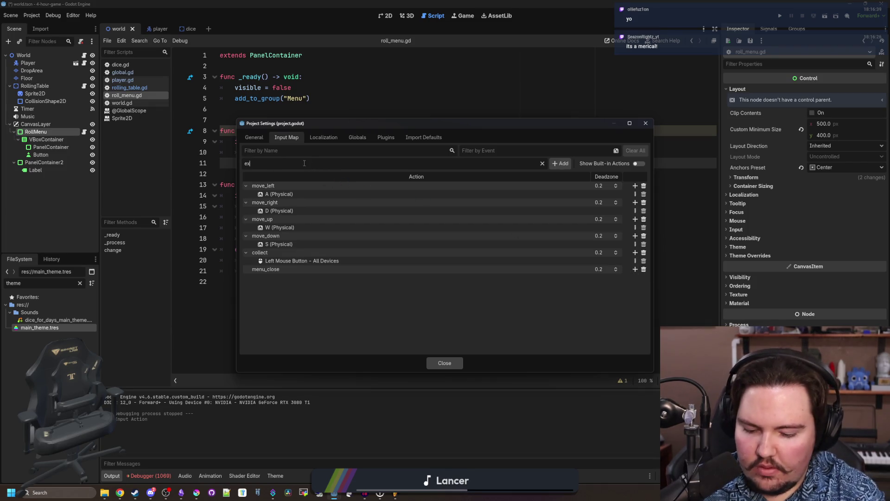
type("it_menu")
key("Return")
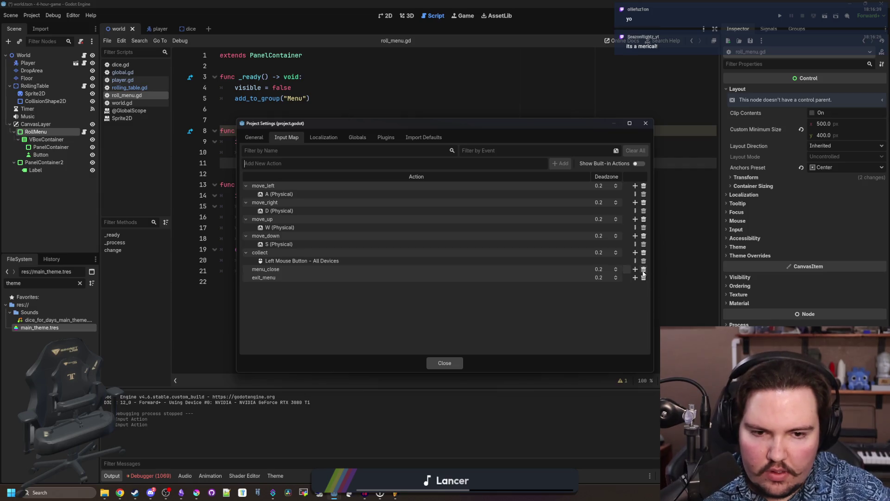
left_click(644, 271)
- Bind the Escape key to exit_menu, close Project Settings, and save
left_click(636, 269)
key("Escape")
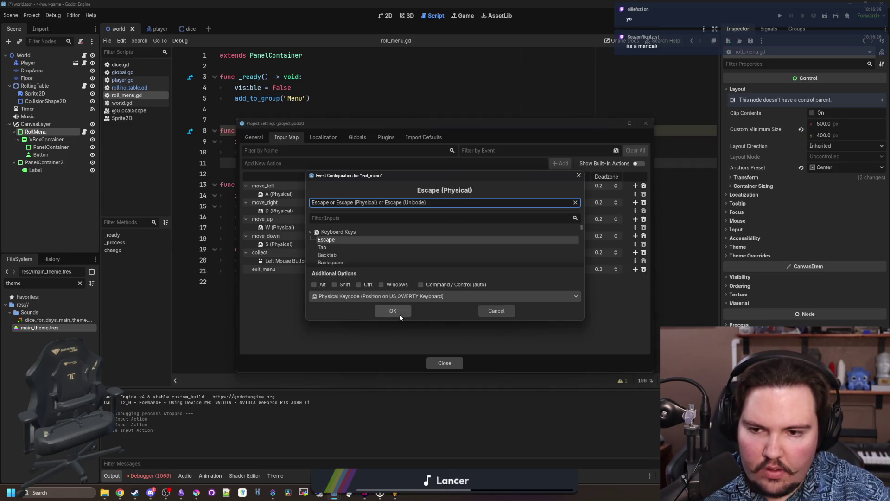
left_click(398, 311)
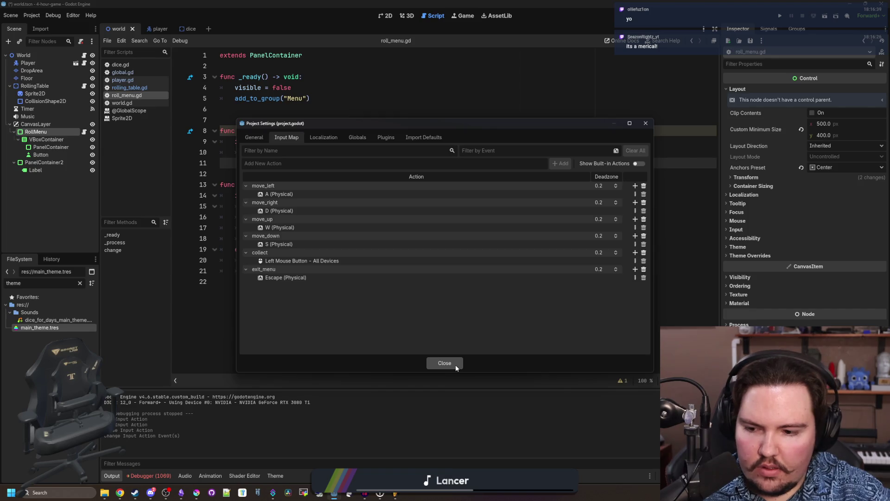
left_click(444, 363)
key("ctrl+s")
left_click(267, 169)
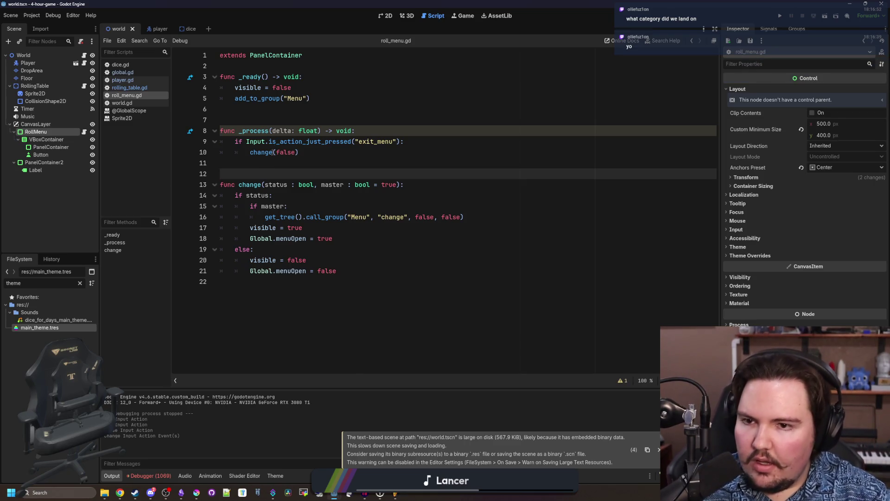
- Save roll_menu.gd with its exit_menu handling in _process, then bring up player.gd
left_click(280, 124)
left_click(273, 160)
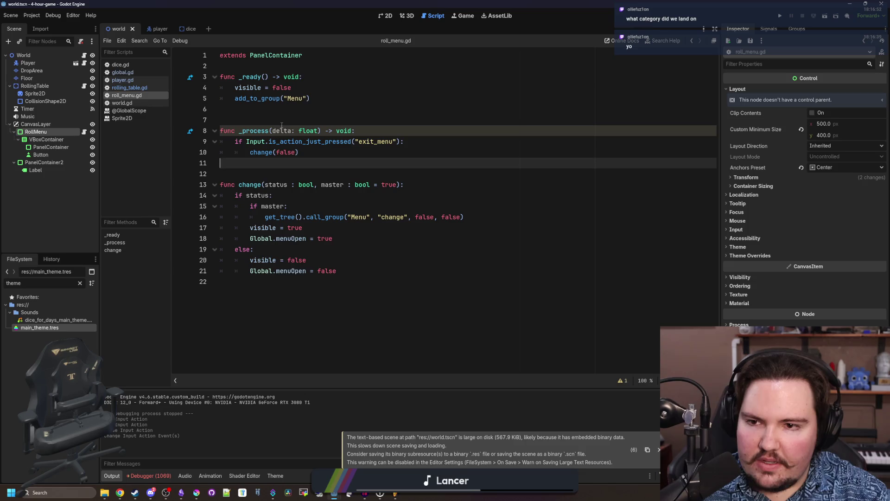
left_click(283, 124)
left_click(304, 113)
key("ctrl+s")
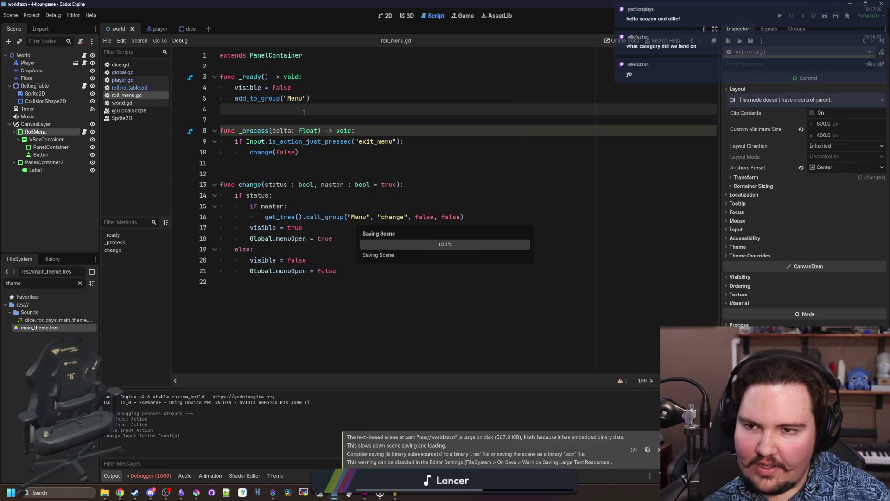
left_click(313, 155)
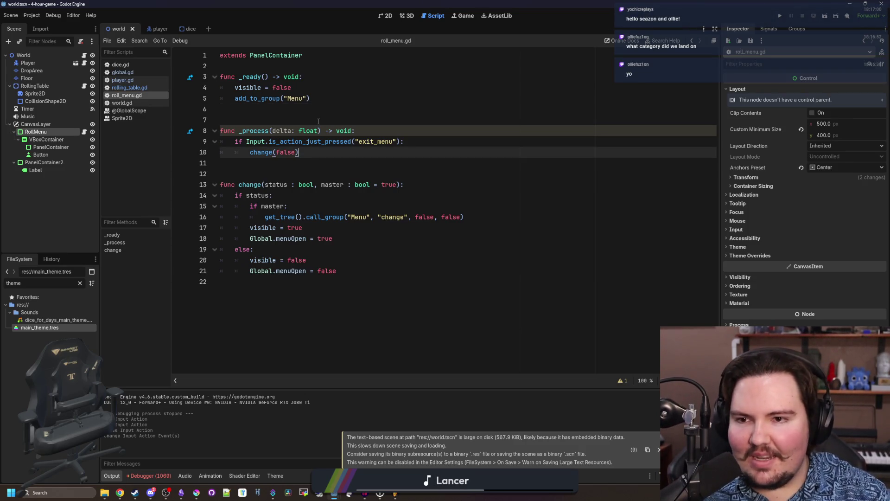
left_click(319, 121)
key("ctrl+s")
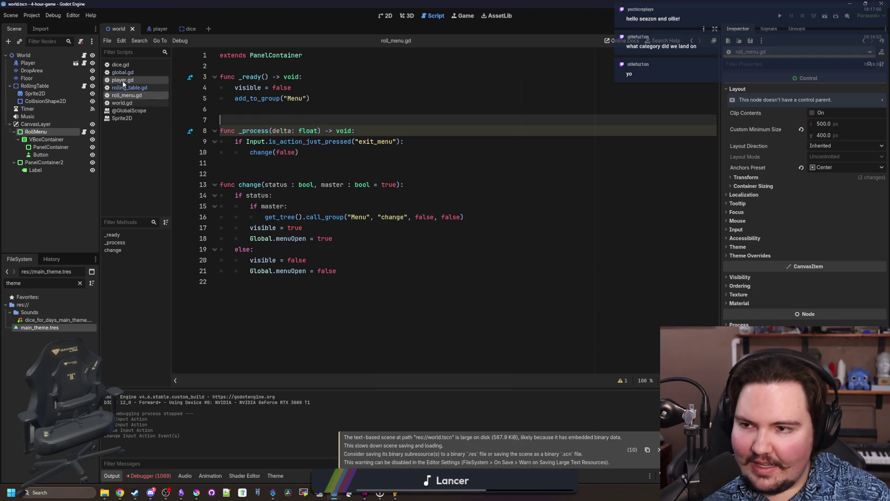
left_click(123, 81)
scroll(329, 200, "up", 10)
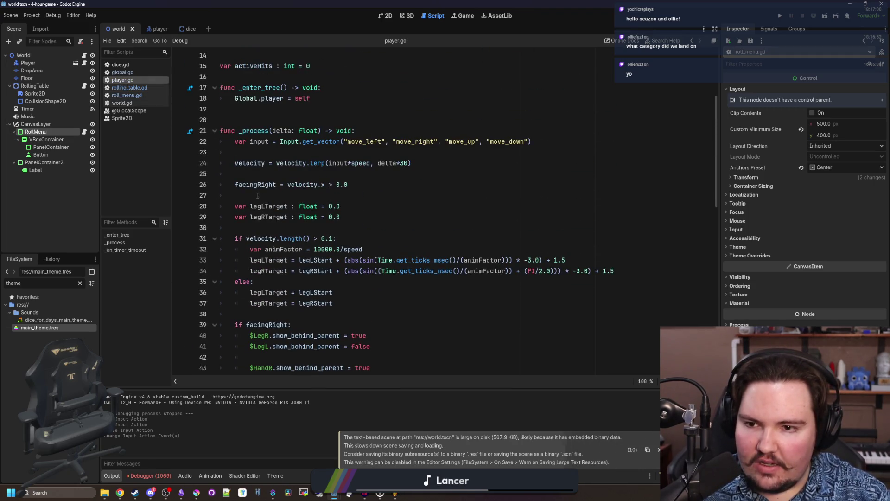
- Add input = Vector2.ZERO as the first line of player.gd's _process
left_click(258, 195)
key("ctrl+s")
left_click(346, 149)
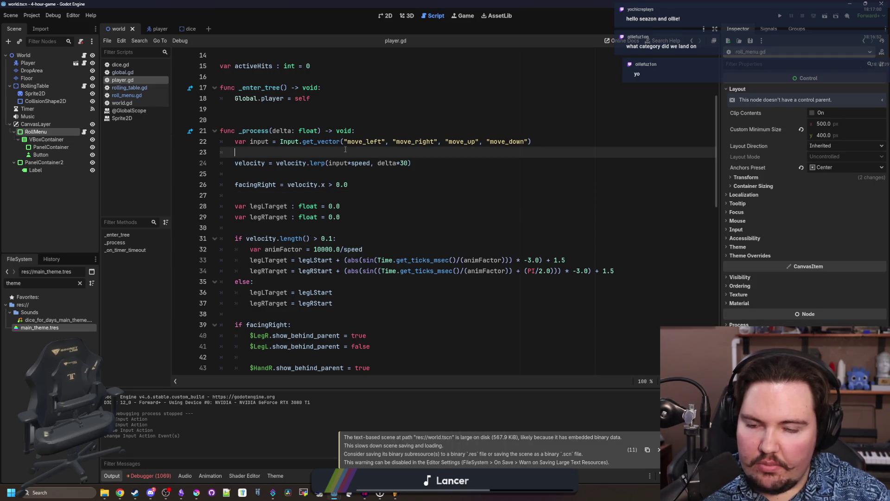
left_click(388, 129)
key("Return")
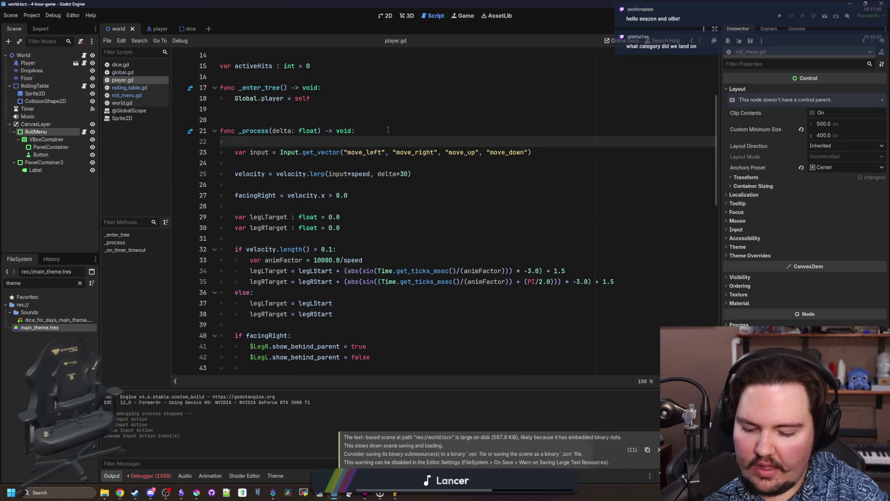
type("var input =Vector2.")
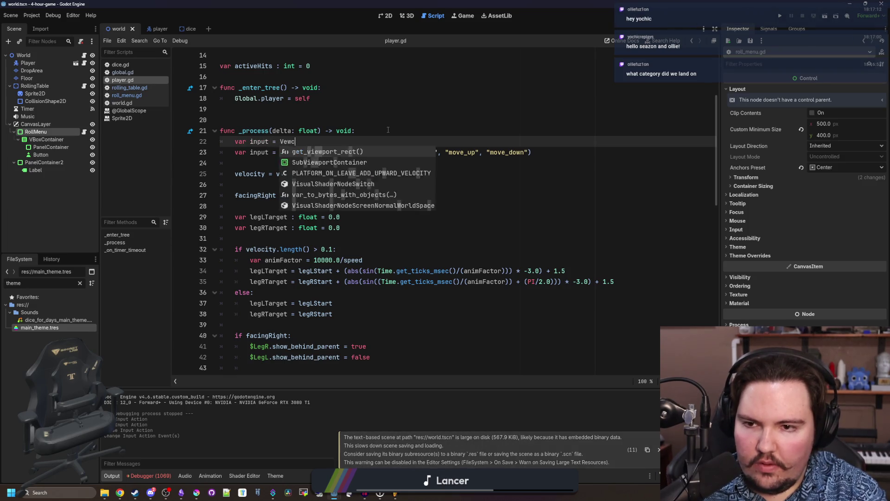
type("is_z")
key("Return")
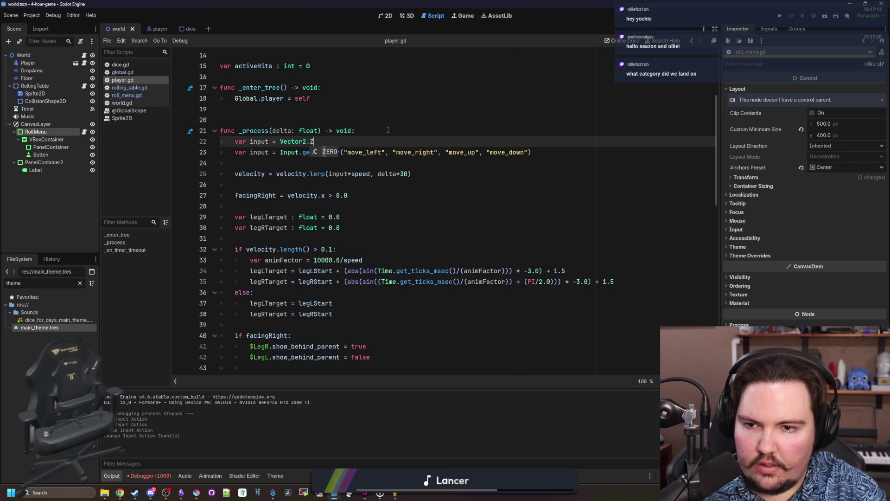
key("Return")
key("Return")
key("Return")
key("Return")
- Nest the Input.get_vector line under if !Global.menuOpen: and run the game
key("Up")
type("if")
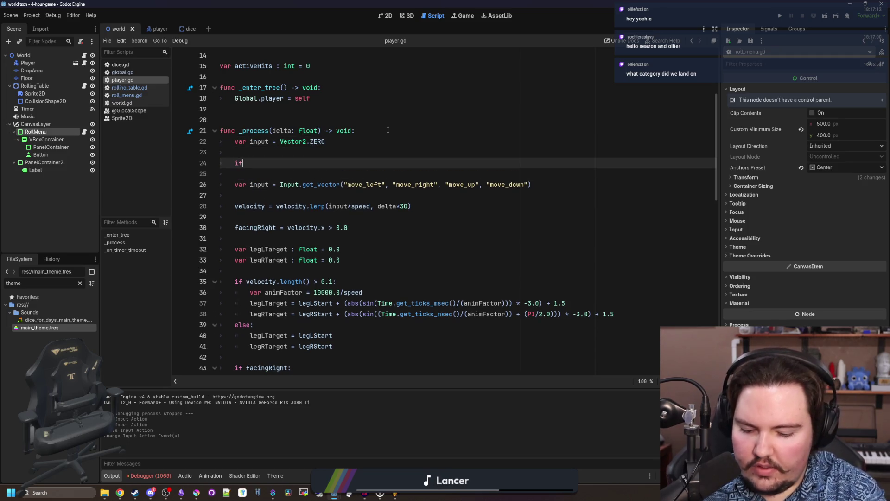
type(" Global.men")
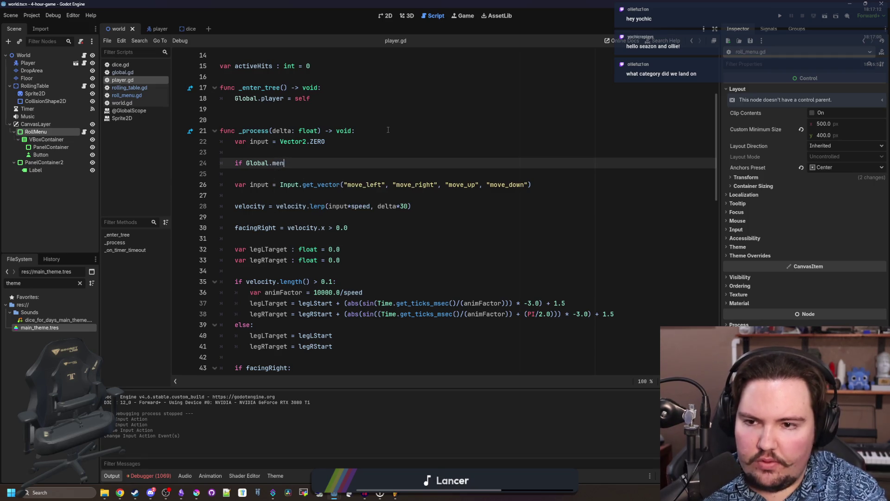
type("muOpen:")
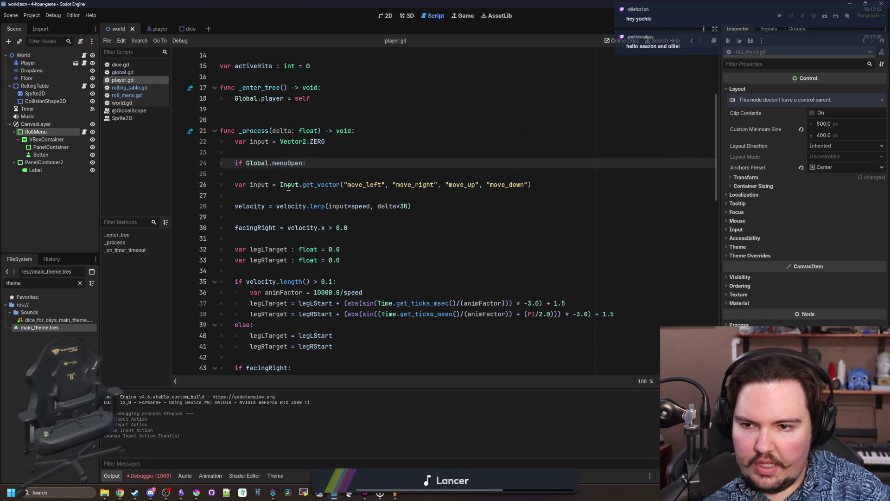
left_click(289, 187)
key("Home")
key("Tab")
key("Up")
key("ctrl+shift+k")
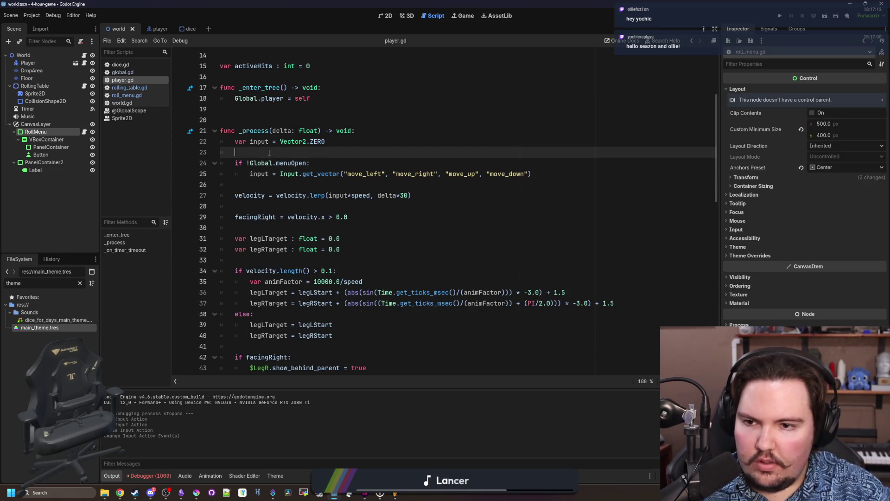
left_click(780, 16)
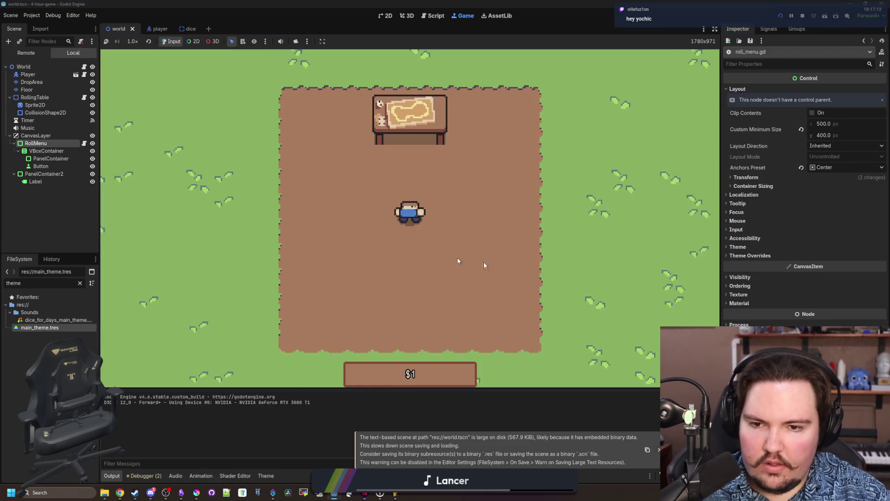
- Walk the player around the map with WASD and drag the blue 4 die beside it
key("d")
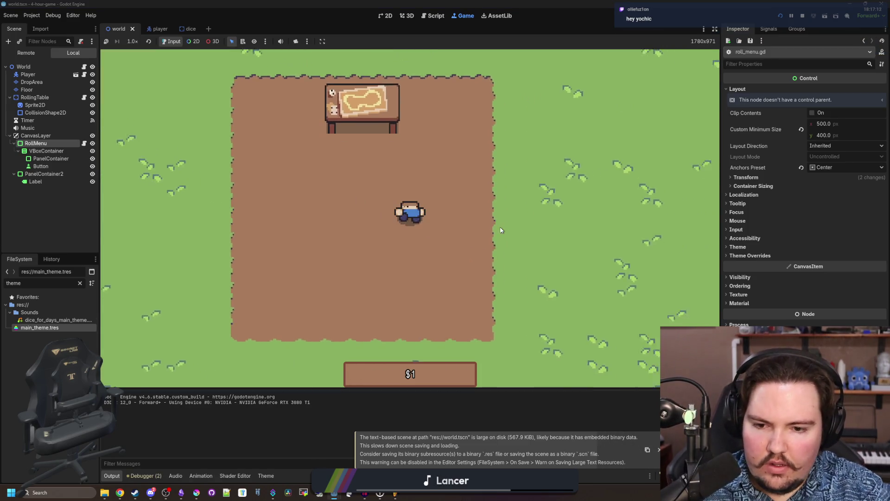
key("a")
key("w")
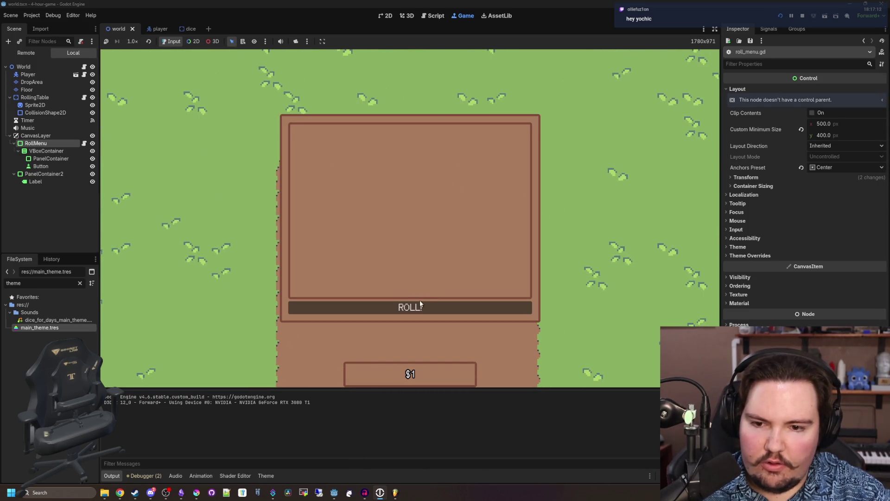
key("d")
key("s")
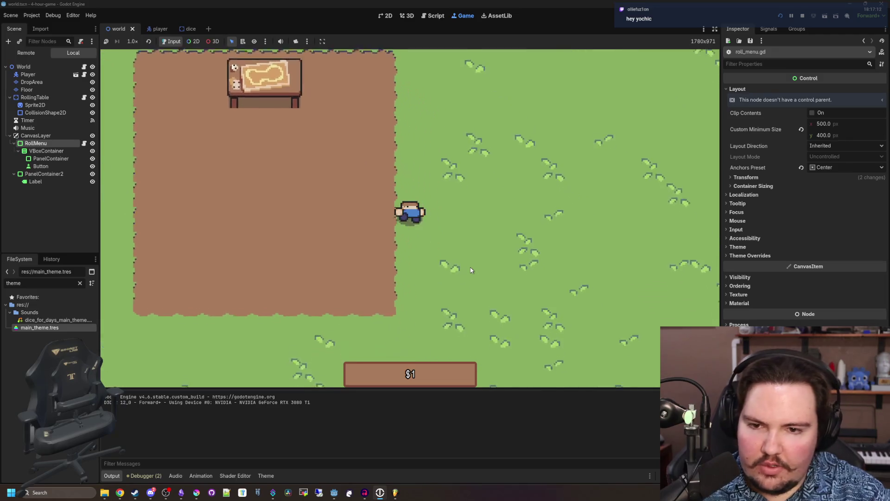
key("d")
key("s")
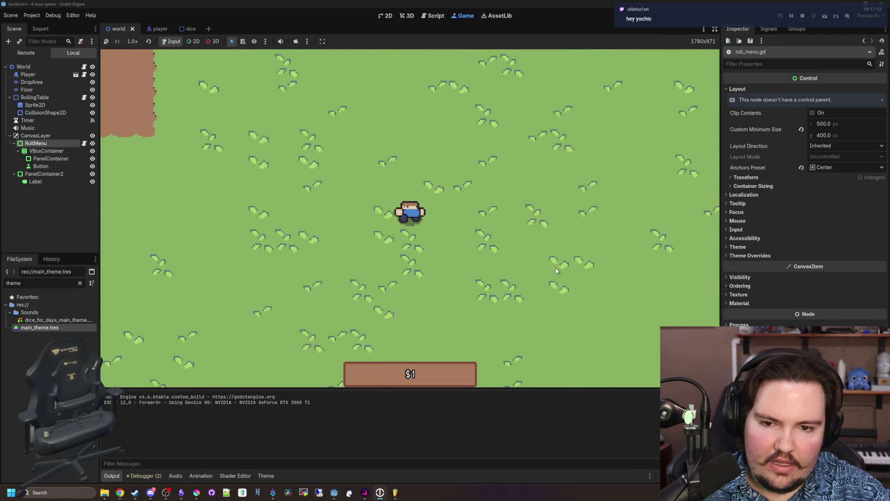
key("w")
key("d")
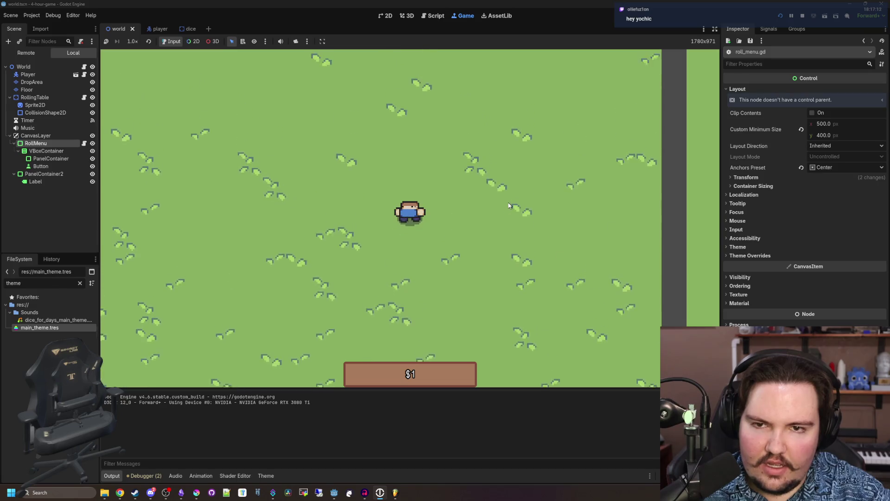
key("a")
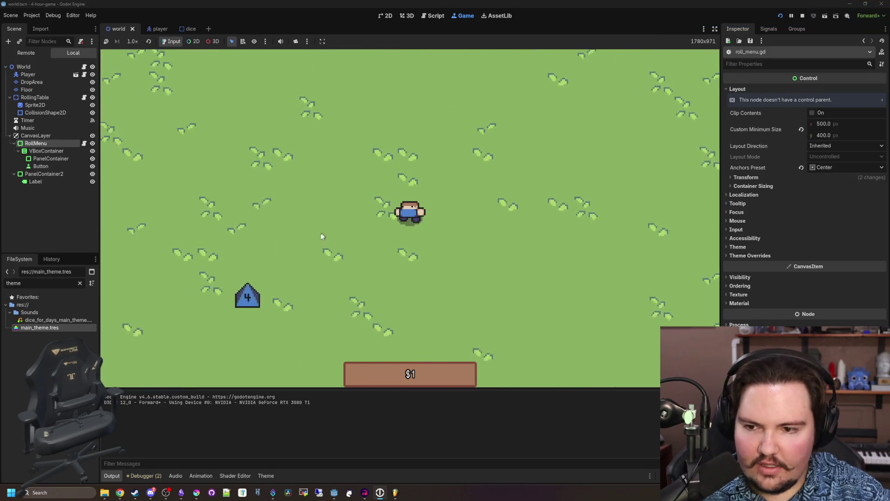
key("s")
mouse_move(305, 253)
left_mouse_down()
mouse_move(366, 271)
mouse_move(397, 233)
mouse_move(376, 191)
left_mouse_up()
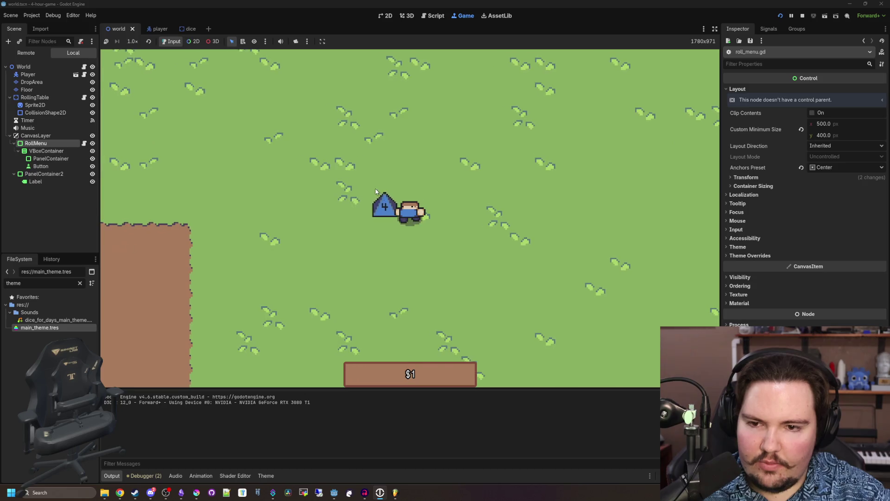
key("a")
key("s")
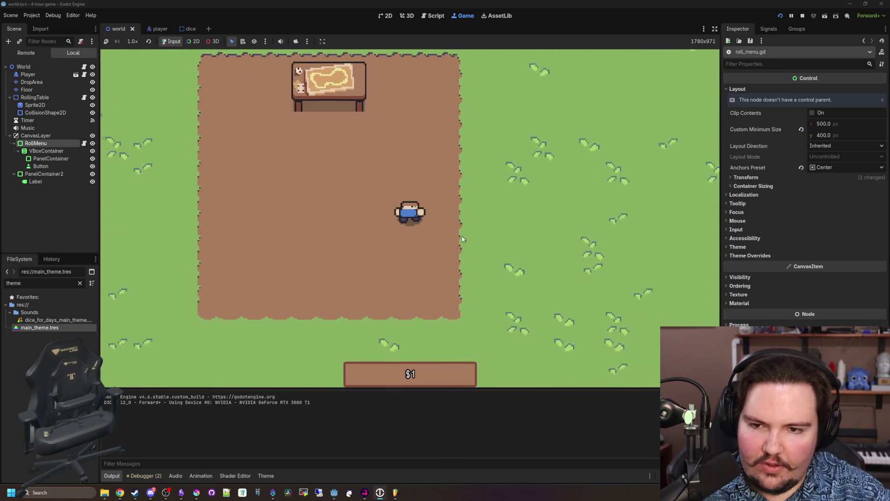
- Walk up to the map table to open the roll menu, then walk away to close it
key("w")
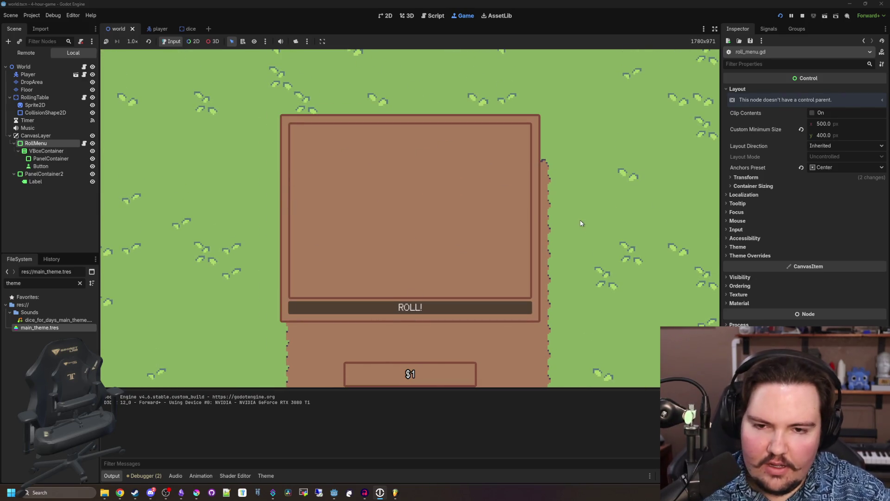
key("s")
key("a")
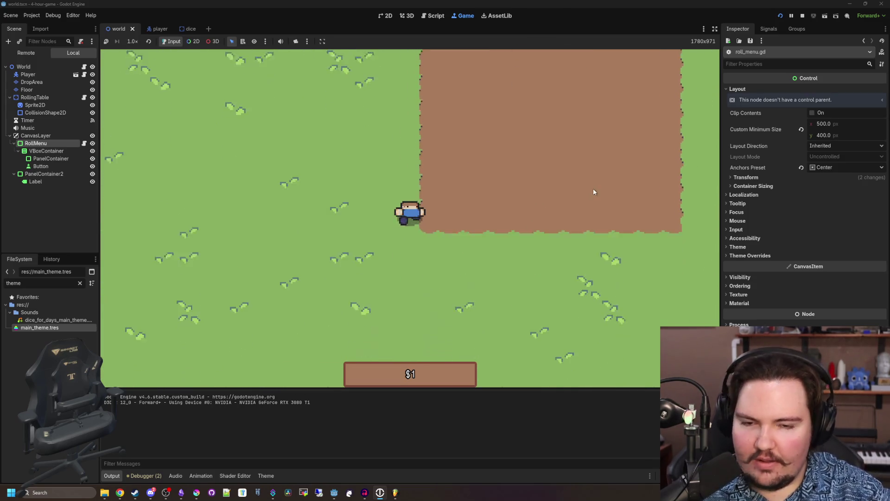
- Stop the running game and save player.gd
key("d")
key("F8")
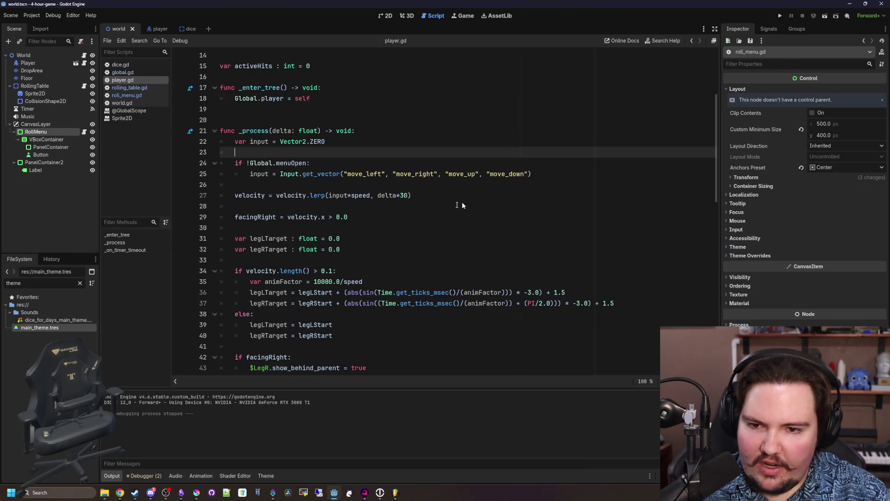
left_click(462, 204)
key("ctrl+s")
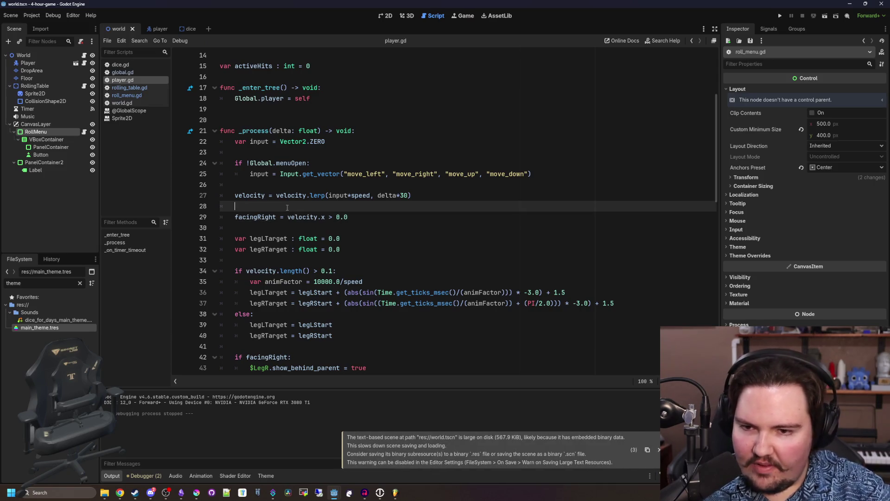
key("ctrl+s")
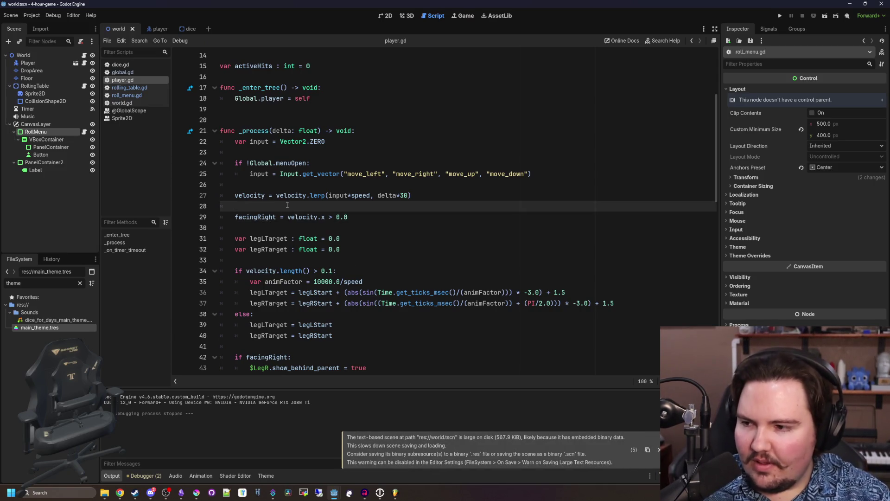
- Review player.gd between lines 26 and 80, saving along the way
left_click(325, 187)
left_click(270, 214)
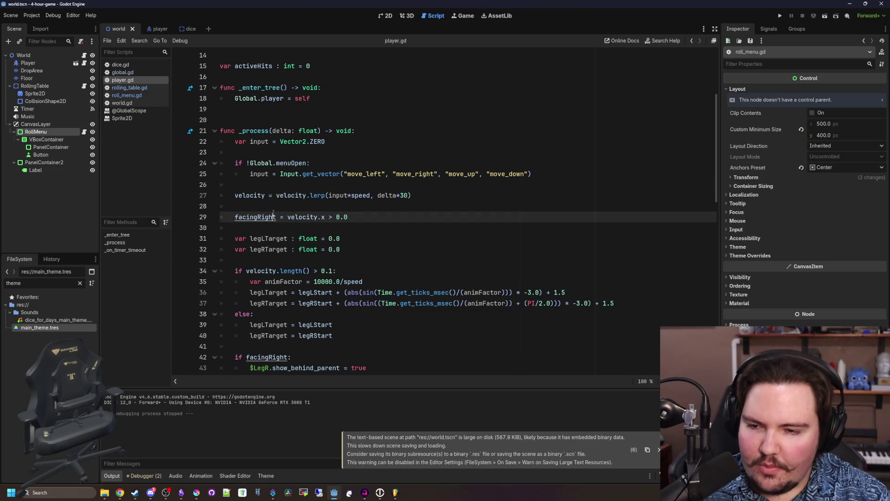
left_click(292, 211)
key("ctrl+s")
scroll(292, 211, "down", 8)
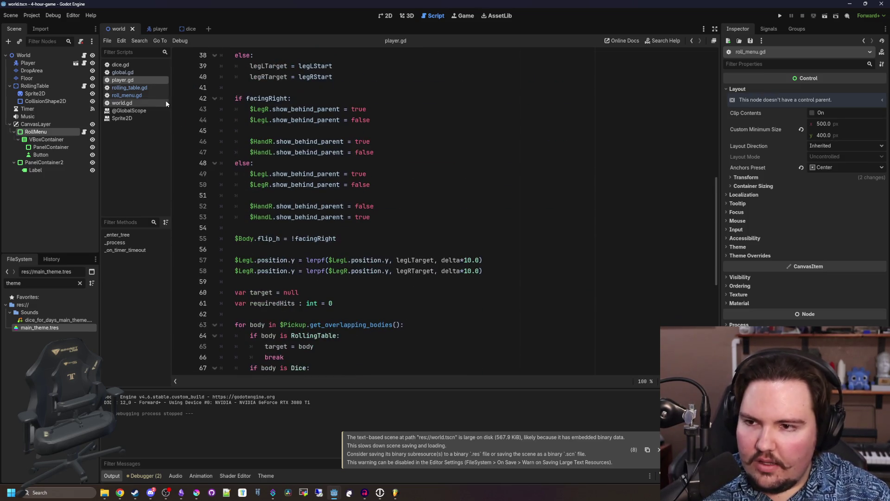
scroll(188, 139, "down", 8)
key("ctrl+s")
left_click(348, 238)
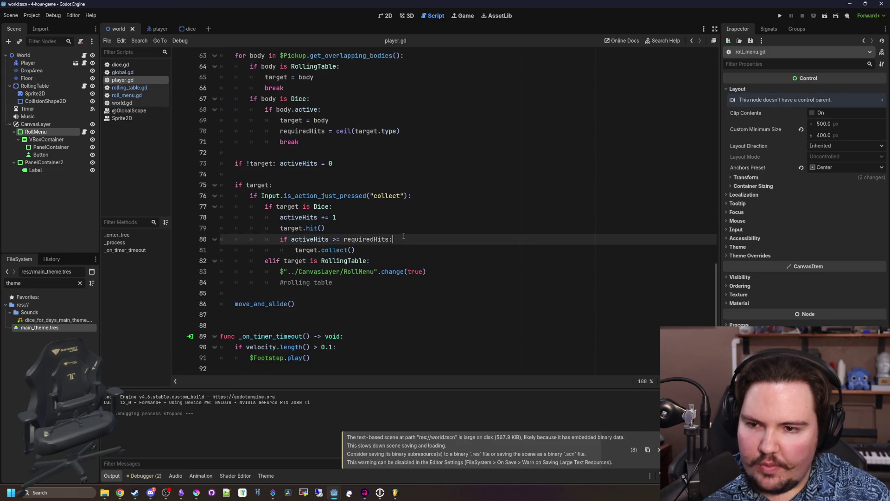
left_click(291, 175)
key("ctrl+s")
- Open blank lines below the leg position updates for new code
scroll(346, 236, "up", 5)
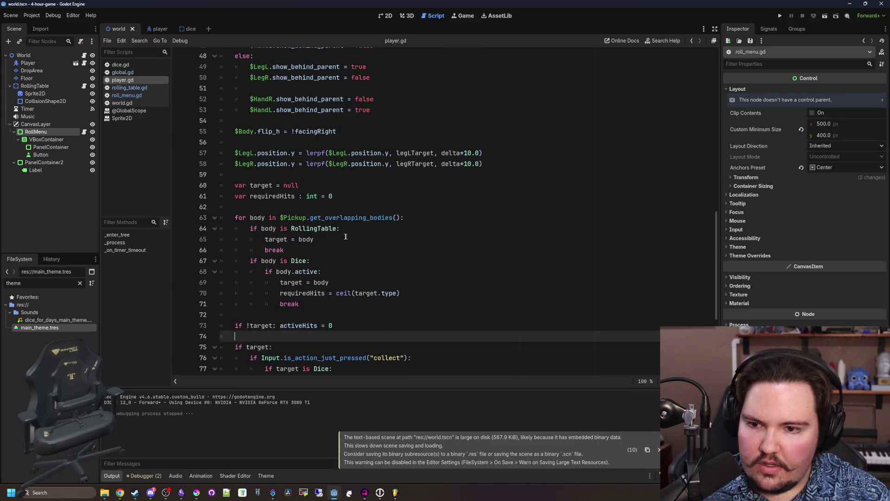
left_click(316, 175)
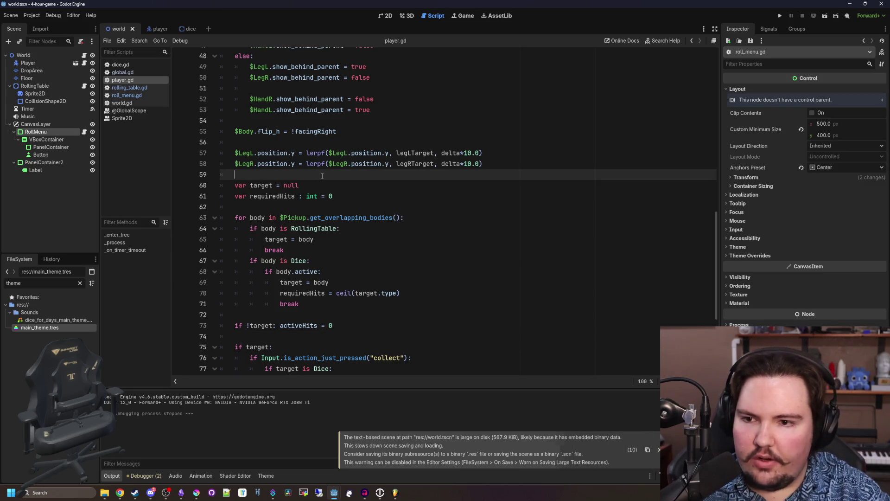
key("Return")
key("Return")
key("Up")
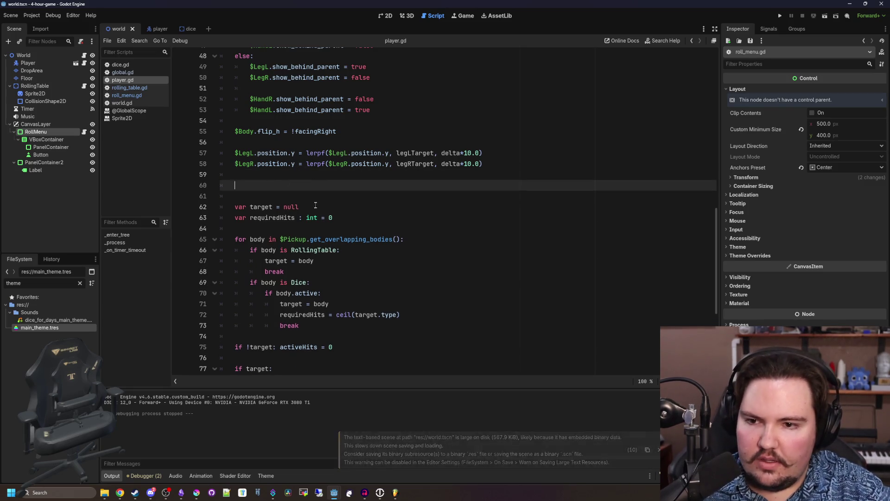
- Move 'var target = null' out of _process to the member variables near _enter_tree
left_click_drag(300, 207, 234, 207)
key("ctrl+c")
key("BackSpace")
scroll(289, 196, "up", 13)
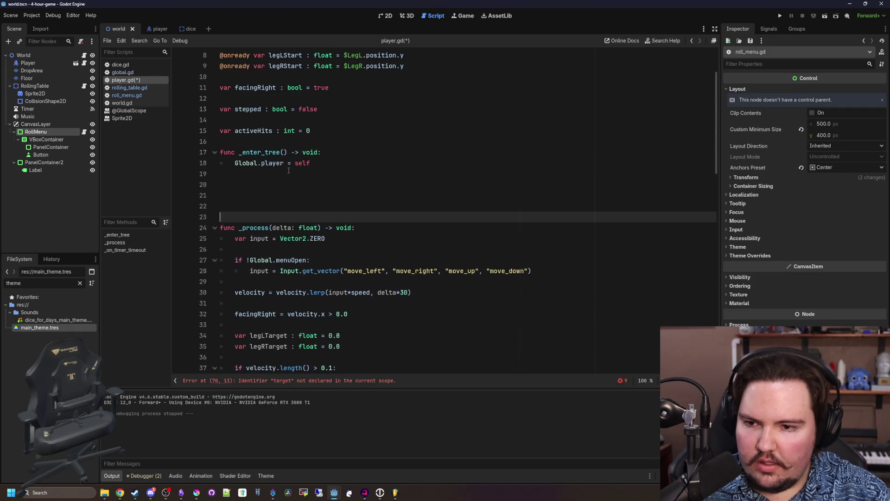
key("ctrl+v")
scroll(334, 211, "down", 13)
scroll(335, 211, "down", 2)
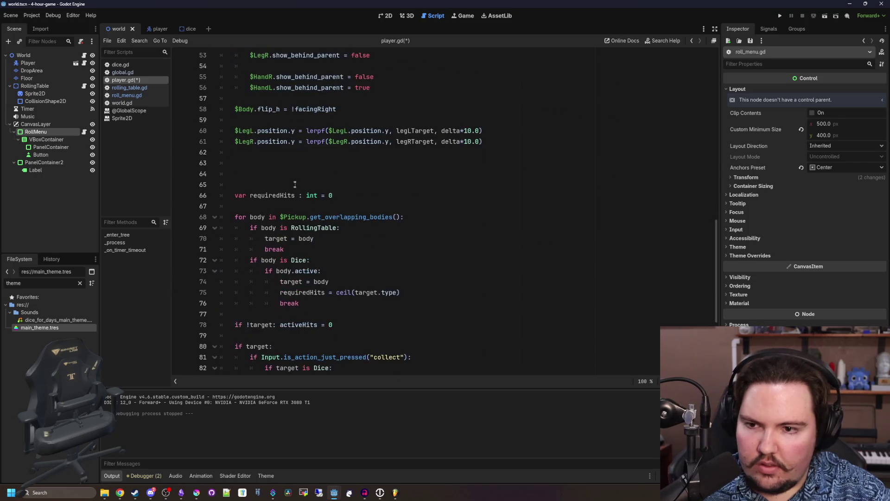
left_click(290, 172)
- Add an 'if target:' block that sets target.modulate to Color.WHITE and target = null, then save
type("t:")
key("Return")
type("target.modulate =")
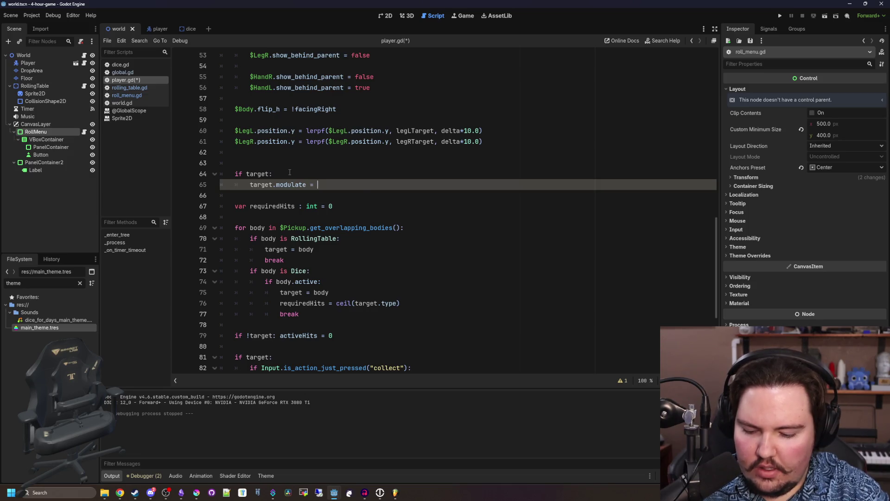
type("Color.WHITE")
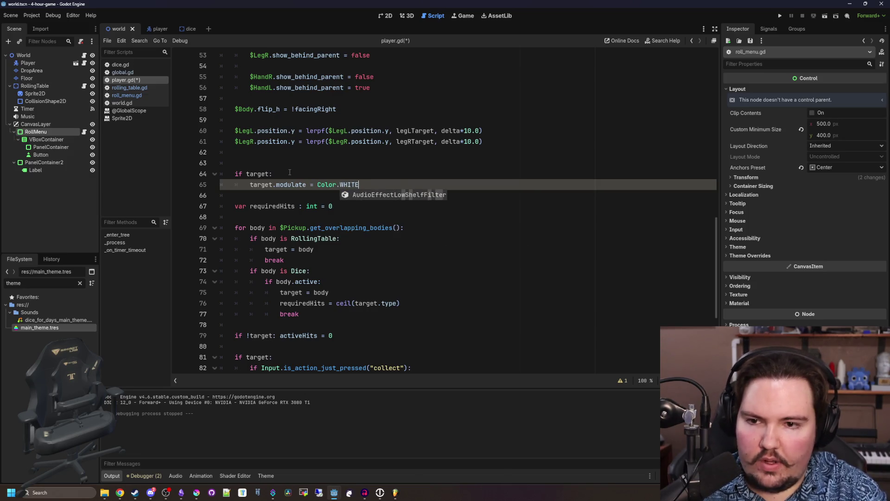
key("Return")
key("Up")
left_click(376, 184)
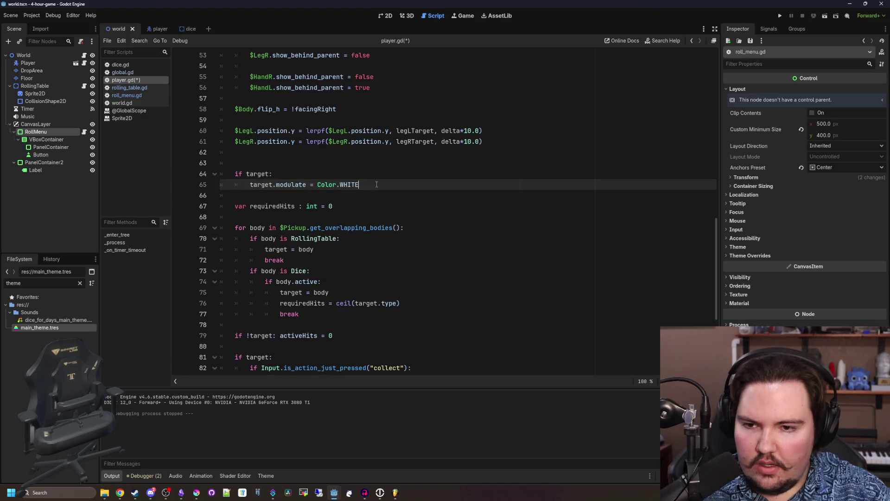
key("Return")
type("target = null")
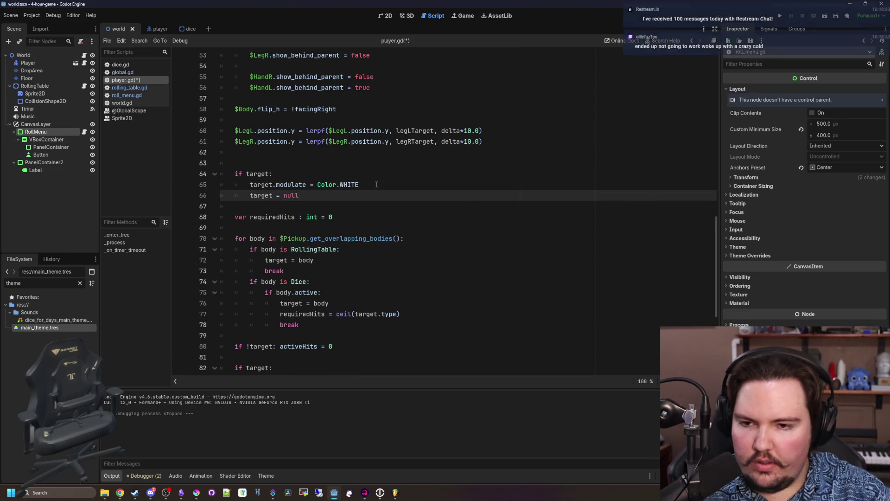
left_click(377, 184)
key("ctrl+s")
- Add target.modulate = Color(1.2, 1.2, 1.2) above break in the Dice branch
scroll(293, 225, "down", 4)
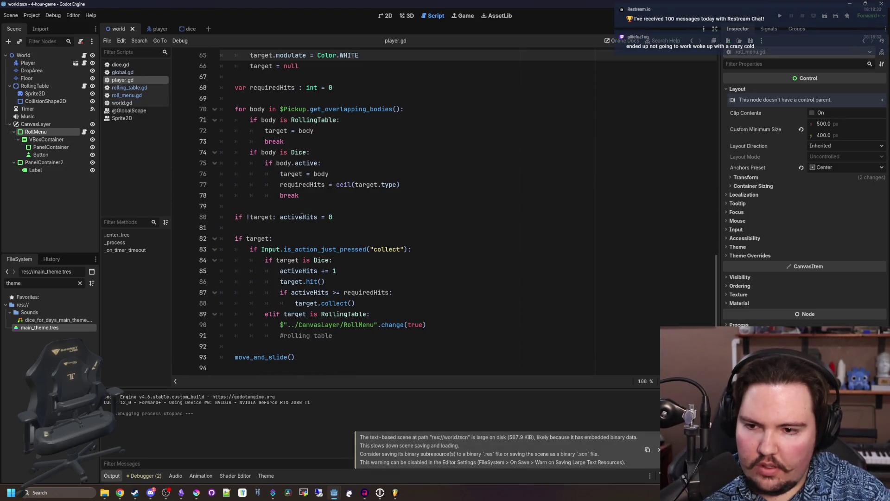
left_click(311, 197)
scroll(323, 198, "up", 1)
left_click(438, 216)
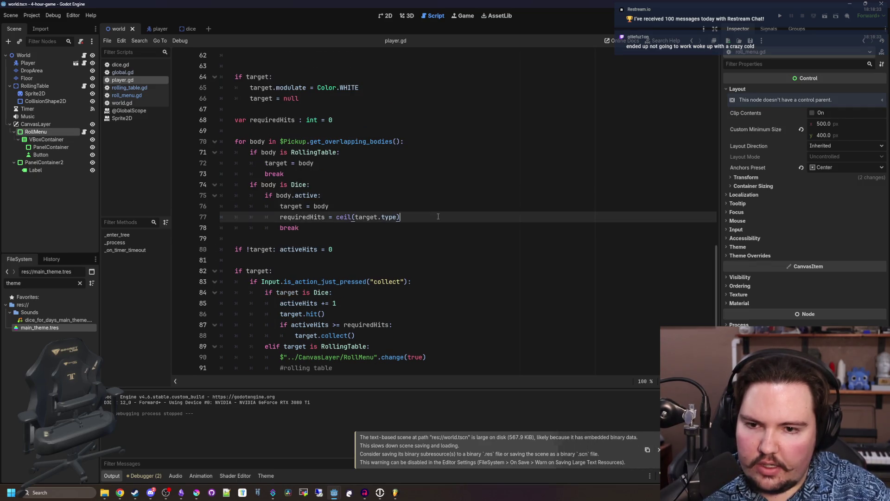
key("Return")
type("lor = ")
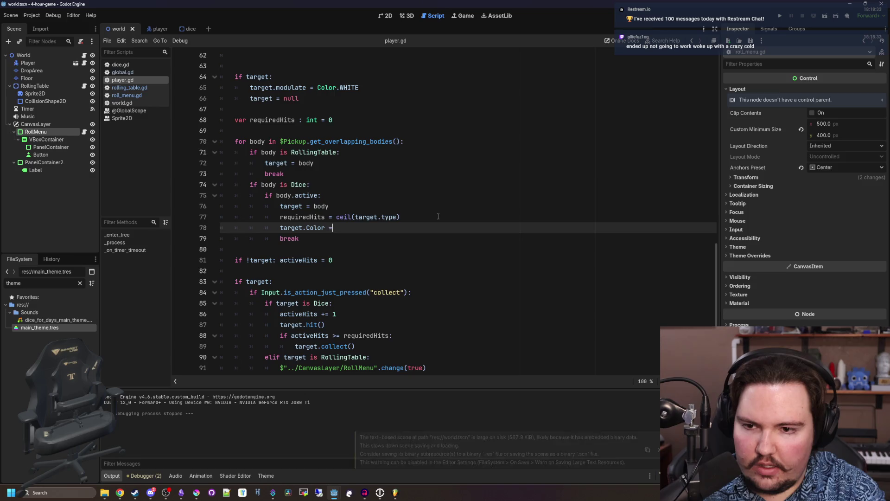
type("Color")
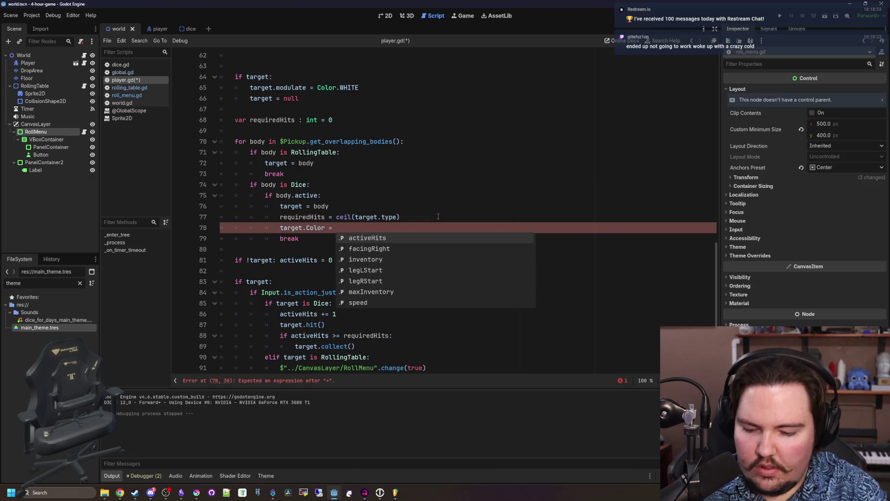
key("BackSpace")
key("BackSpace")
key("BackSpace")
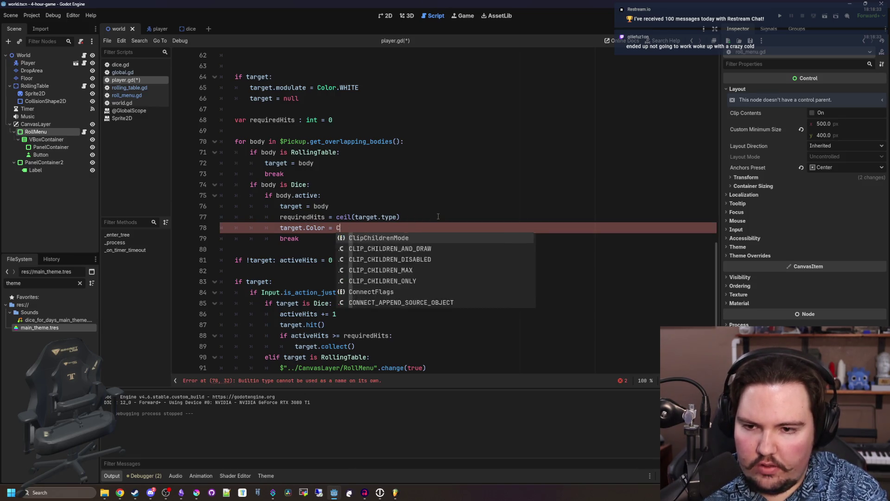
type("modulate = ")
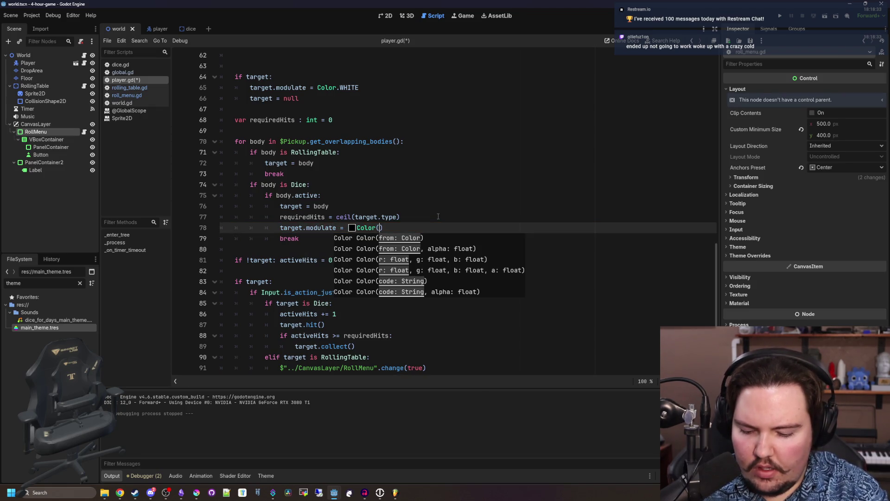
type("1.2, 1.2, 1.2")
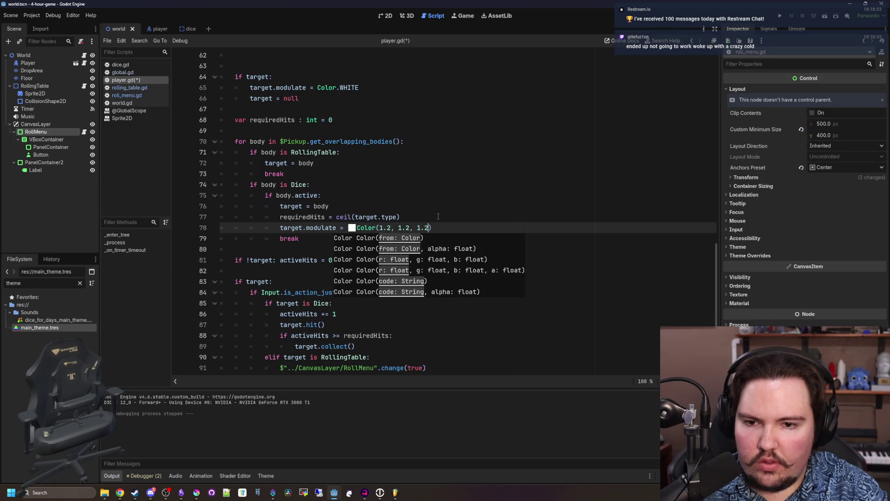
- Copy the brighten modulate line into the RollingTable branch after target = body, and save
mouse_move(436, 227)
left_mouse_down()
mouse_move(341, 236)
mouse_move(346, 229)
mouse_move(278, 229)
left_mouse_up()
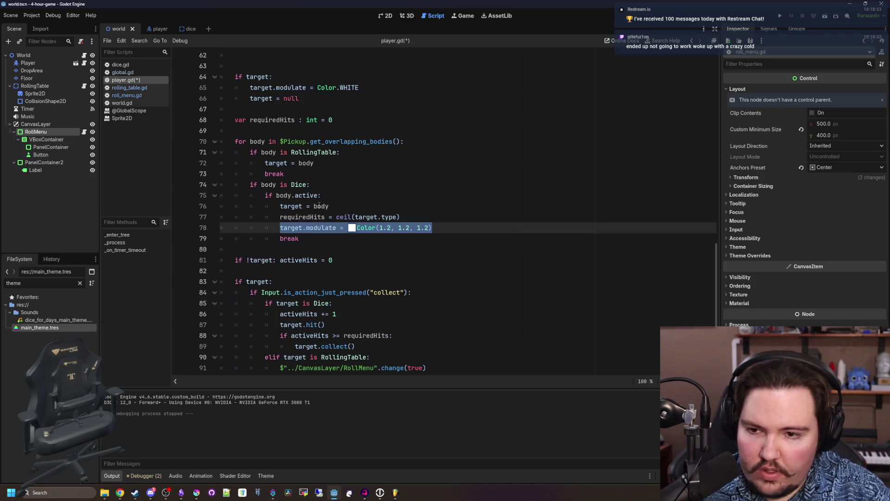
key("ctrl+c")
left_click(335, 163)
key("Return")
key("ctrl+v")
key("Up")
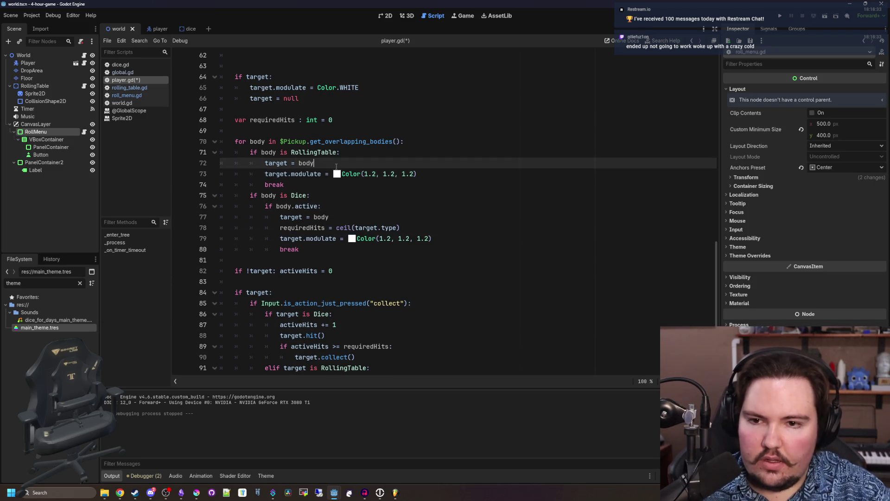
key("ctrl+s")
- Run the game and walk up to the table to bring up the roll menu
left_click(782, 15)
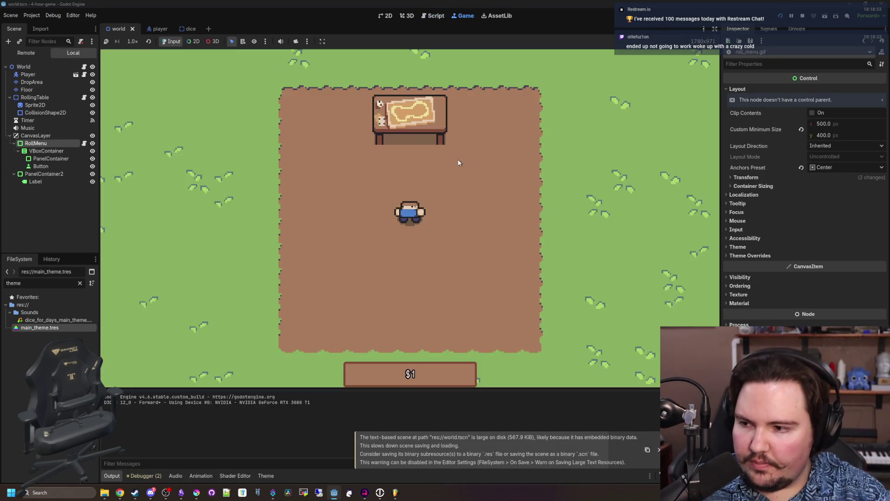
key("w")
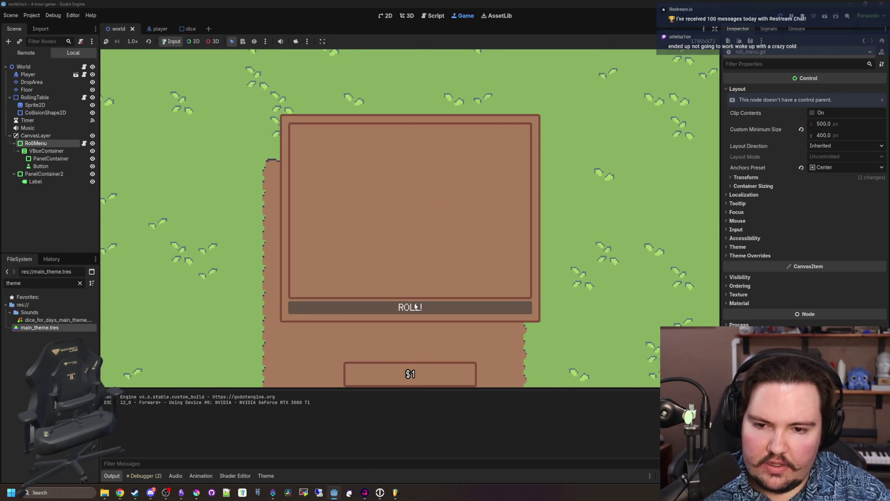
left_click(429, 303)
- Walk the player across the field toward the landed die on the left
key("d")
key("s")
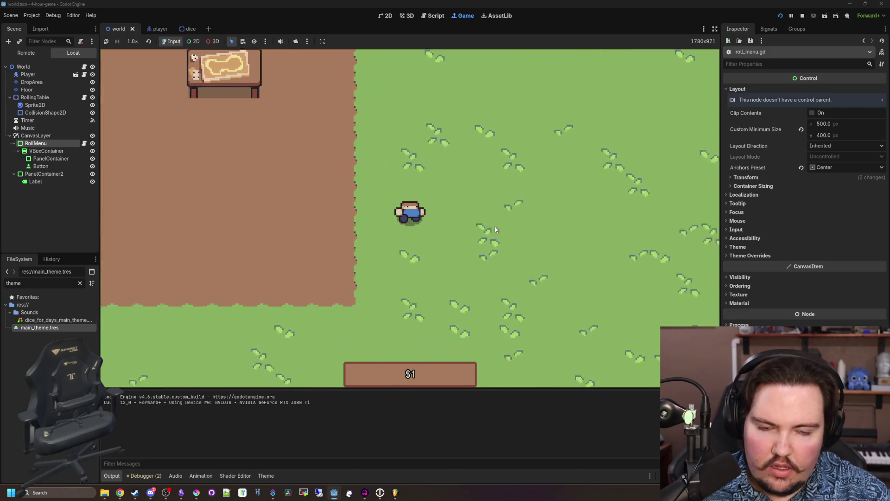
key("d")
key("s")
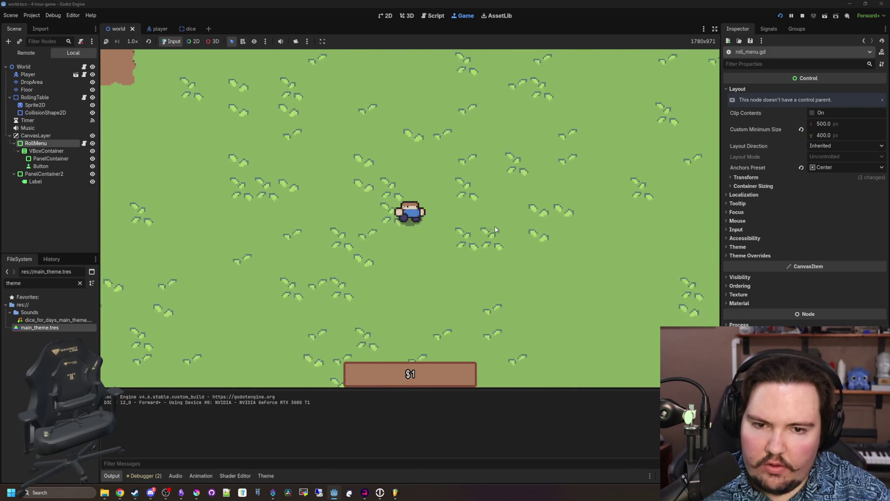
key("s")
key("a")
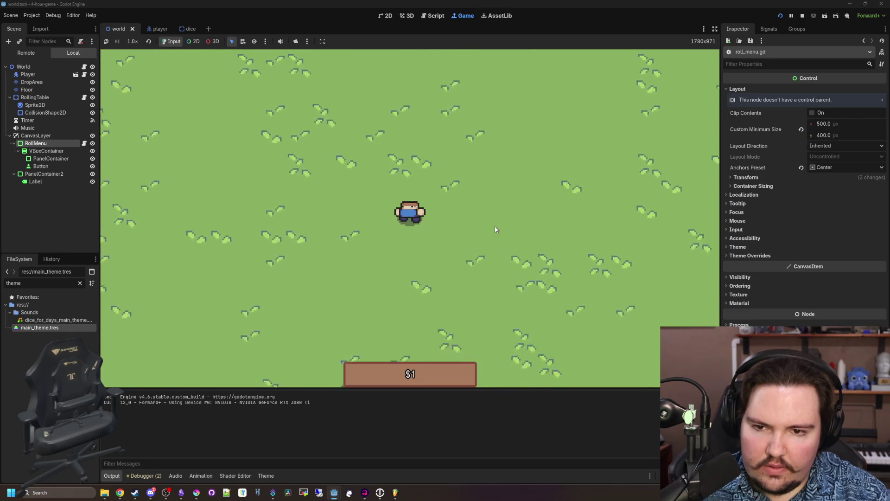
key("s")
key("a")
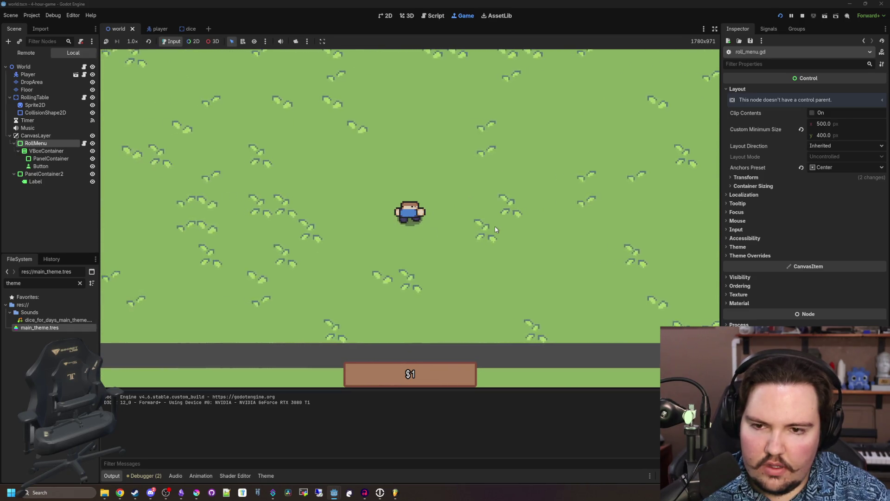
key("w")
key("a")
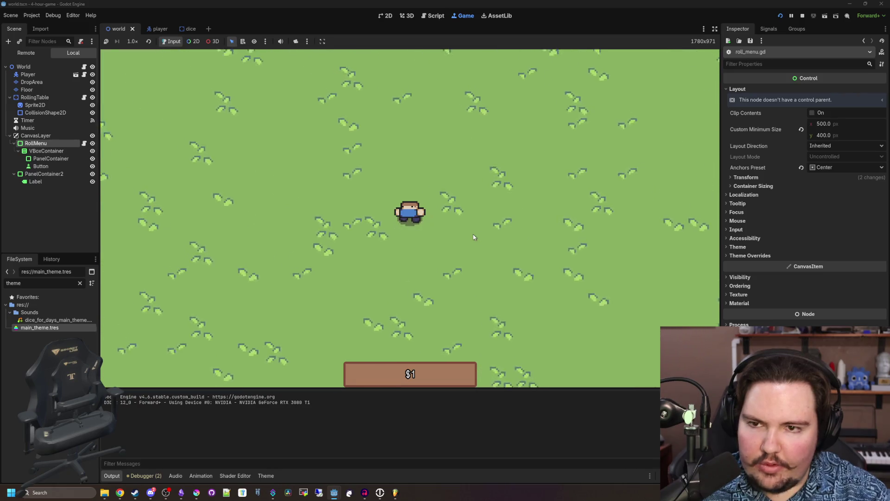
key("w")
key("a")
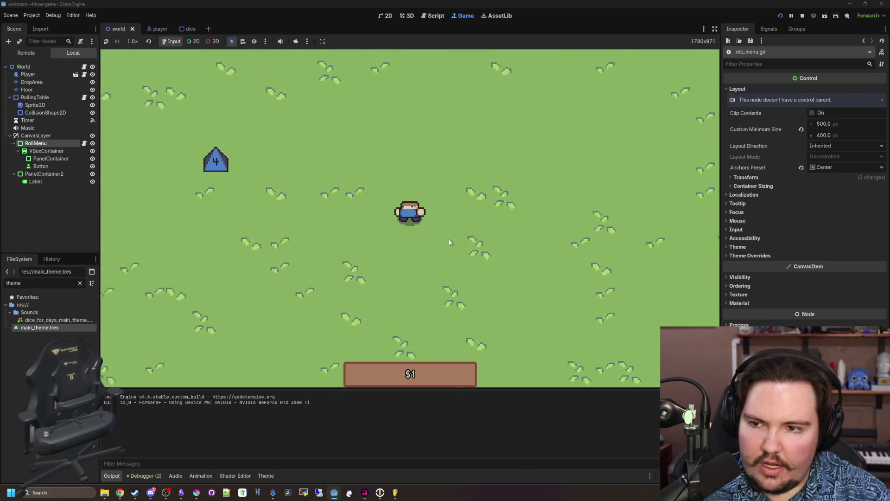
key("a")
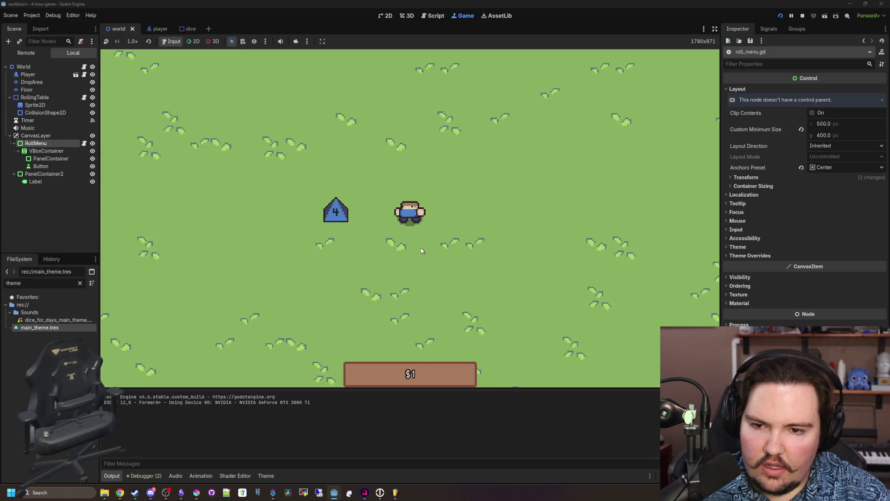
key("a")
- Pick up the die with E, throw it, then stop the game
key("s")
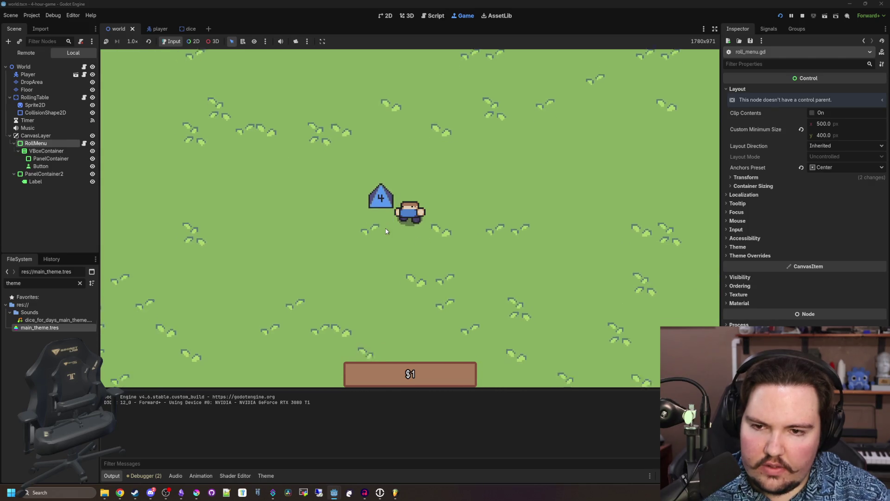
key("e")
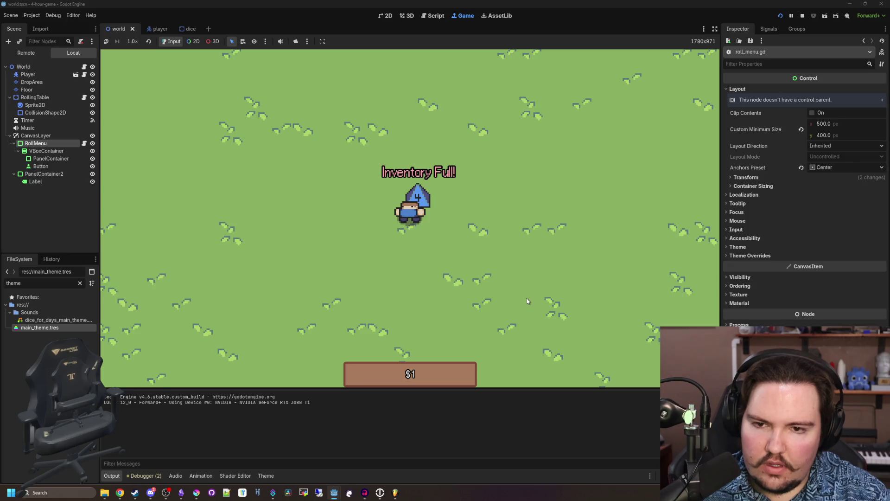
left_click(526, 301)
key("w")
left_click(803, 15)
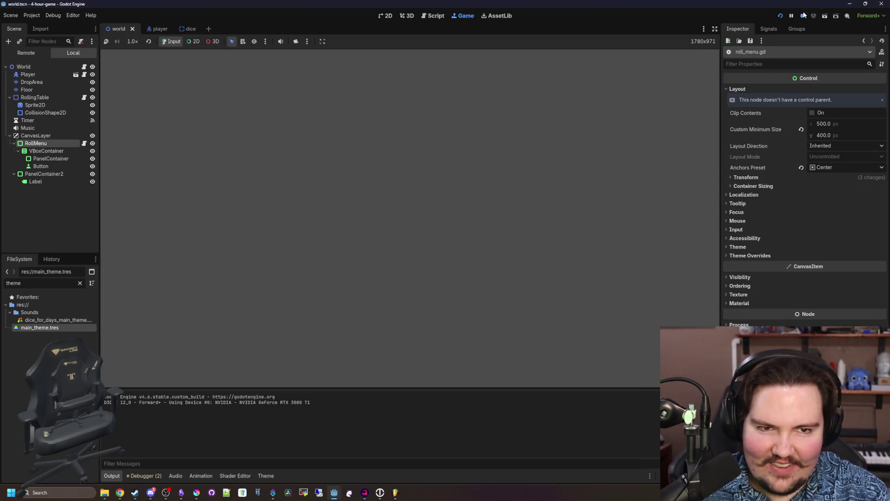
- Change both target highlight lines to Color(1.5, 1.5, 1.5) and save
left_click(380, 174)
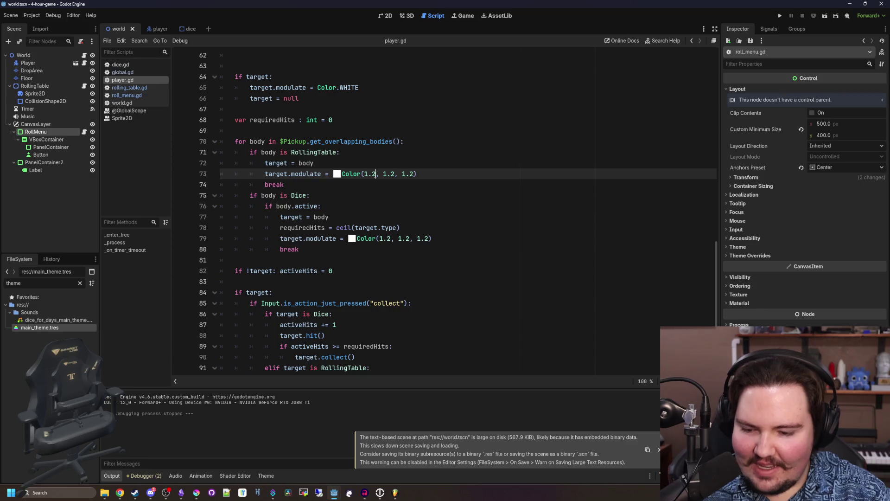
key("Right")
key("Right")
key("Right")
type("5")
key("Right")
key("Right")
key("Right")
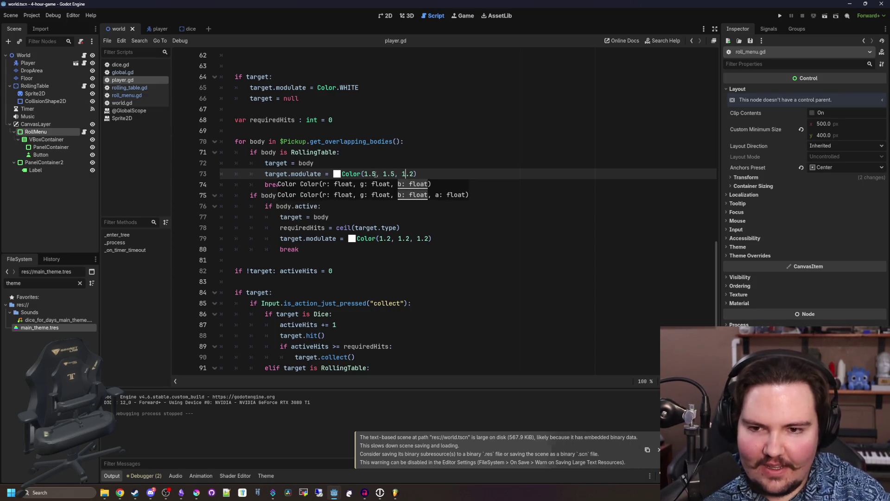
type("5")
key("Down")
key("Down")
key("Down")
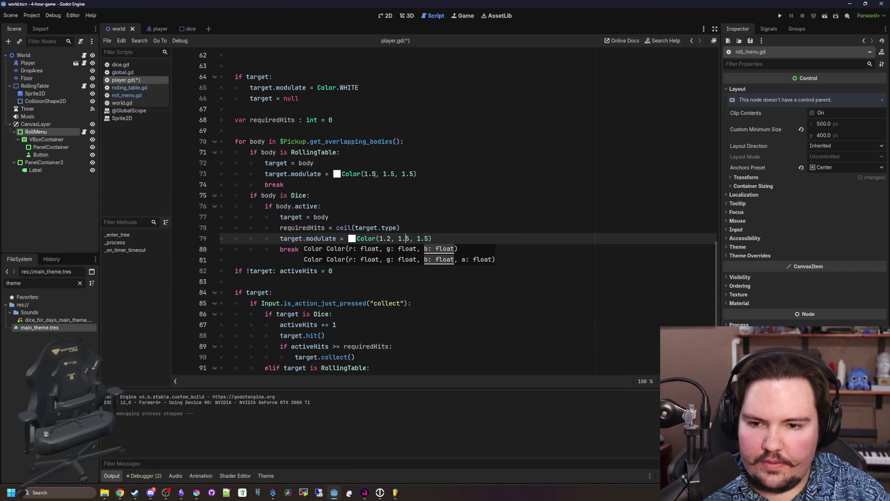
key("Left")
key("Left")
key("Left")
key("BackSpace")
type("5")
key("Up")
key("Up")
key("Up")
key("ctrl+s")
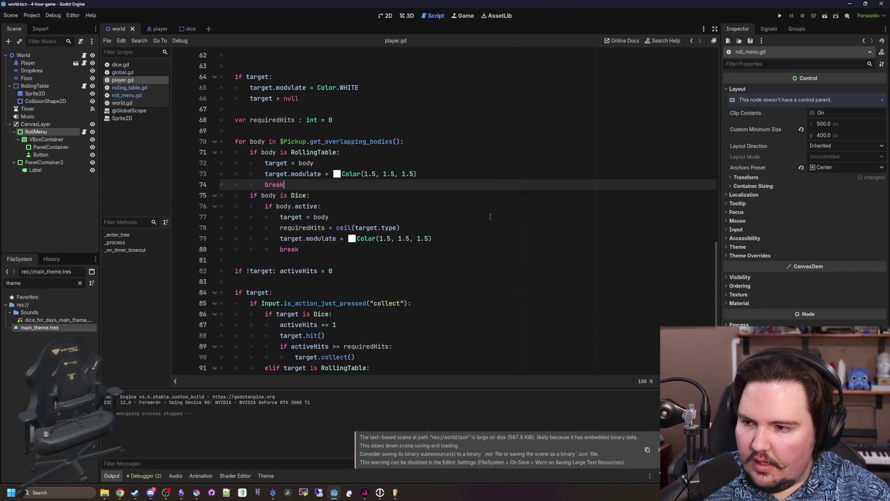
- Delete the extra blank line 62 and save player.gd
left_click(476, 209)
scroll(476, 209, "up", 6)
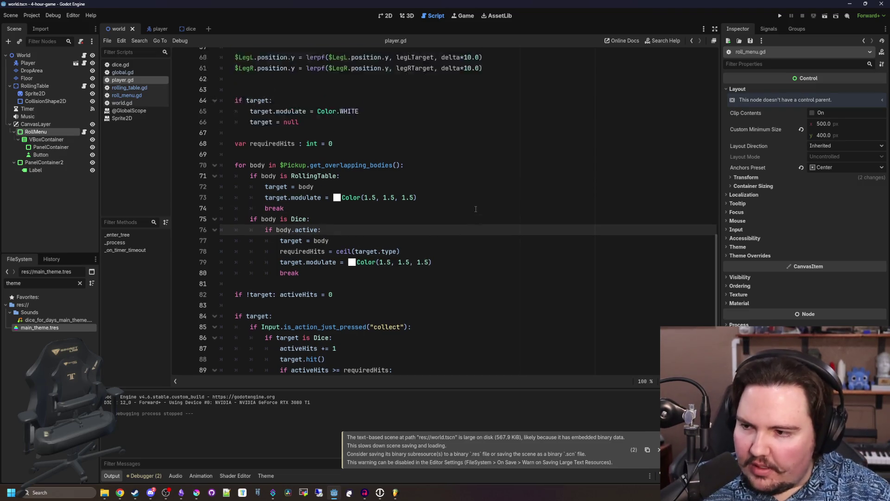
left_click(470, 249)
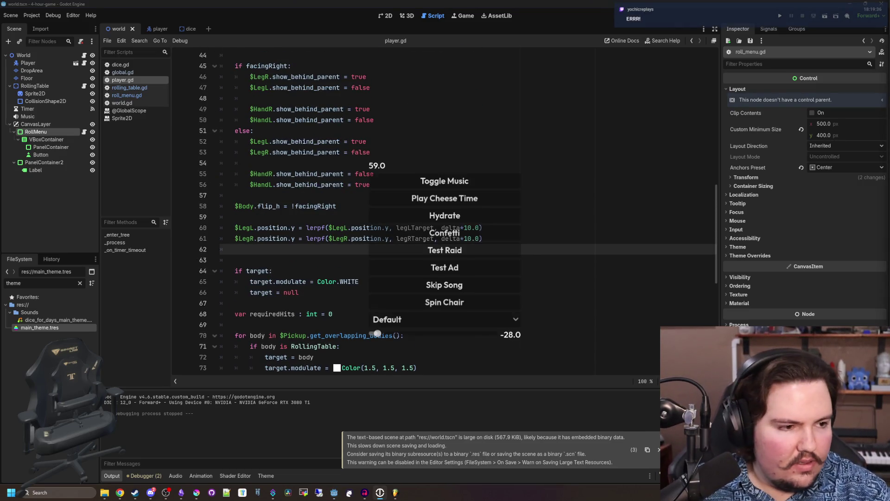
left_click(560, 267)
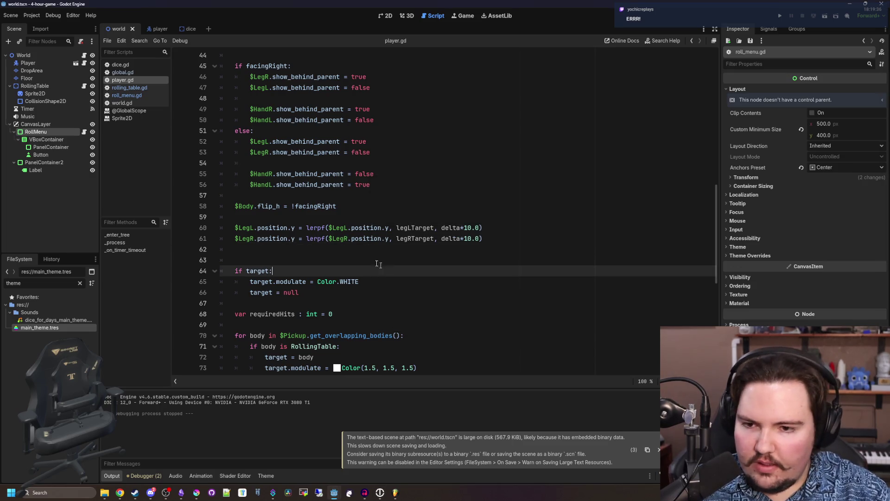
left_click(274, 250)
left_click(273, 240)
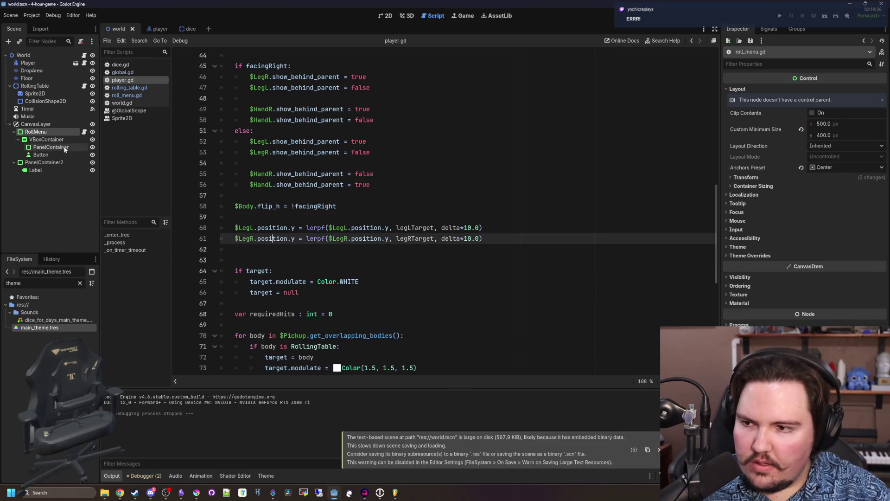
left_click(483, 195)
left_click(339, 249)
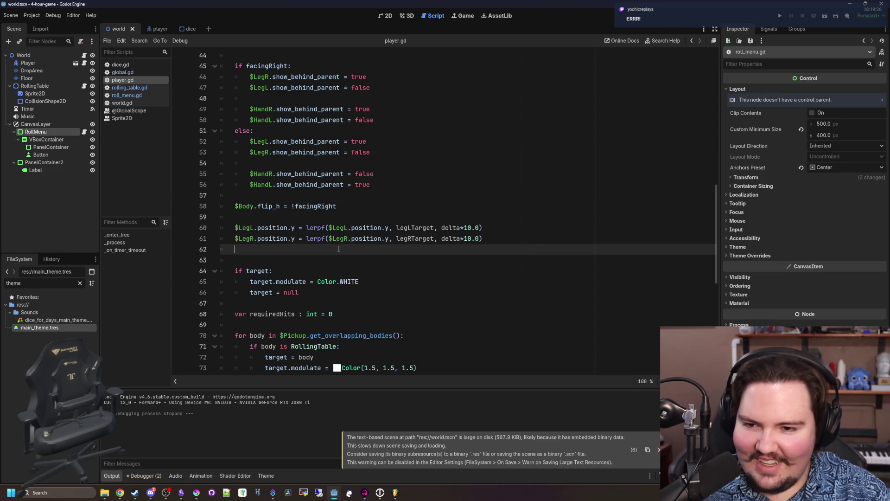
key("BackSpace")
key("BackSpace")
left_click(257, 249)
key("ctrl+s")
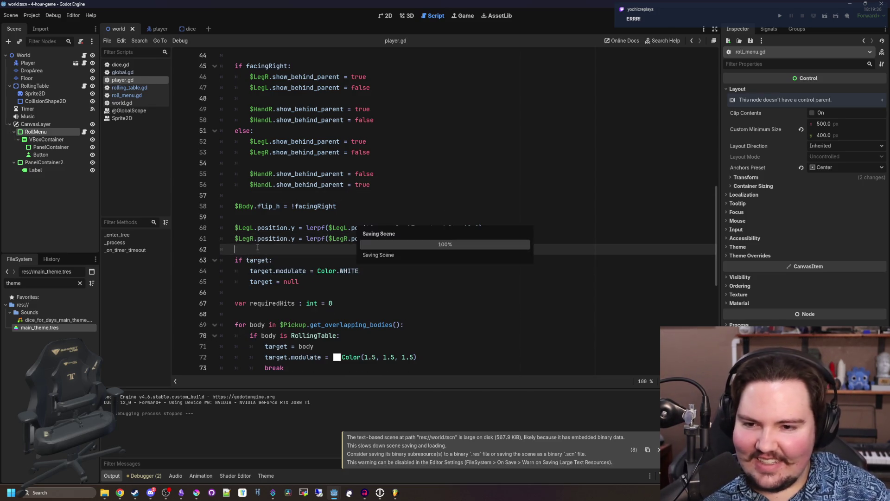
key("ctrl+s")
key("ctrl+s")
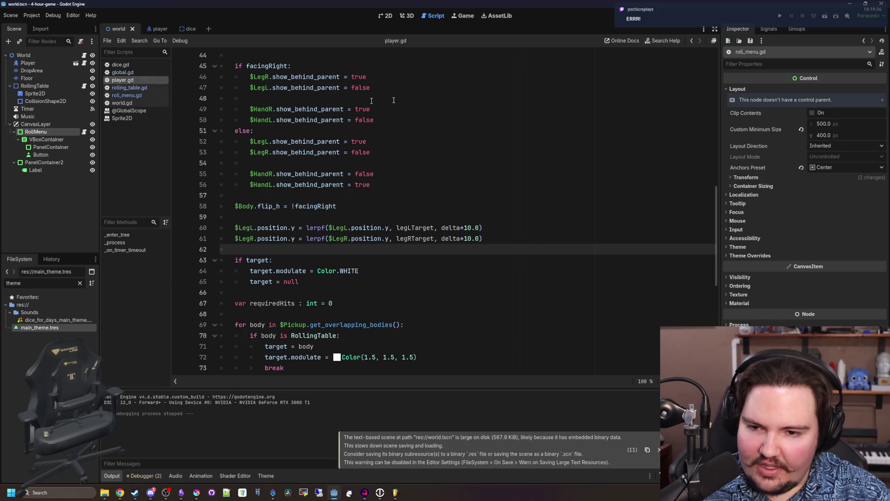
- In the 2D scene, add an HBoxContainer as a child of CanvasLayer
left_click(392, 18)
scroll(382, 292, "up", 3)
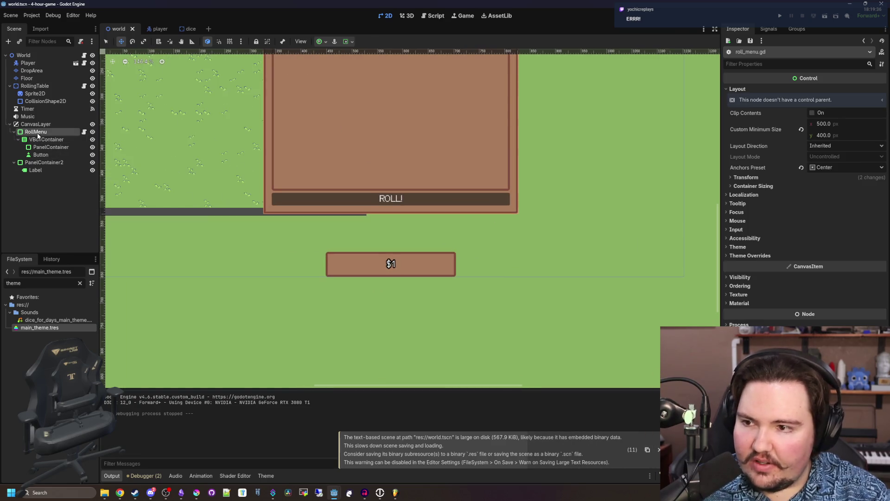
left_click(41, 155)
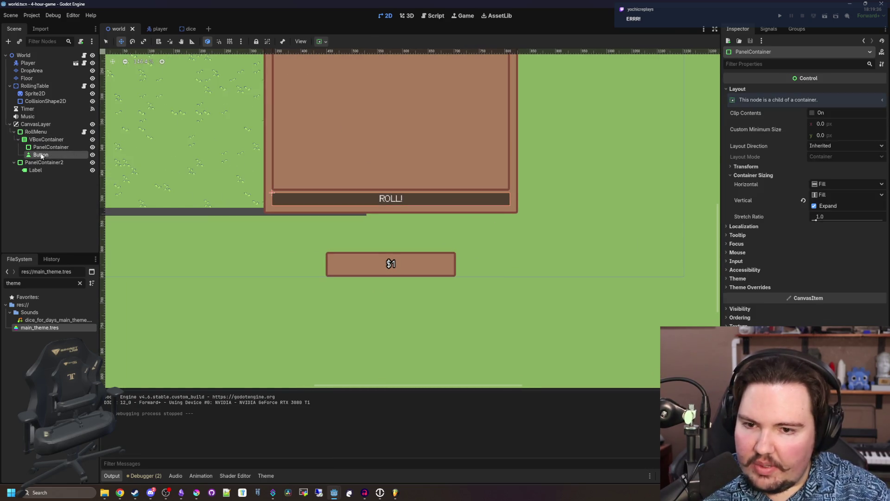
left_click(44, 162)
right_click(40, 125)
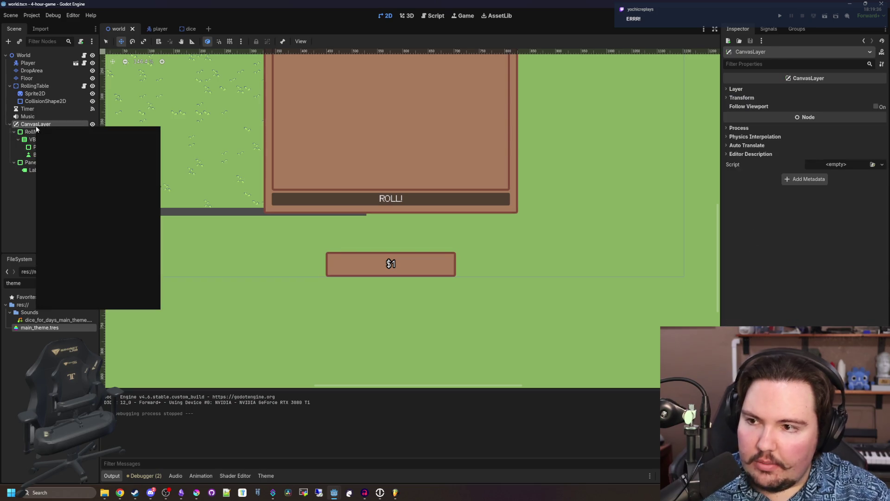
left_click(59, 133)
type("hbox")
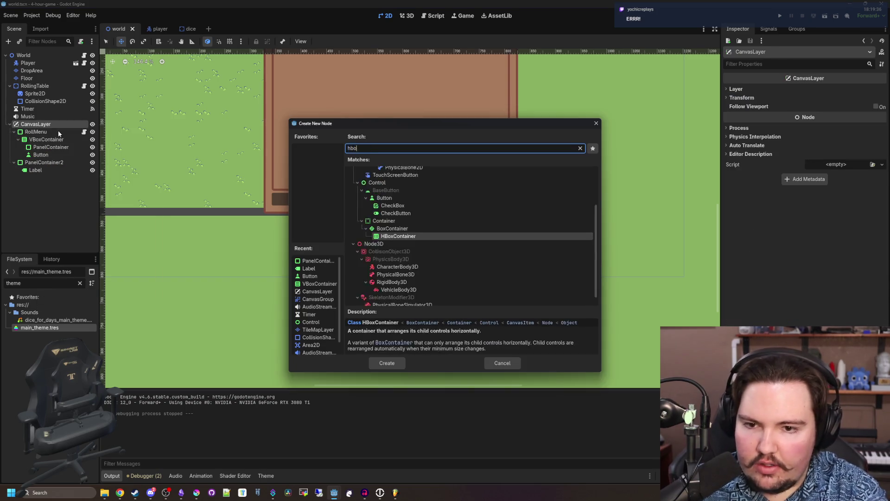
key("Return")
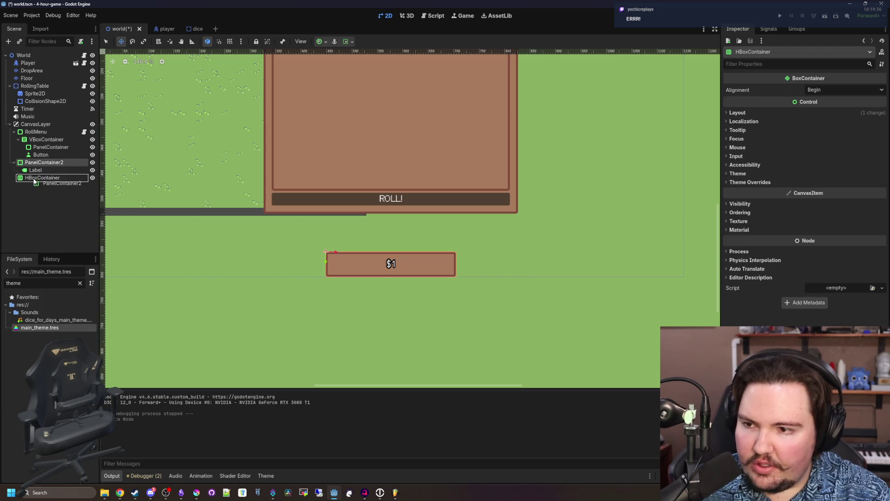
- Move PanelContainer2 into the HBoxContainer, set Alignment Center and Anchors Bottom Wide, and save
left_click_drag(33, 180, 40, 179)
right_click(30, 172)
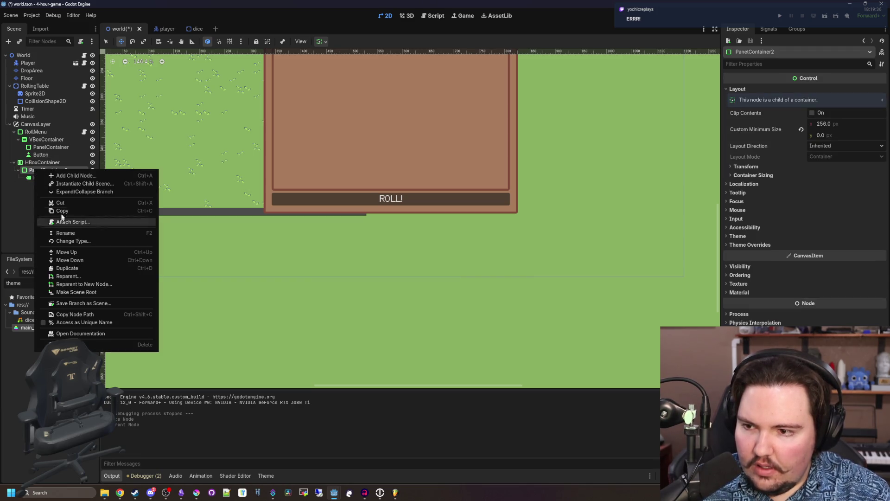
key("Escape")
scroll(272, 240, "down", 3)
left_click(62, 162)
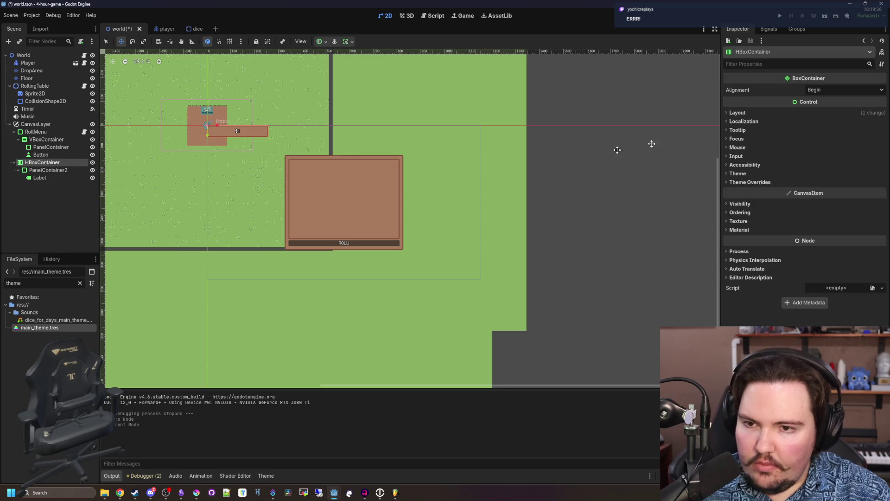
left_click(830, 112)
left_click(751, 112)
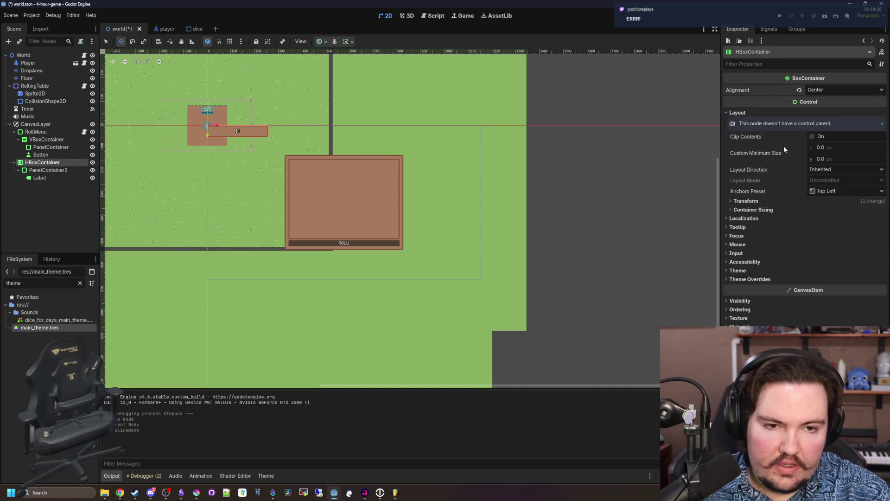
left_click(836, 191)
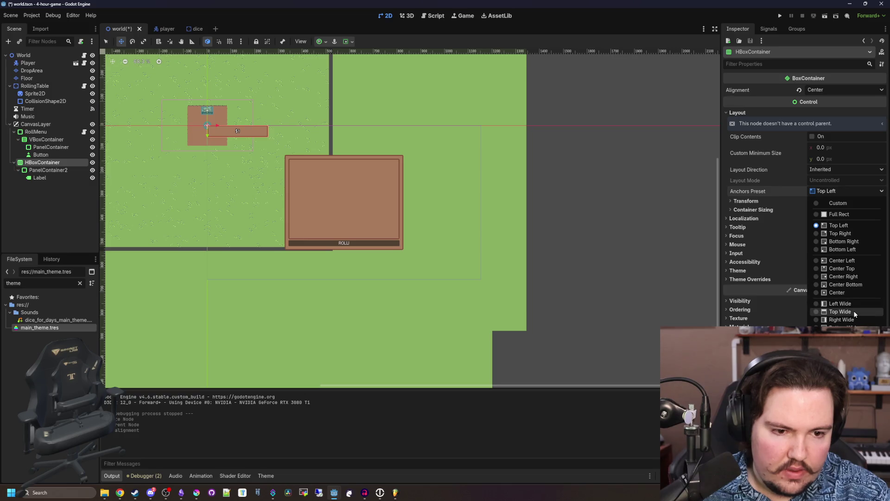
left_click(842, 324)
scroll(327, 297, "up", 2)
key("ctrl+s")
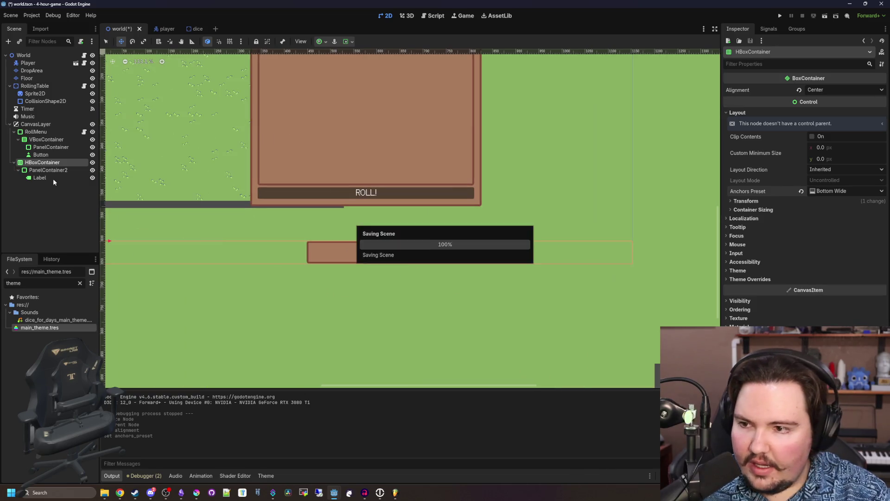
- Paste a copy of PanelContainer2 into the HBoxContainer
left_click(48, 171)
right_click(46, 171)
key("Escape")
right_click(48, 174)
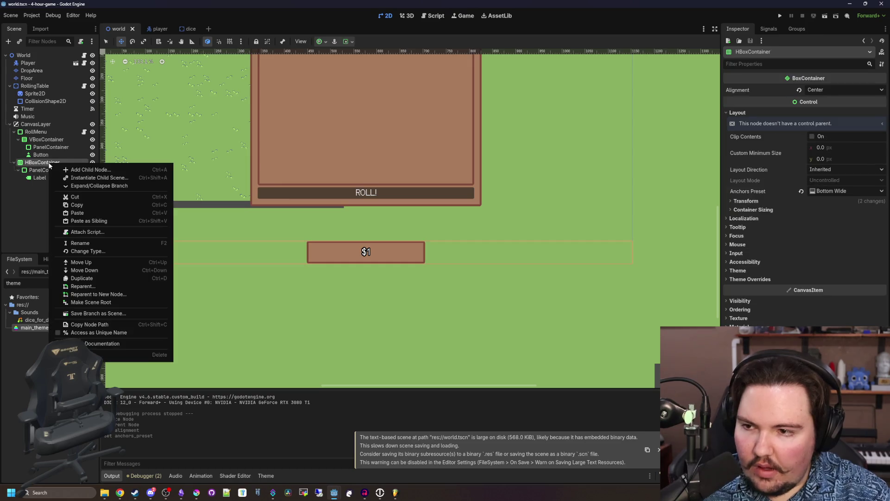
left_click(82, 214)
- Change the copied panel's label text from $1 to 'Inventory 0/1' and save the scene
left_click(40, 193)
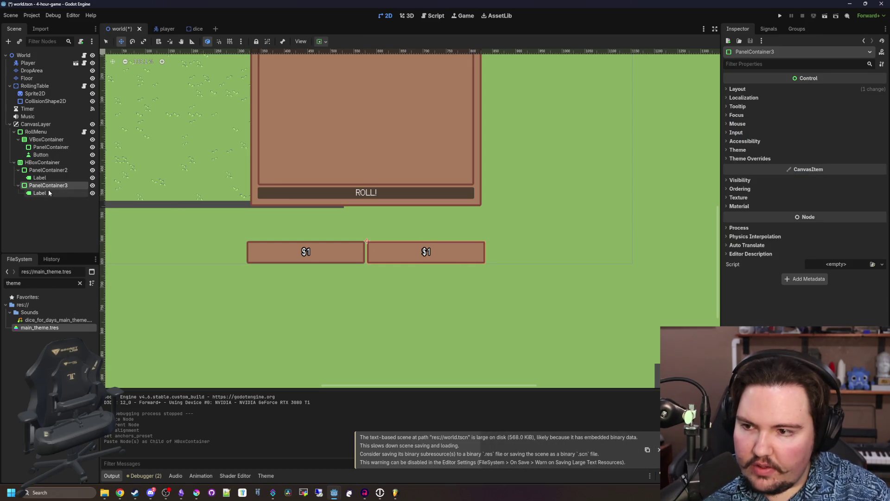
left_click(789, 111)
key("ctrl+a")
type("1")
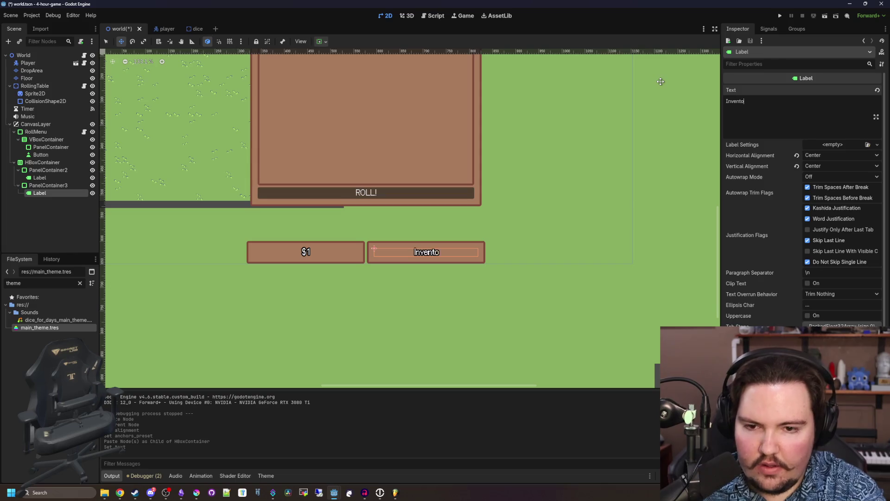
type("ry :")
type("0/1")
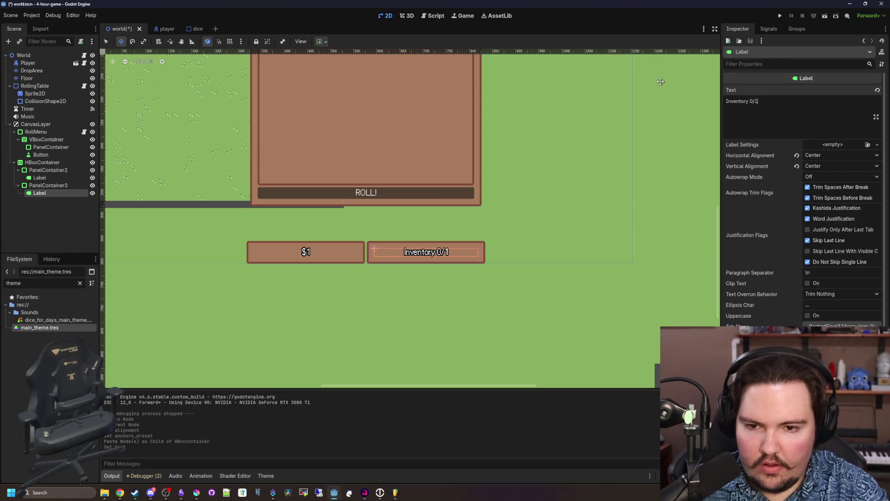
scroll(348, 255, "down", 2)
left_click(263, 248)
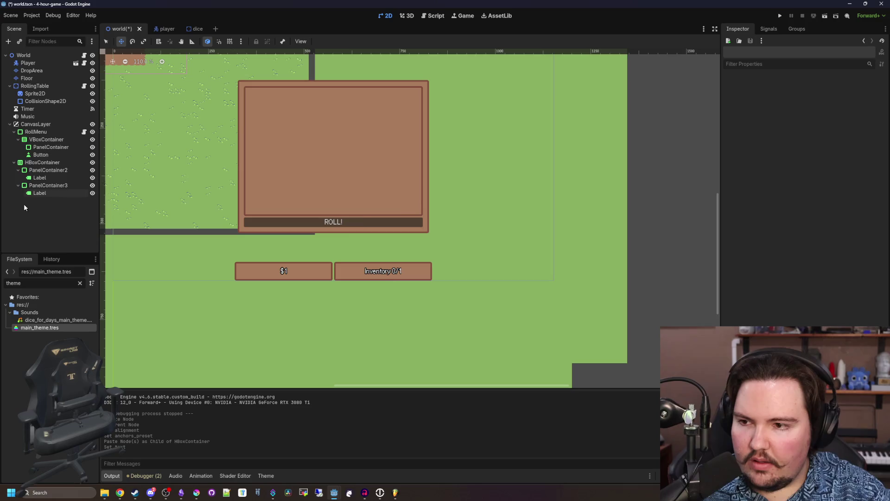
key("ctrl+s")
- Open world.gd and start a 'var money : int = 0.0' line after the occupied array
left_click(84, 55)
left_click(300, 206)
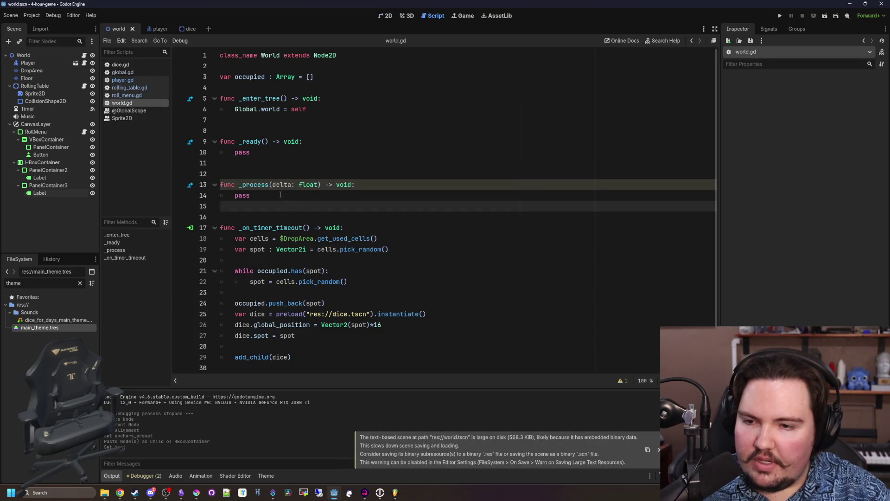
left_click(302, 195)
left_click(302, 88)
key("Return")
key("Up")
type("var money : int ")
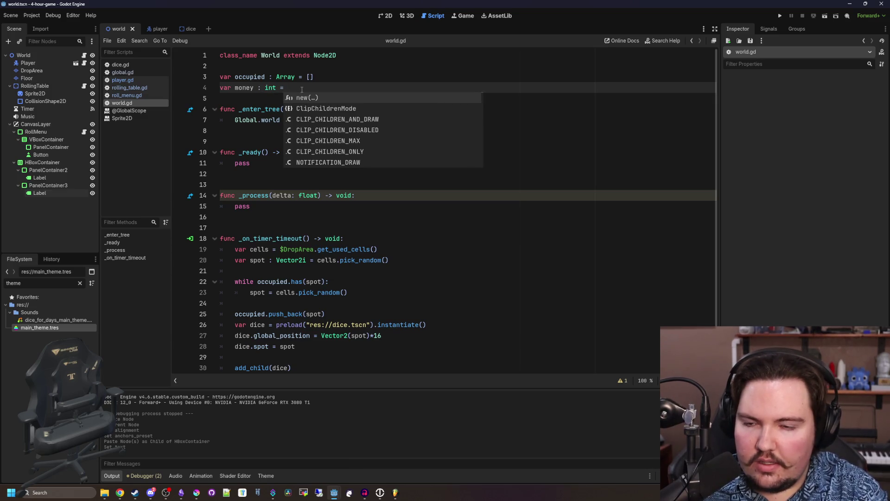
type("= 0.0")
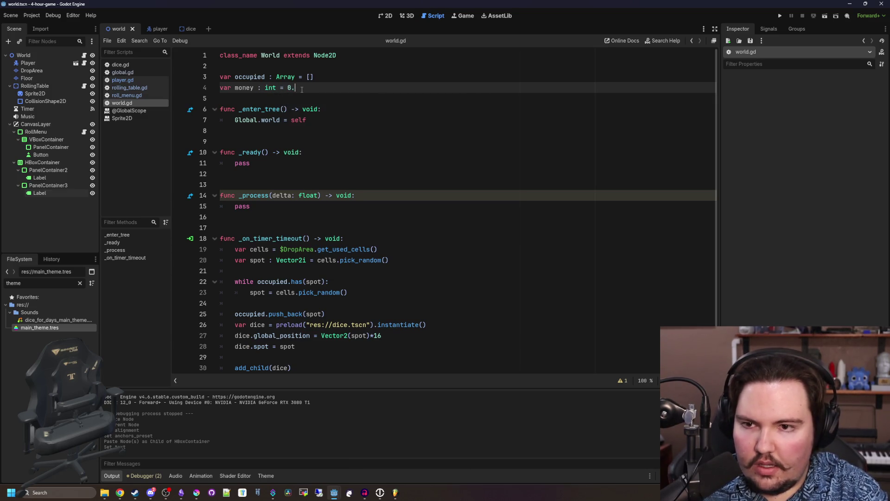
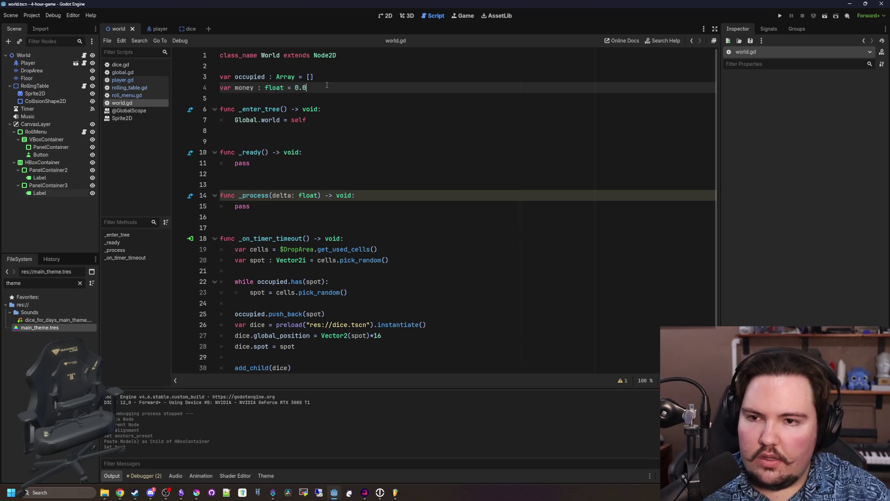
- Save world.gd, trim the extra blank lines, and delete the pass line from _process
key("ctrl+s")
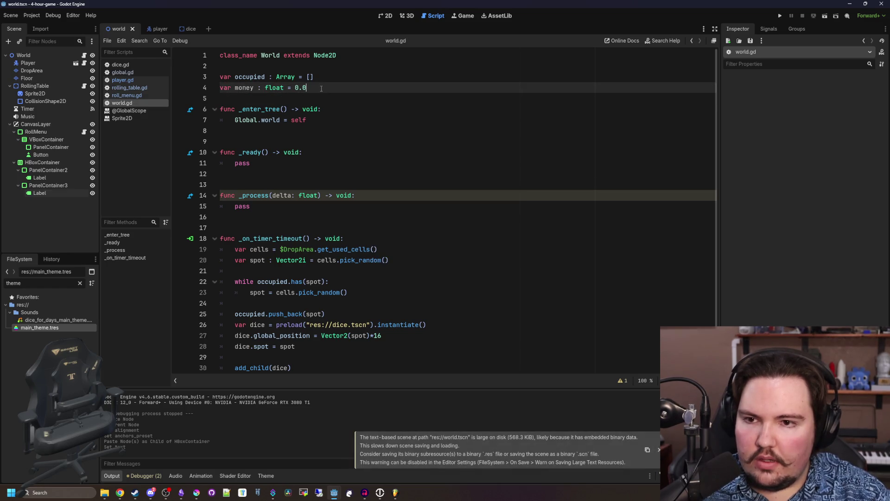
key("Return")
key("Return")
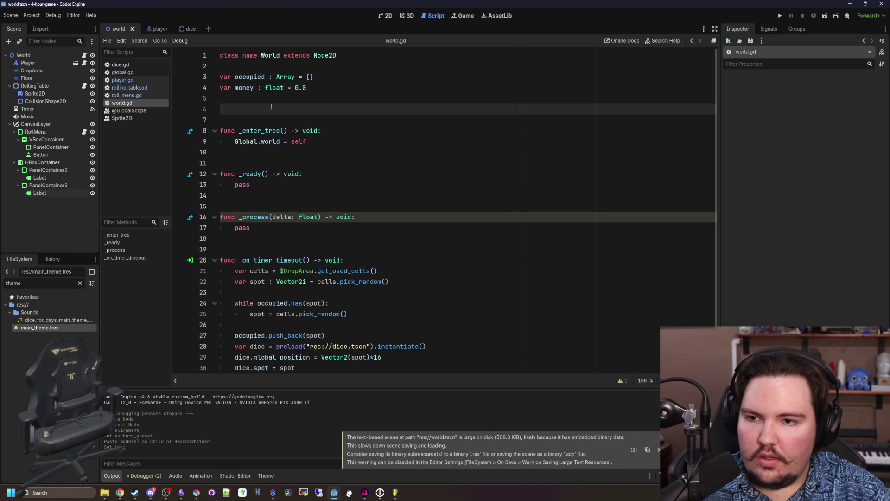
key("BackSpace")
key("BackSpace")
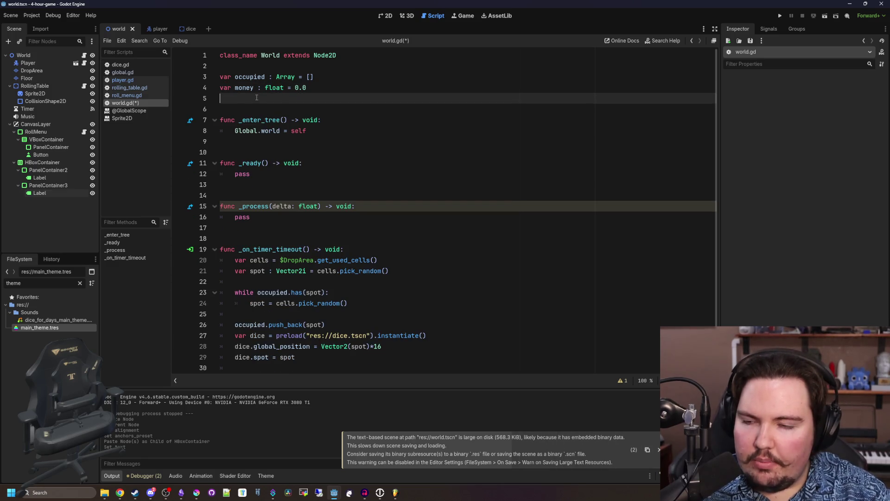
double_click(237, 207)
key("BackSpace")
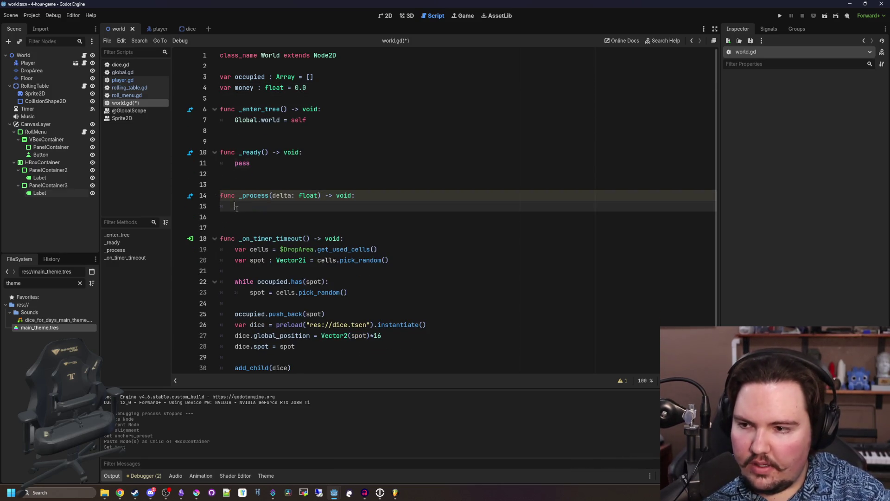
- Insert the PanelContainer3 and PanelContainer2 Label node paths into _process on separate lines
left_click_drag(48, 195, 250, 208)
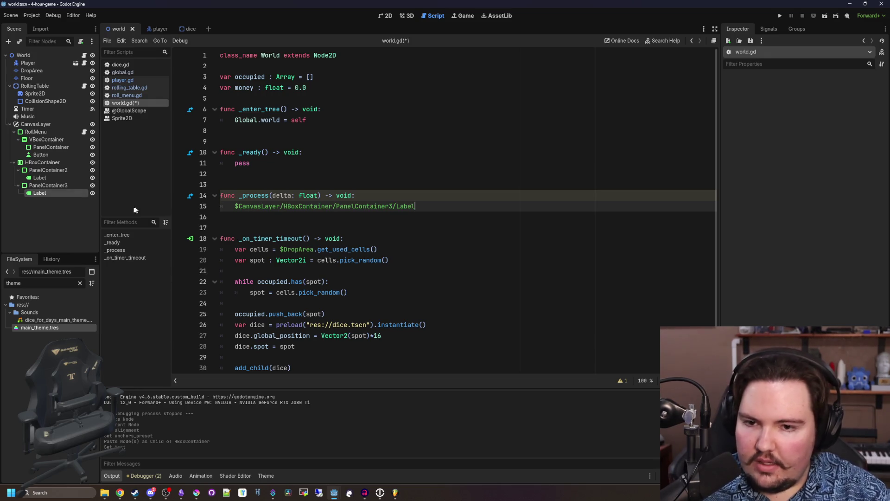
mouse_move(39, 177)
left_mouse_down()
mouse_move(343, 204)
mouse_move(367, 196)
left_mouse_up()
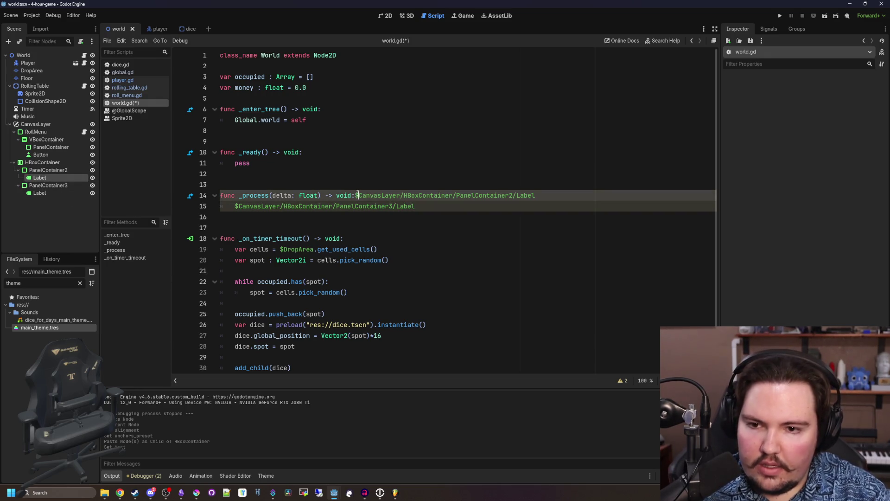
key("Return")
left_click(386, 17)
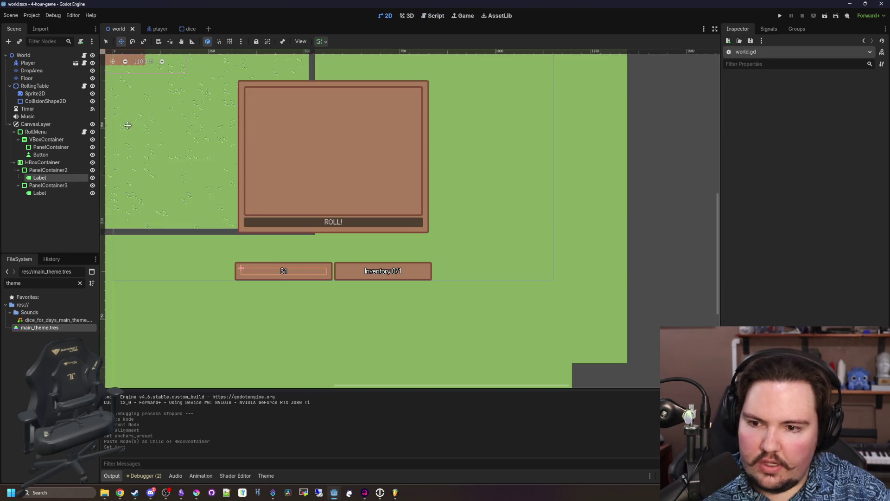
left_click(83, 55)
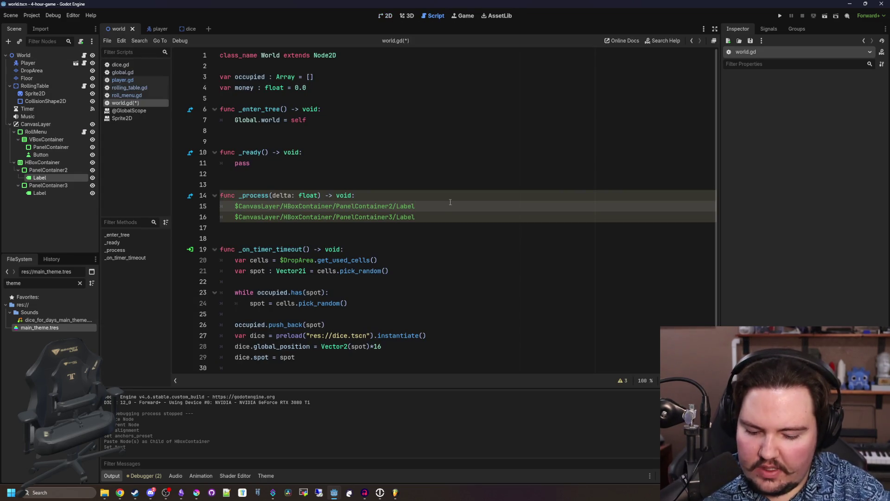
- Set the PanelContainer2 label's text to a "".format([floori(money)]) expression
key("ctrl+space")
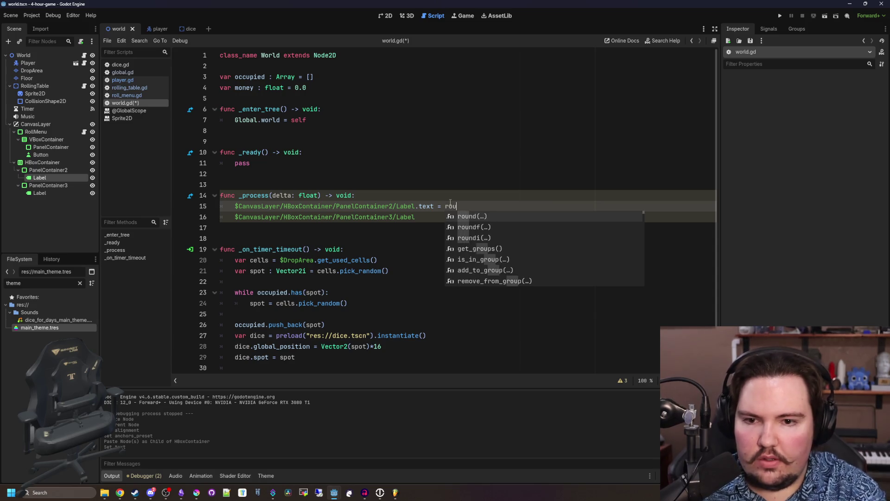
type("floori")
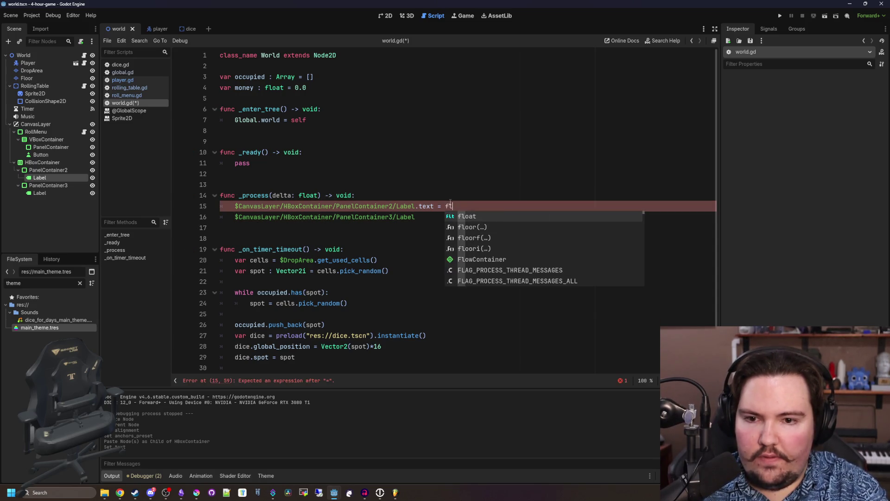
key("Return")
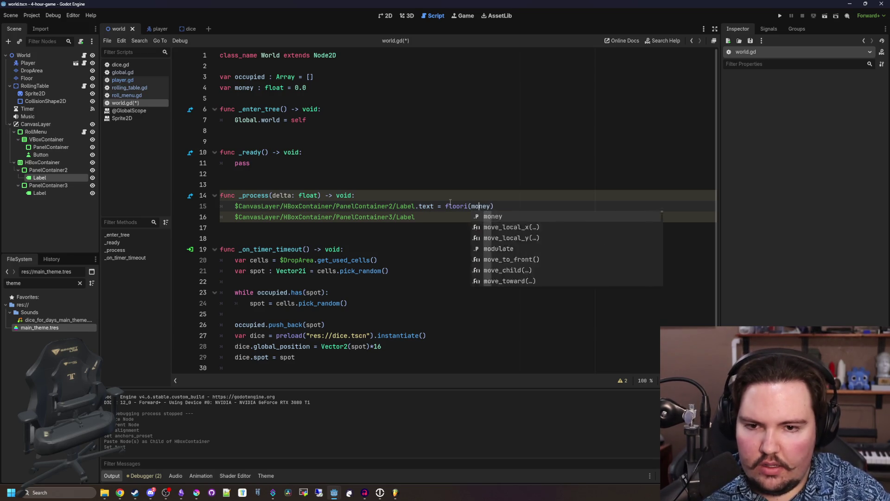
left_click(450, 204)
key("Right")
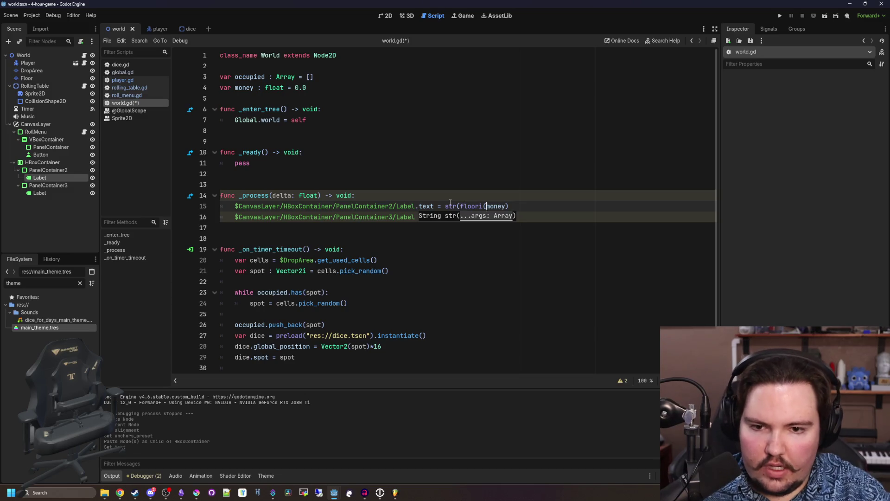
key("End")
type(")")
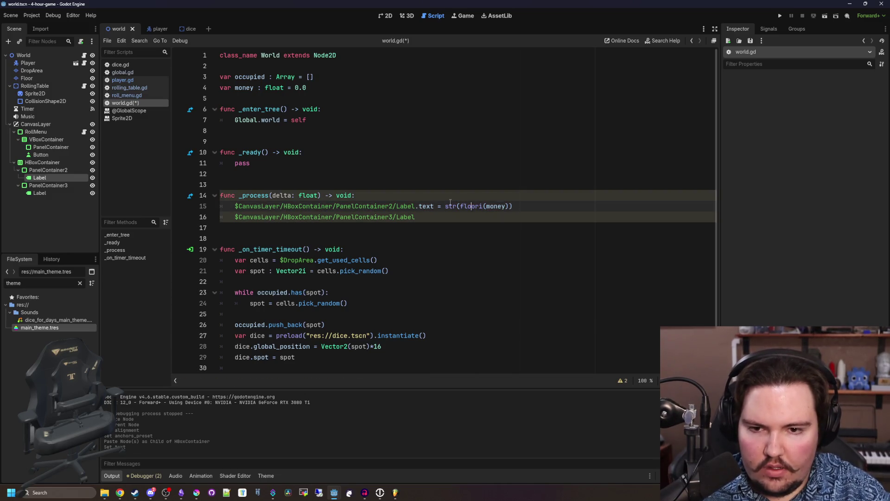
key("BackSpace")
key("BackSpace")
key("BackSpace")
type("\"\".for")
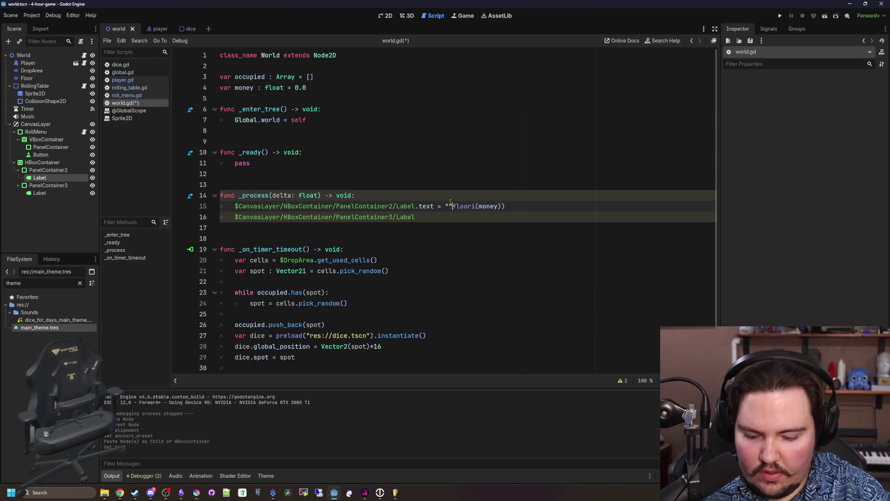
type("mat(p")
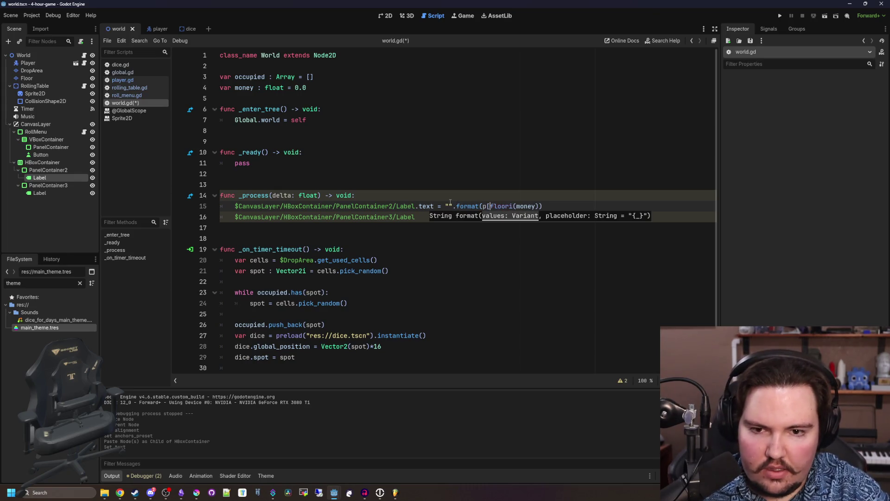
key("BackSpace")
key("BackSpace")
type("[")
key("End")
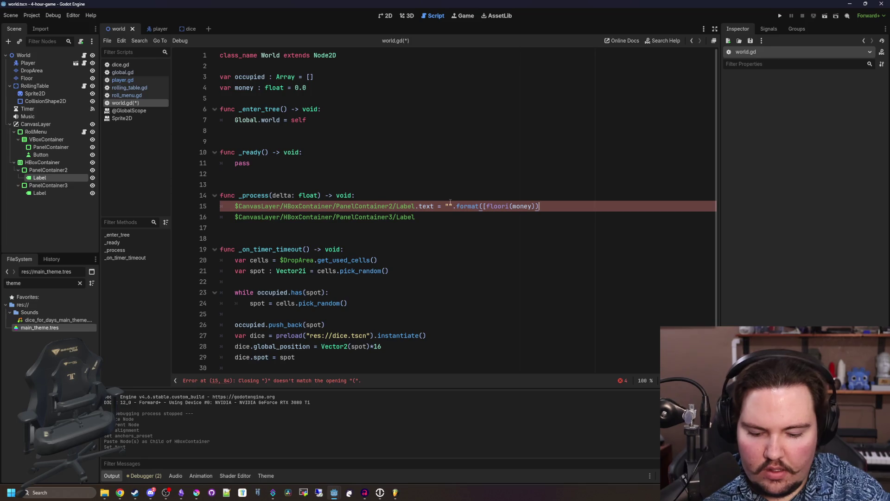
key("Left")
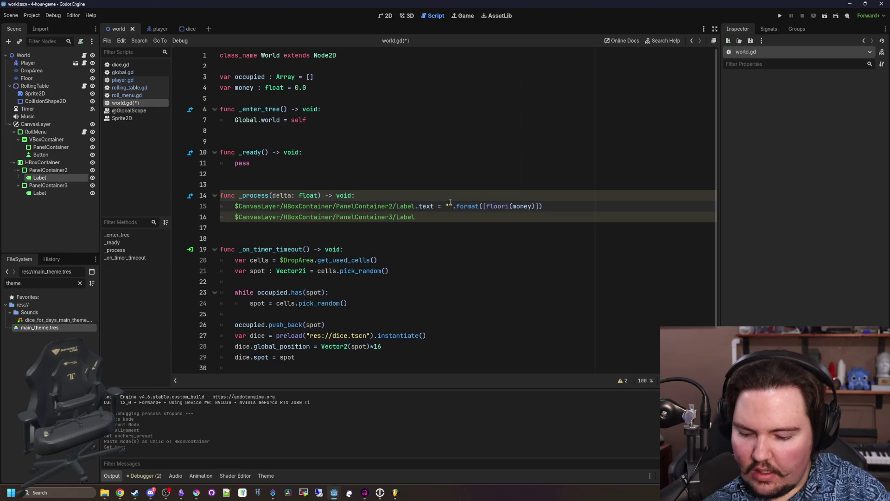
- Make the money format string "${0}" and copy that text assignment onto line 16
type("${0}")
key("Down")
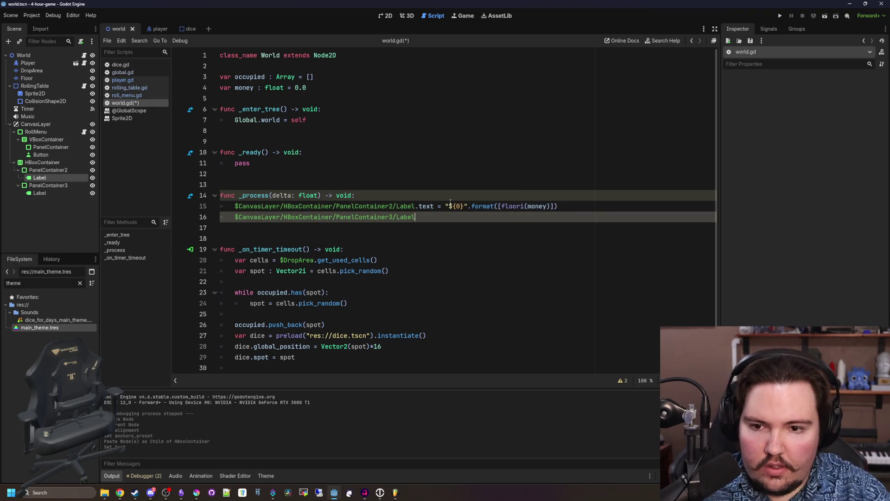
left_click_drag(558, 206, 419, 206)
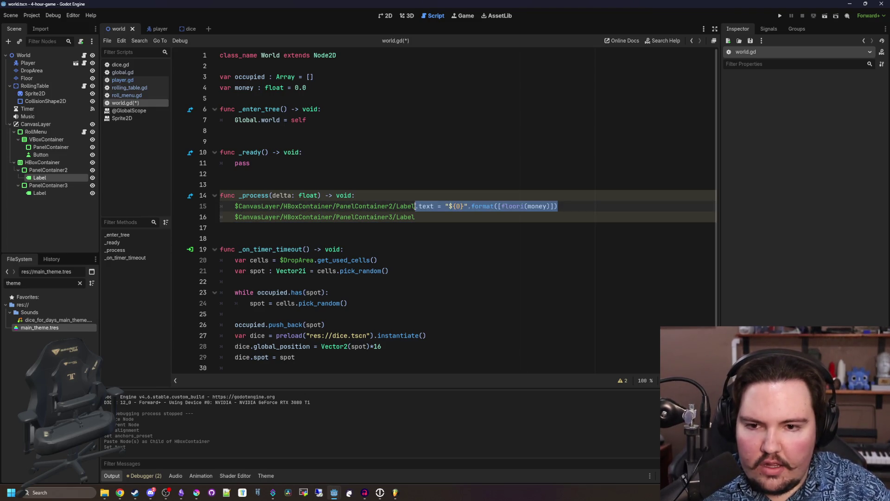
key("ctrl+c")
left_click(515, 217)
key("ctrl+v")
- Change line 16 to show "{0}/{1}" from inventory.size() and maxInventory, then save
double_click(537, 217)
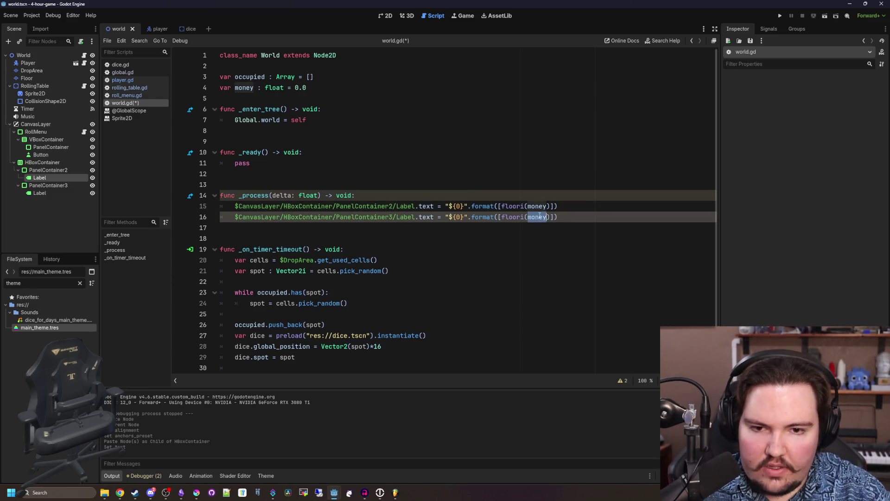
key("BackSpace")
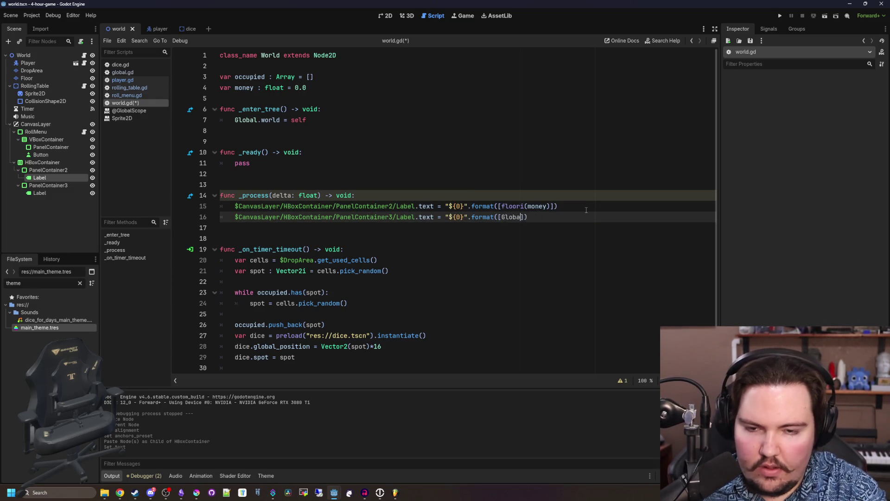
type("inventory.size()")
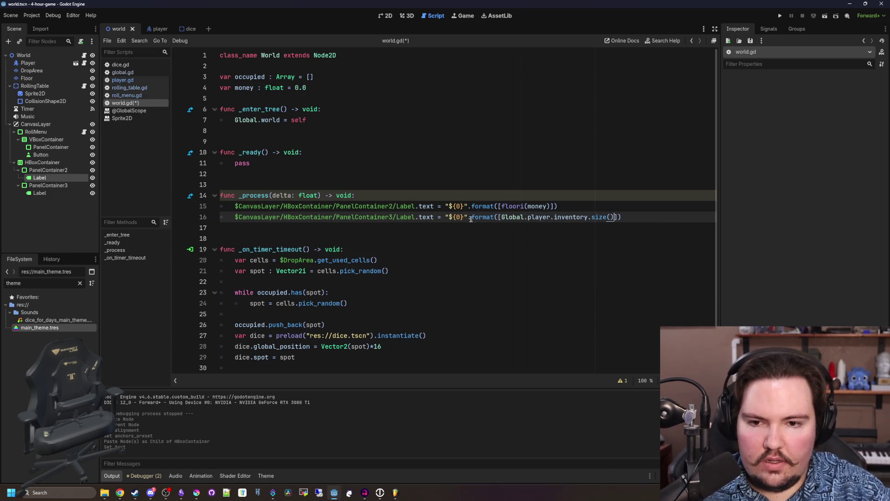
type("/")
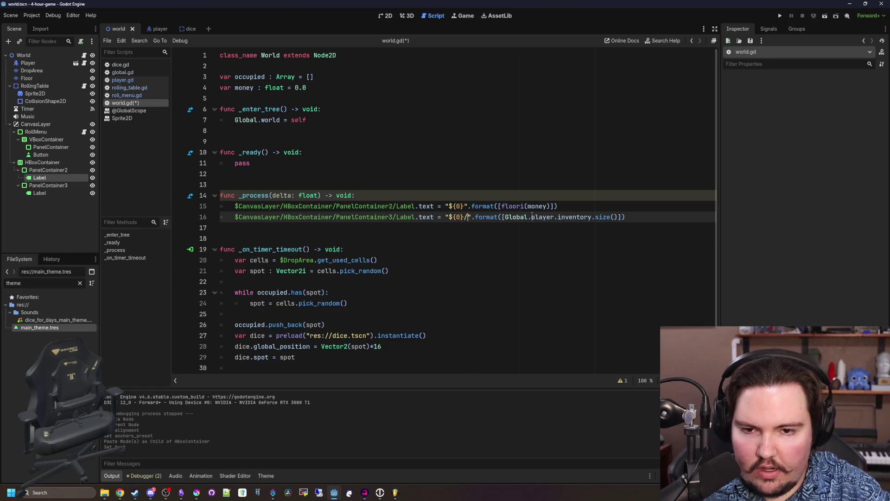
type("{1")
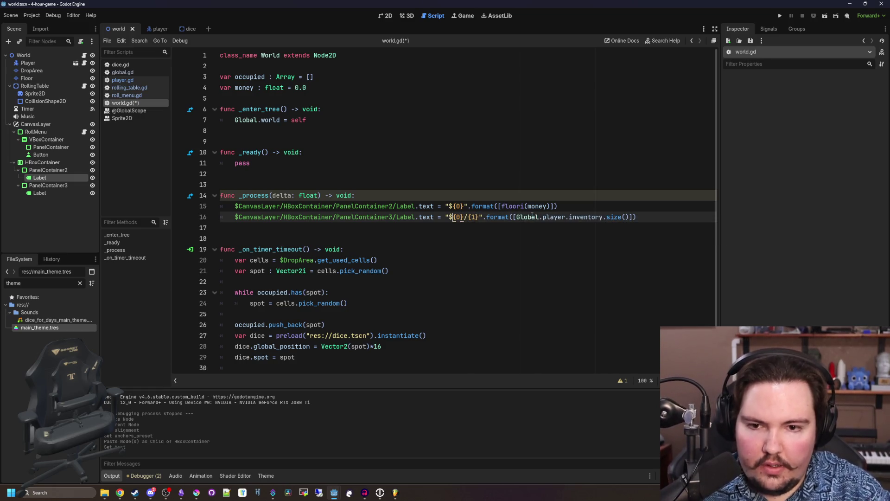
key("BackSpace")
type(", Global.player.")
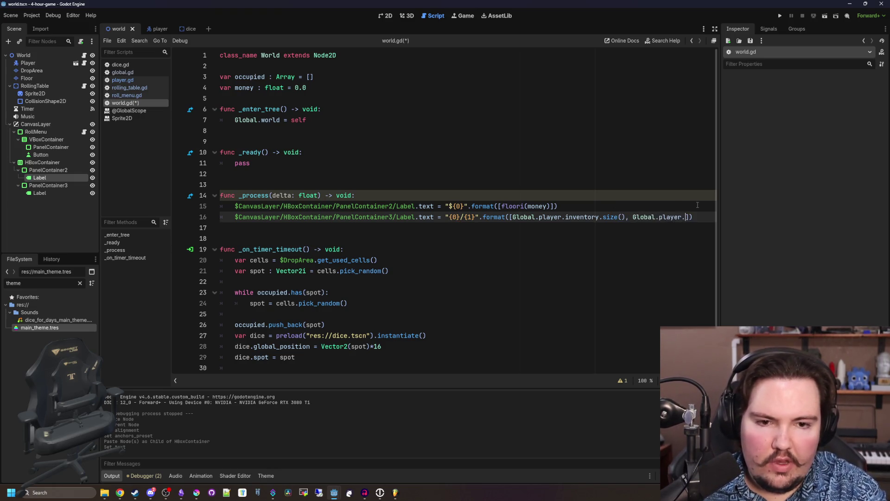
type("ma")
key("Return")
key("Up")
key("ctrl+s")
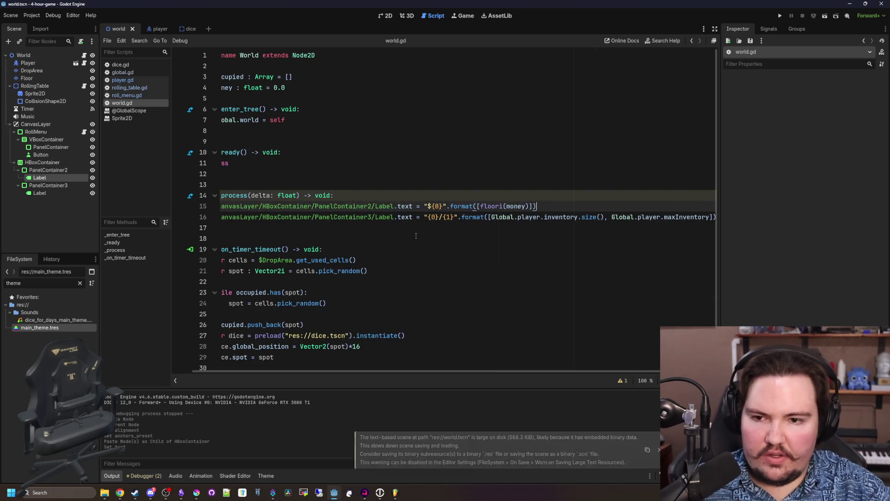
- Run the game with F5 to test the money and inventory labels
key("Home")
key("Up")
key("Up")
key("Up")
left_click(303, 172)
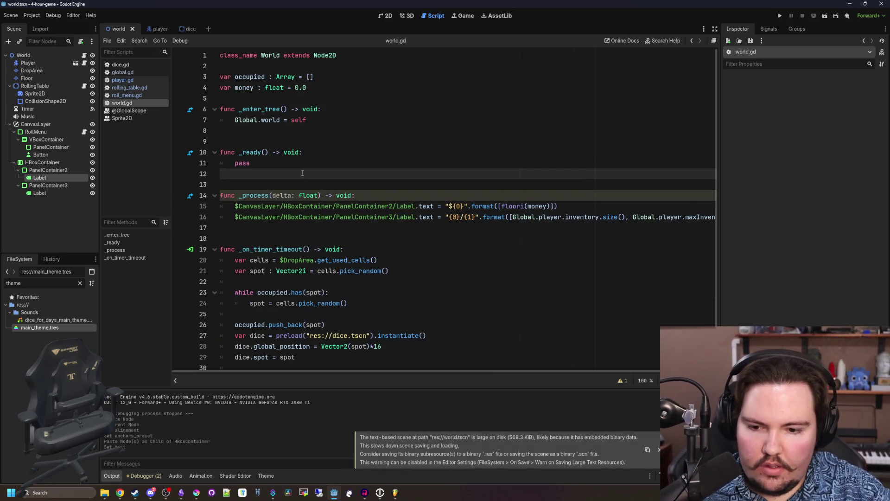
key("F5")
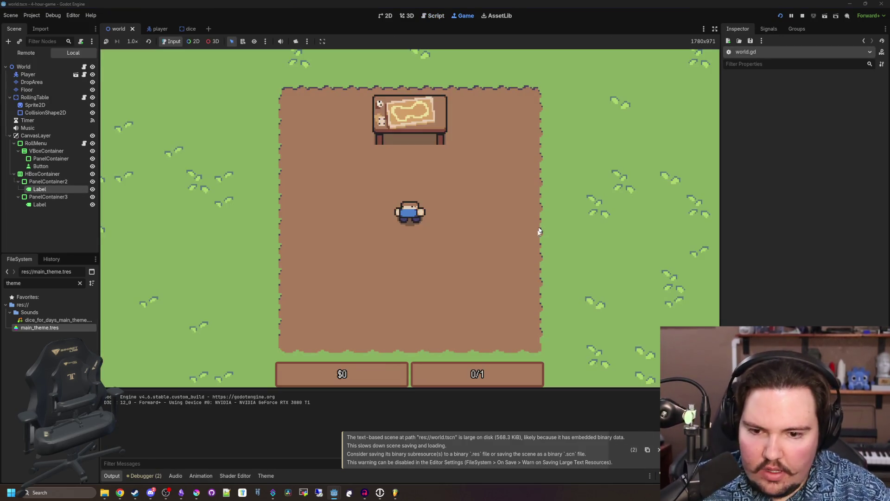
- Walk the player around the field and pick up the blue die
key("s+a")
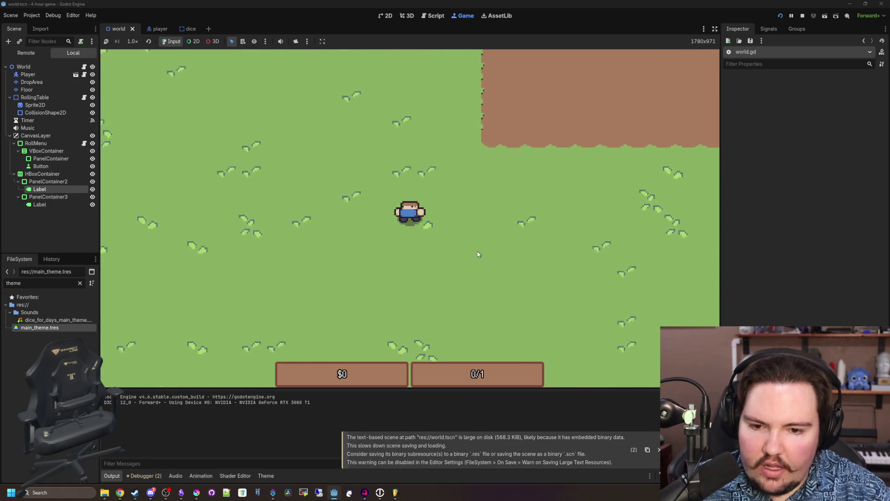
key("s+a")
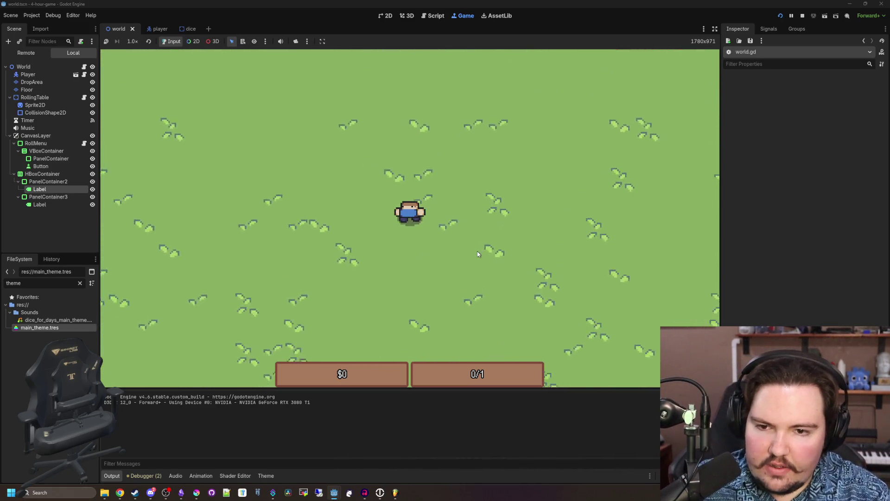
key("s+a")
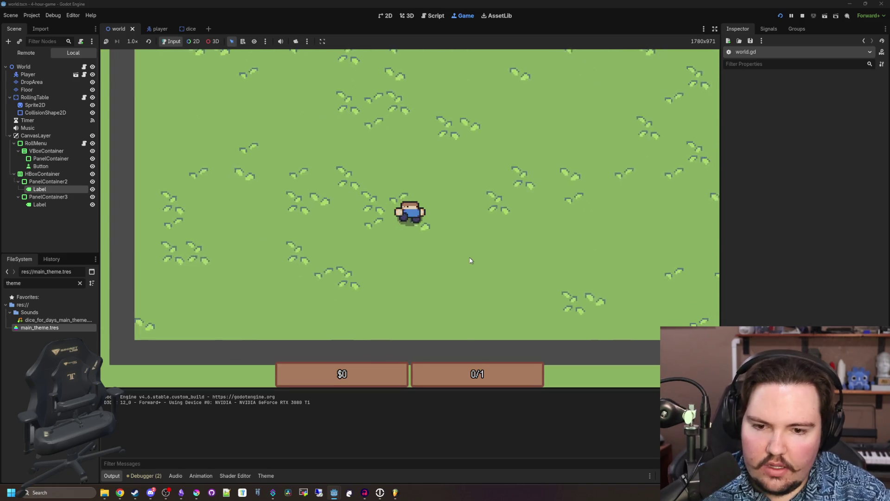
key("w")
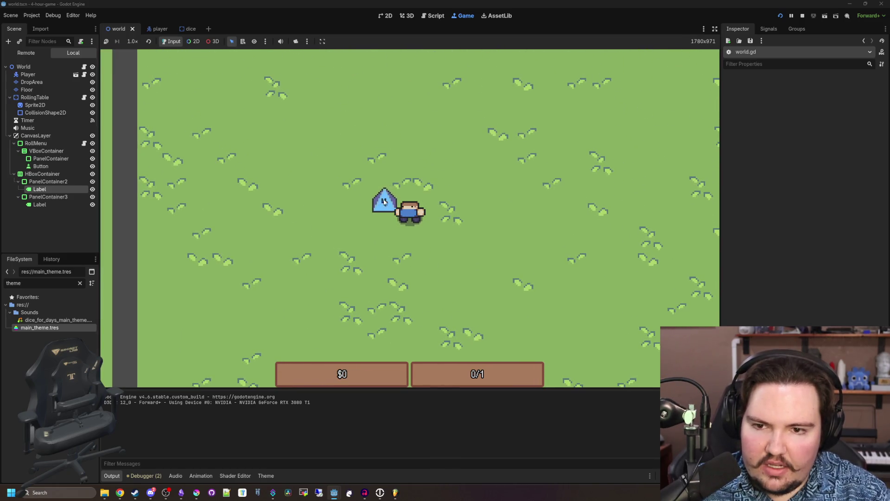
left_click(384, 201)
key("w+d")
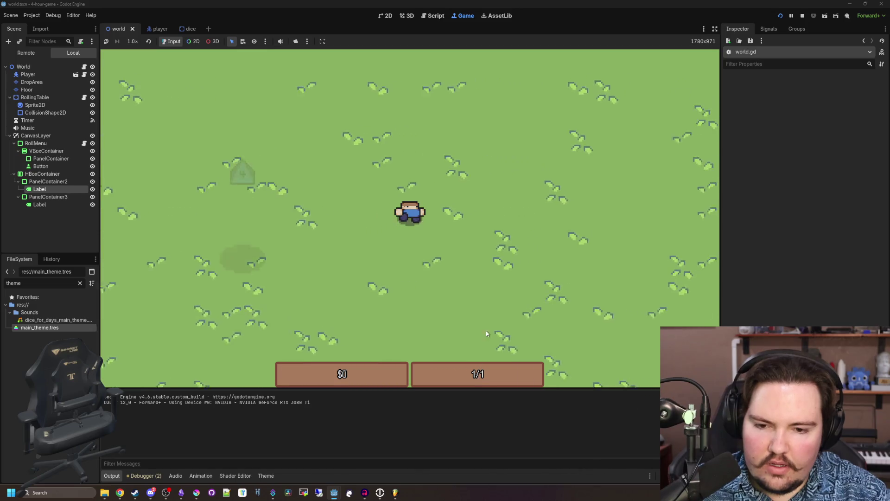
key("s+a")
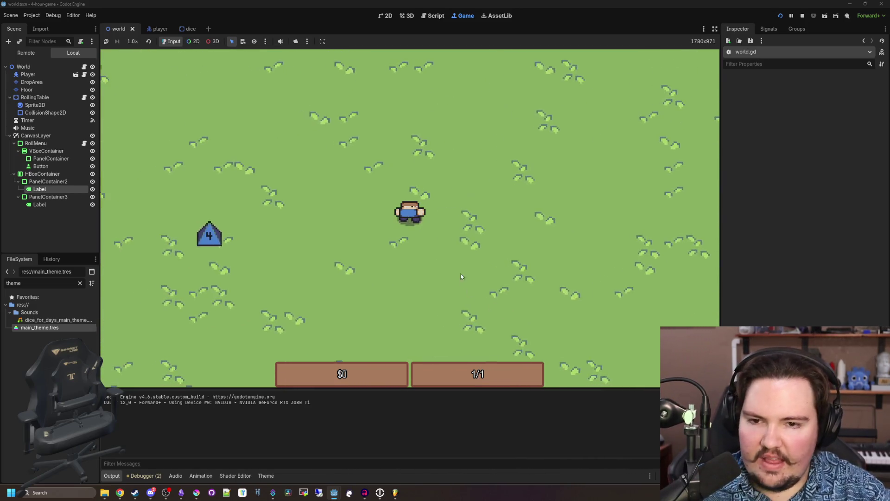
key("a")
key("s+a")
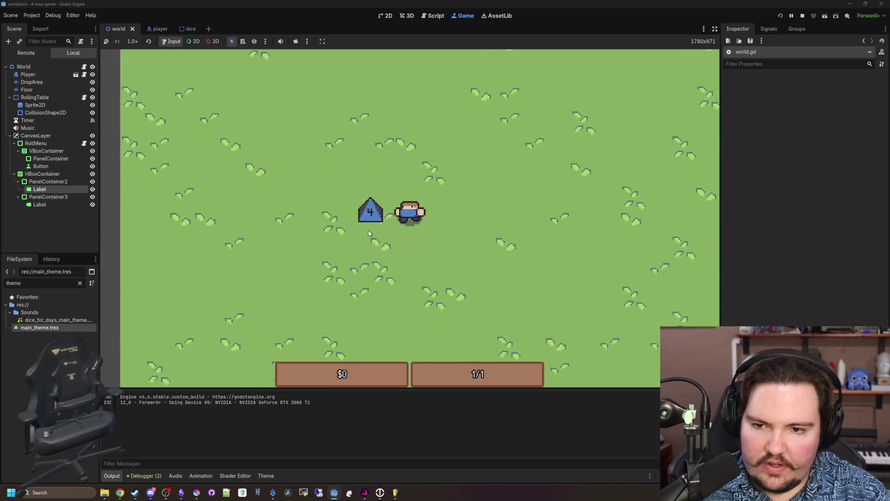
- Walk to the rolling table, open the roll menu, press ROLL!, and stop the game
key("d")
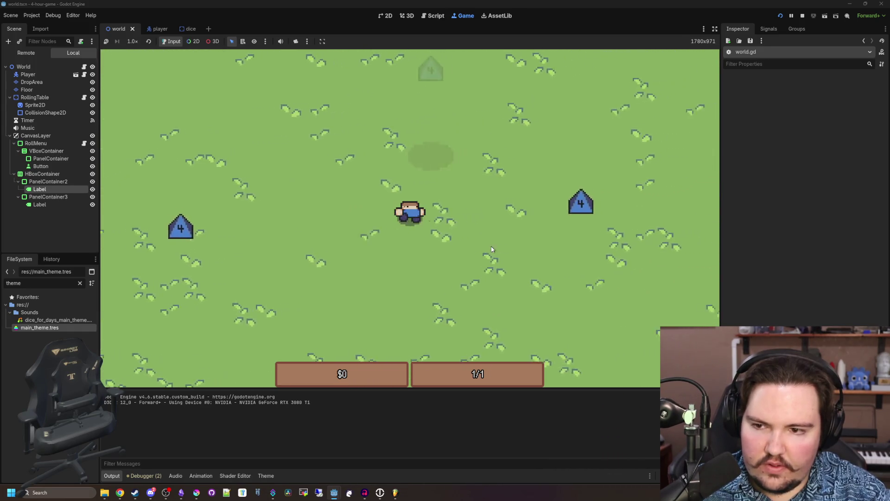
key("d")
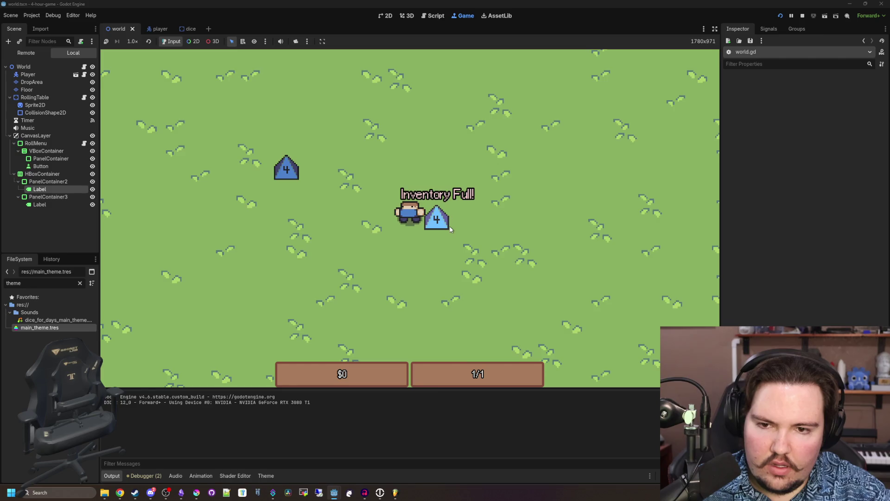
key("w+d")
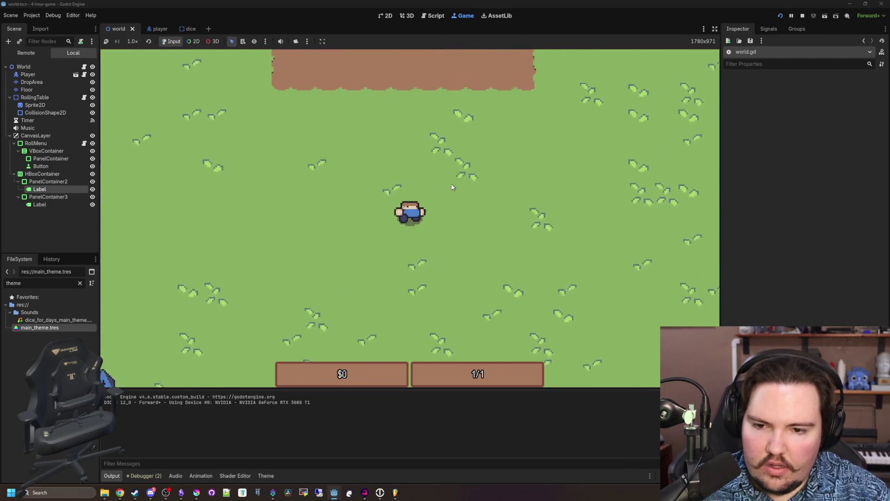
key("w")
key("a")
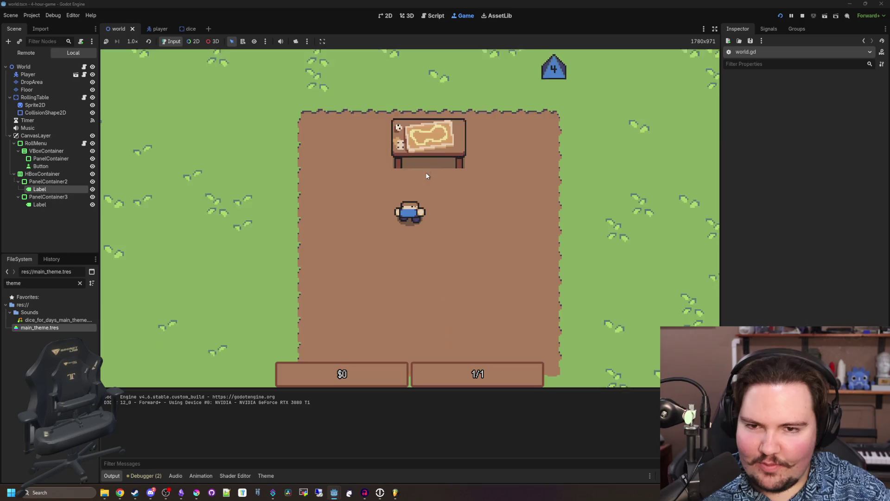
key("w")
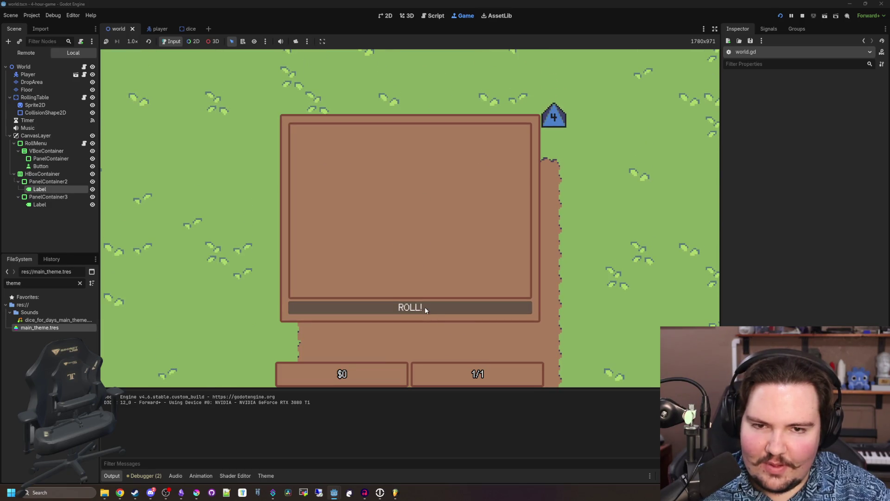
left_click(425, 307)
key("F8")
- Save the world scene and world.gd script
key("ctrl+s")
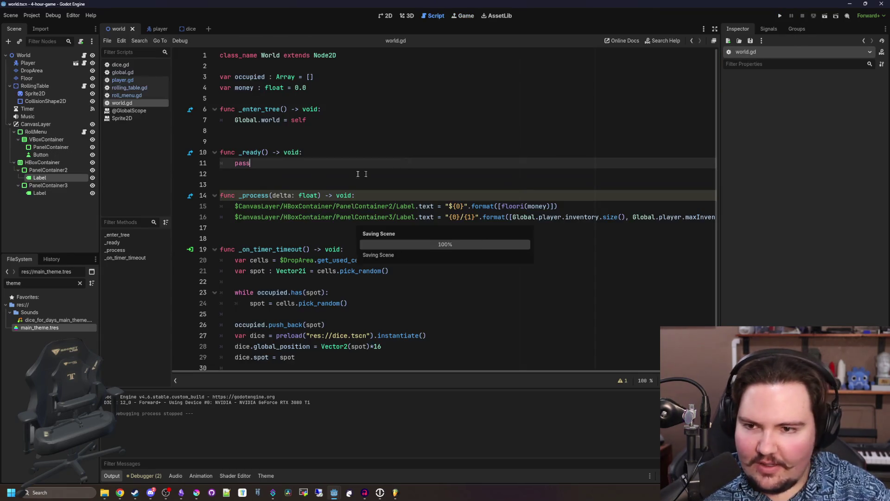
left_click(290, 141)
key("ctrl+s")
key("ctrl+s")
key("ctrl+s")
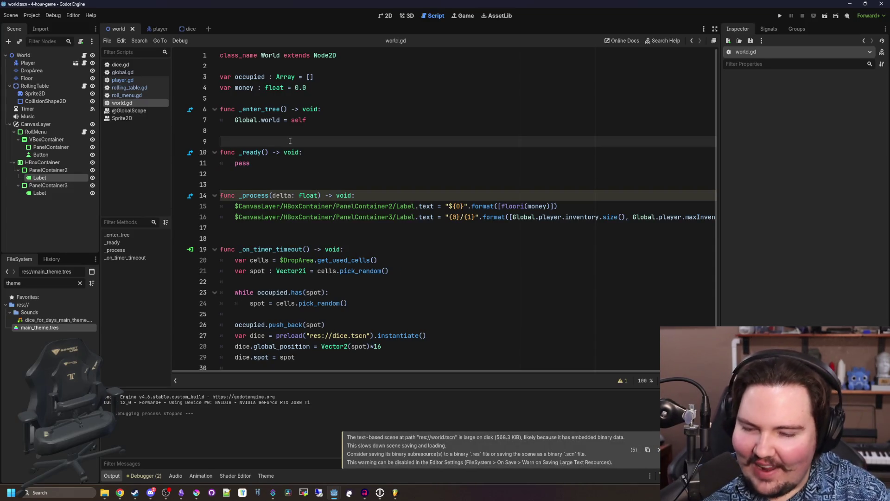
right_click(313, 149)
left_click(285, 177)
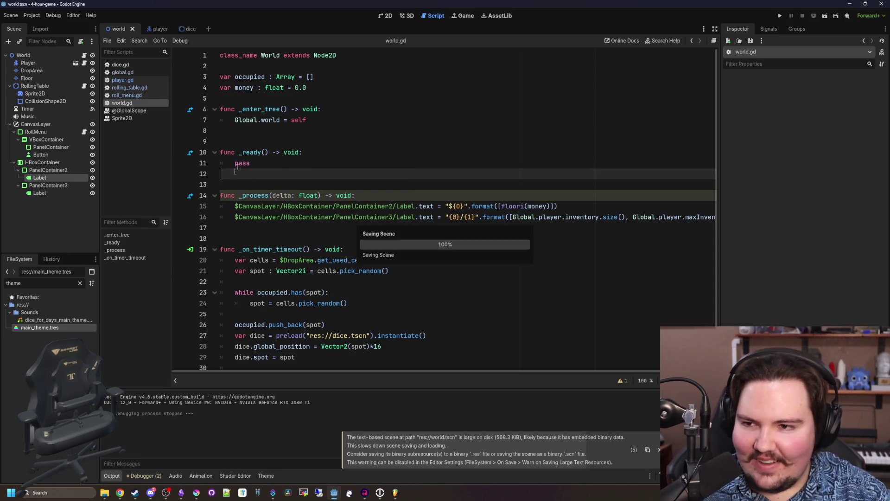
left_click(253, 146)
- Show the roll menu panel in the 2D view, save, and select the PanelContainer2 and HBoxContainer nodes
left_click(386, 16)
scroll(371, 139, "down", 2)
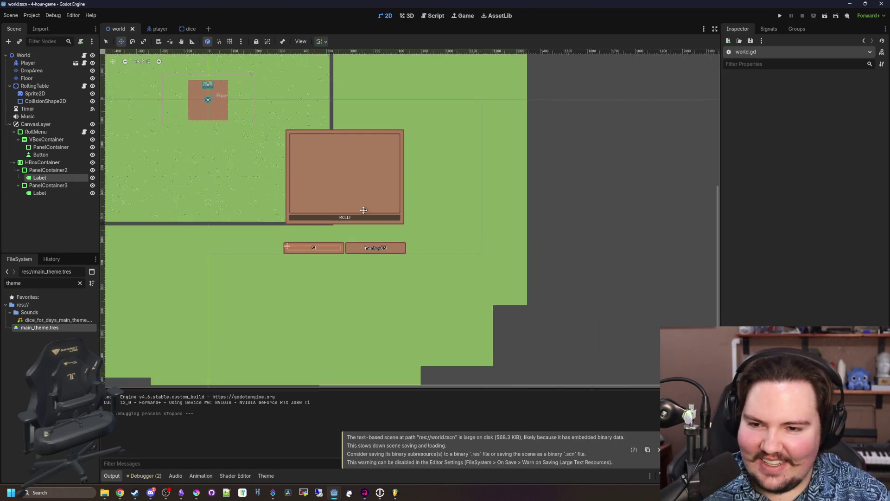
scroll(391, 142, "up", 5)
scroll(385, 157, "down", 3)
scroll(378, 170, "up", 2)
key("ctrl+s")
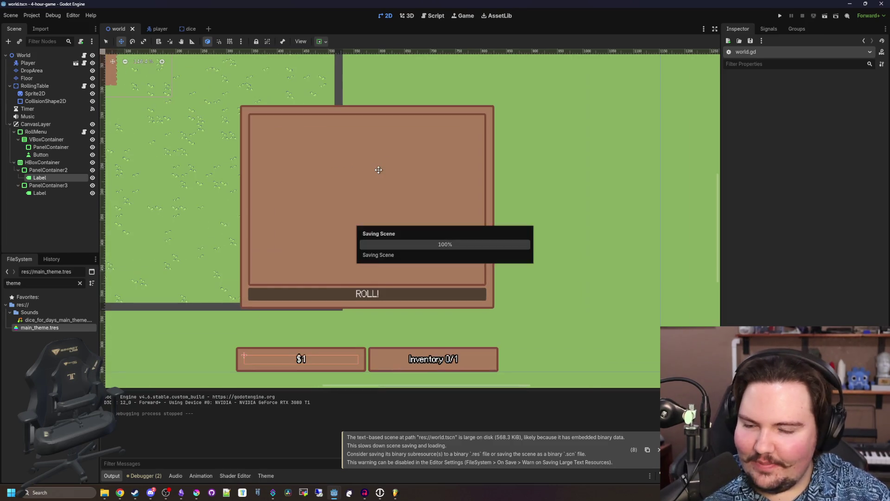
scroll(379, 170, "down", 2)
scroll(378, 170, "up", 3)
key("ctrl+s")
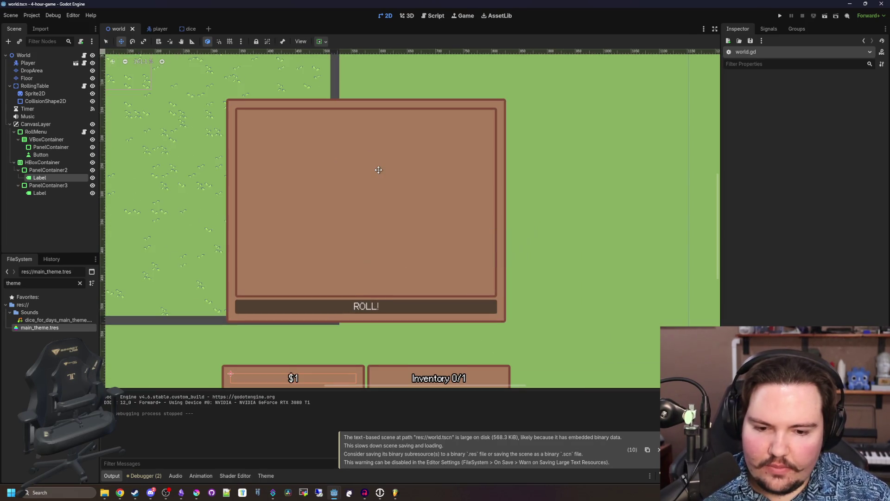
scroll(378, 170, "down", 2)
scroll(378, 170, "up", 2)
key("ctrl+s")
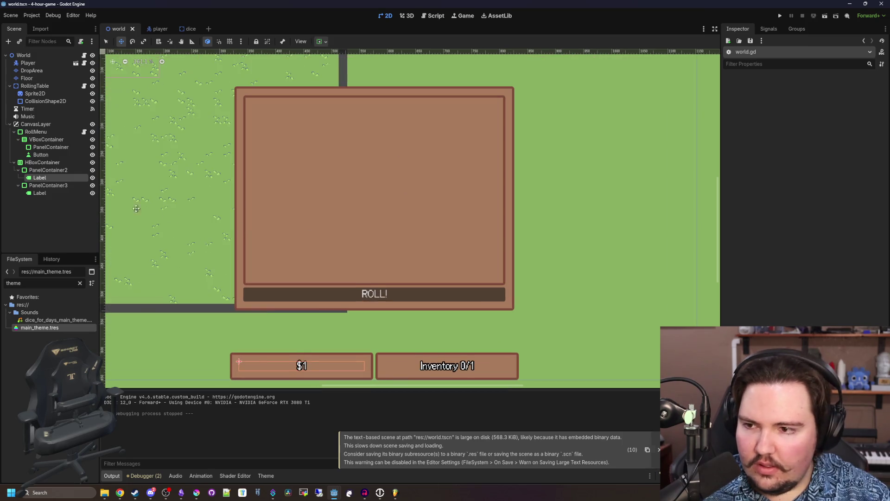
scroll(363, 118, "up", 1)
left_click(48, 170)
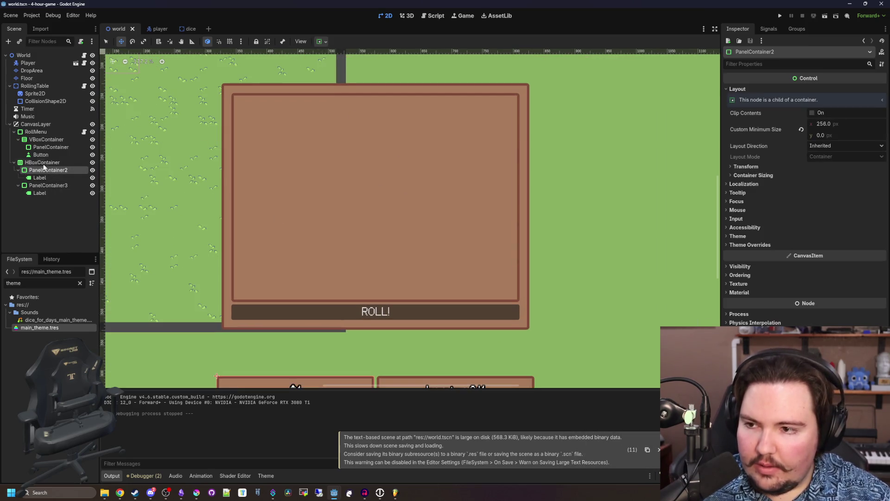
left_click(42, 162)
- Add a Label node and make it the first child of VBoxContainer
left_click(46, 139)
right_click(49, 134)
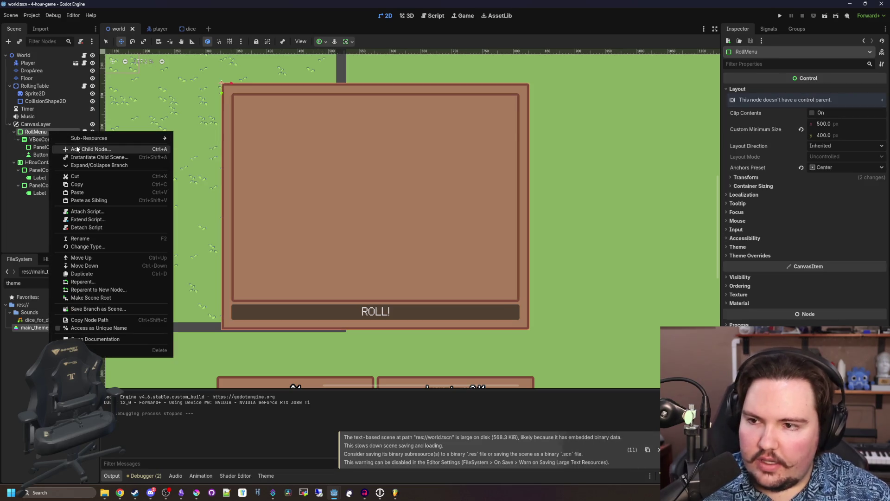
left_click(76, 146)
key("Escape")
left_click_drag(40, 201, 50, 147)
- Set the label text to "You have x dice" with vertical and horizontal alignment Center
left_click(793, 102)
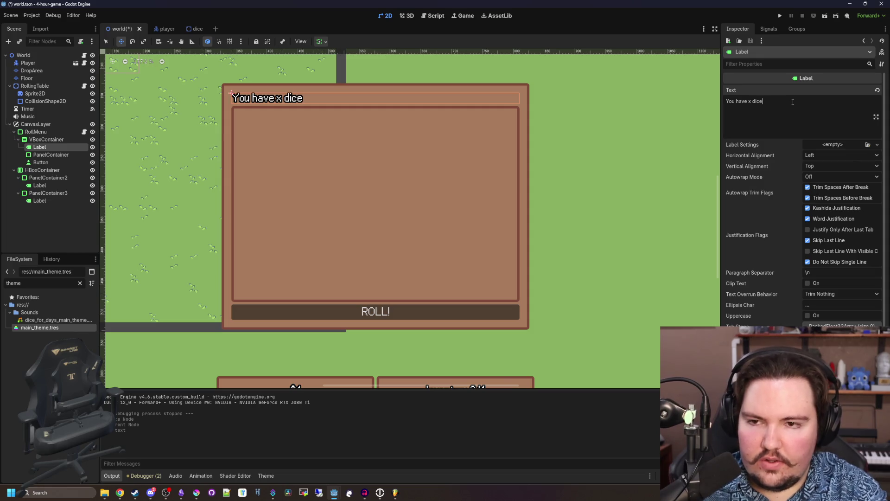
left_click(817, 165)
left_click(824, 185)
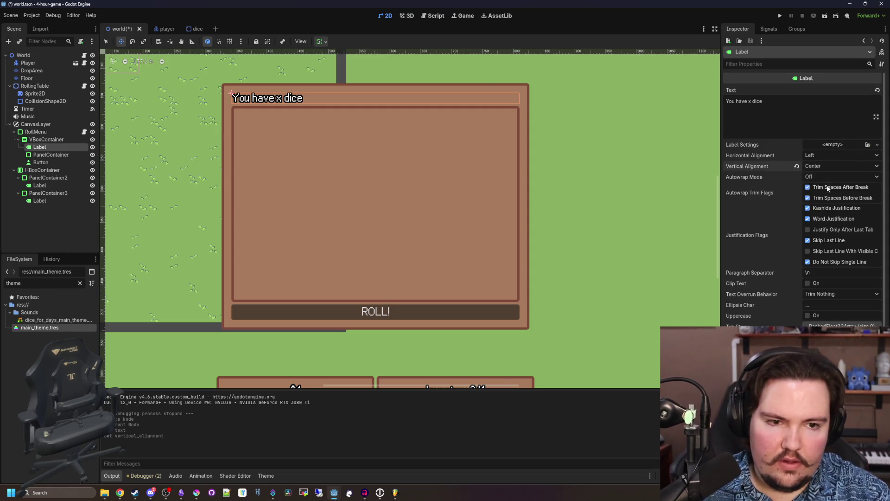
left_click(823, 155)
left_click(823, 175)
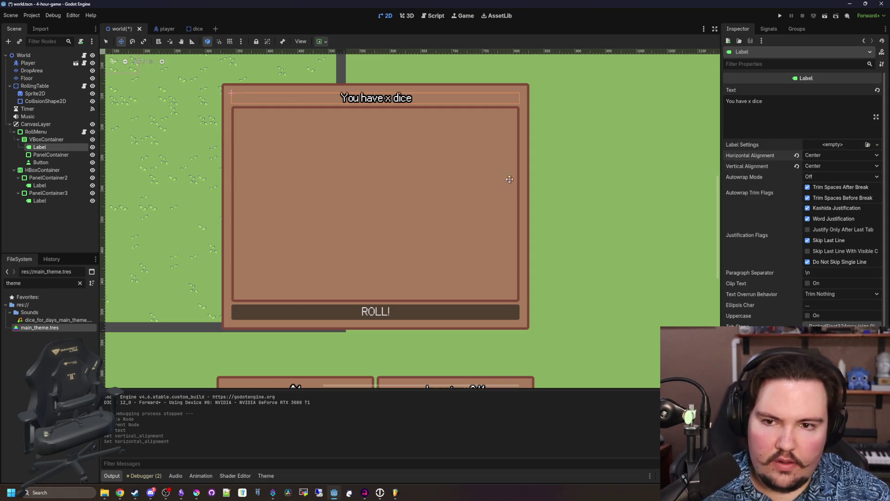
left_click(83, 55)
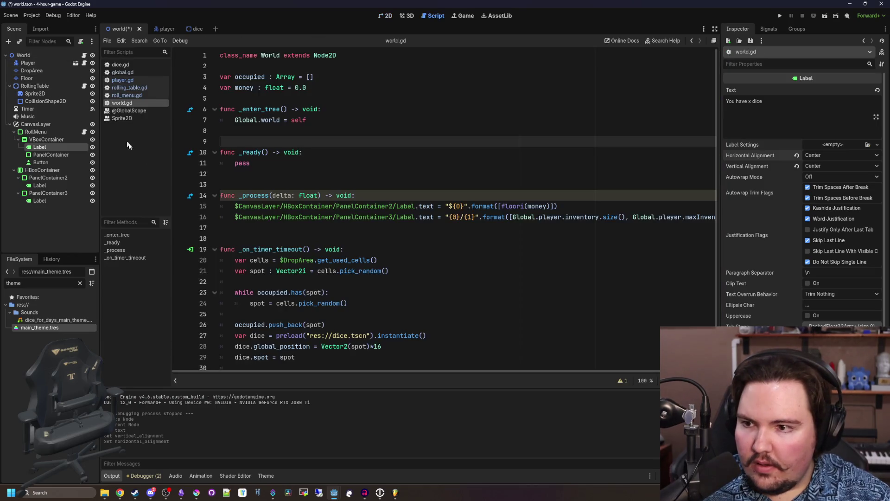
- In roll_menu.gd, add a line setting the Label's text from the player's inventory size()
left_click(245, 226)
left_click(84, 132)
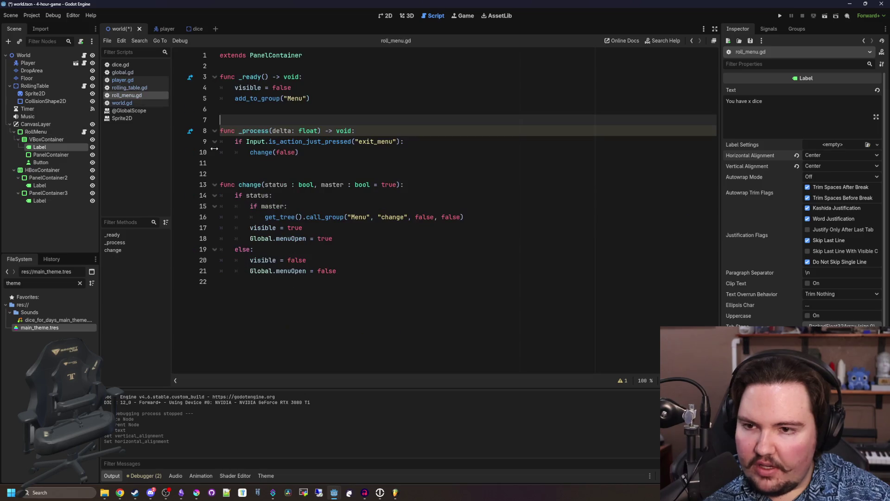
left_click(225, 161)
key("Return")
mouse_move(62, 149)
left_mouse_down()
mouse_move(259, 184)
mouse_move(321, 171)
left_mouse_up()
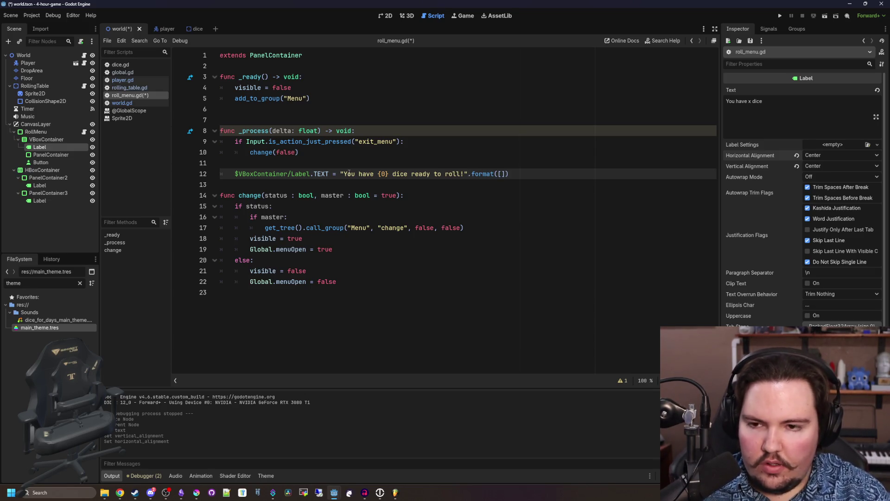
type("Global.palye")
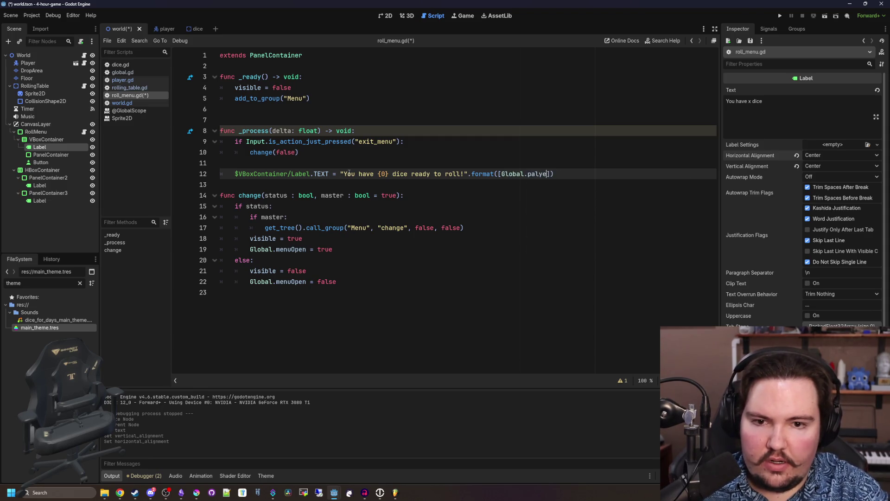
type("inventory.si")
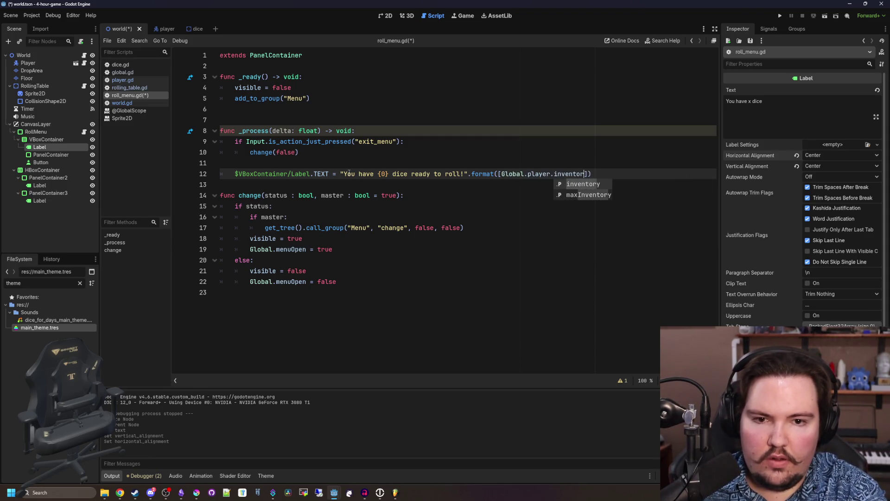
key("Return")
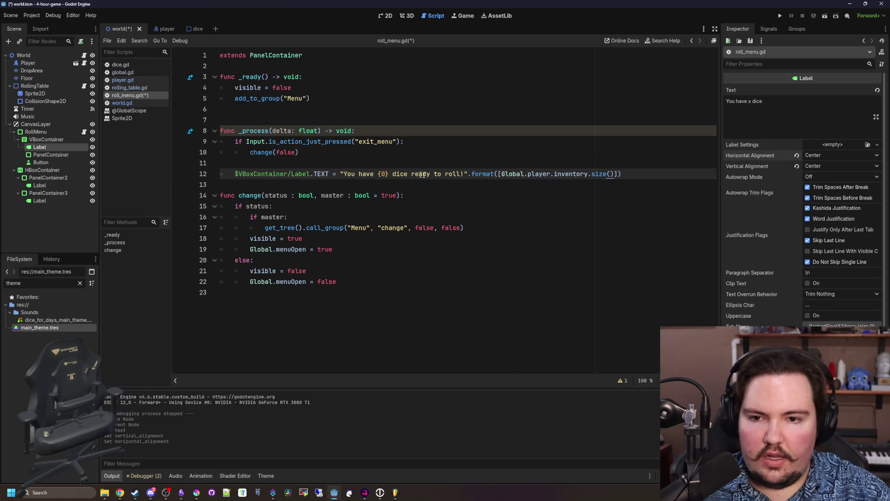
- Change TEXT to text, move the line into _process, rename delta to _delta, save, and run
left_click(335, 164)
double_click(322, 173)
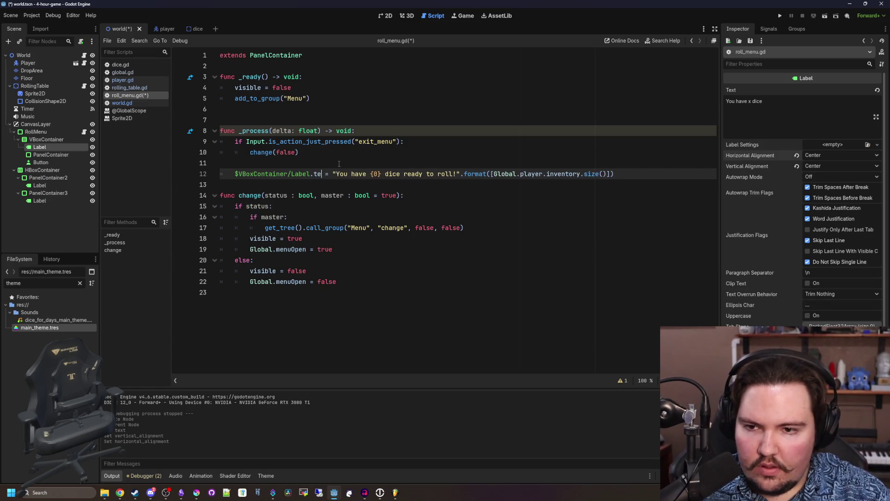
type("text")
key("ctrl+s")
left_click(268, 181)
key("Up")
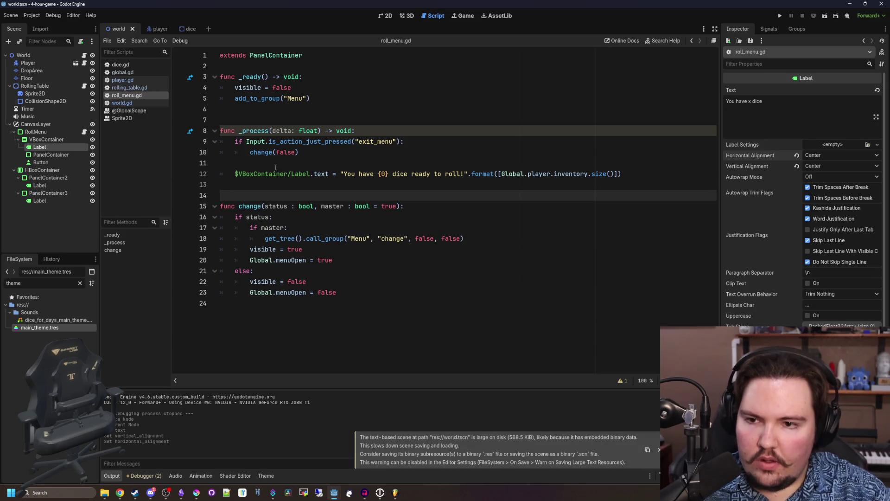
key("alt+Up")
key("Up")
key("Up")
key("Up")
type("_")
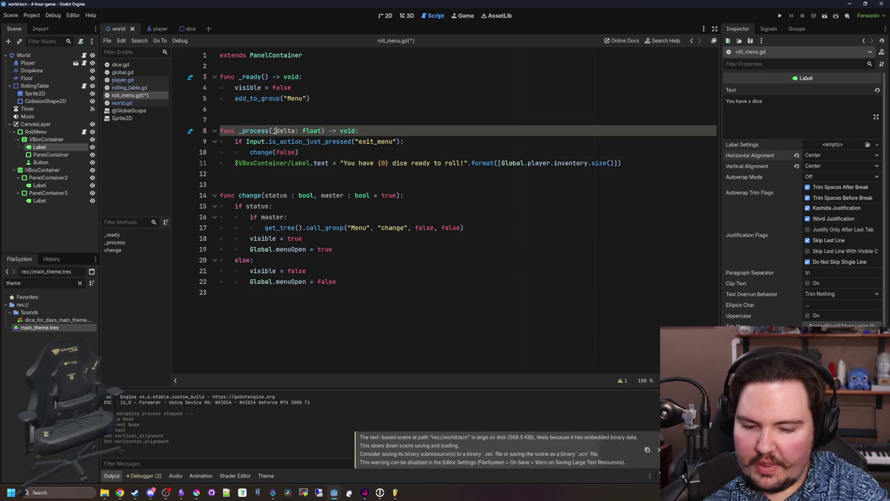
left_click(306, 120)
key("ctrl+s")
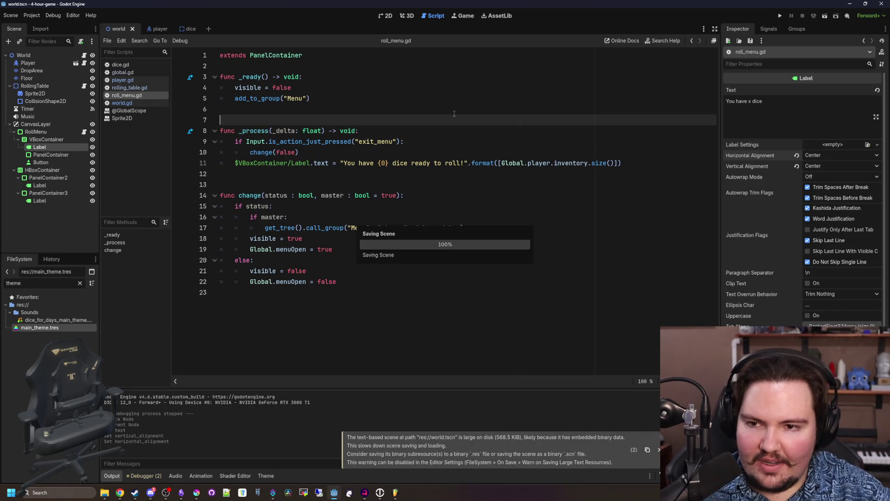
left_click(780, 18)
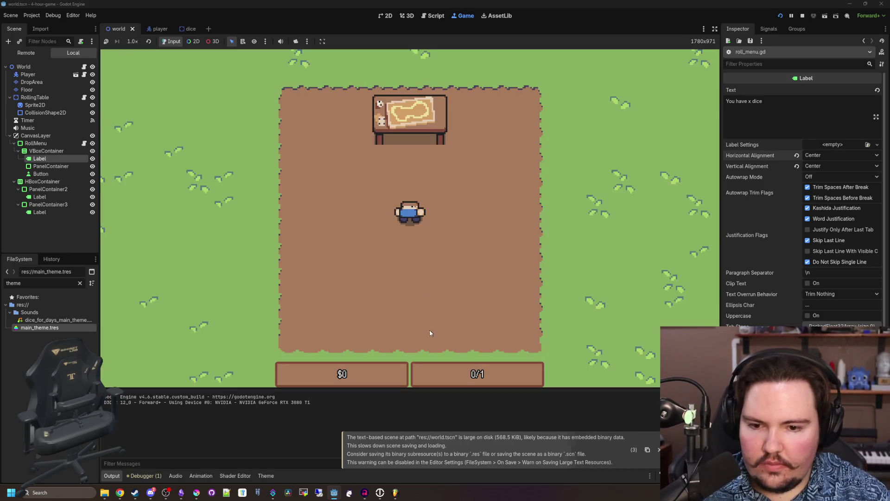
- Walk to the table to check the menu reads "You have 0 dice ready to roll!", then stop
key("w")
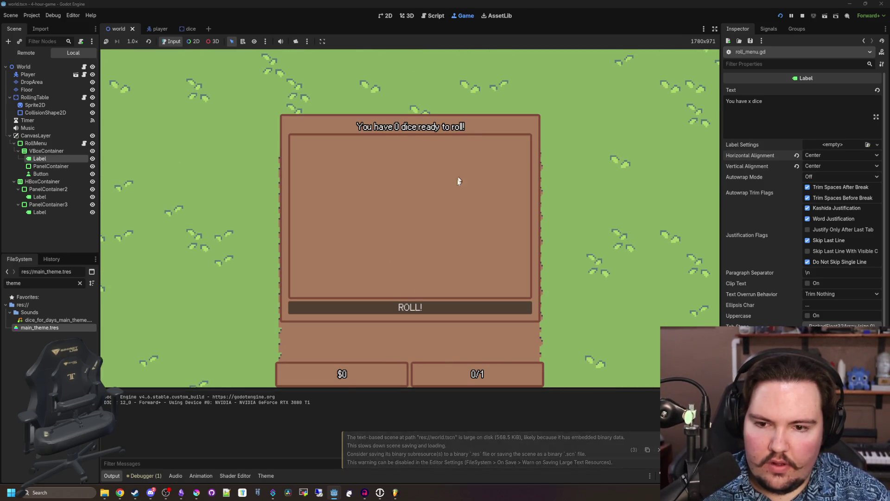
key("s")
key("w")
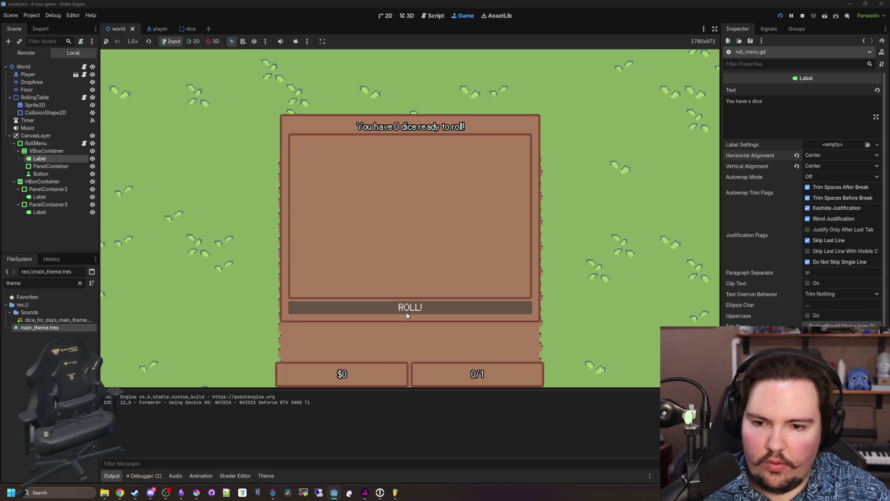
key("s")
key("F8")
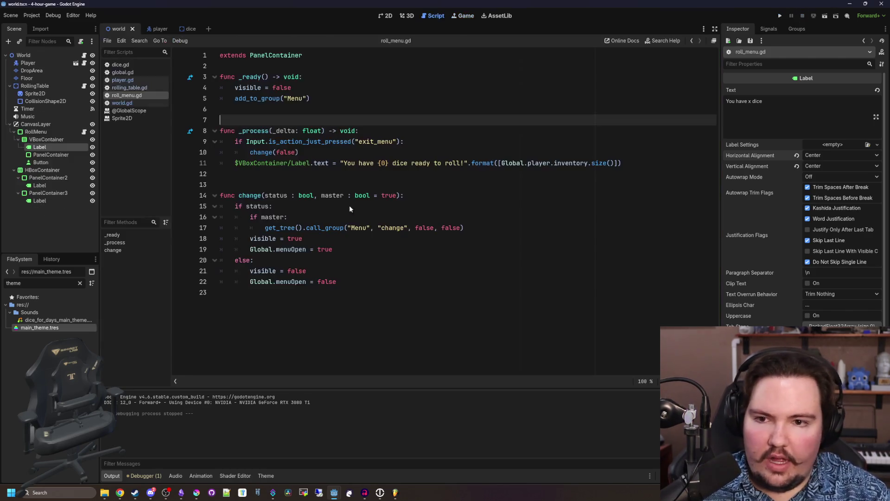
- Add an HBoxContainer as the first child of VBoxContainer
left_click(385, 16)
right_click(57, 139)
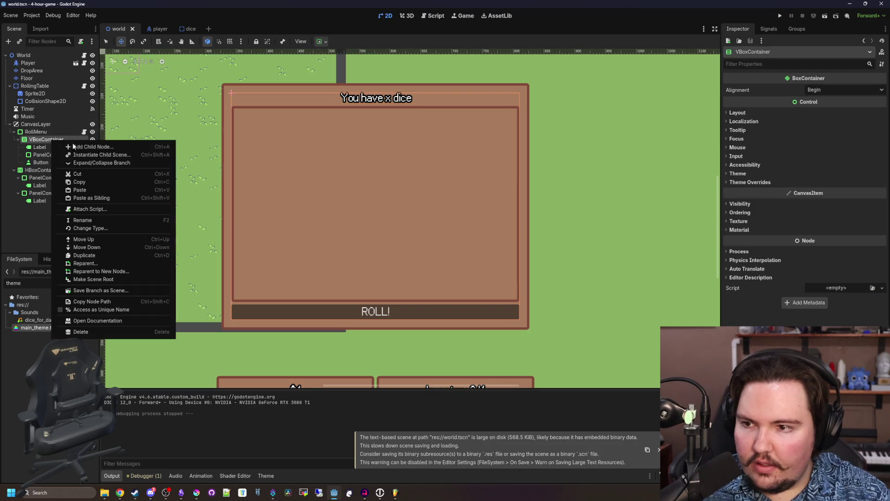
left_click(74, 147)
type("hb")
key("Return")
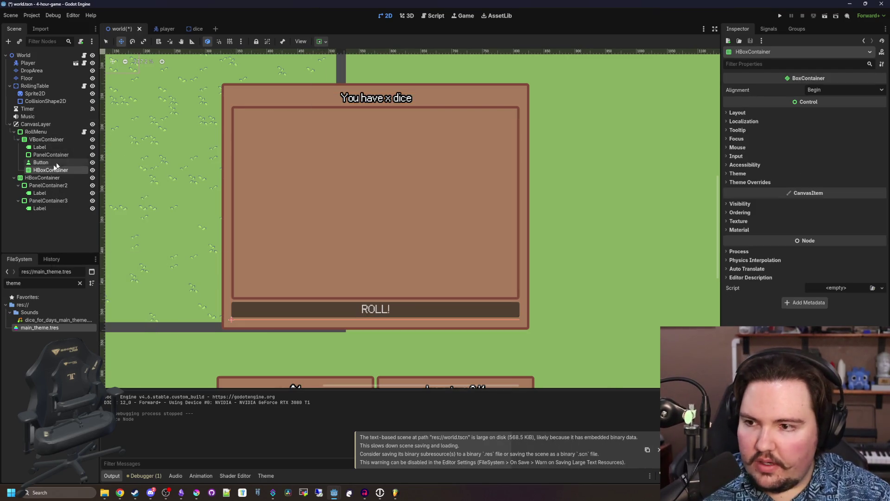
left_click_drag(52, 170, 57, 148)
- Add a Button with text "X" to the HBoxContainer and set its Alignment to Center
right_click(65, 147)
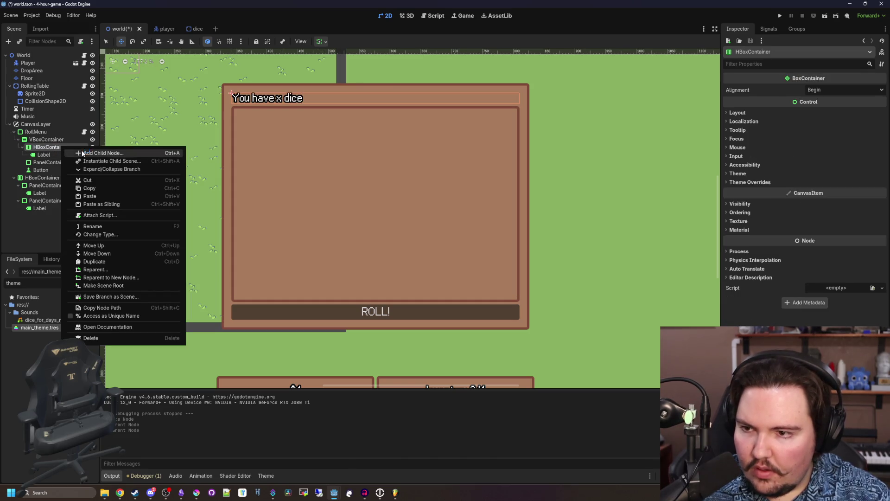
left_click(81, 149)
type("butt")
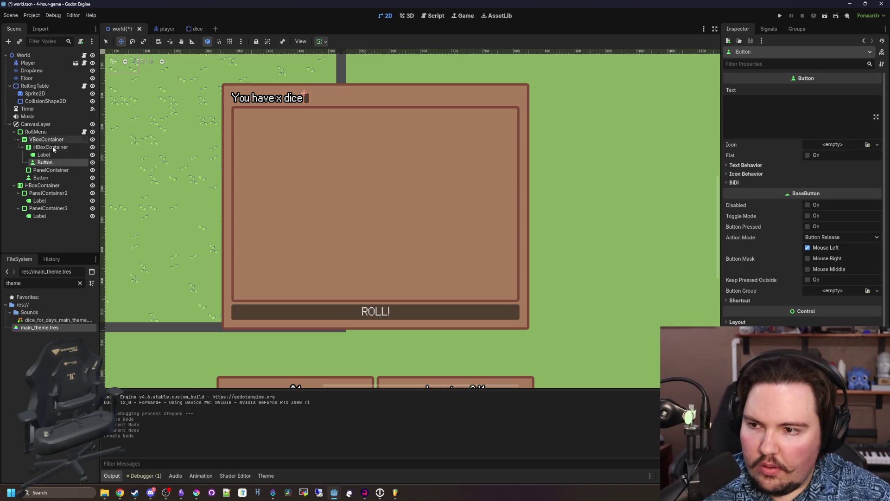
left_click(803, 129)
type("X")
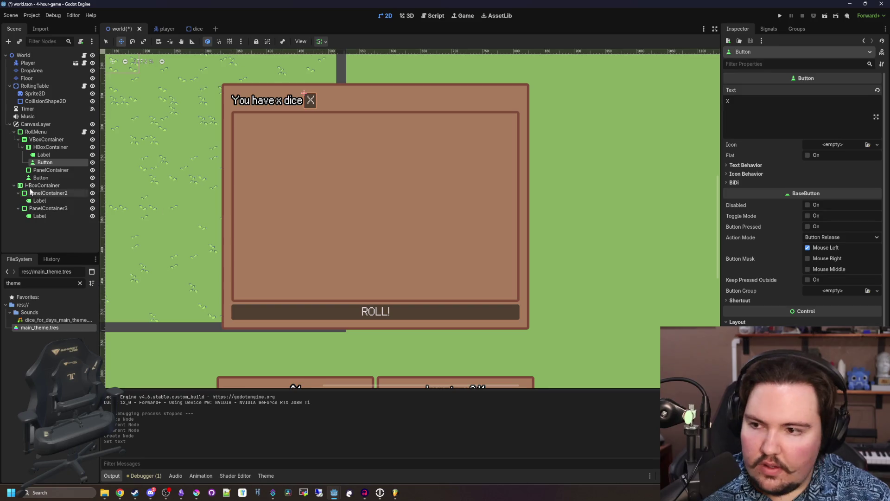
left_click(50, 147)
left_click(835, 90)
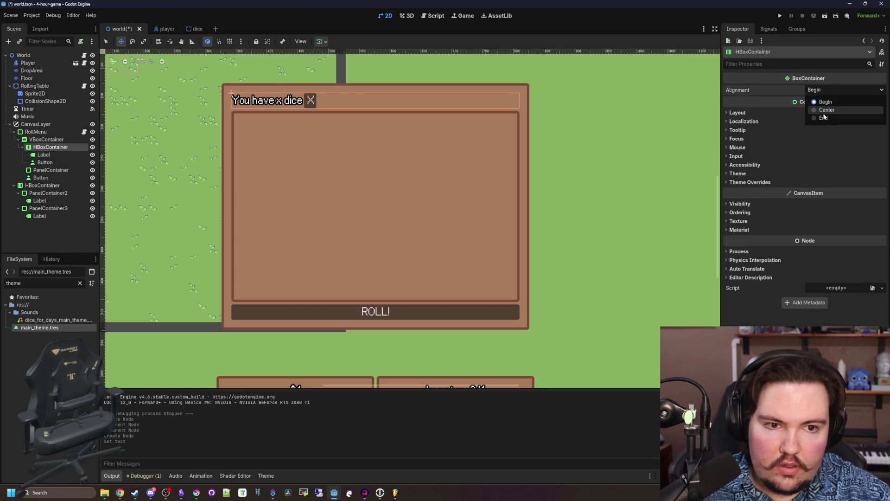
left_click(830, 108)
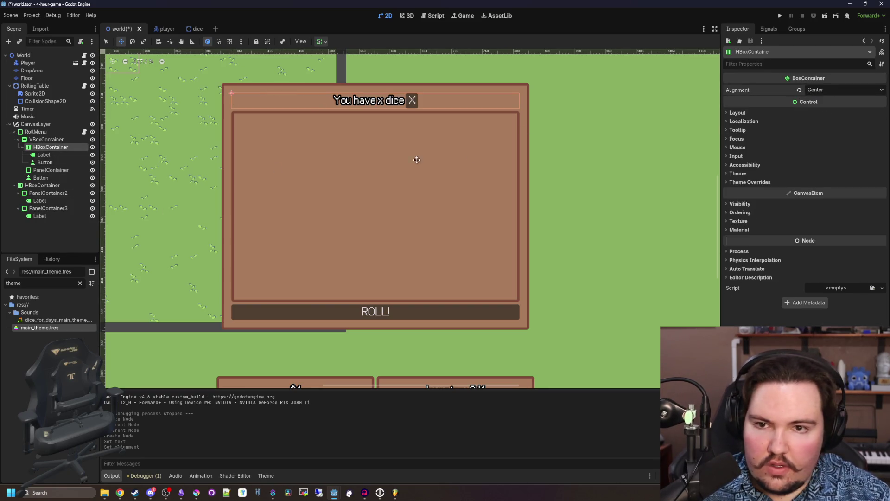
left_click(49, 164)
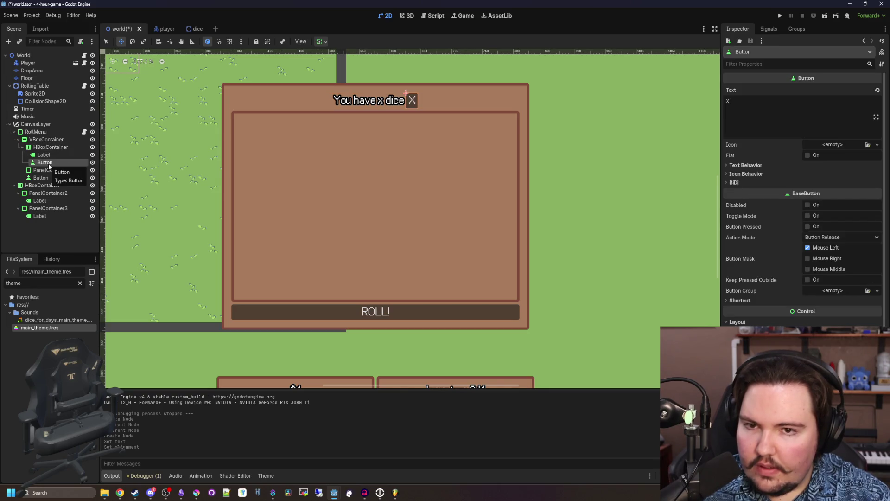
- Make the X button expand horizontally and align to the title row's end
scroll(830, 278, "down", 3)
left_click(755, 285)
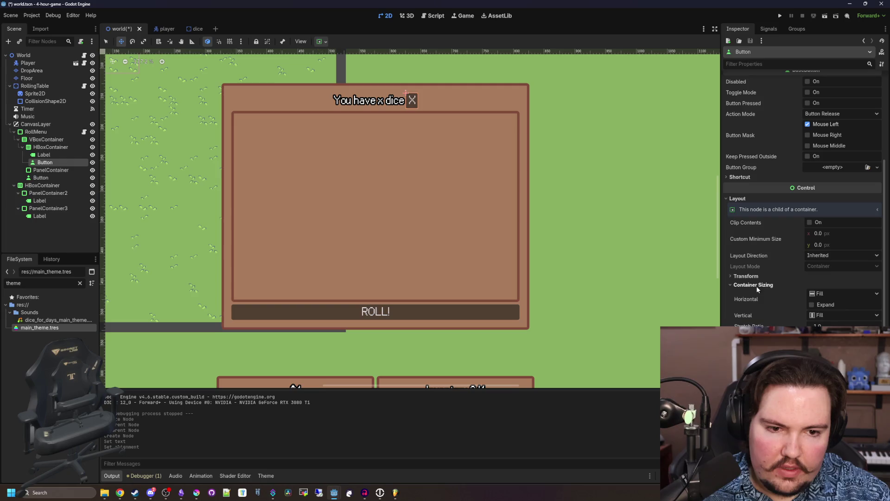
left_click(818, 293)
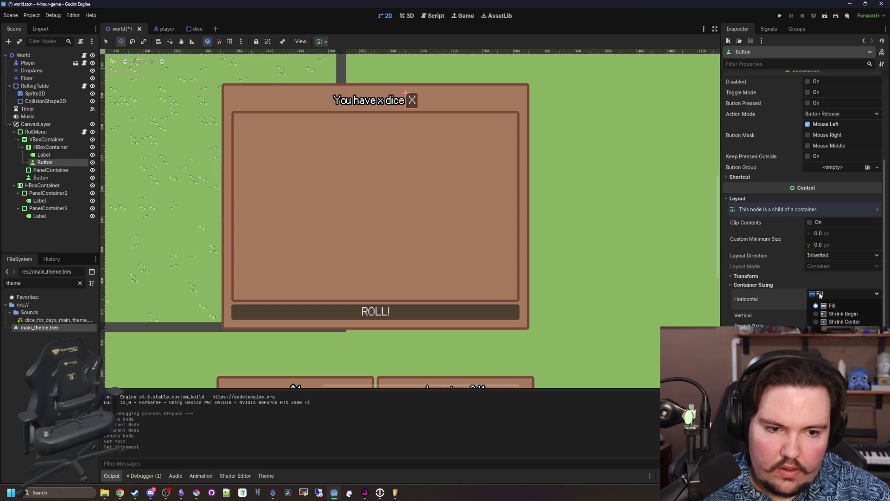
left_click(842, 330)
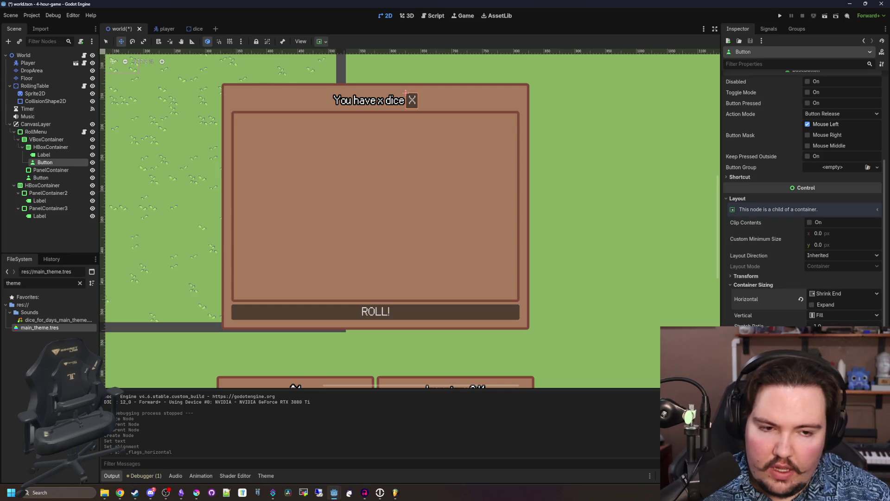
left_click(812, 304)
- Add a Control child node to the HBoxContainer
left_click(58, 149)
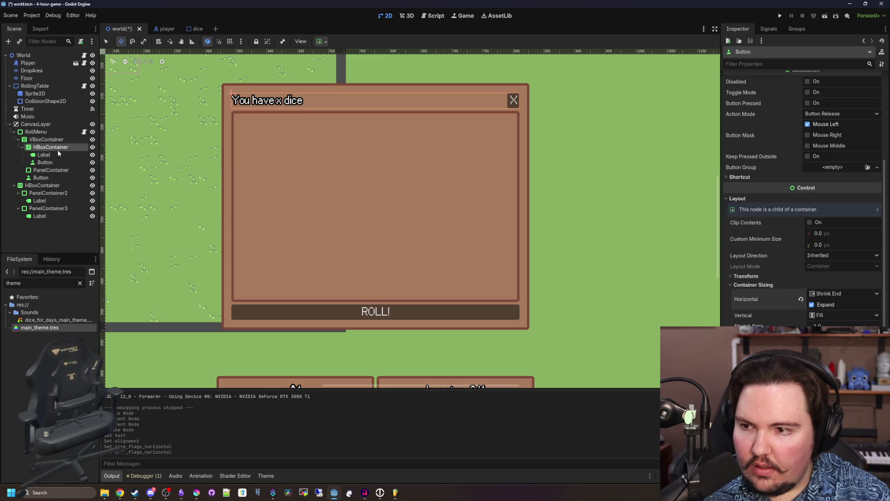
right_click(57, 149)
left_click(86, 157)
type("control")
key("Return")
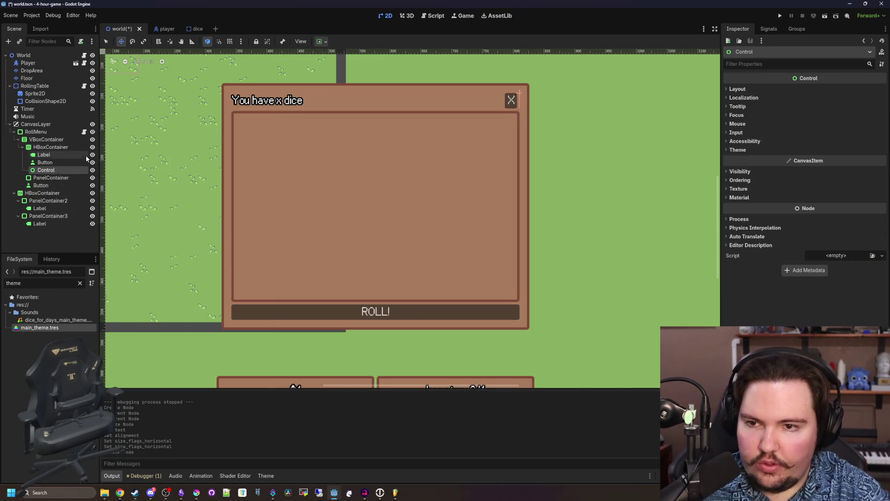
- Give the X button a minimum size of 25 and Fill horizontal sizing
left_click(47, 162)
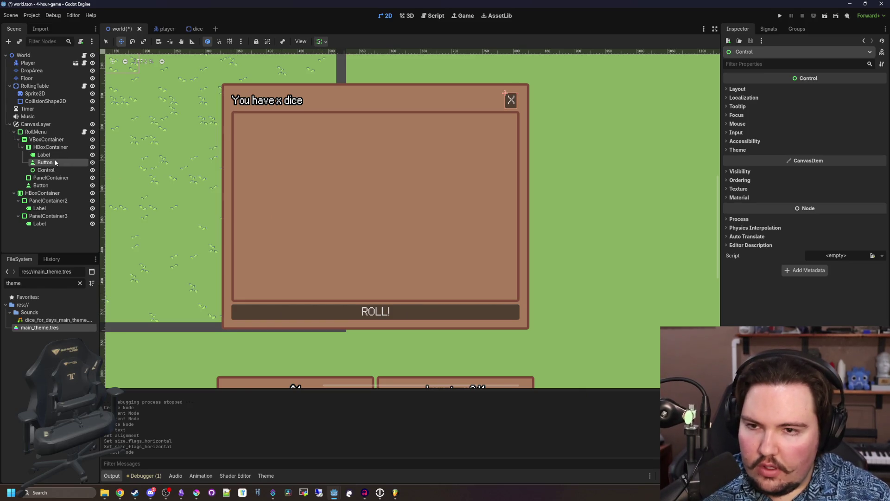
left_click(831, 232)
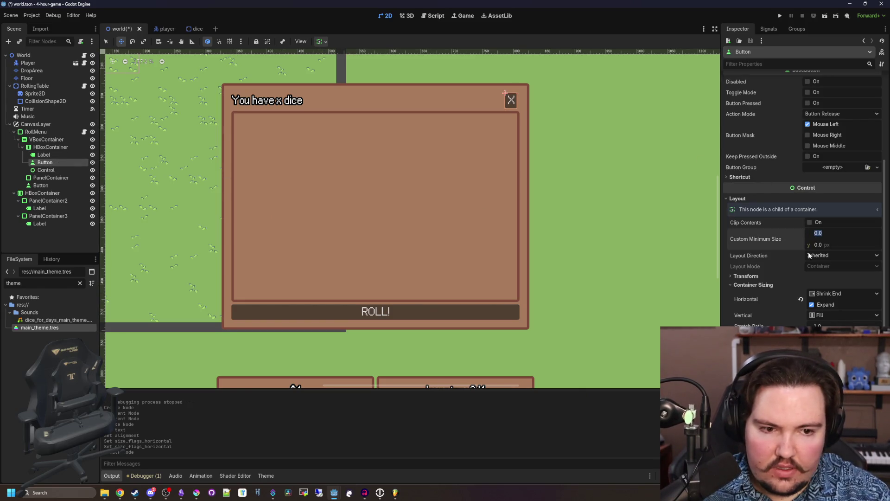
scroll(760, 260, "down", 2)
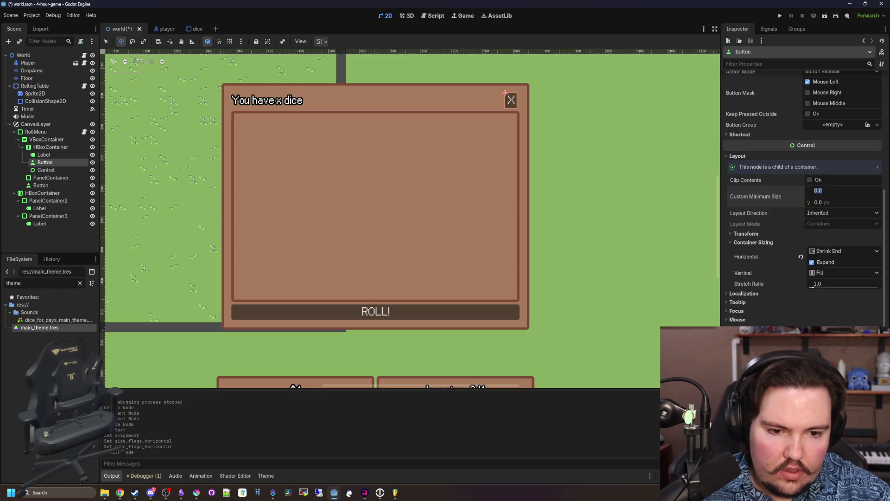
scroll(761, 311, "up", 8)
scroll(760, 312, "down", 5)
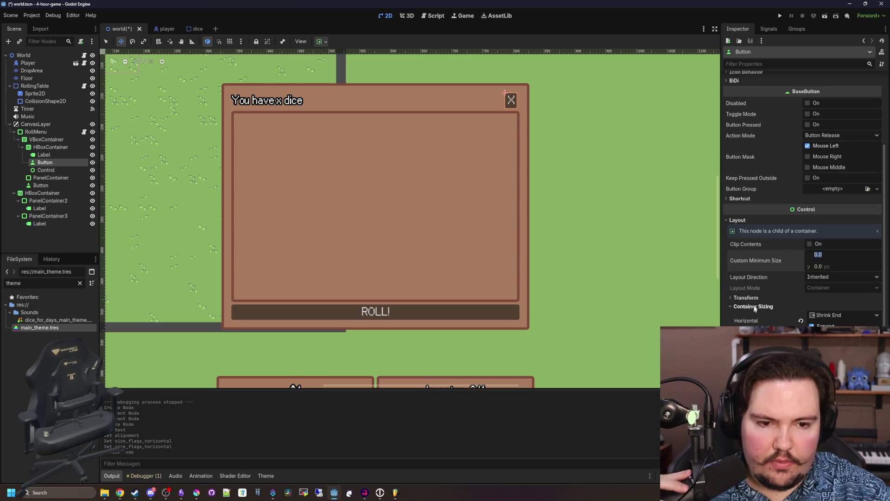
left_click(785, 306)
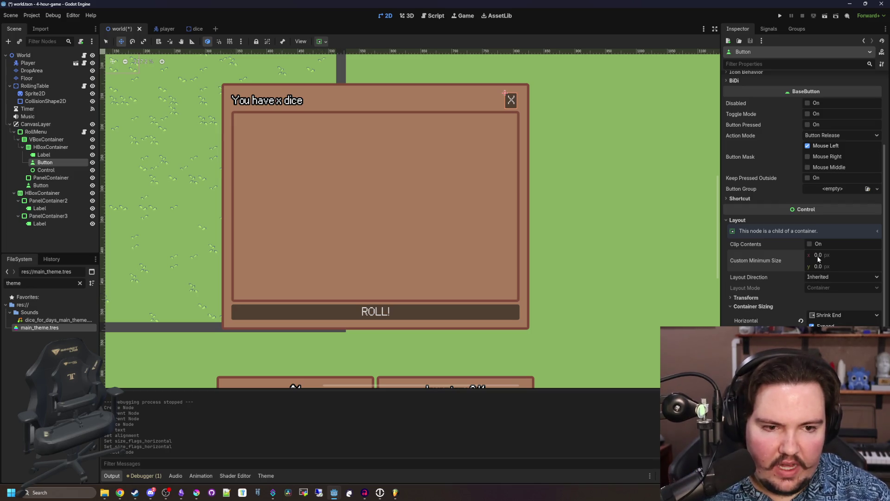
type("25")
left_click(827, 265)
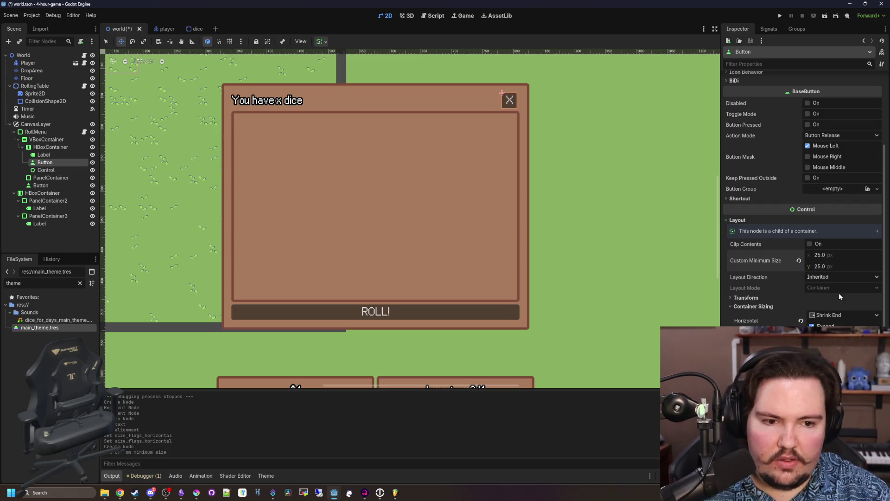
left_click(844, 315)
left_click(830, 332)
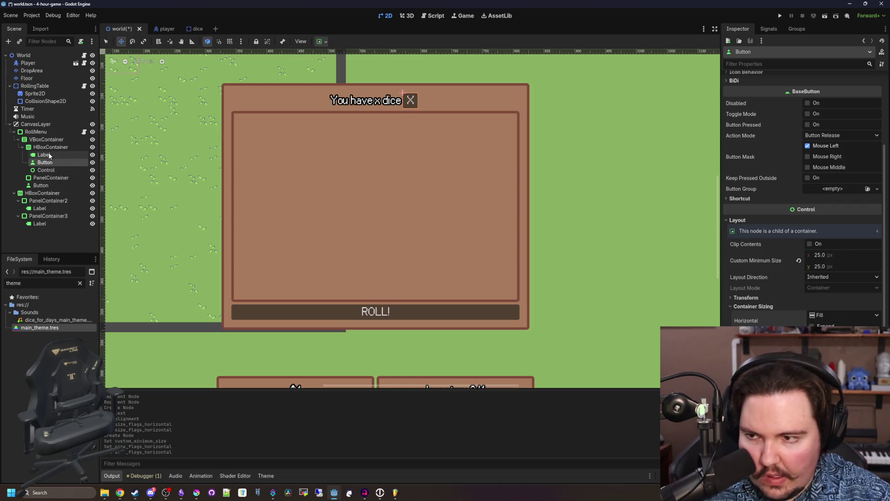
- Set the Control spacer's Mouse Filter to Ignore and its minimum size to 25×25
left_click(46, 170)
left_click(742, 90)
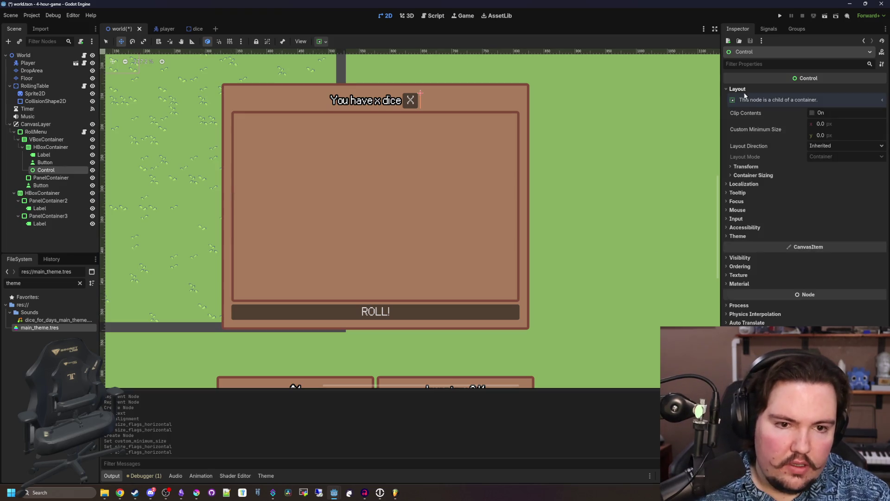
left_click(737, 210)
left_click(834, 219)
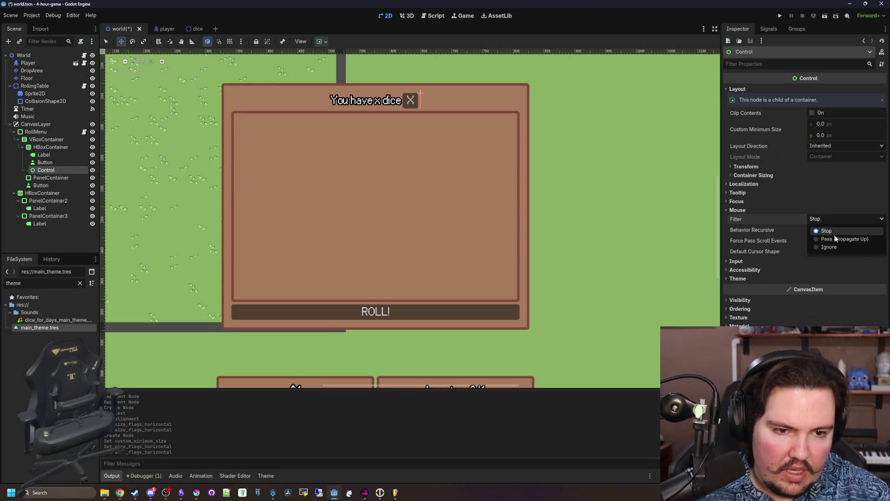
left_click(838, 247)
left_click(830, 124)
type("24")
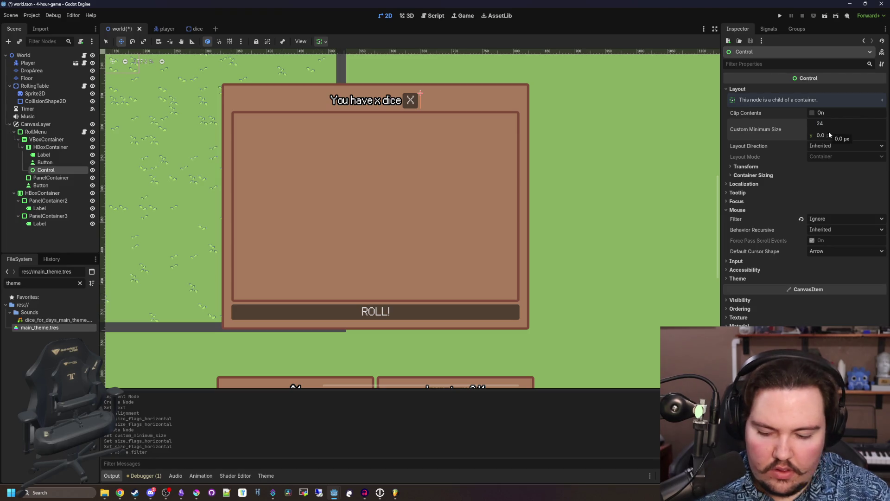
type("25")
key("Tab")
type("25")
key("Return")
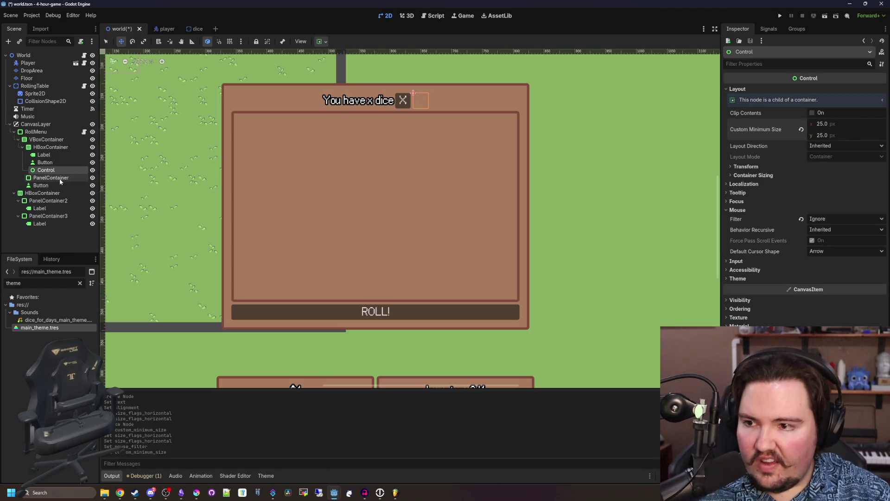
- Move the spacer above the title Label and save the scene
left_click_drag(52, 154, 54, 154)
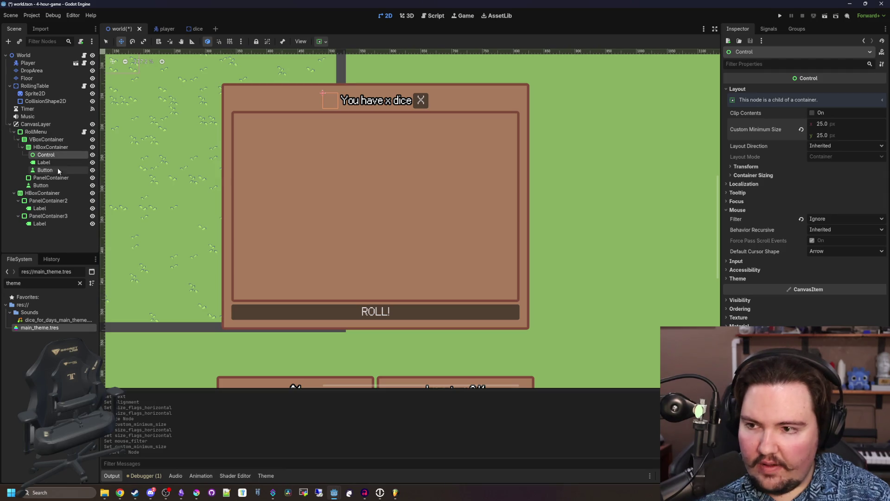
left_click(43, 162)
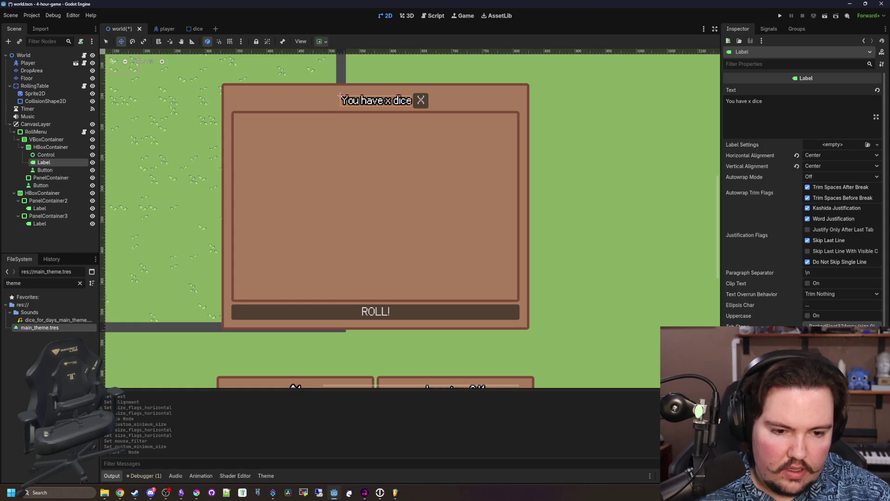
key("ctrl+s")
- Rename the title-bar Button node to Exit
left_click(84, 55)
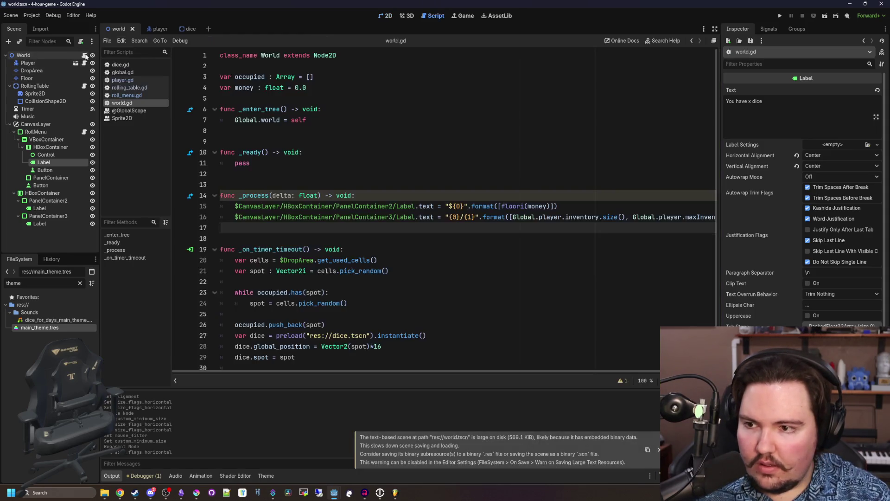
double_click(61, 170)
type("xit")
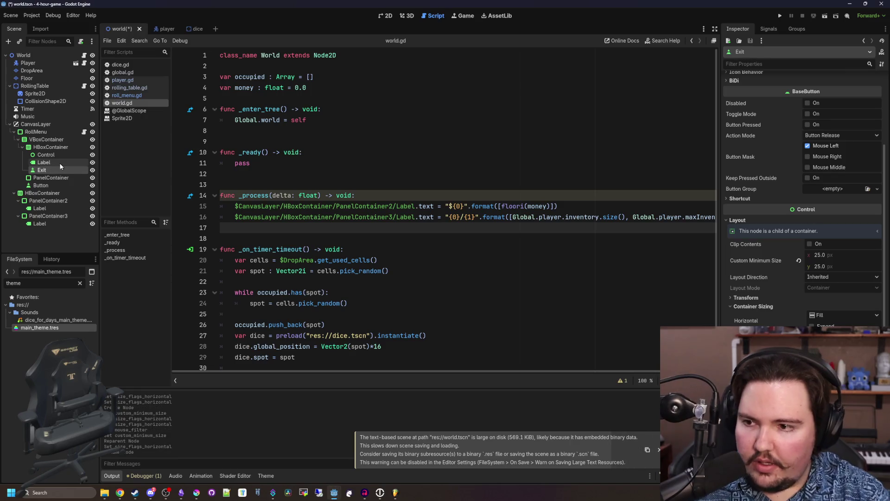
key("Return")
- Connect Exit's pressed() to RollMenu with a handler calling change(false), and save
left_click(769, 29)
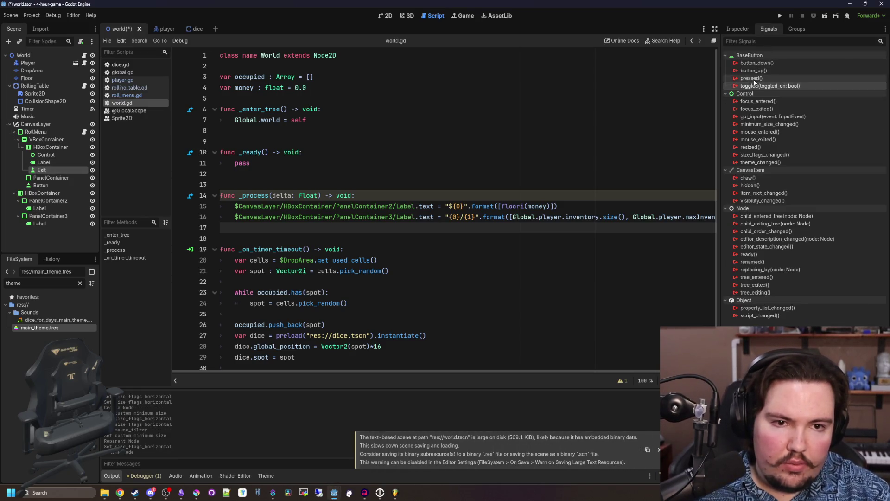
right_click(755, 78)
left_click(765, 87)
scroll(408, 241, "down", 3)
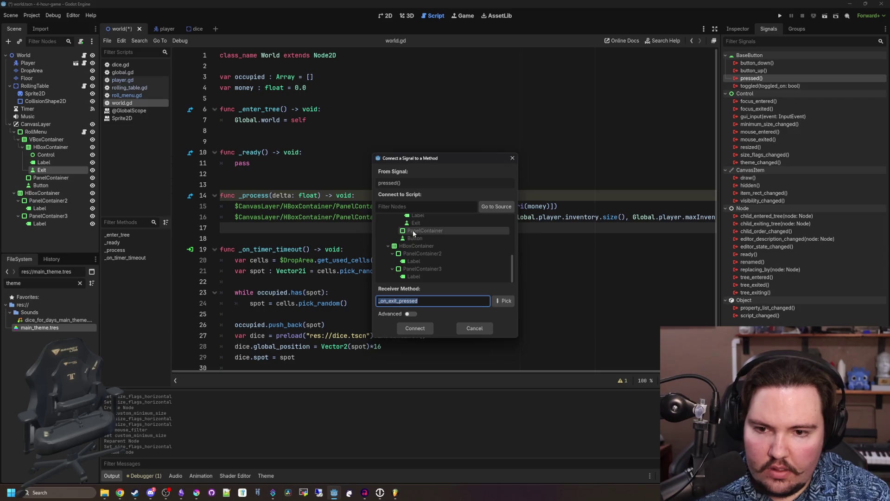
double_click(416, 241)
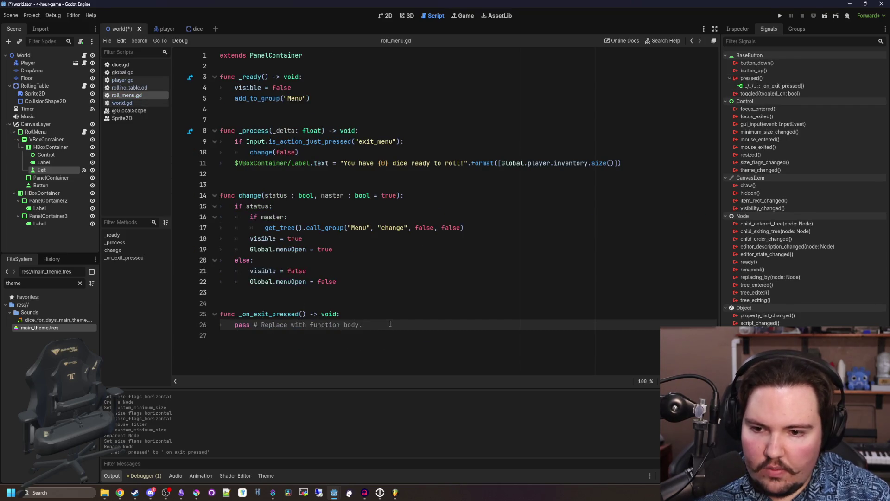
left_click_drag(363, 325, 235, 325)
type("change(false")
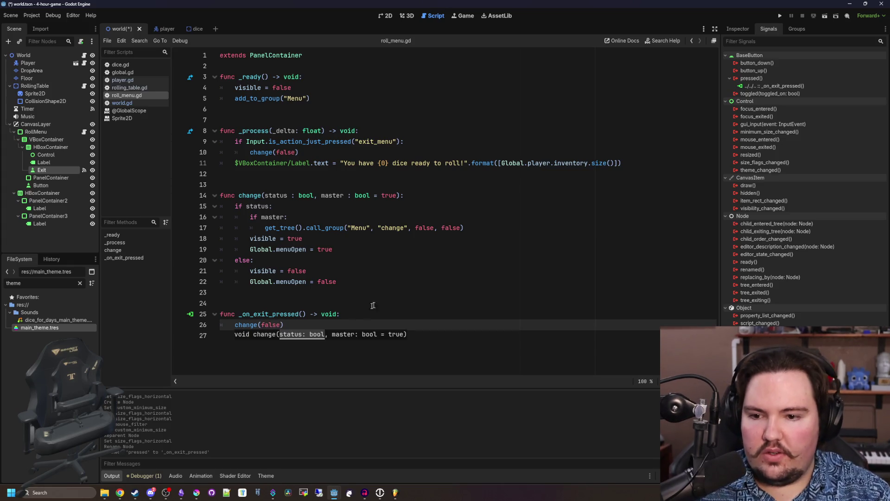
left_click(373, 305)
key("ctrl+s")
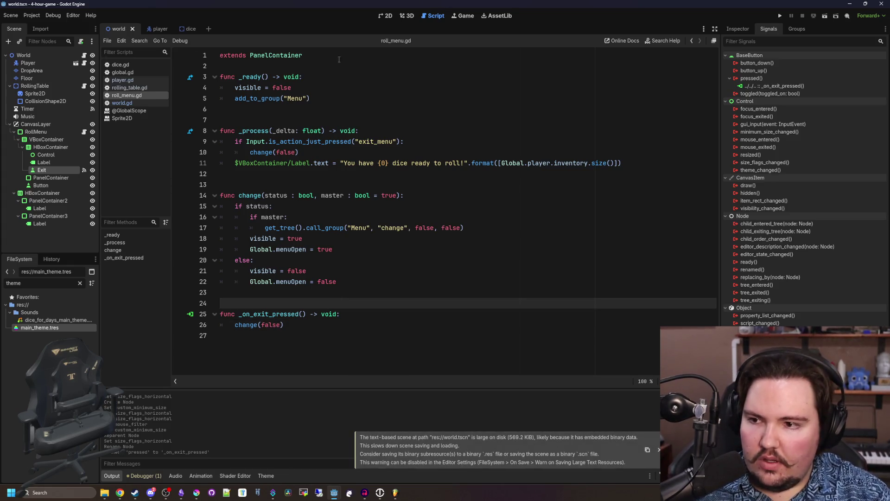
left_click(381, 16)
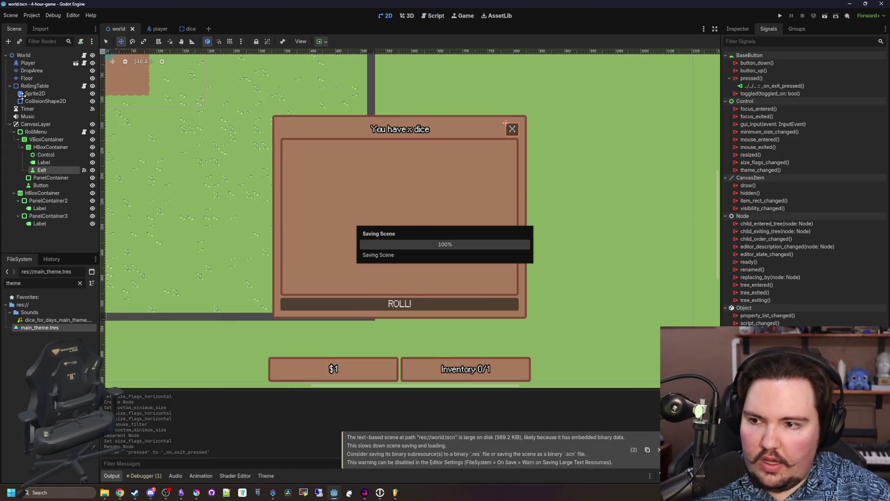
- Run the game with F5 and walk the player onto the blue 4 die
left_click(84, 55)
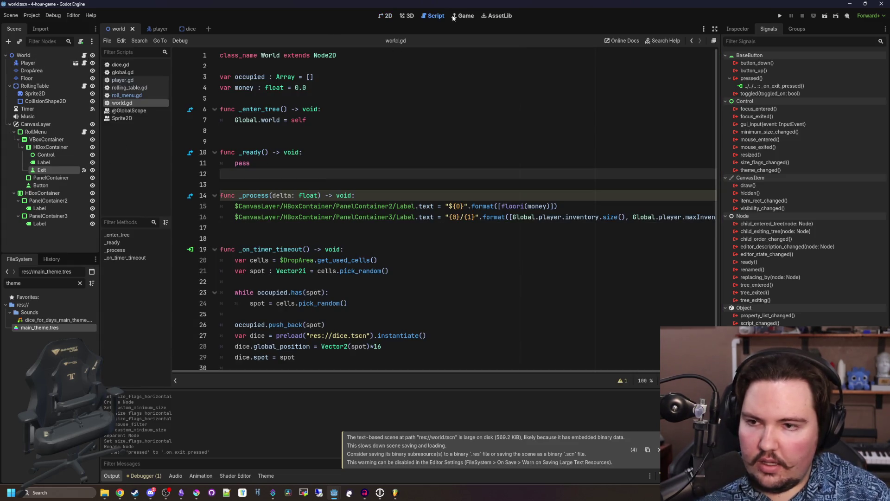
left_click(385, 16)
key("F5")
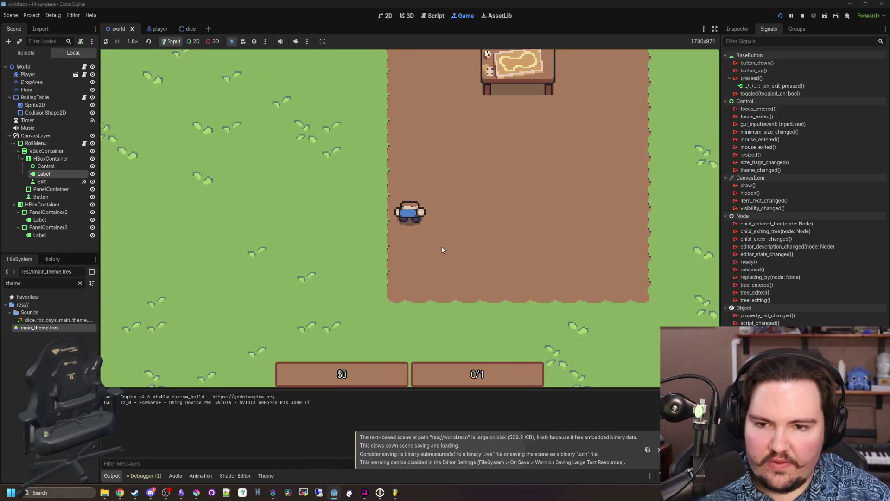
key("w+a")
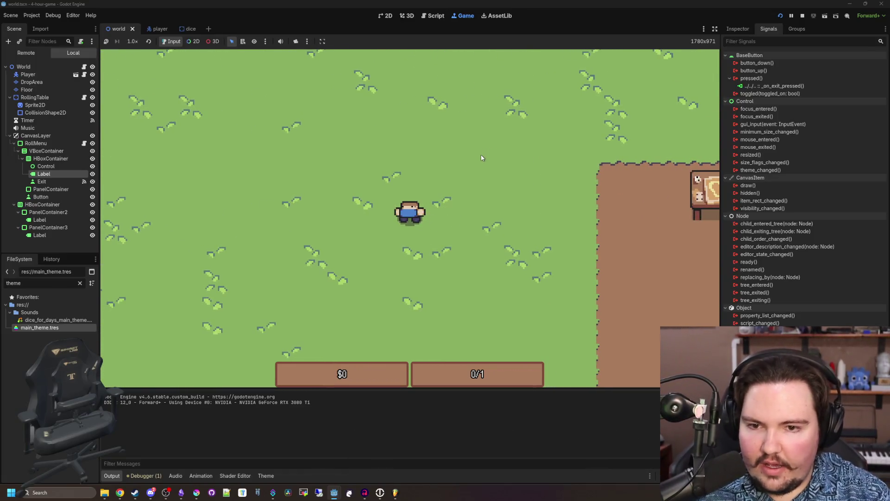
key("s+a")
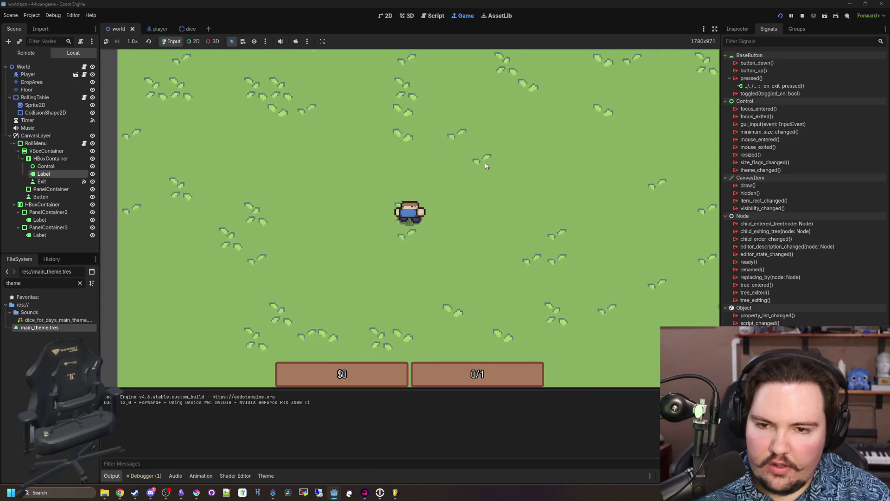
key("s+d")
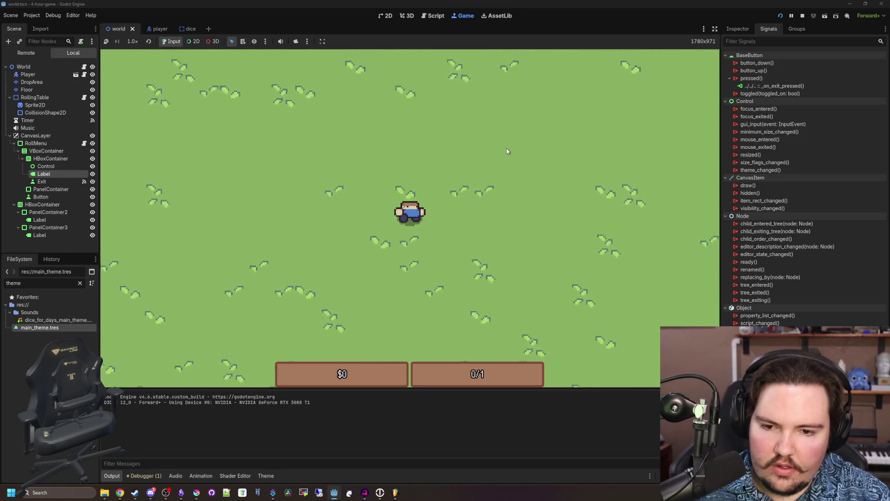
key("s+d")
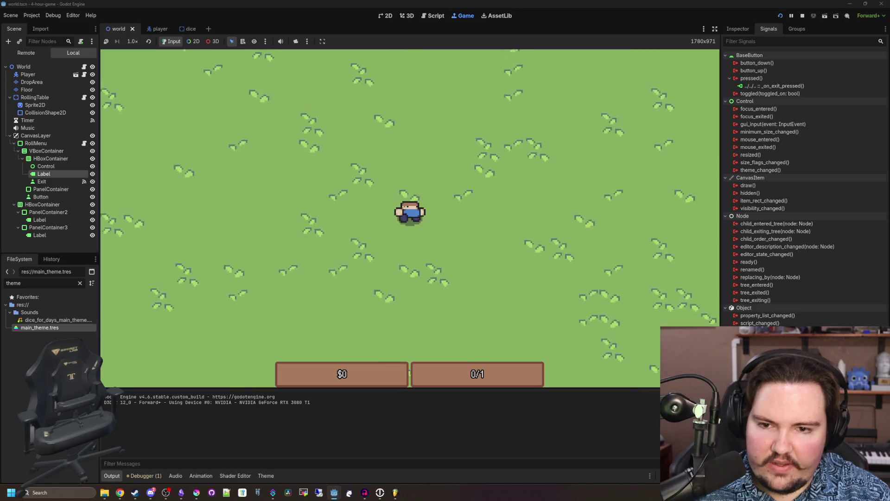
key("s")
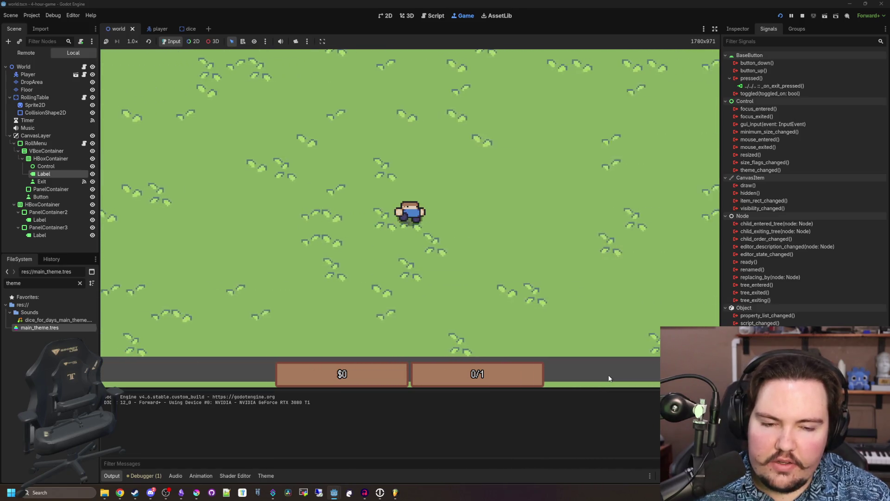
key("d")
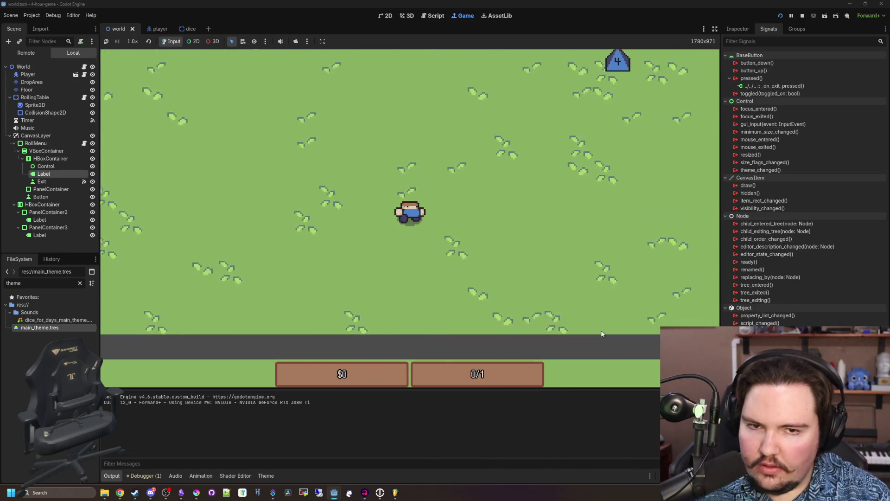
key("w")
key("d")
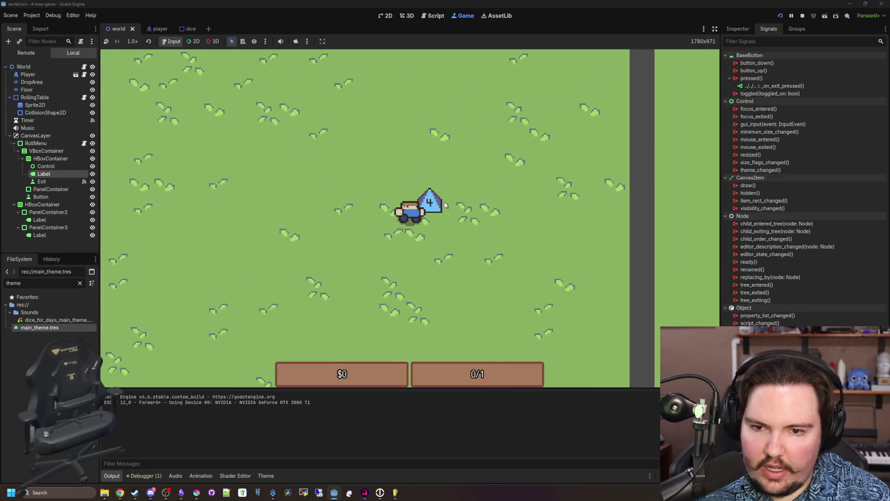
- Walk the player back through the dirt area to the rolling table
key("w")
key("a")
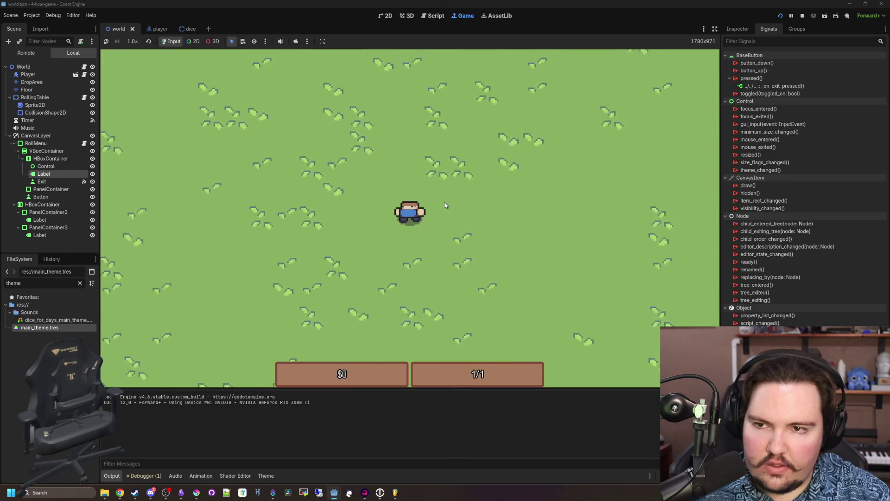
key("w")
key("a")
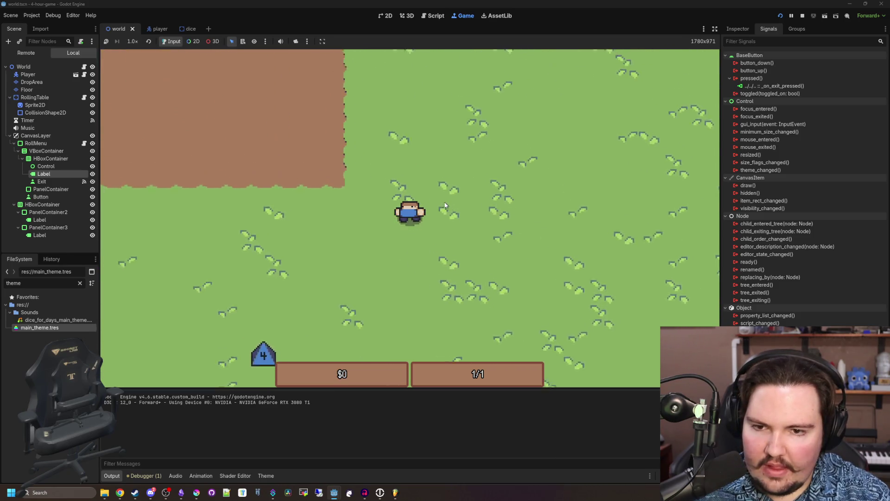
key("w")
key("a")
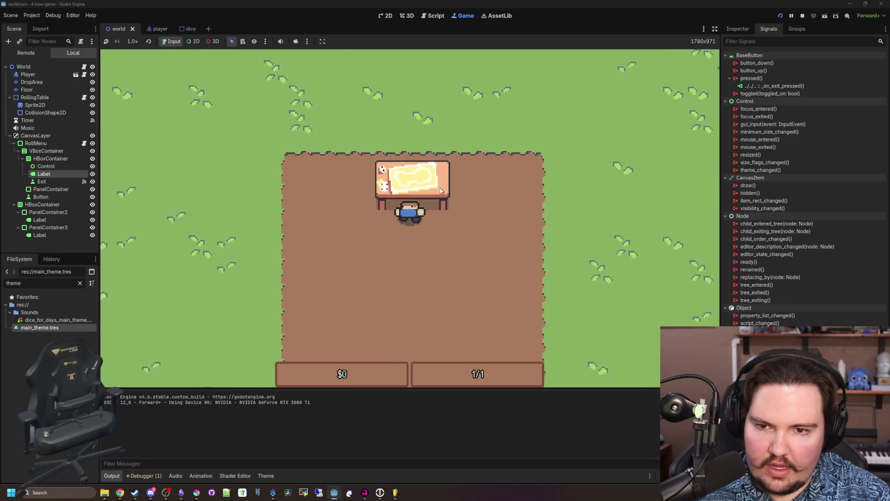
- Test the roll menu's Exit and ROLL buttons, then stop the game with F8
left_click(441, 191)
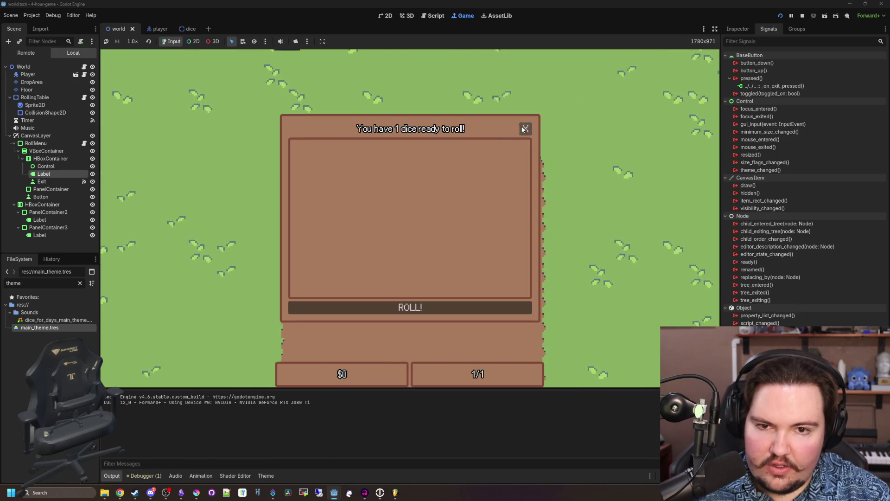
left_click(525, 129)
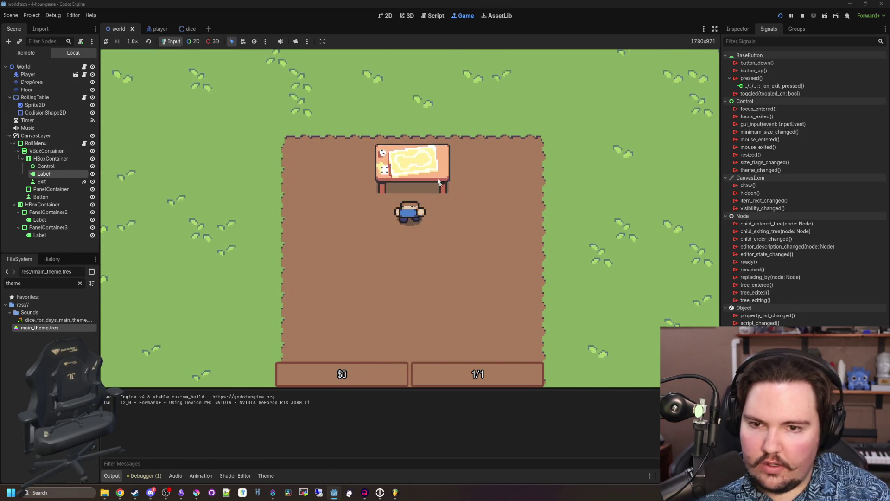
left_click(513, 142)
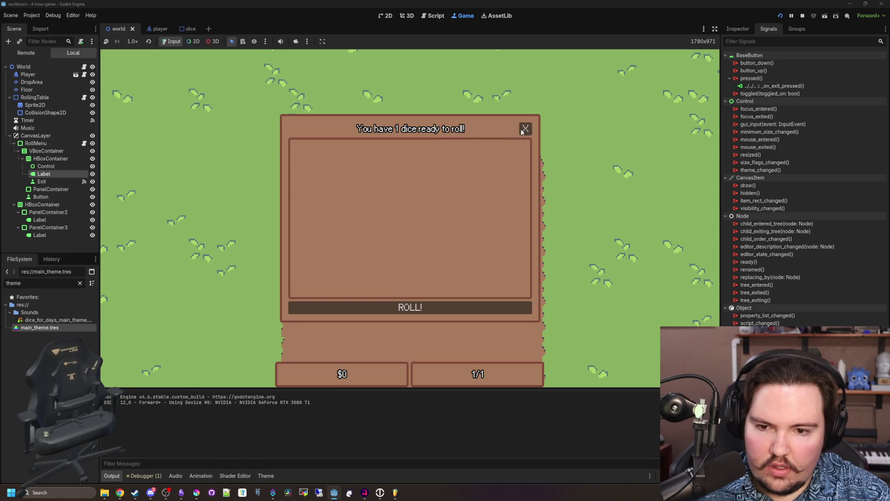
left_click(443, 309)
key("a")
key("w")
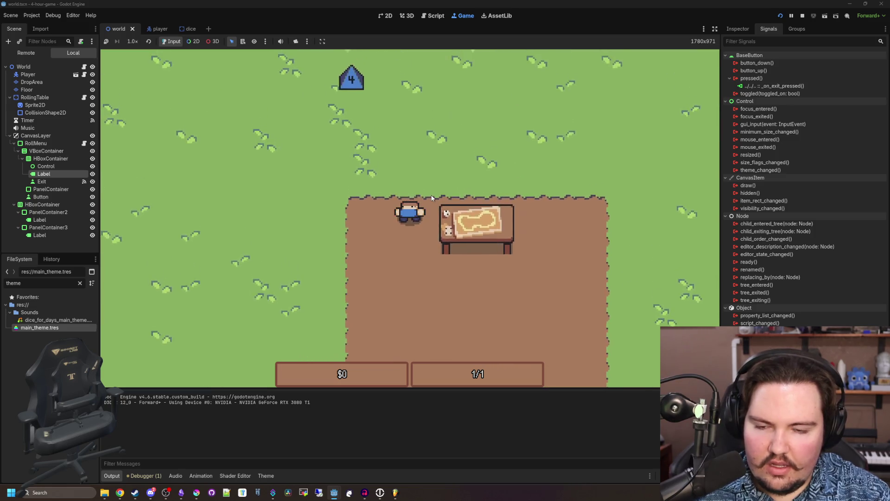
key("d")
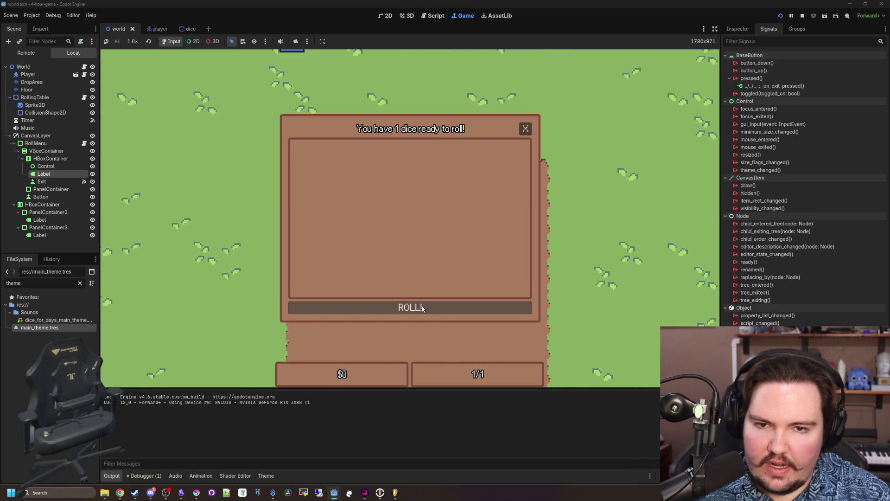
left_click(423, 304)
key("F8")
key("ctrl+s")
- Check the collect input binding in Project Settings' Input Map, then save
left_click(32, 16)
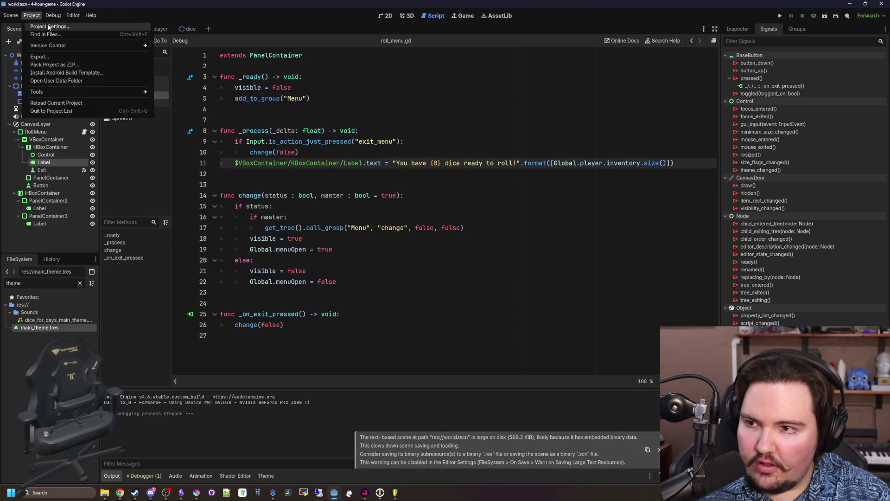
left_click(42, 27)
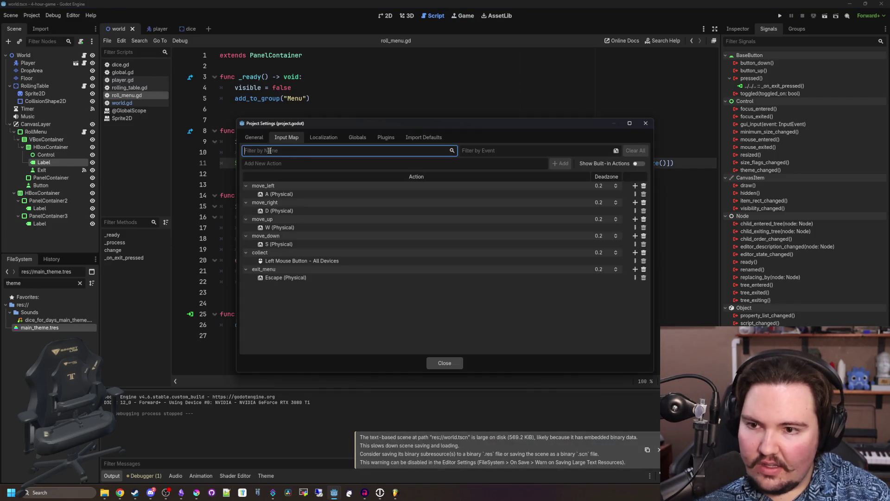
left_click(636, 261)
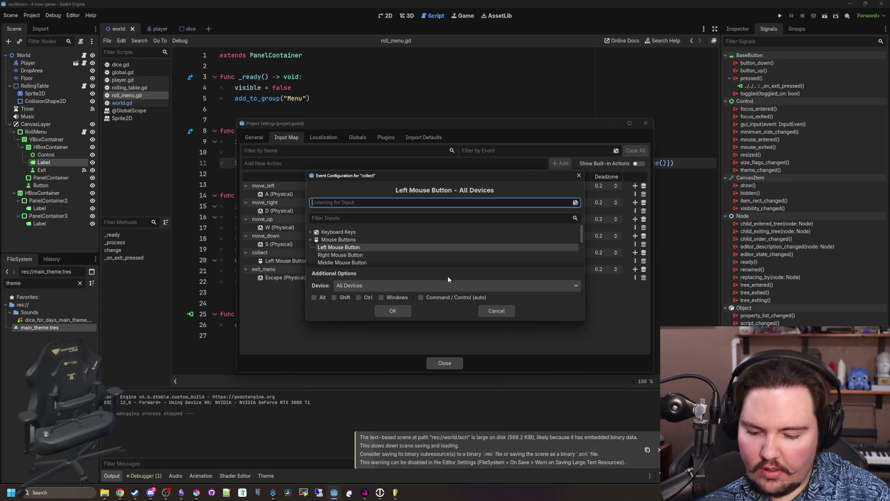
key("Escape")
left_click(444, 362)
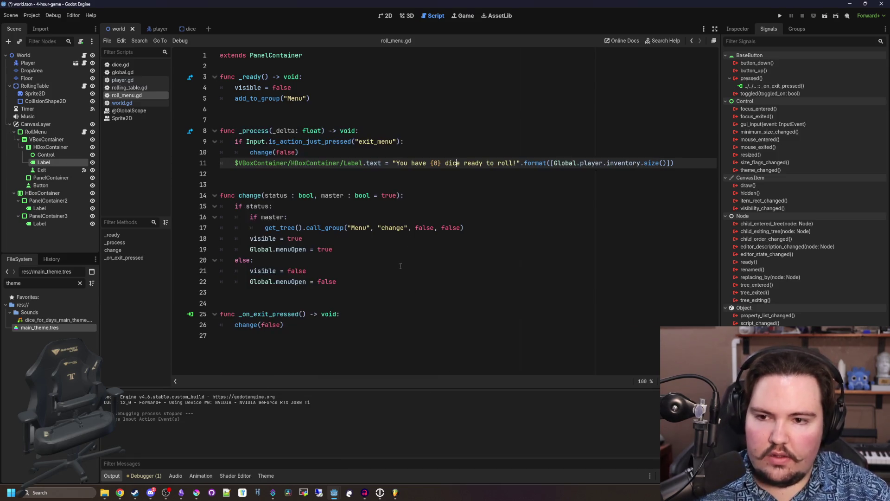
key("ctrl+s")
- Playtest walking to the rolling table and closing the roll menu, then stop the game
left_click(351, 182)
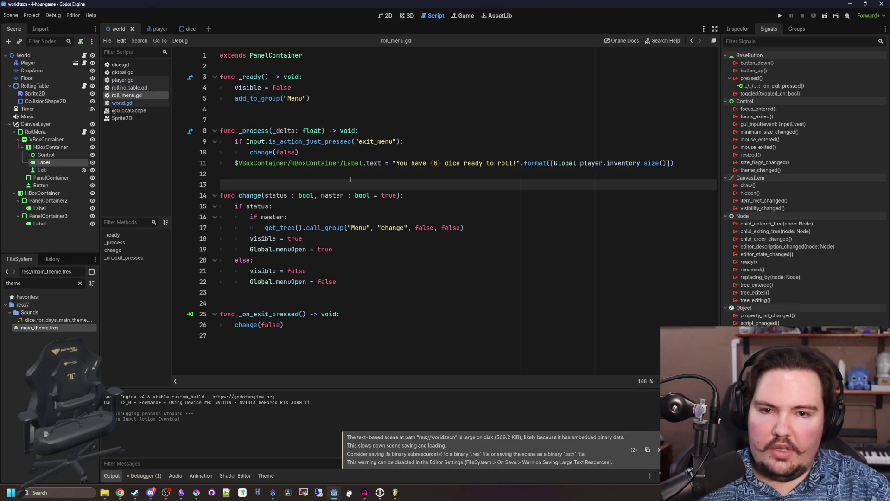
left_click(353, 175)
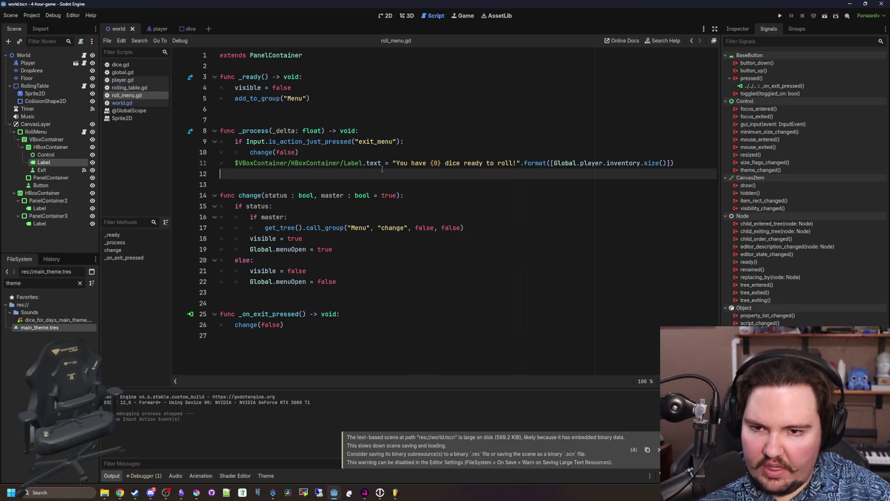
left_click(780, 15)
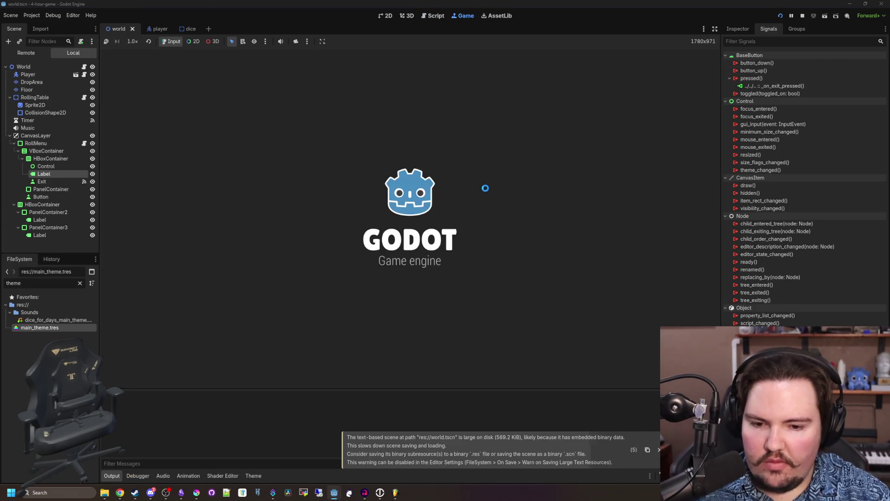
key("w")
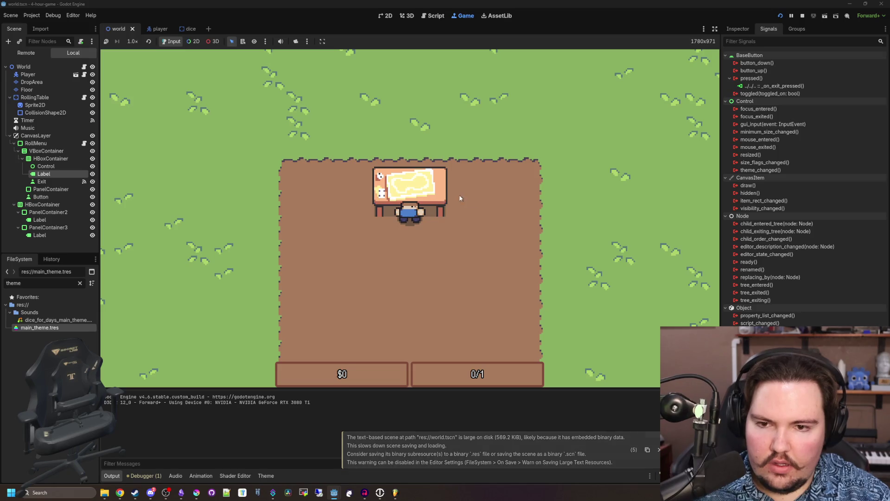
left_click(527, 129)
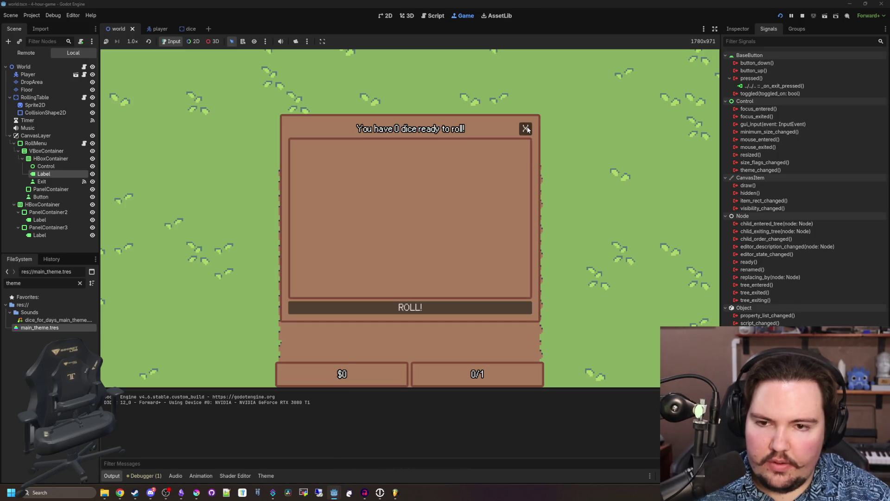
left_click(527, 130)
key("s")
key("s")
key("w")
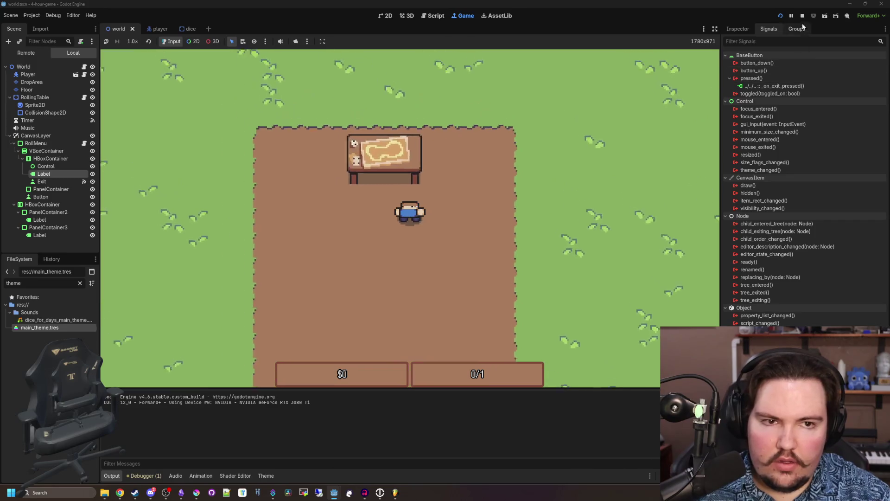
key("s")
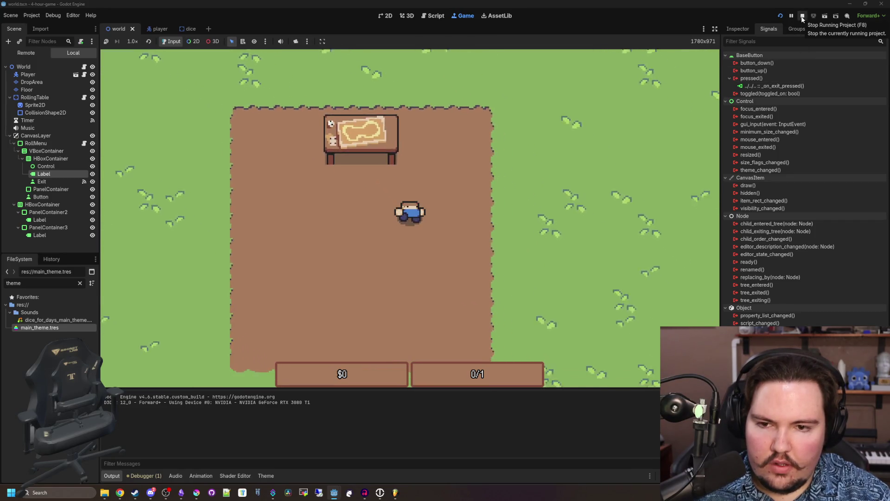
left_click(803, 18)
- In the 2D scene, add a Label child node under CanvasLayer
left_click(428, 188)
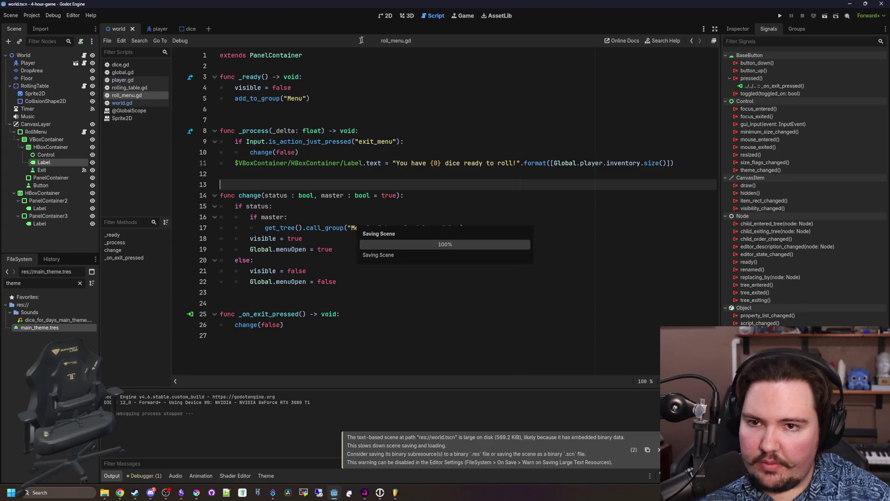
key("ctrl+F1")
right_click(39, 125)
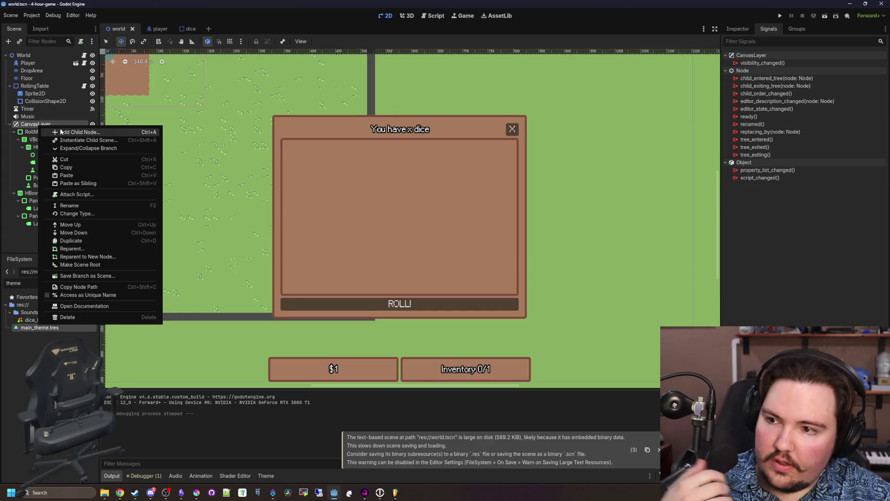
left_click(60, 128)
key("BackSpace")
key("Escape")
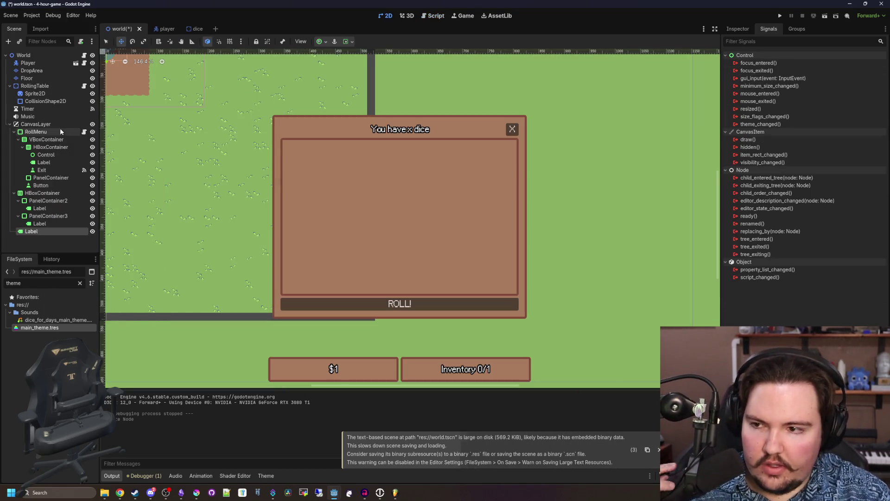
scroll(408, 225, "down", 3)
scroll(413, 195, "up", 1)
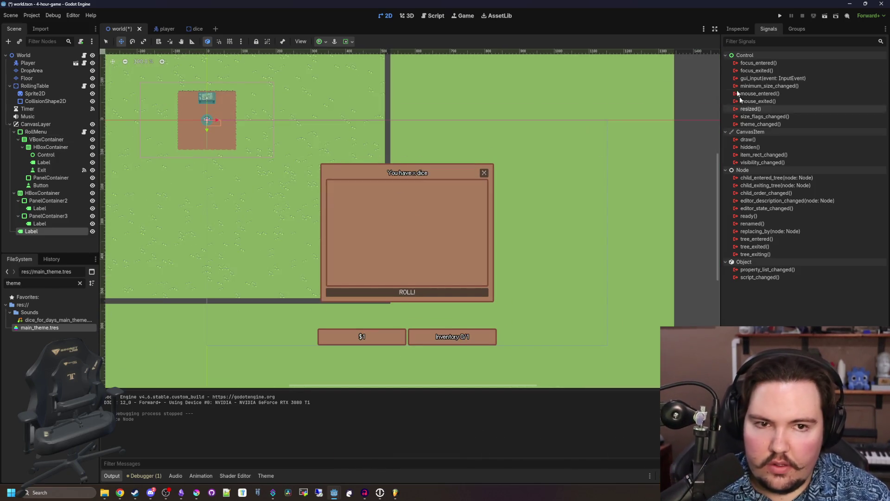
- Add a VBoxContainer under CanvasLayer and move the Label into it
left_click(737, 28)
right_click(52, 126)
left_click(66, 133)
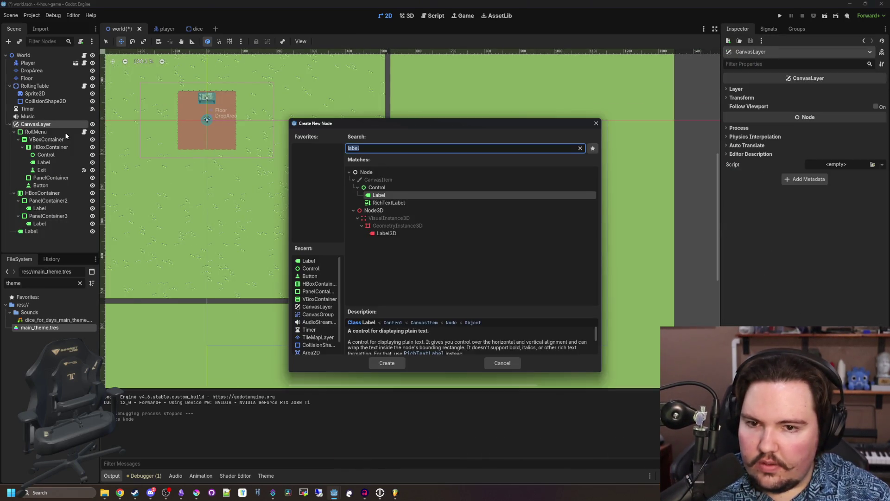
type("vbox")
key("Return")
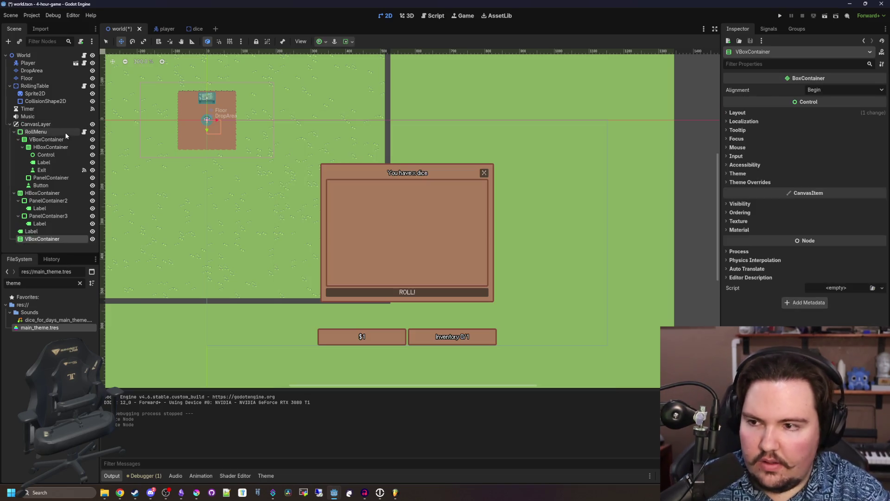
left_click_drag(33, 236, 34, 239)
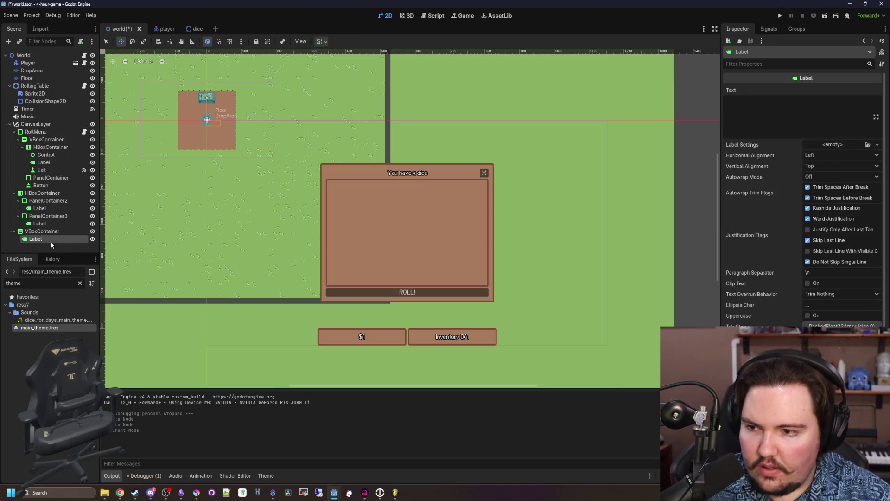
- Set the Label text to 'E to Interact' with Center horizontal and vertical alignment
left_click(792, 113)
type("E to Interact")
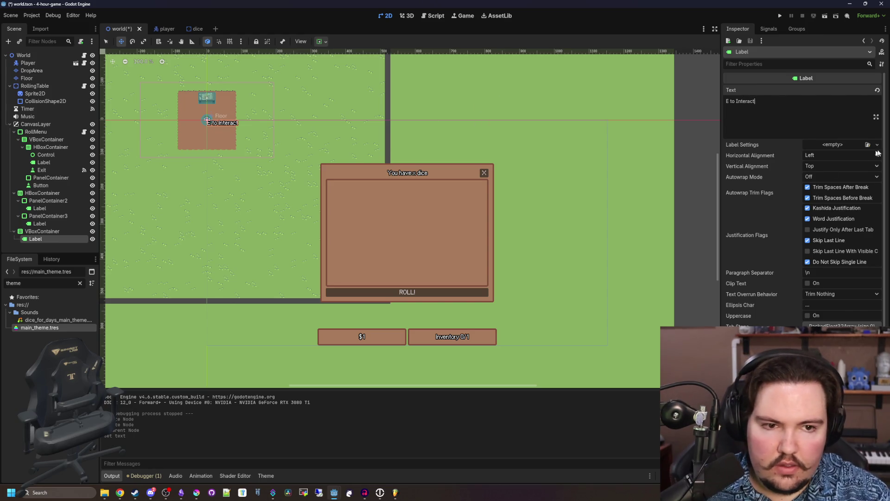
left_click(838, 158)
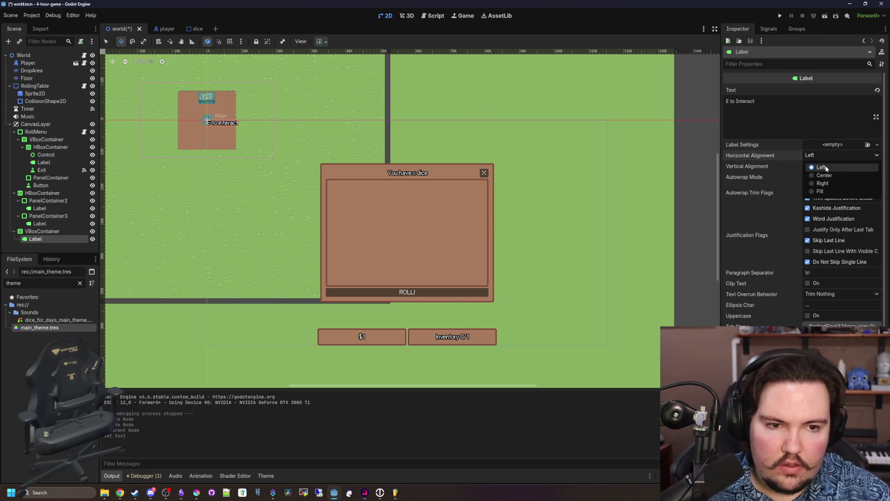
left_click(825, 175)
left_click(839, 166)
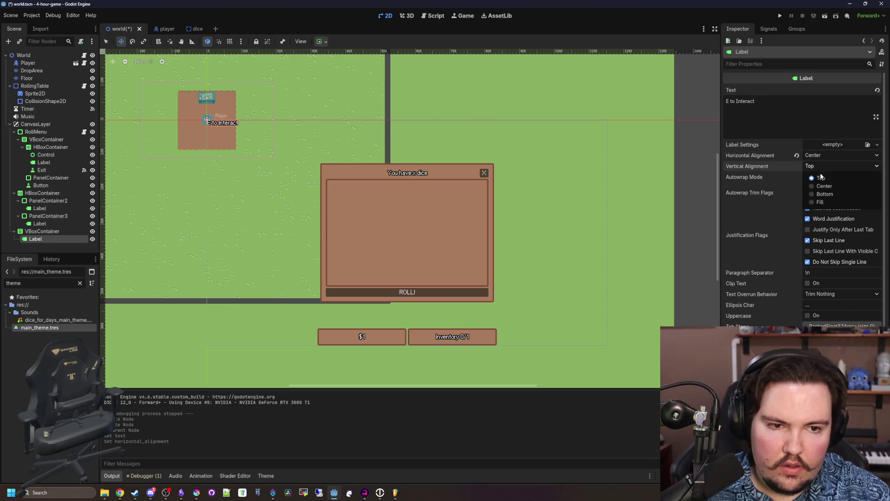
left_click(827, 187)
scroll(357, 293, "up", 2)
- Add a Control node as a child of the VBoxContainer
right_click(53, 231)
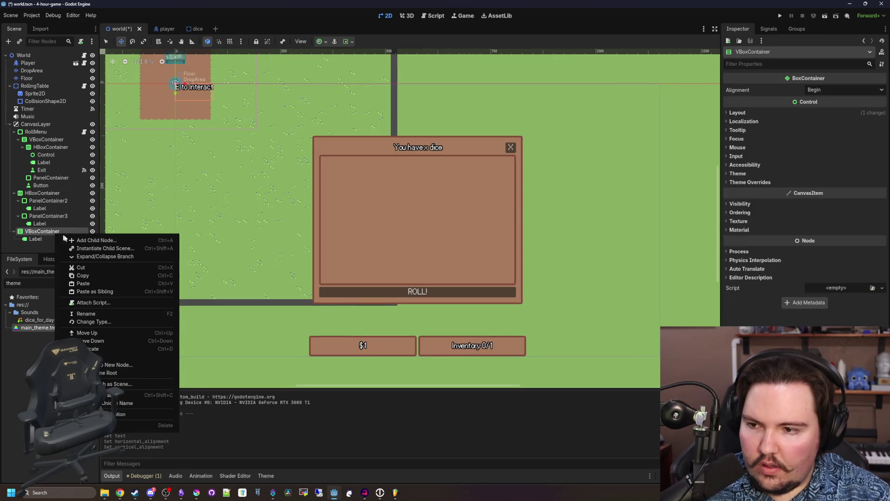
left_click(71, 237)
type("control")
key("Return")
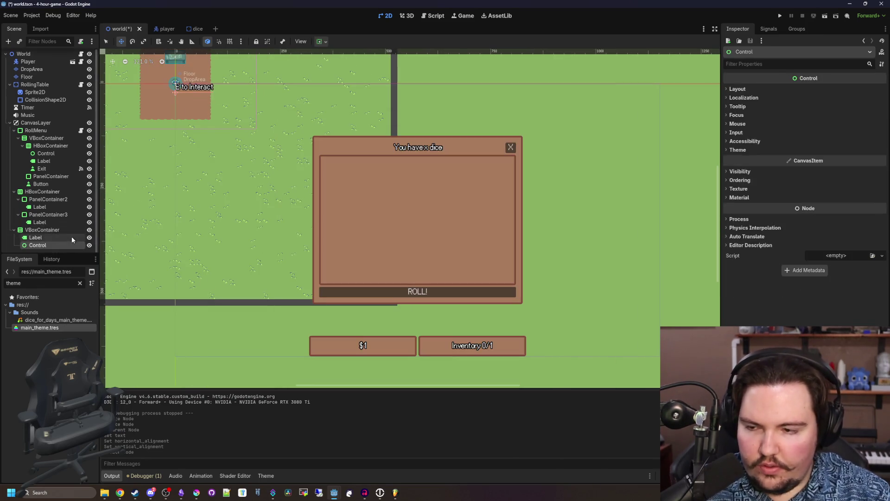
scroll(215, 204, "down", 2)
- Anchor the VBoxContainer across the vertical centre and set its mouse filter to Ignore
left_click(48, 230)
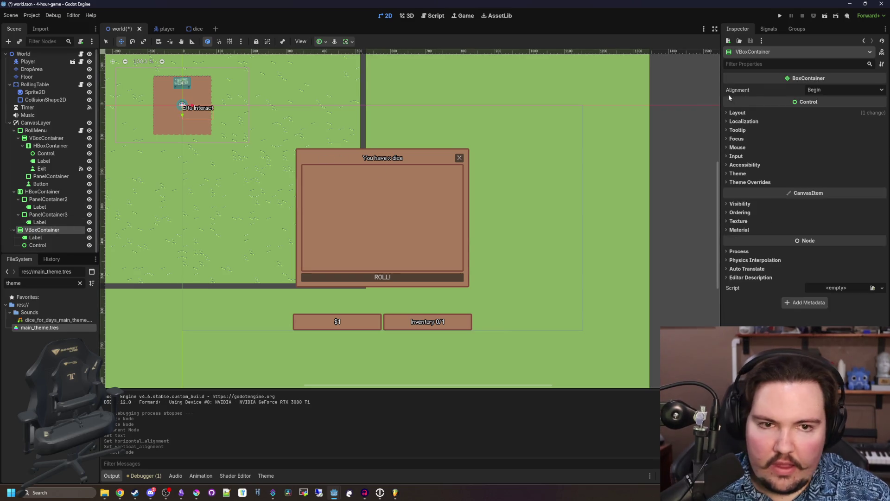
left_click(742, 113)
left_click(824, 190)
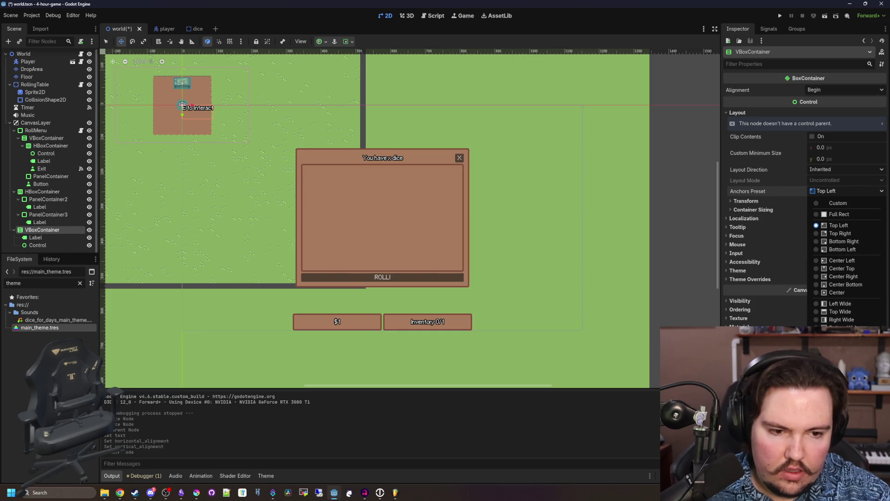
left_click(839, 343)
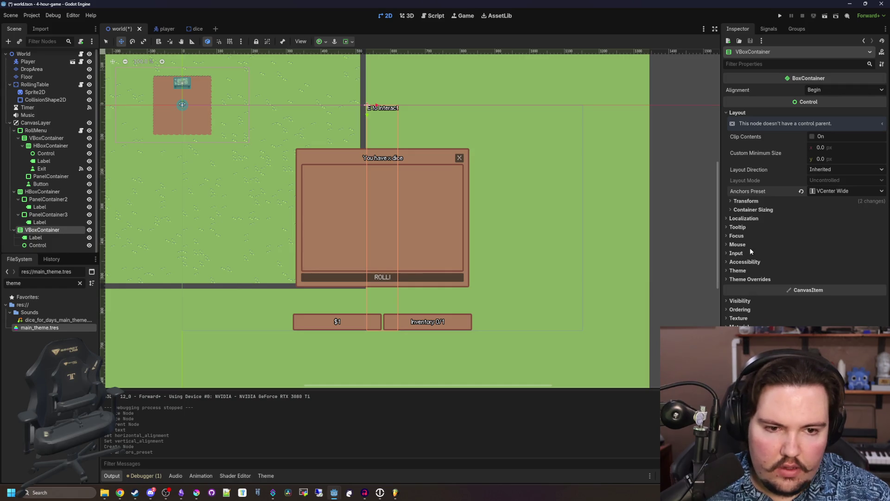
left_click(737, 244)
left_click(839, 253)
left_click(835, 282)
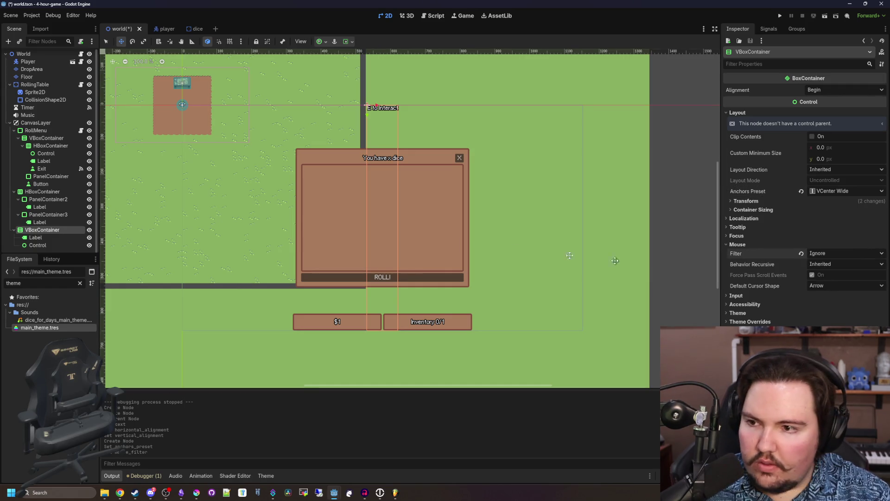
- Set the mouse filter of both the Label and the Control to Ignore
left_click(37, 245)
left_click(42, 238, "shift")
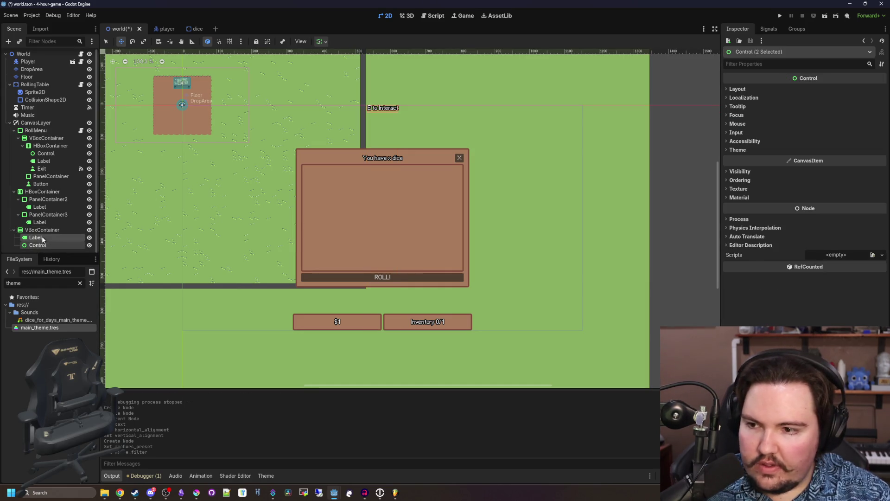
left_click(749, 123)
left_click(834, 133)
left_click(835, 162)
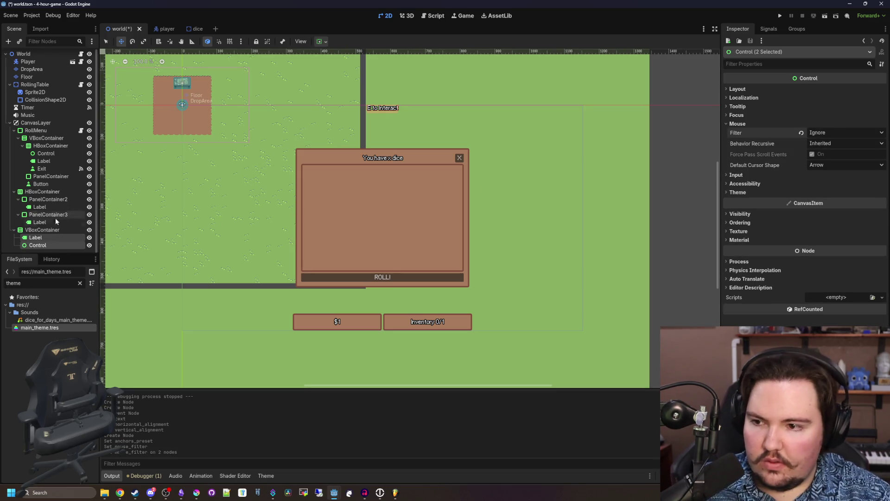
- Center the VBoxContainer's alignment and make the Control expand vertically
left_click(41, 230)
left_click(844, 90)
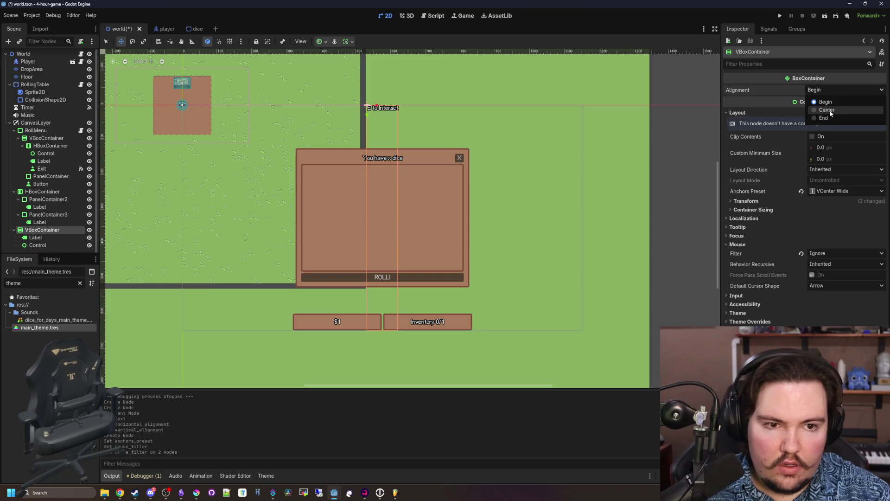
left_click(823, 107)
left_click(46, 246)
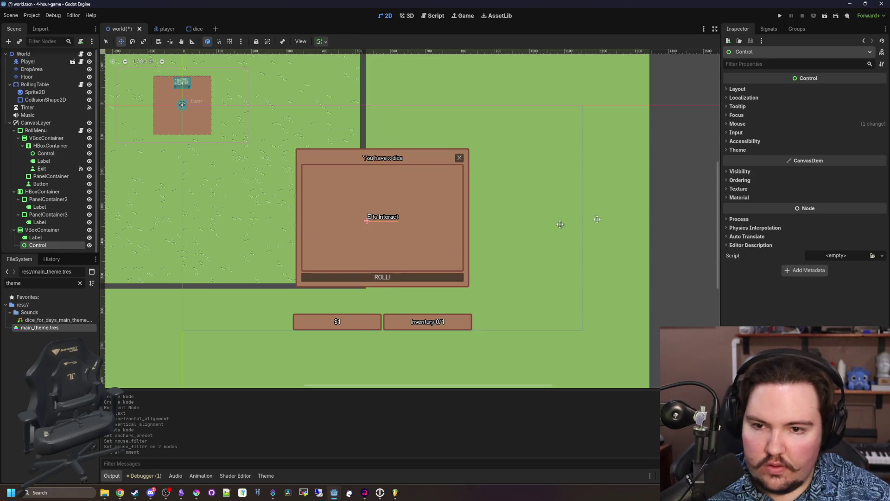
left_click(739, 89)
left_click(775, 176)
left_click(814, 206)
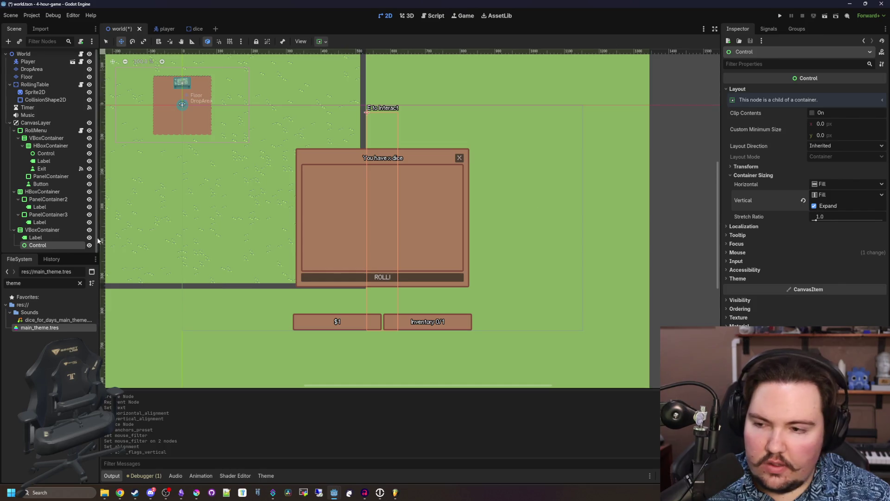
- Inspect the Label's layout settings and undo the last change with Ctrl+Z
left_click(35, 238)
scroll(805, 185, "down", 3)
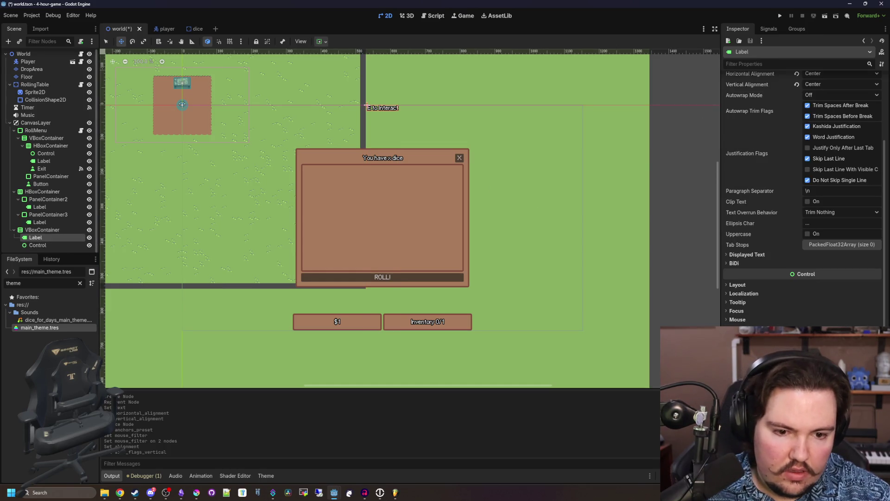
left_click(756, 286)
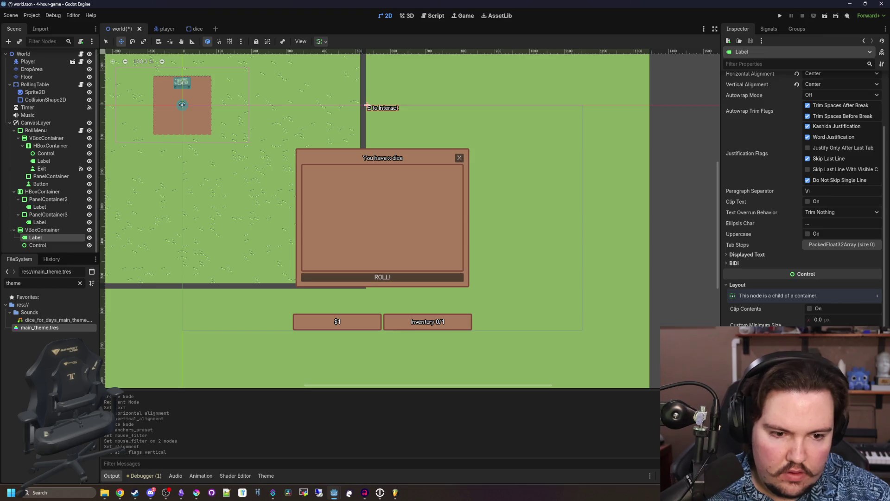
key("ctrl+z")
- Save the world scene
scroll(403, 204, "down", 3)
scroll(403, 204, "up", 5)
key("ctrl+s")
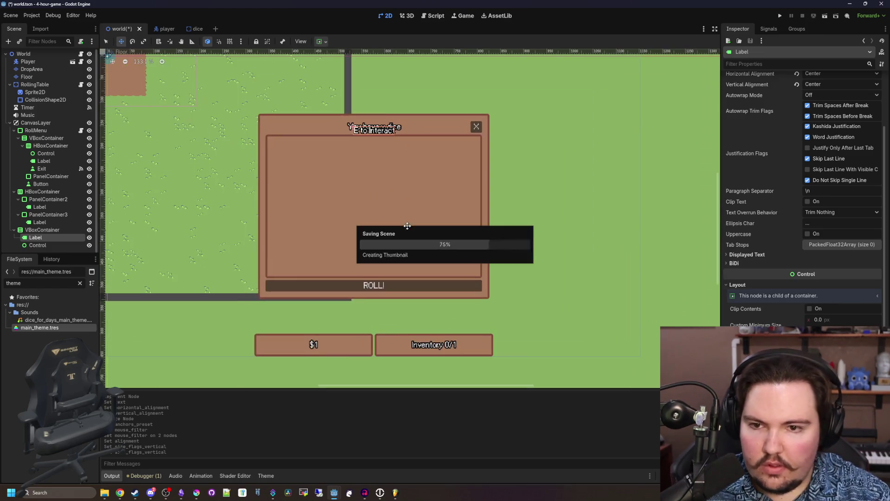
scroll(361, 253, "down", 1)
scroll(367, 185, "down", 2)
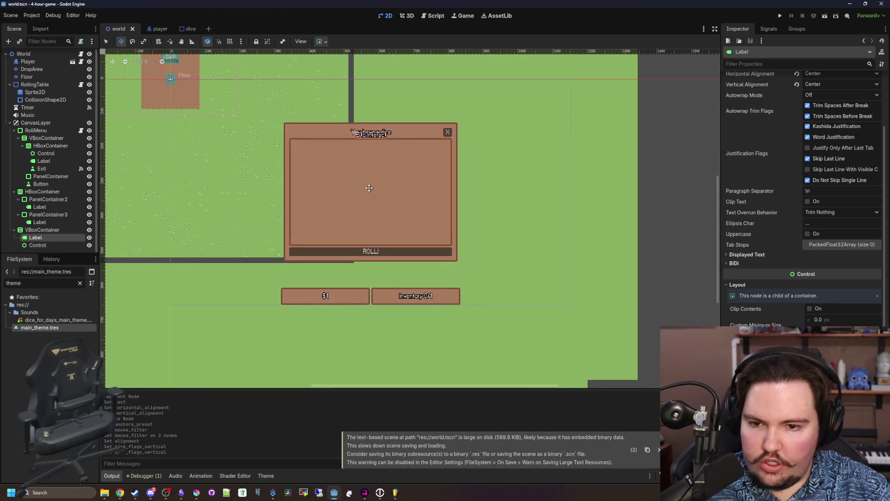
scroll(367, 185, "up", 1)
key("ctrl+s")
scroll(367, 185, "down", 1)
scroll(368, 185, "up", 2)
key("ctrl+s")
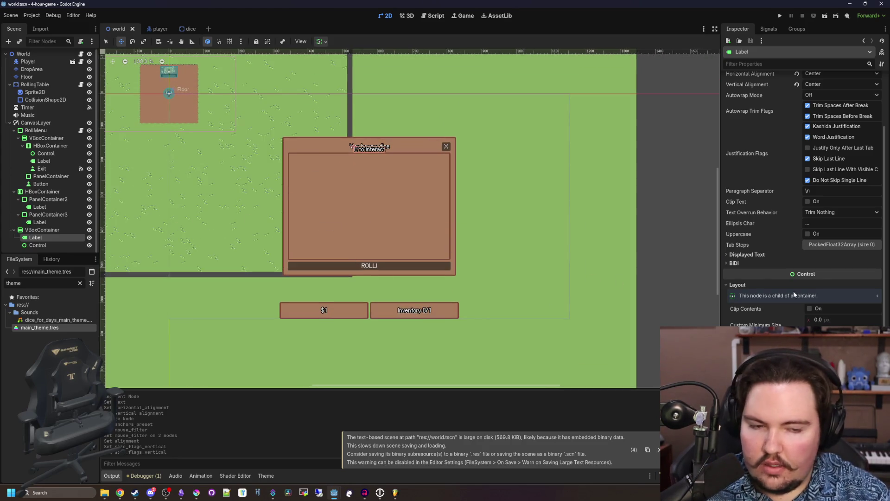
scroll(770, 185, "up", 3)
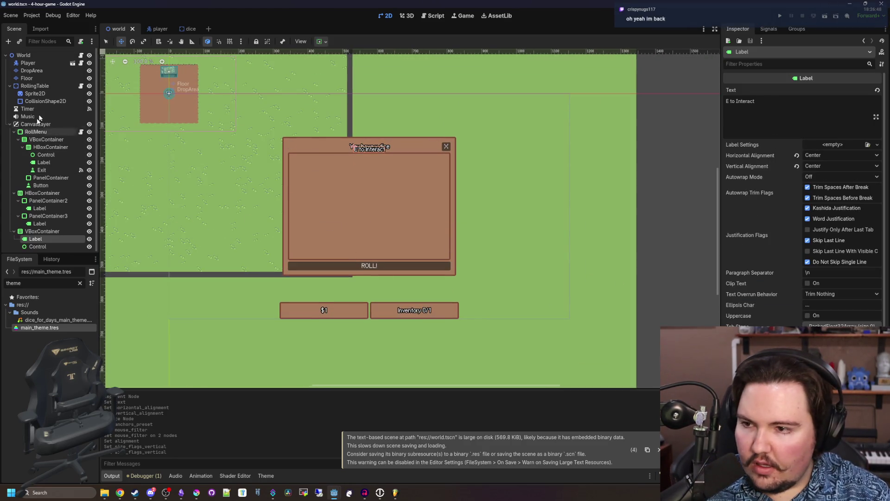
- Switch to world.gd and drag a VBoxContainer reference into _process
left_click(80, 54)
left_click(48, 230)
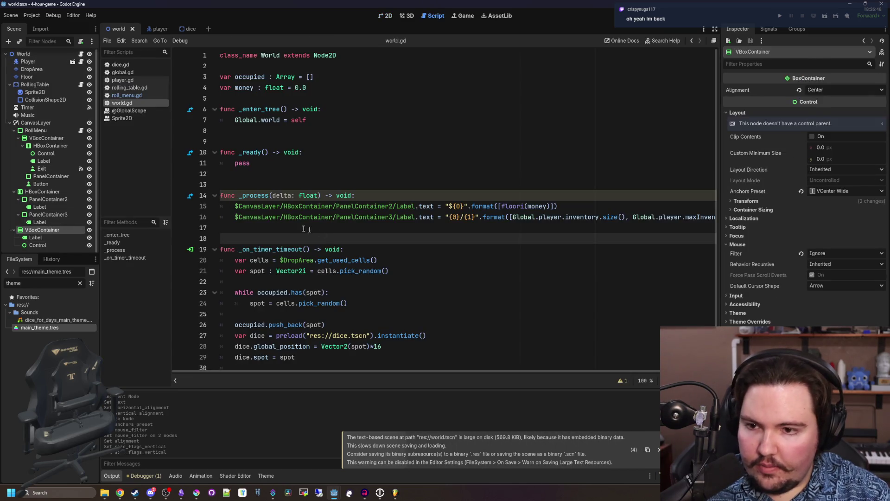
key("Return")
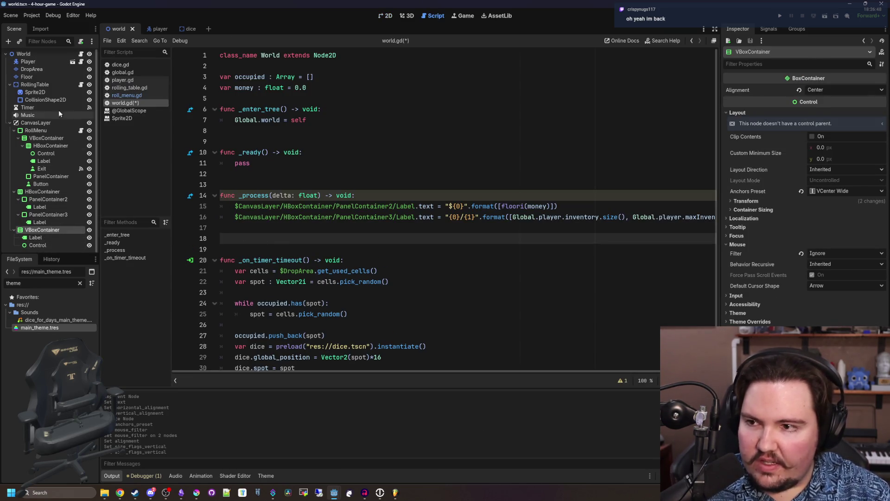
mouse_move(43, 234)
left_mouse_down()
mouse_move(231, 241)
mouse_move(234, 231)
left_mouse_up()
key("Return")
key("Return")
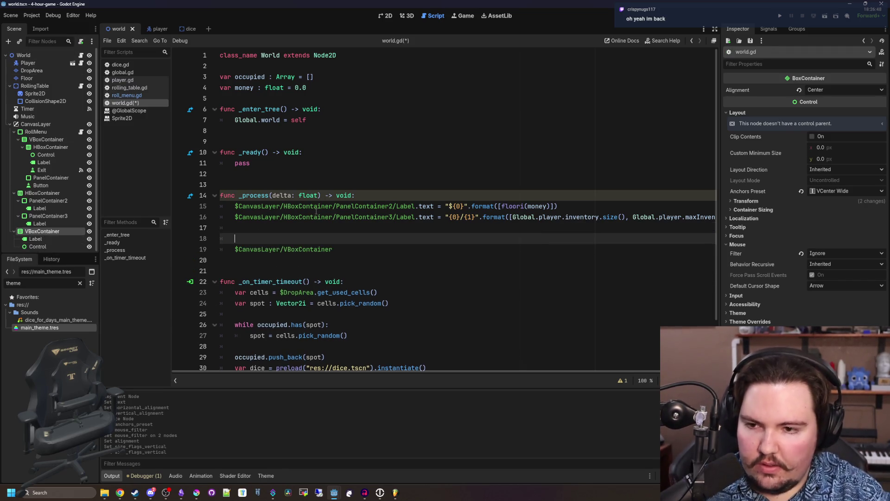
- Try a Global.menuOpen condition, then delete it and the container reference
type("if Global.menu")
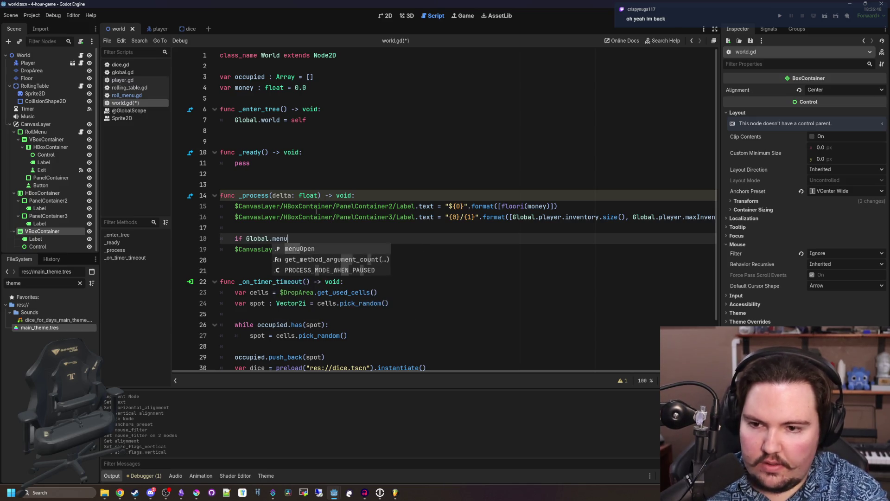
key("Return")
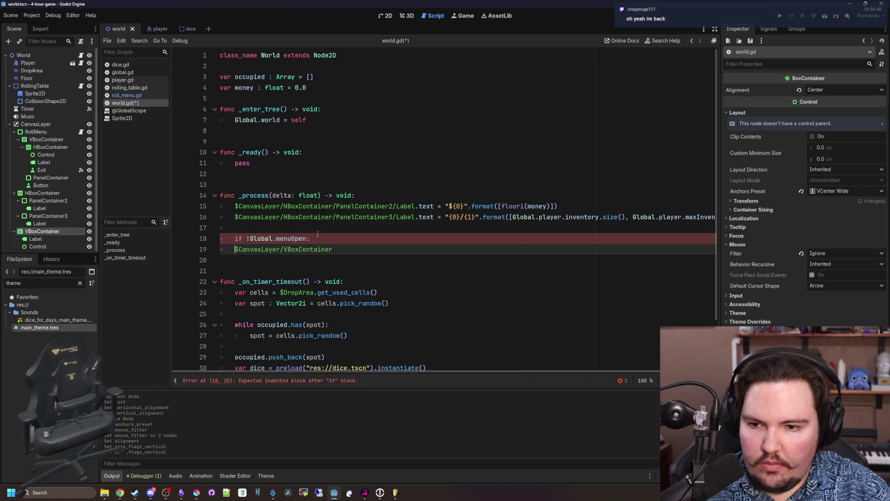
left_click_drag(309, 238, 246, 238)
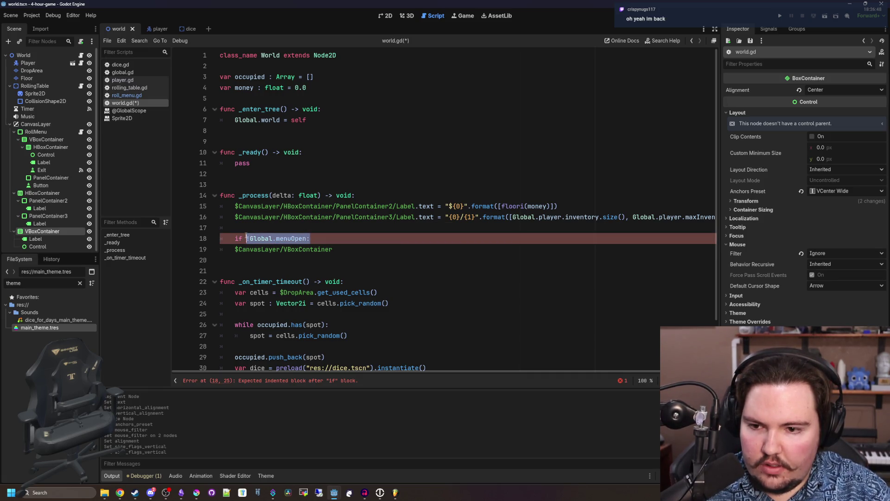
key("Delete")
key("shift+End")
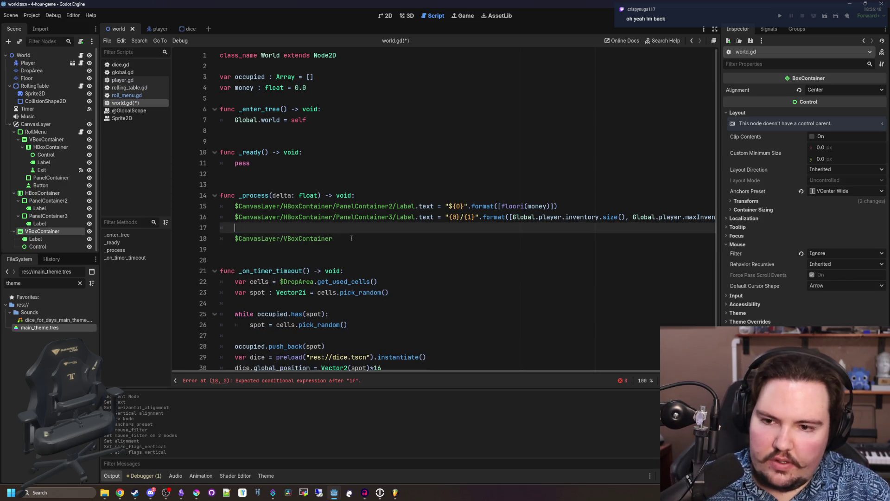
key("ctrl+x")
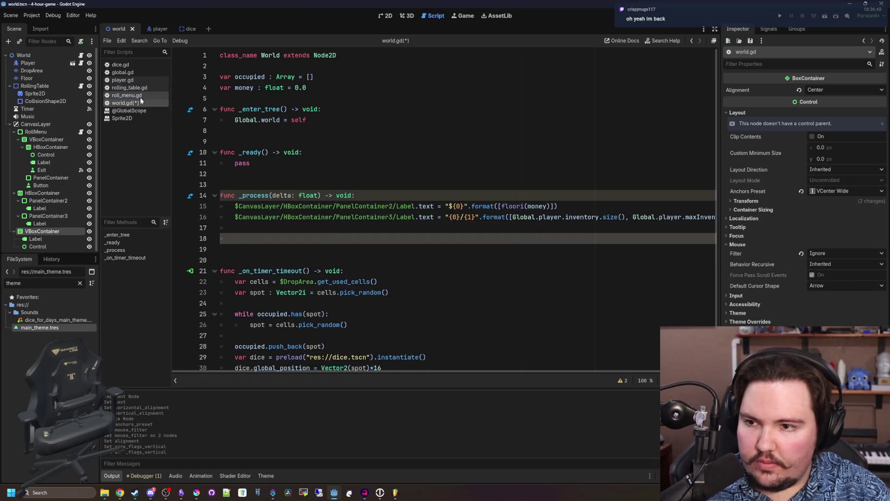
- Save world.gd and bring up player.gd's target-handling code
key("ctrl+s")
left_click(137, 80)
scroll(327, 249, "down", 5)
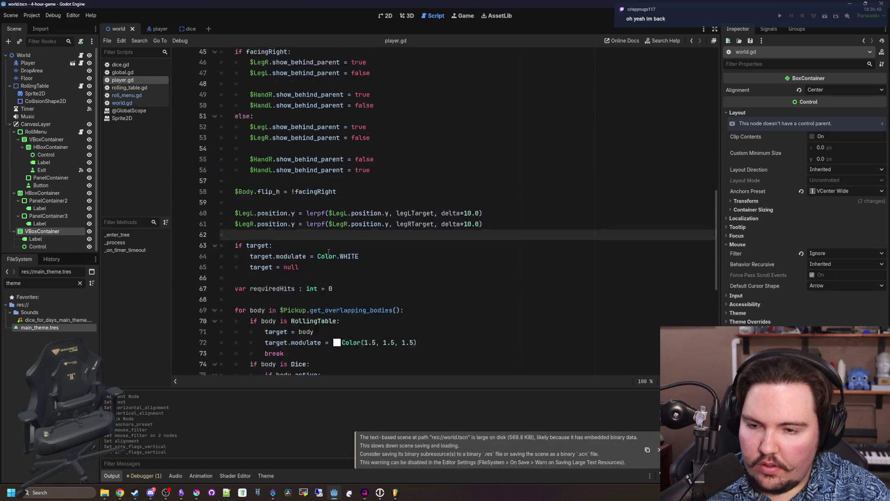
scroll(327, 250, "down", 2)
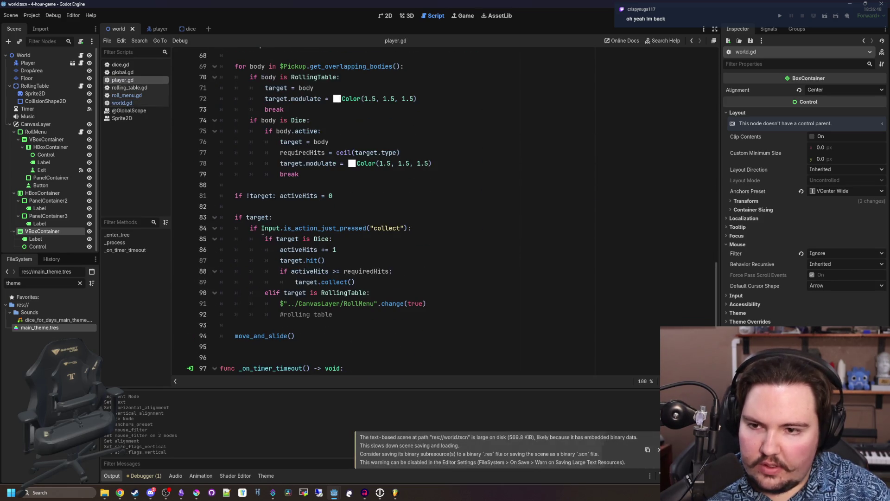
left_click(253, 289)
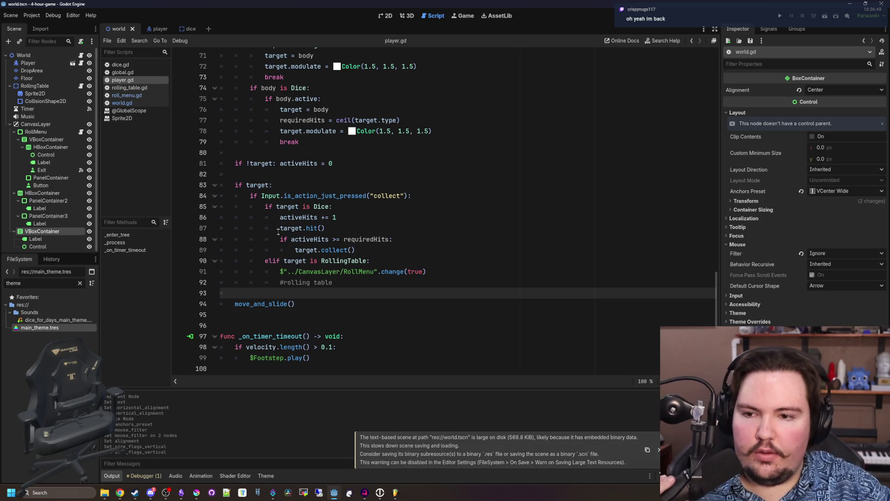
scroll(287, 241, "up", 1)
- Above 'if target:', set the VBoxContainer's visible to !Global.menuOpen && target, then save
left_click(302, 217)
key("Return")
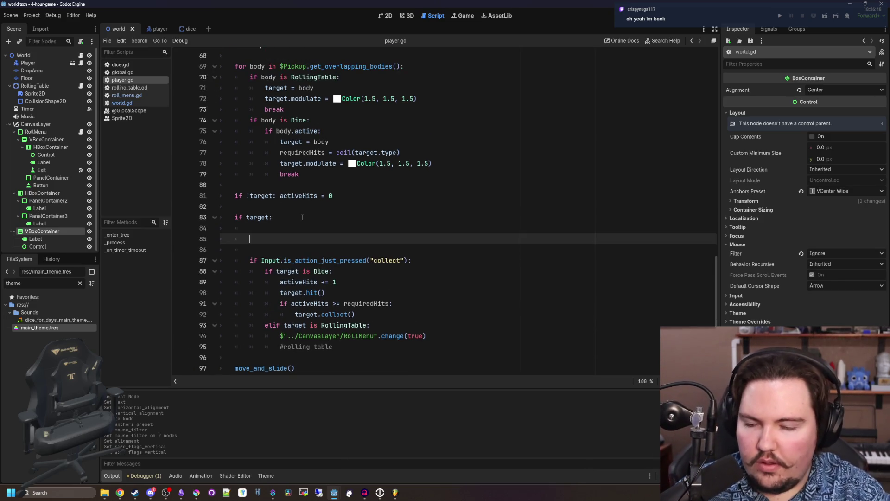
left_click(302, 217)
key("Up")
key("Return")
key("Return")
left_click(303, 217)
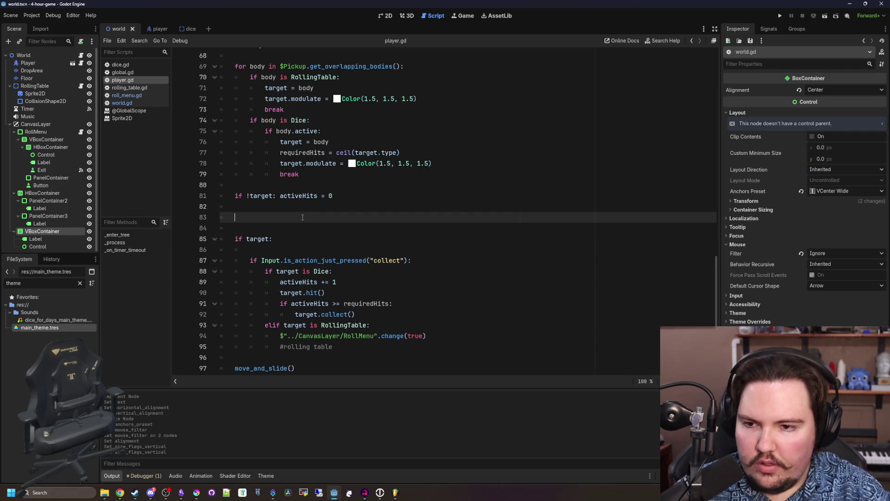
mouse_move(46, 236)
left_mouse_down()
mouse_move(255, 228)
mouse_move(270, 216)
left_mouse_up()
type("$\"../CanvasLayer/VBoxContainer\".visible = Global.")
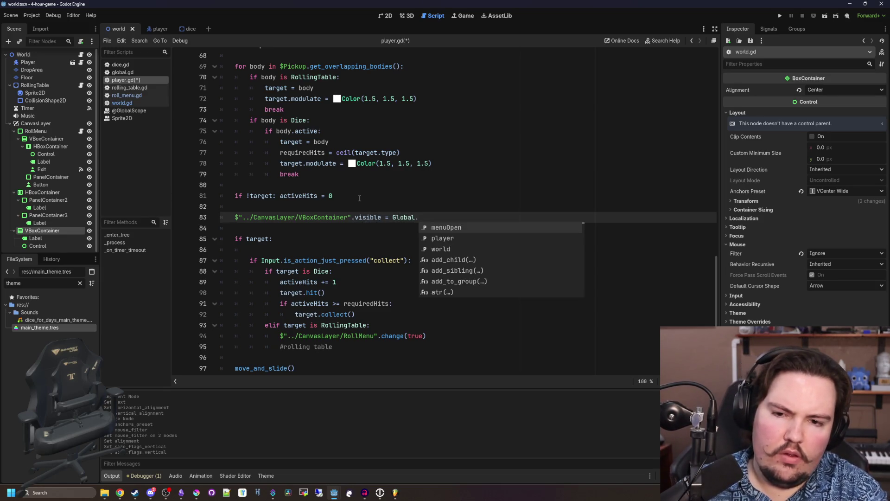
type("menuOpen")
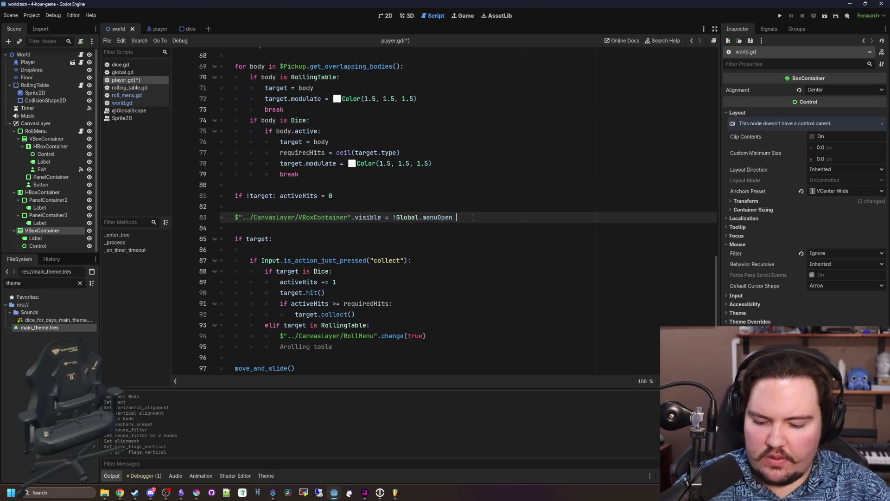
type("get")
key("ctrl+s")
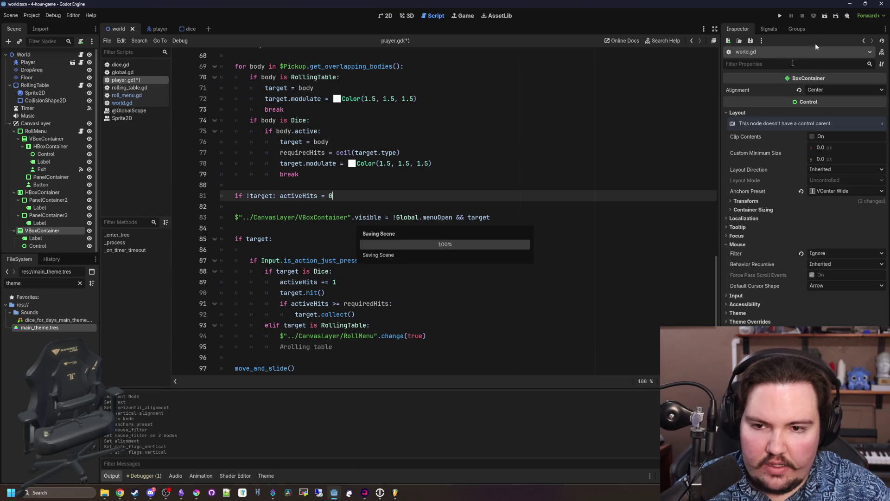
- Run the game, walk to the blue 4 die and collect it
left_click(780, 16)
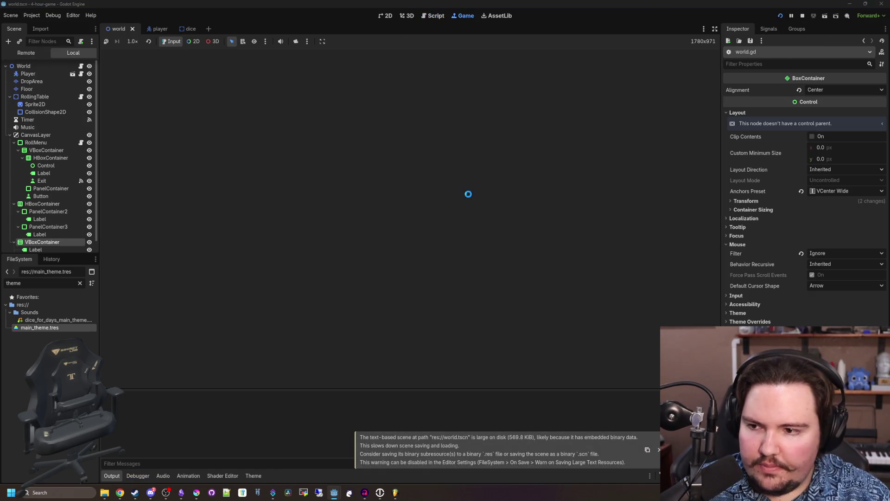
key("w")
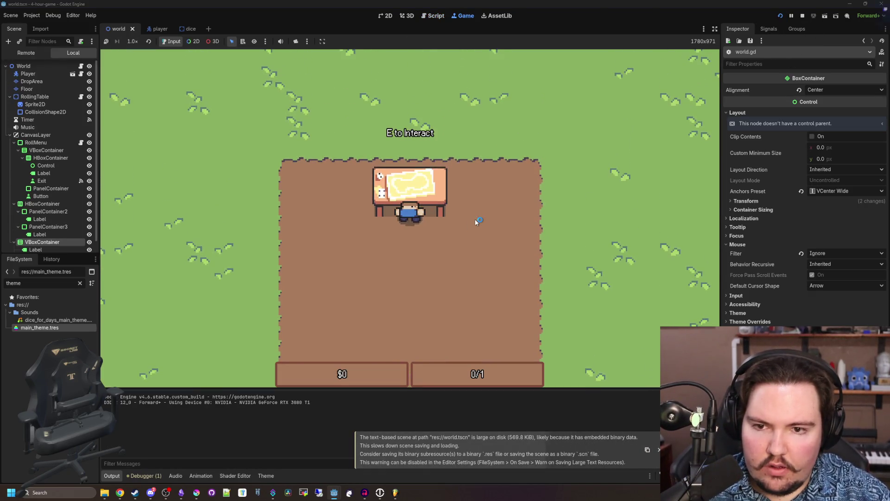
key("d")
key("s")
key("w")
key("a")
key("d")
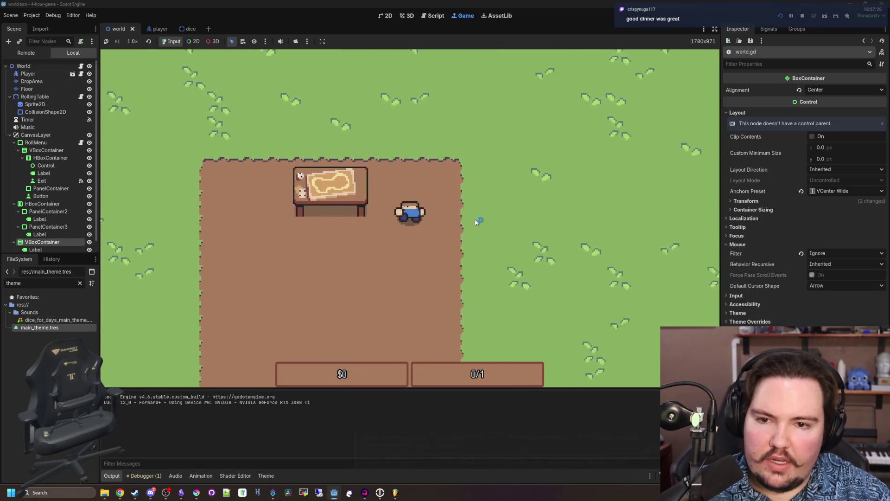
key("w")
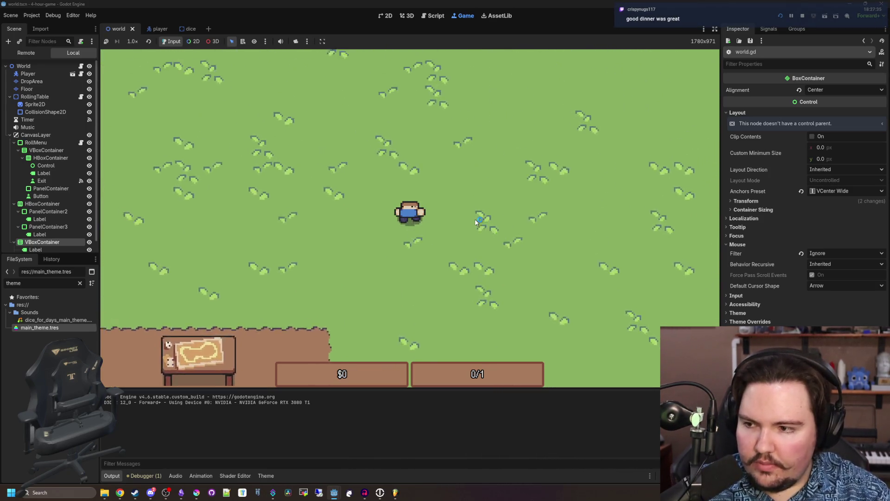
key("w")
key("a")
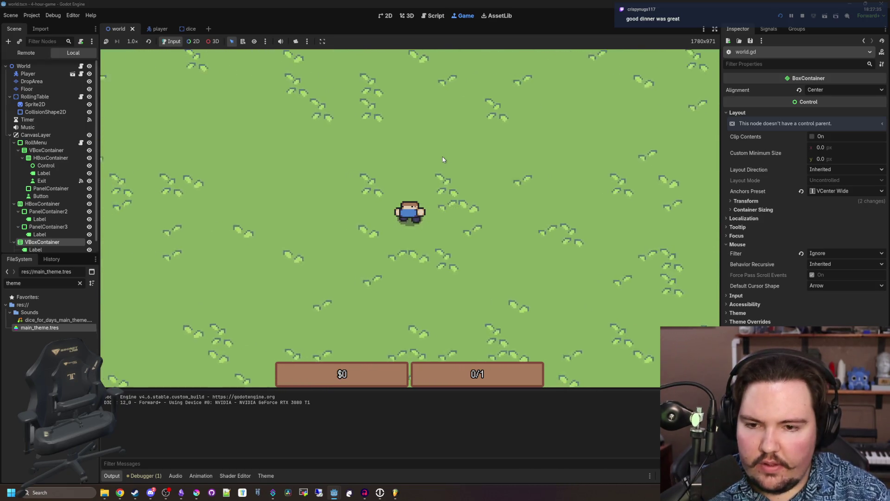
key("a")
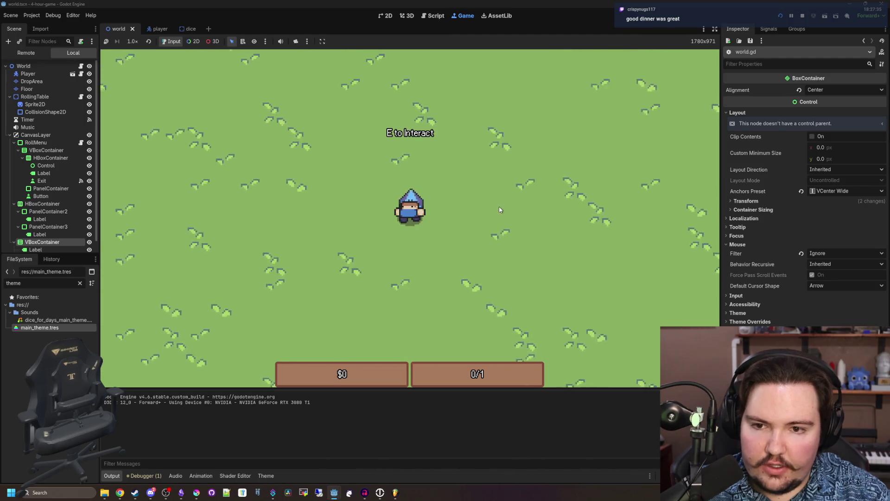
key("e")
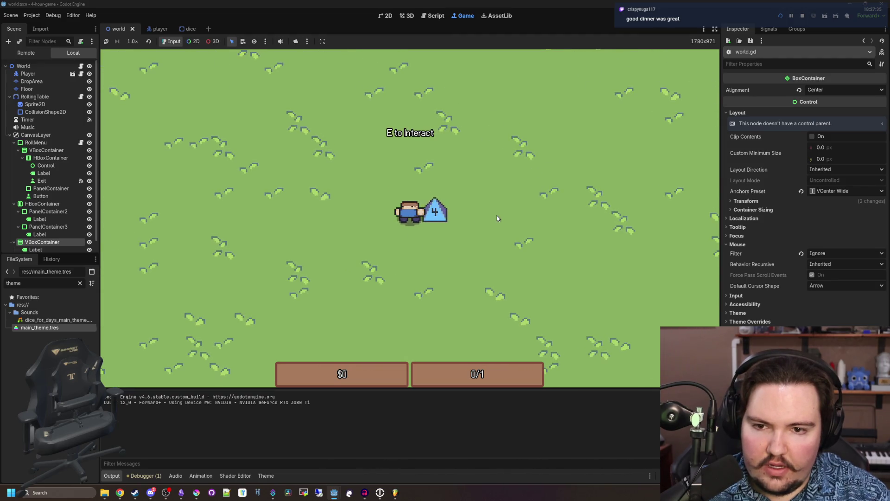
key("d")
- Walk back to the dice table and open the roll menu
key("s")
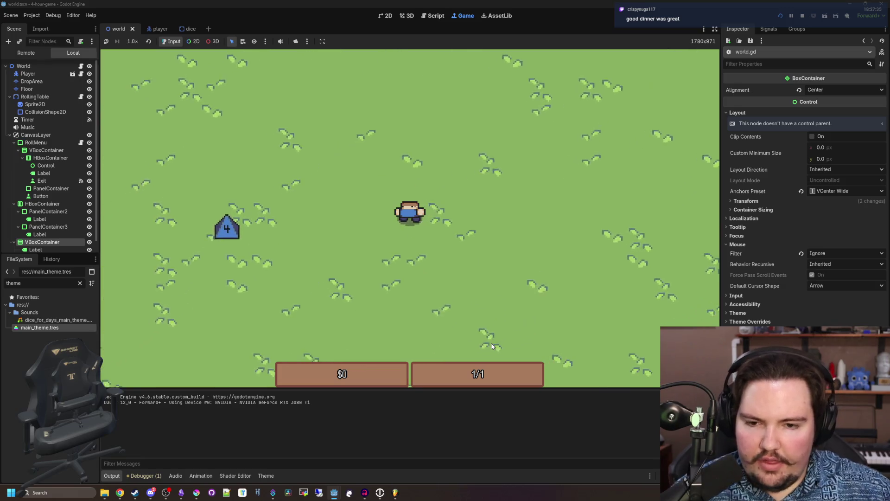
key("a")
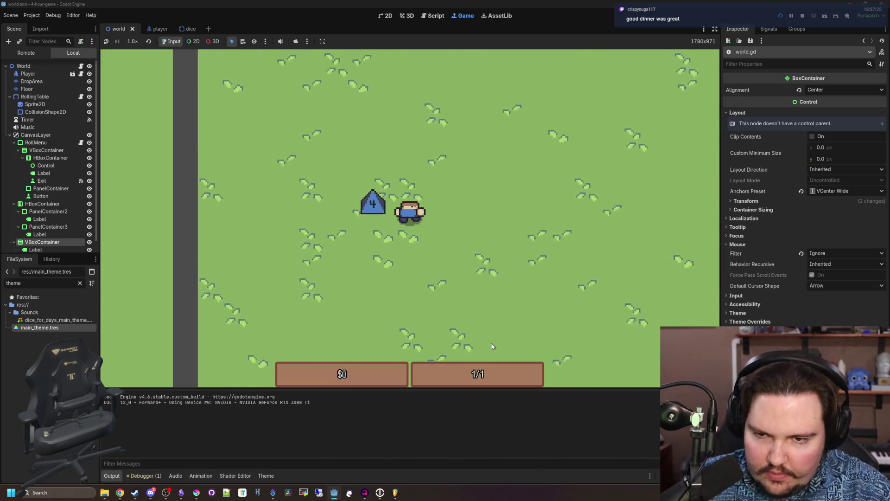
key("d")
key("s")
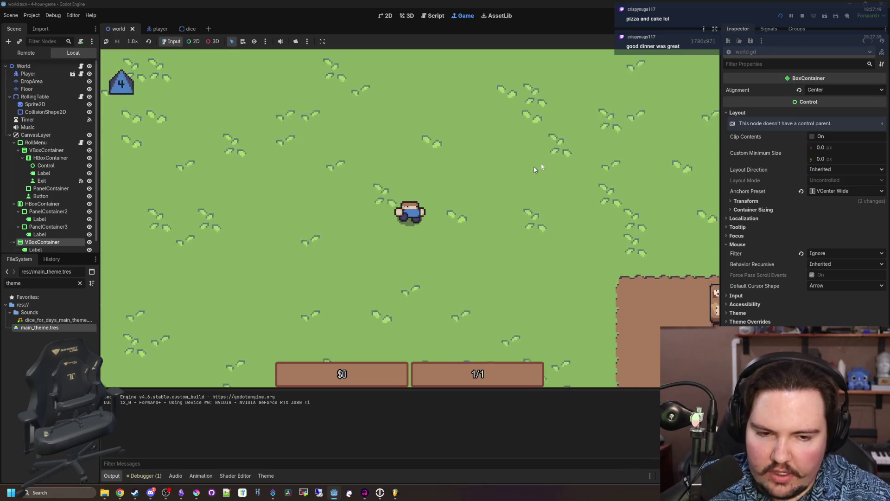
key("d")
key("s")
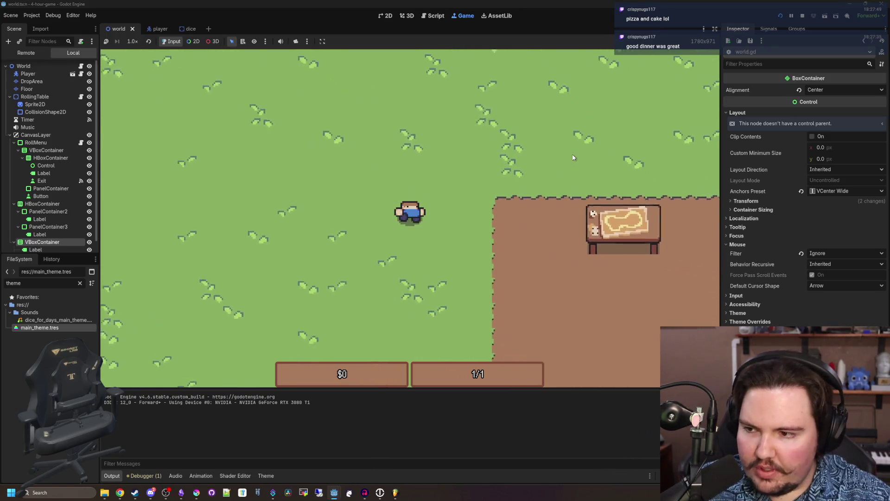
key("d")
key("e")
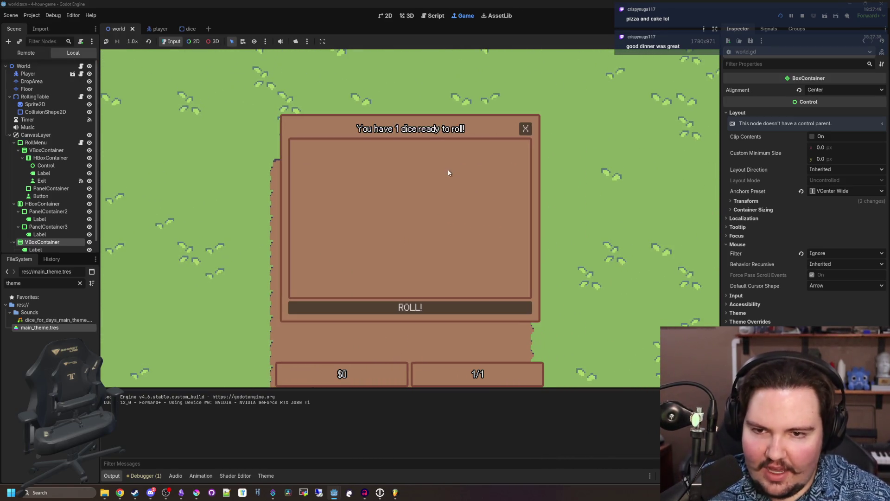
key("Escape")
key("e")
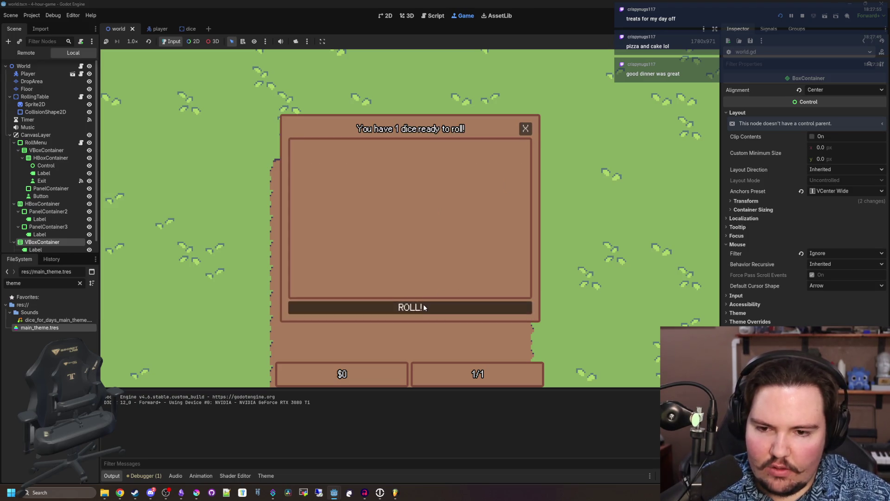
- Try rolling the ready die, close the roll menu, and stop the game
left_click(527, 134)
key("e")
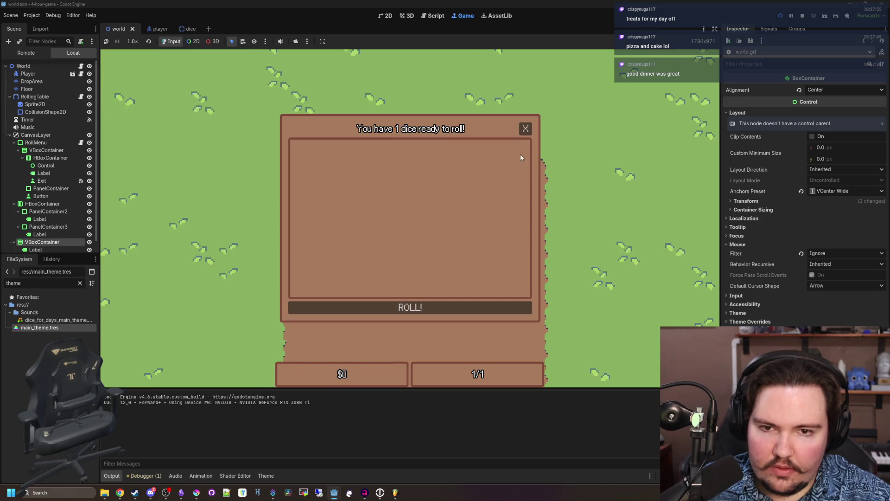
left_click(521, 134)
key("e")
left_click(521, 131)
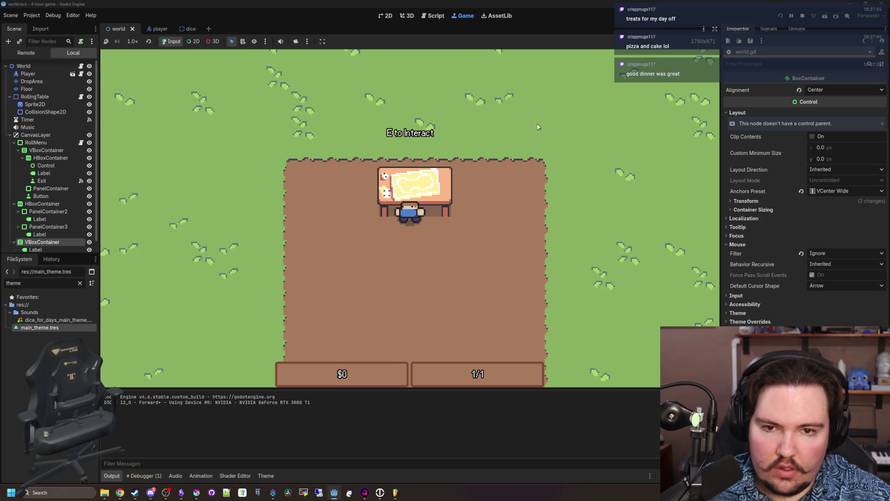
left_click(806, 16)
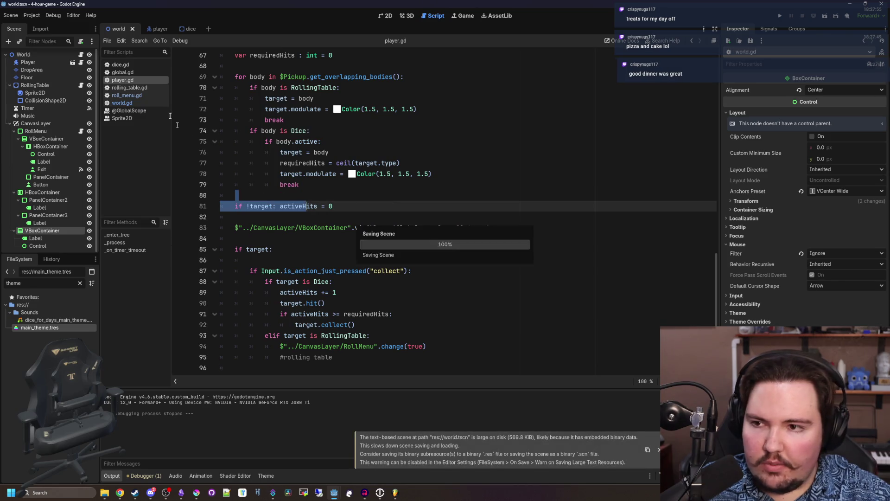
- Append '&& !Global.menuOpen' to the for condition on player.gd line 69 and save
scroll(356, 232, "up", 5)
left_click(356, 259)
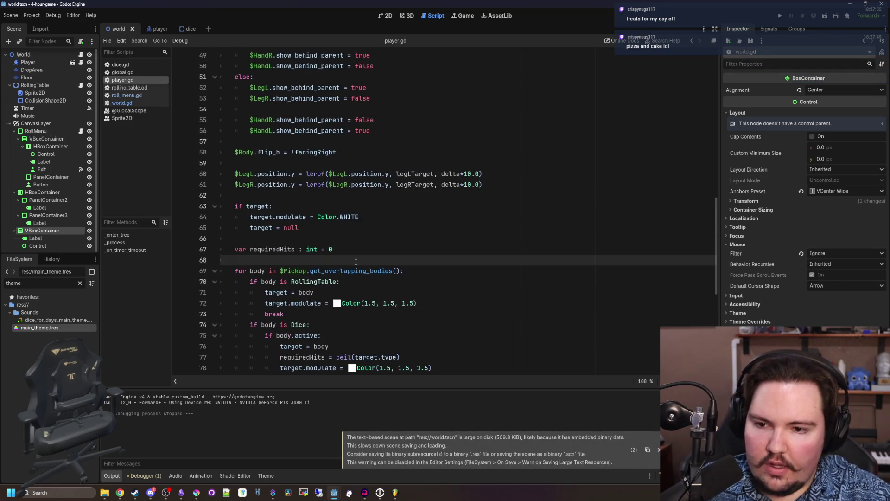
scroll(356, 261, "down", 7)
left_click(307, 187)
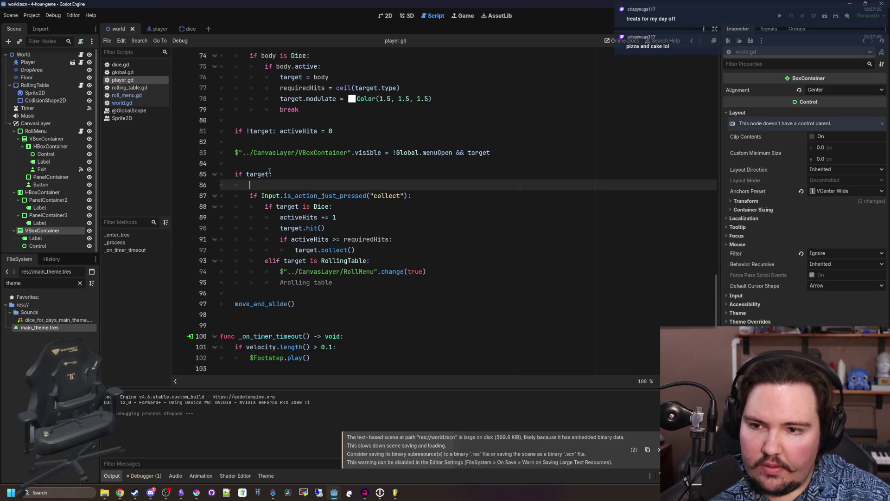
scroll(277, 174, "up", 7)
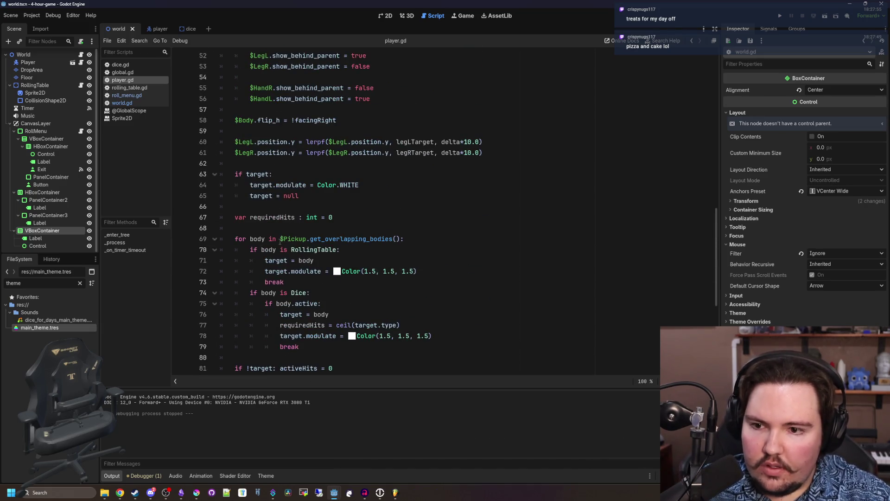
left_click(403, 238)
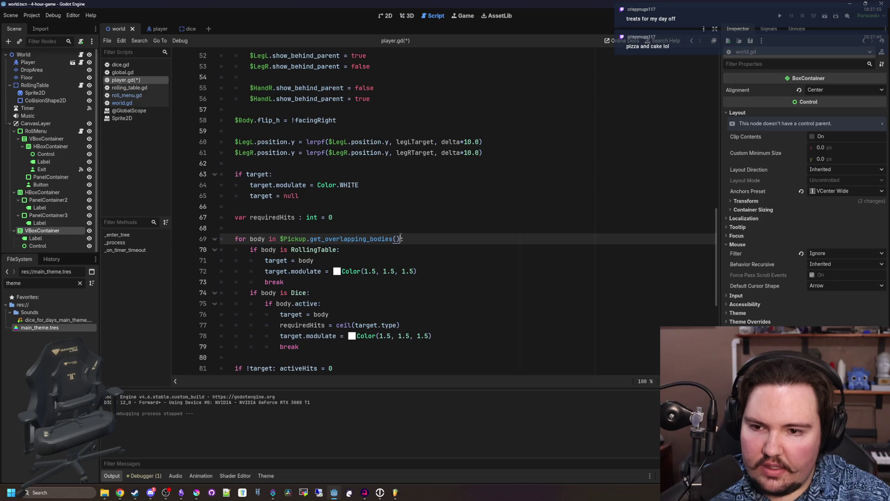
scroll(439, 208, "down", 1)
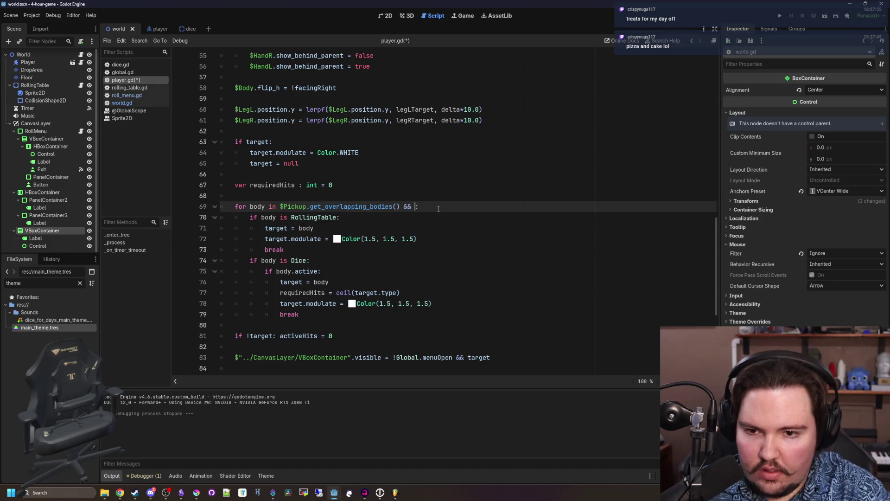
key("BackSpace")
type("lobal.menu")
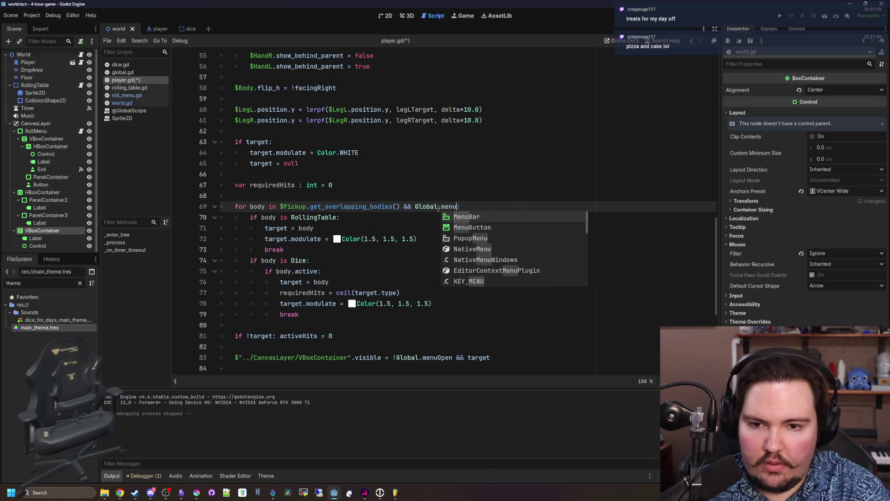
key("Return")
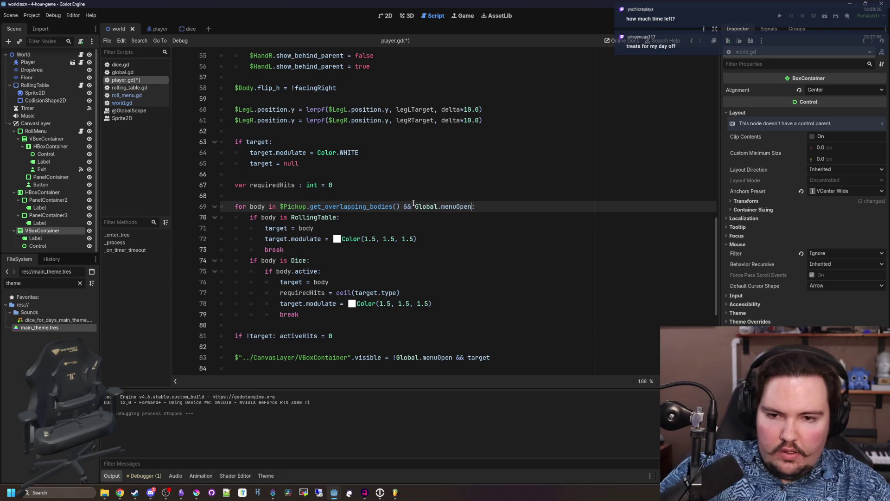
key("ctrl+s")
- Open roll_menu.gd and insert a new line 12 below the exit check
left_click(139, 95)
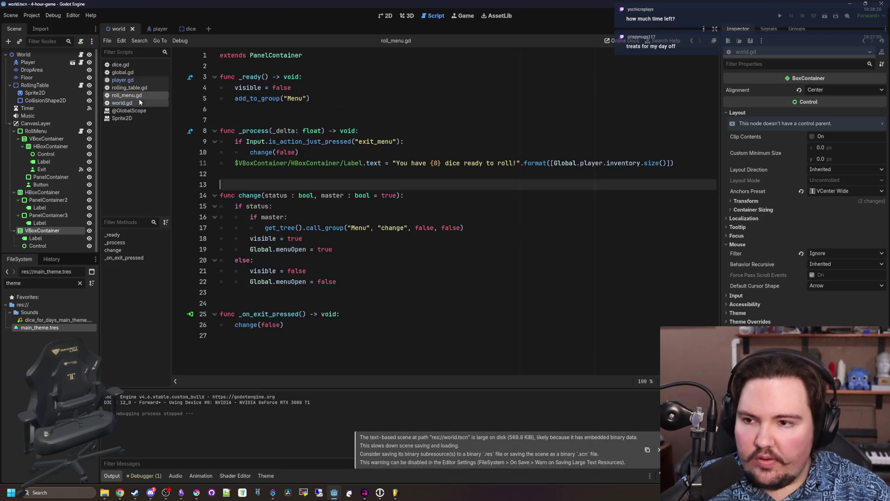
left_click(405, 173)
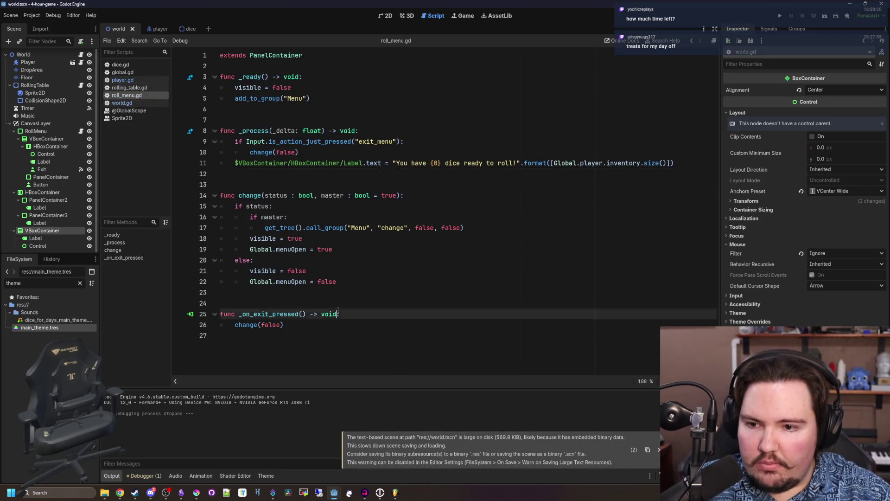
left_click(409, 155)
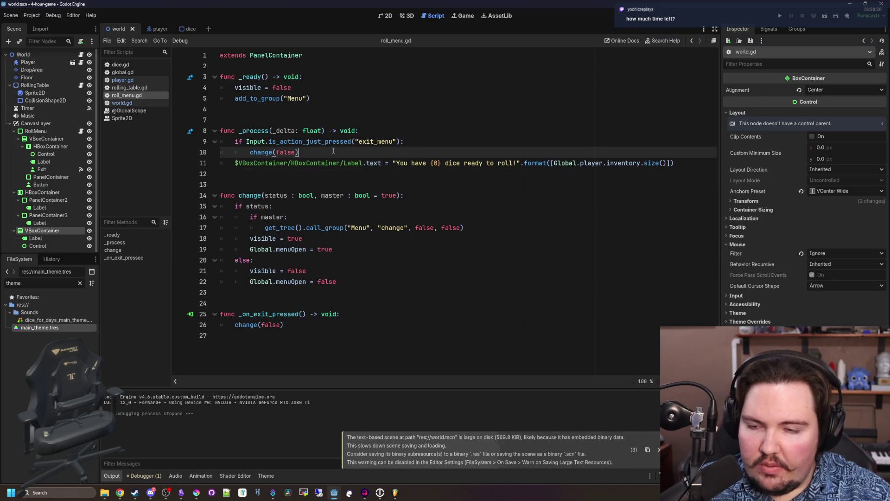
key("Return")
key("BackSpace")
key("Return")
key("Return")
key("Up")
- Add 'if Input.is_action_just_pressed("collect"): change(false)' and run the game with F5
type("if ")
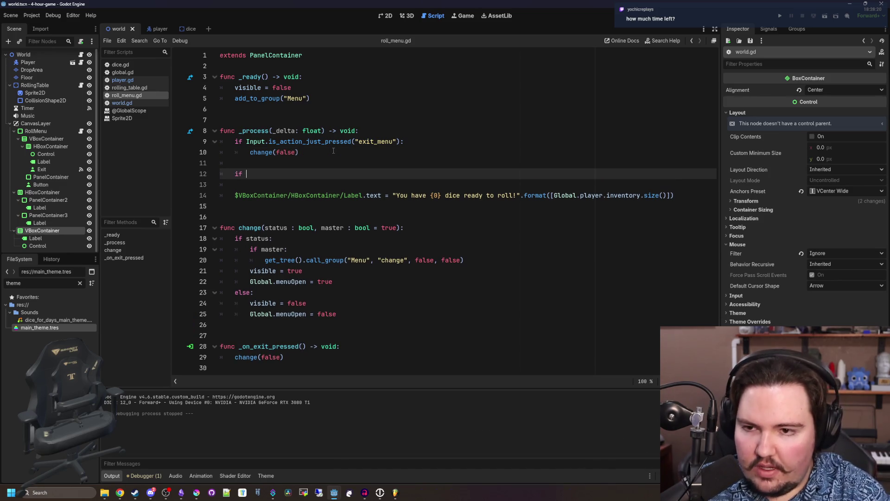
type("Input.is_action_j")
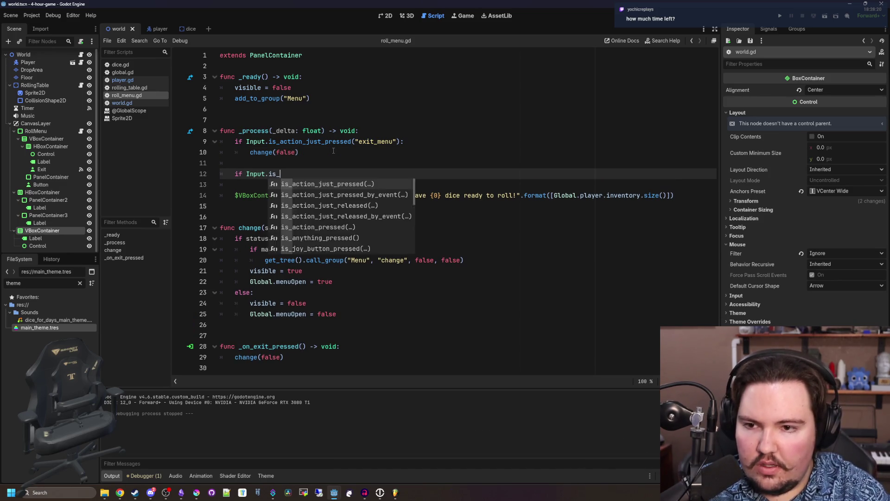
key("Return")
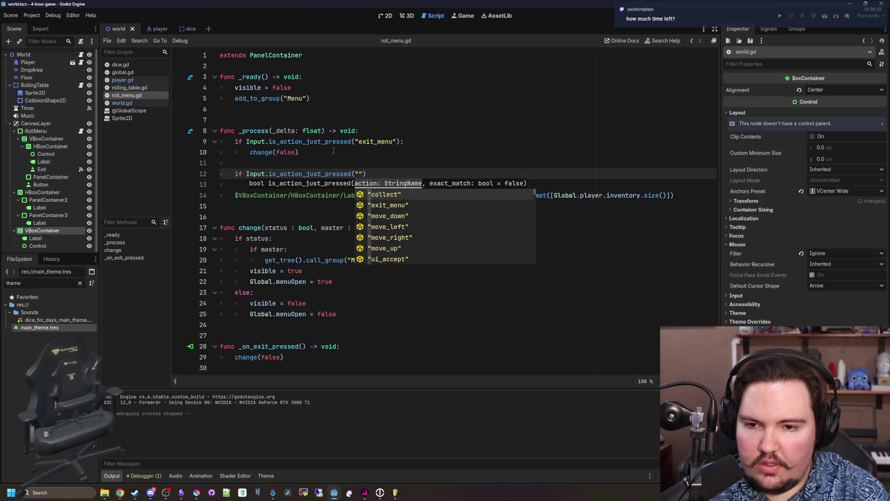
key("Return")
key("Return")
type("c")
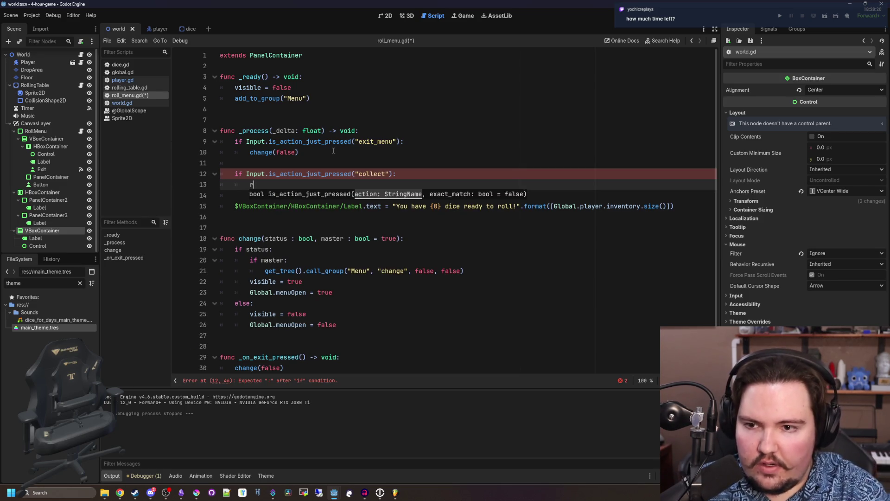
type("halse")
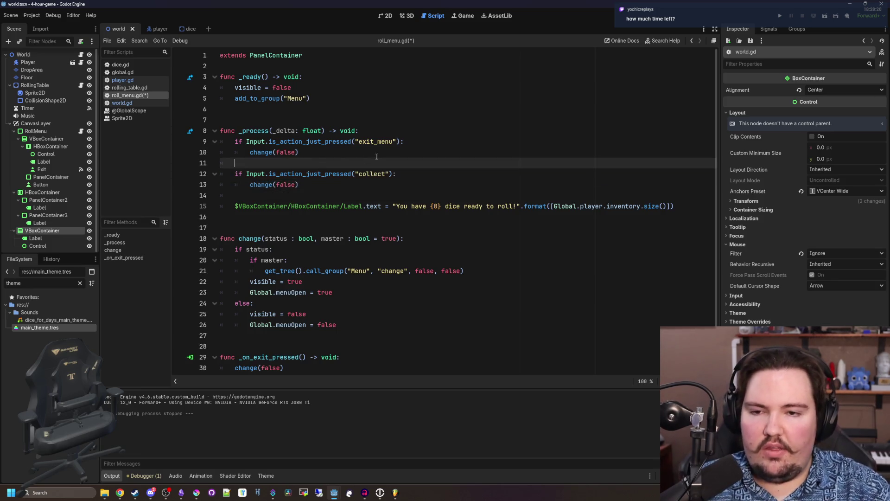
key("F5")
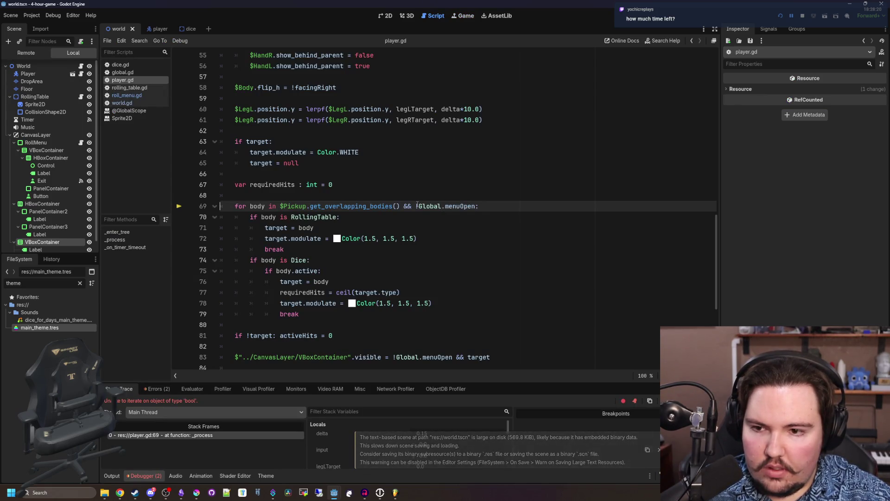
- Move the menu check into 'if !Global.menuOpen:' above the indented pickup loop, then run the game
left_click_drag(476, 206, 404, 206)
key("ctrl+c")
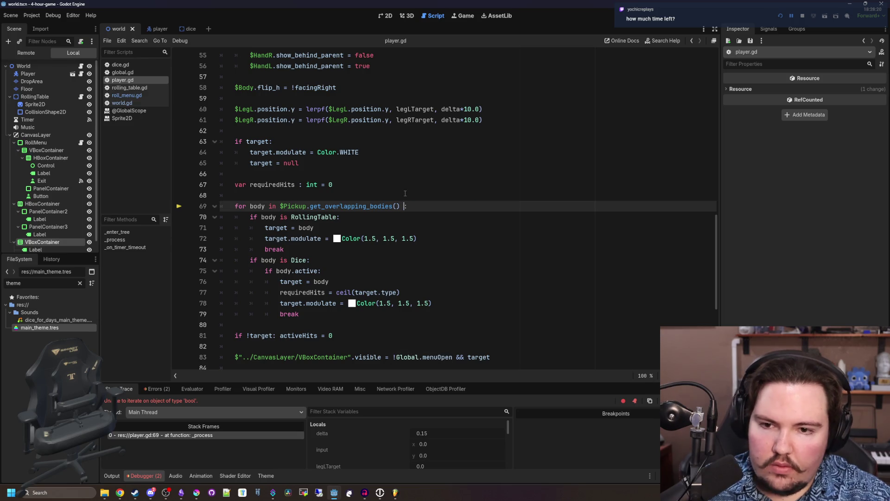
key("BackSpace")
key("ctrl+shift+Return")
key("ctrl+v")
left_click_drag(343, 324, 235, 217)
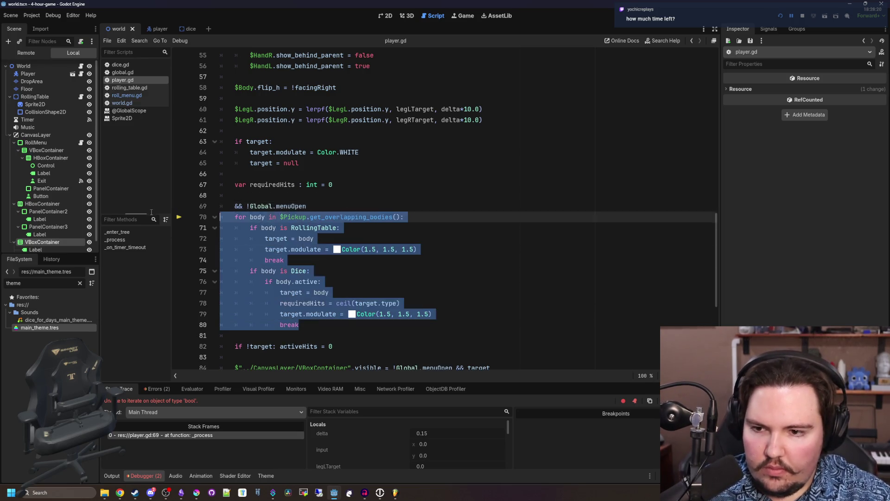
key("Tab")
left_click(243, 206)
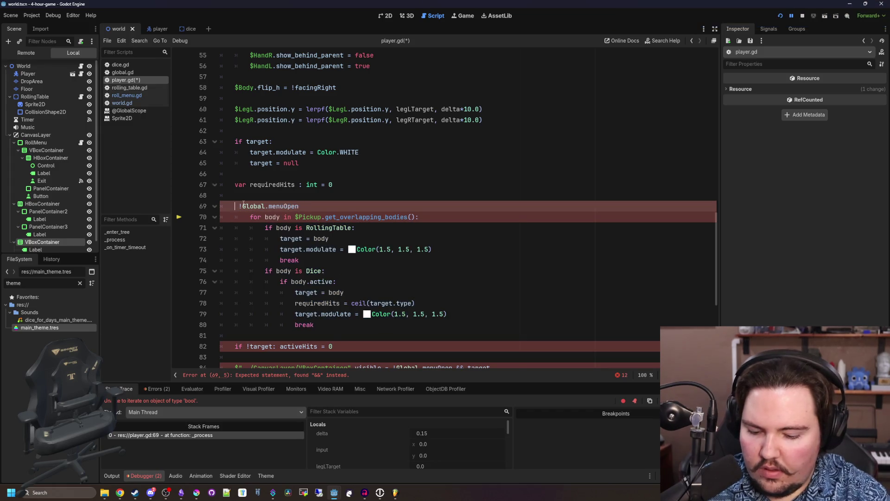
key("Delete")
key("Delete")
type("if")
left_click(341, 204)
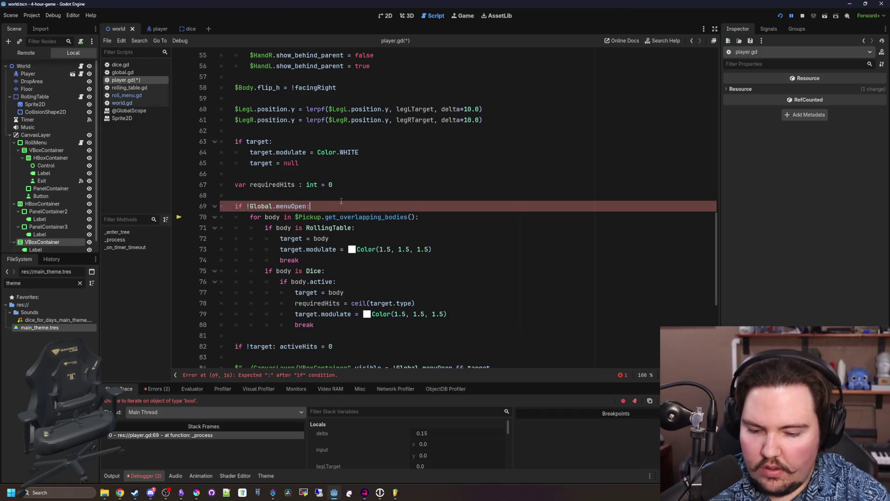
left_click(780, 16)
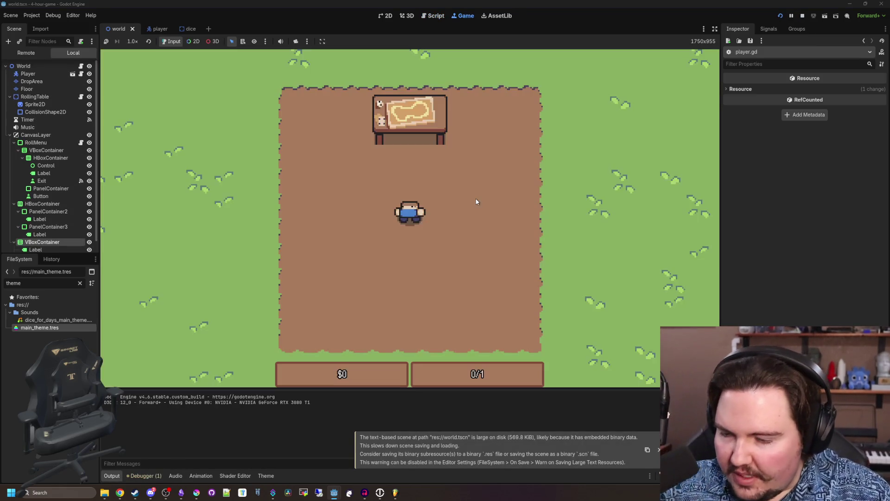
- Walk the player up, left and down in the running game, then stop it
key("w")
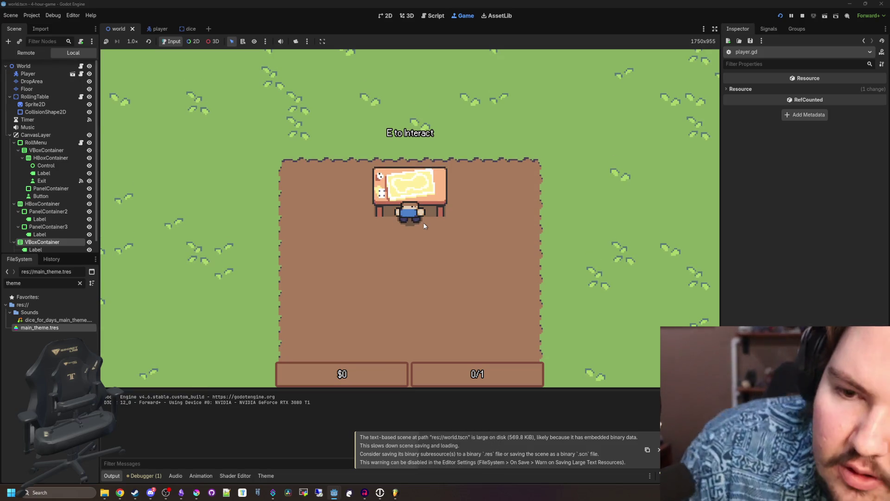
key("a")
key("s")
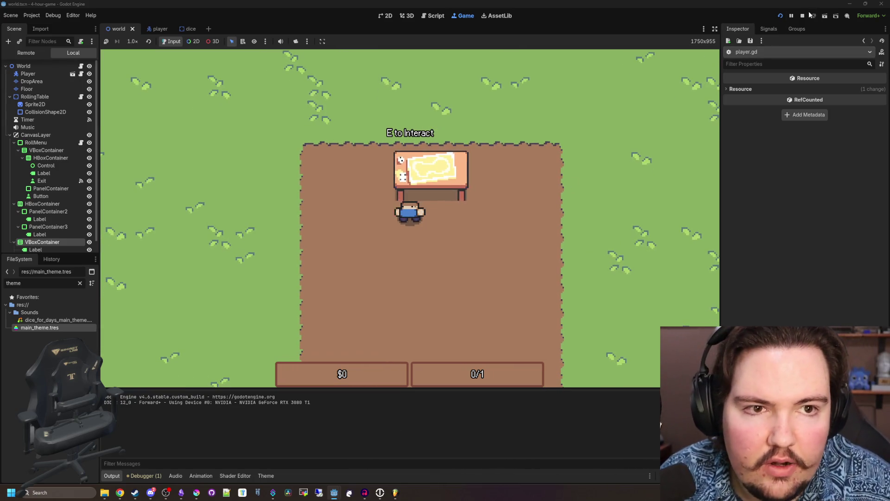
left_click(802, 17)
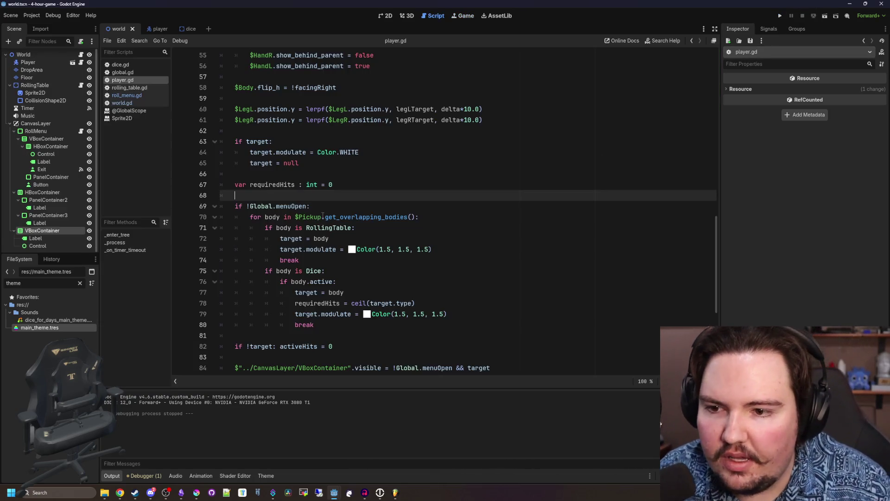
- Delete the collect-key close block and its leftover blank line from roll_menu.gd
left_click(142, 96)
left_click_drag(321, 185, 293, 163)
key("BackSpace")
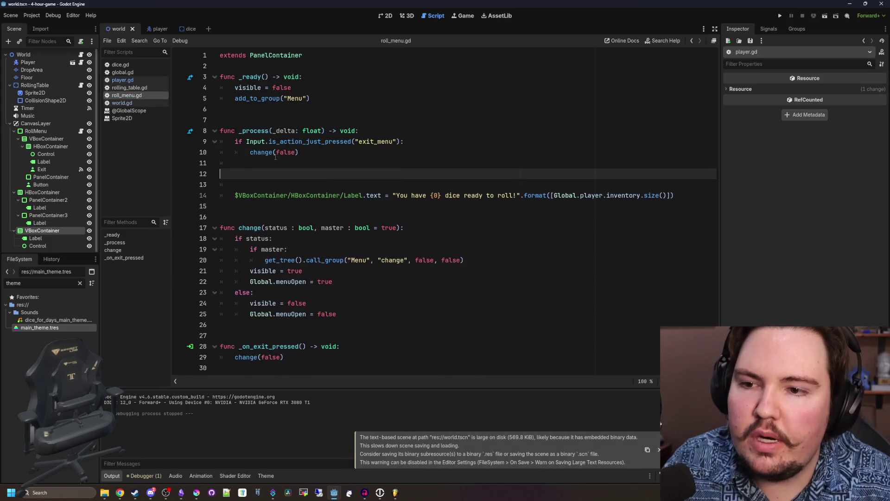
key("Delete")
- Test-run the game, opening the roll menu at the table and closing it, then return to roll_menu.gd
left_click(780, 15)
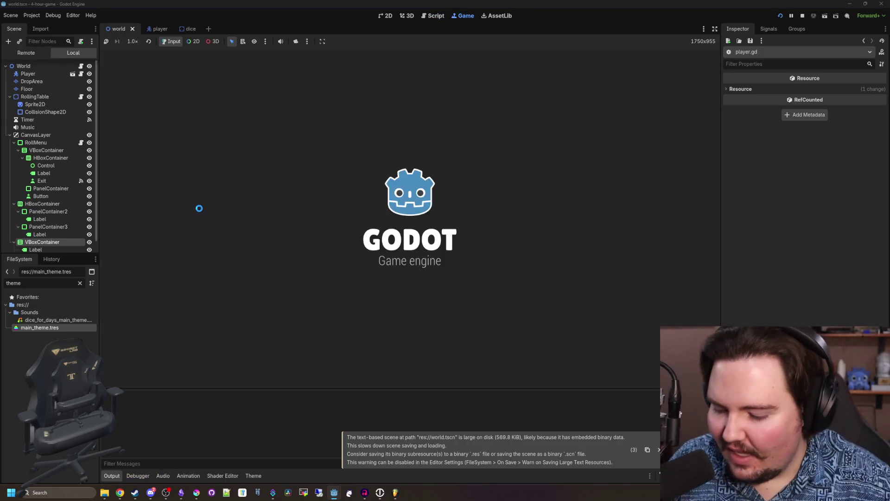
key("w")
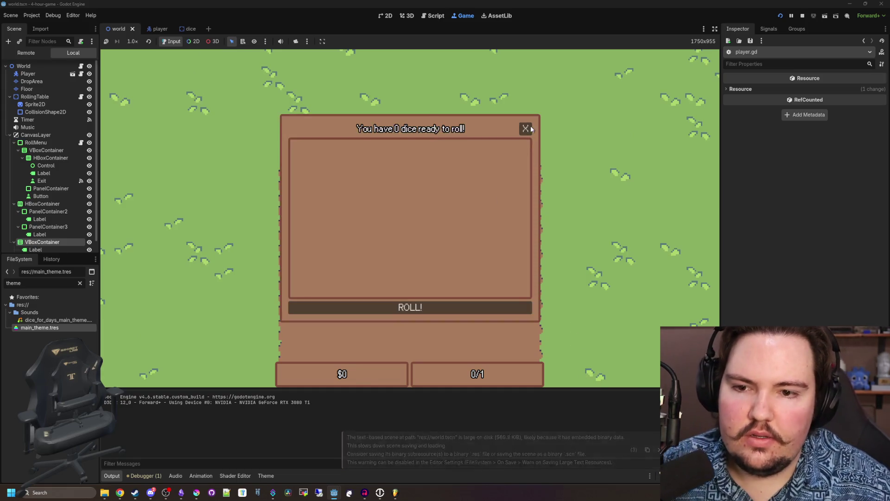
left_click(529, 127)
key("s")
left_click(802, 15)
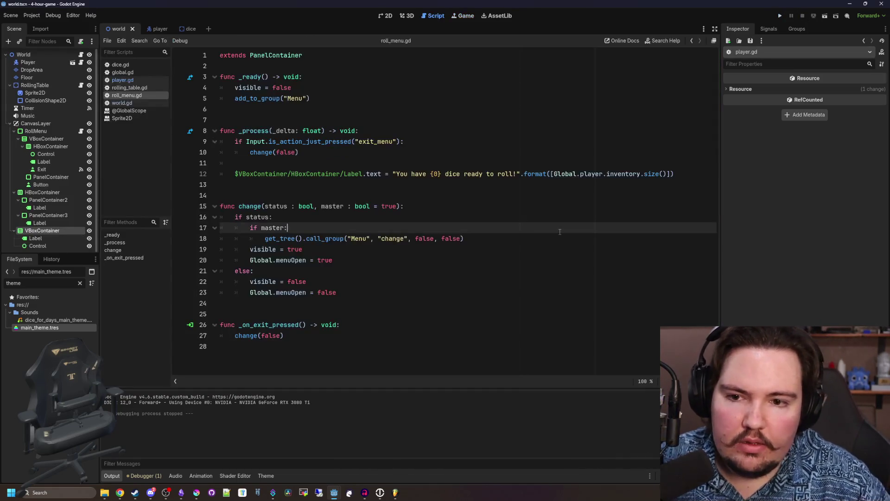
left_click(379, 191)
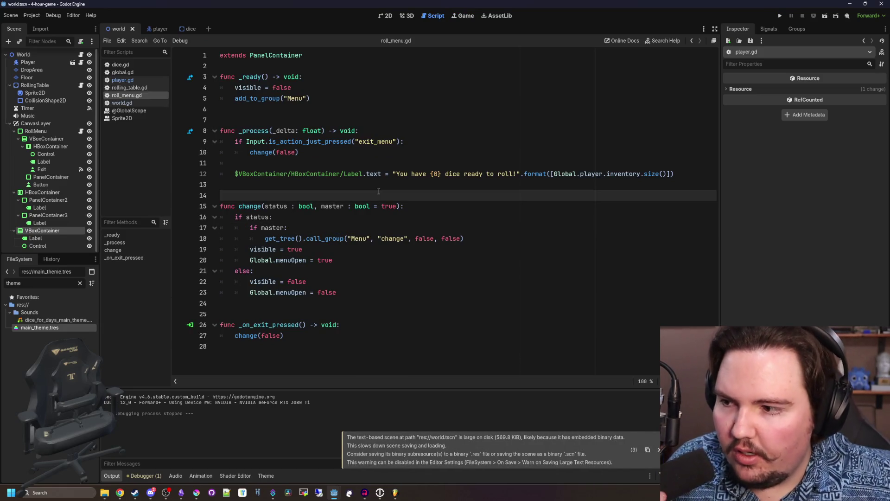
- Switch to the 2D scene, glance at the d4 dice art in Krita, and save the scene
left_click(386, 15)
scroll(428, 231, "down", 5)
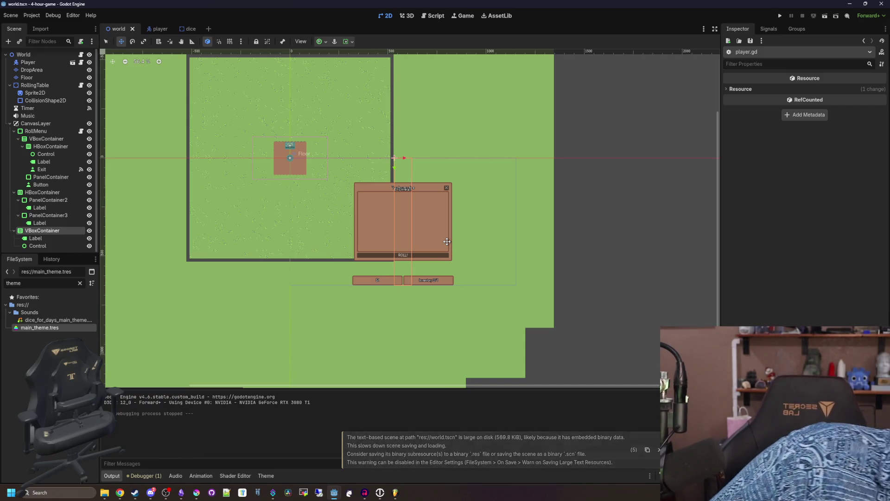
left_click(195, 493)
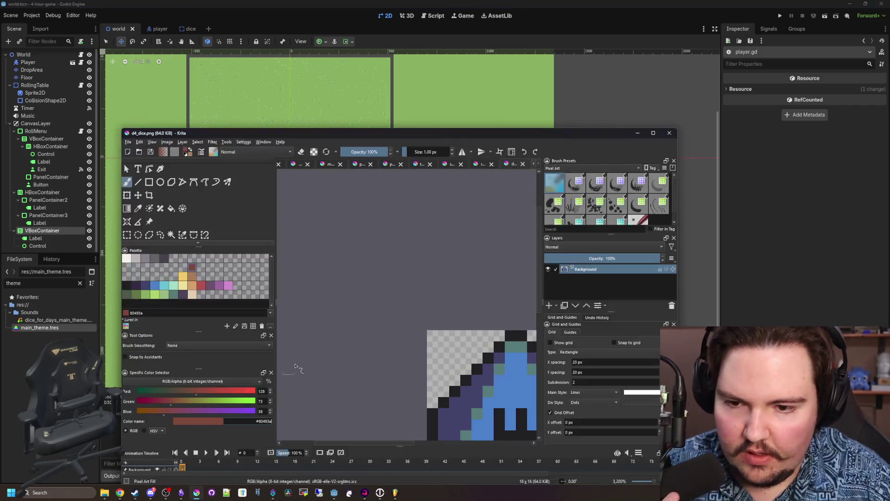
left_click(638, 133)
scroll(384, 214, "up", 8)
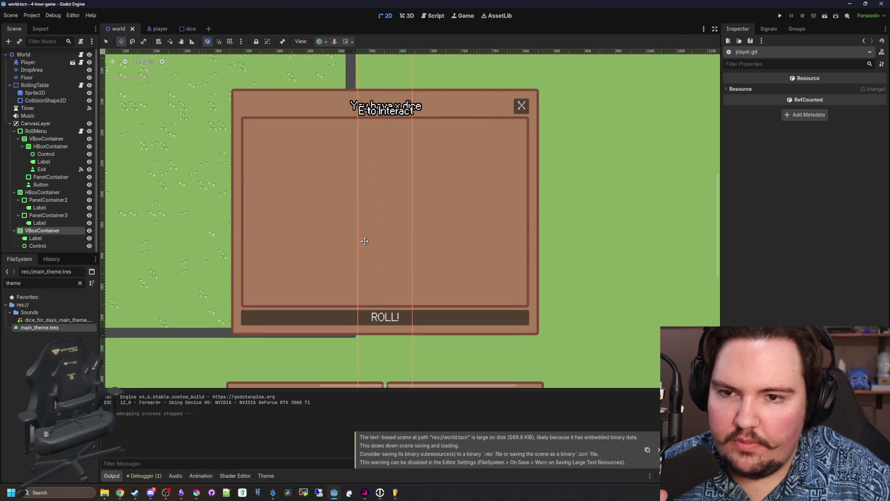
scroll(364, 240, "up", 2)
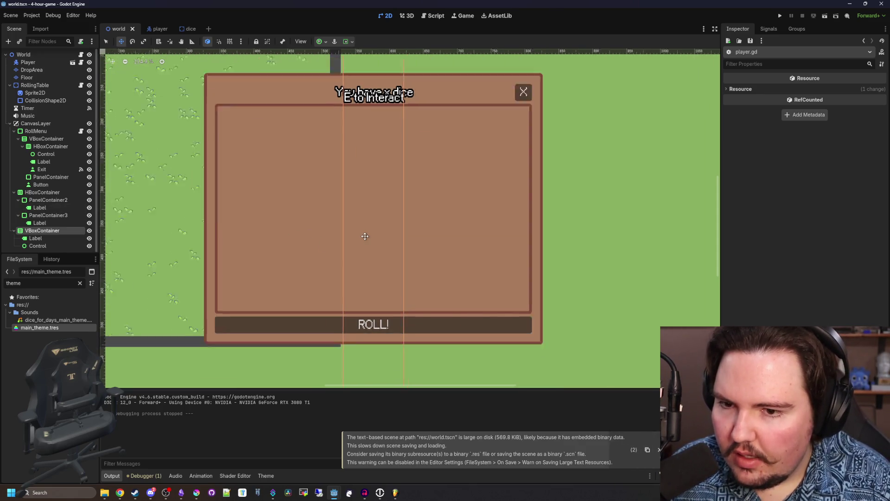
key("ctrl+s")
- Inspect the roll menu's Label, PanelContainers, HBox/VBox containers and ROLL! button nodes
left_click(59, 221)
left_click(60, 215)
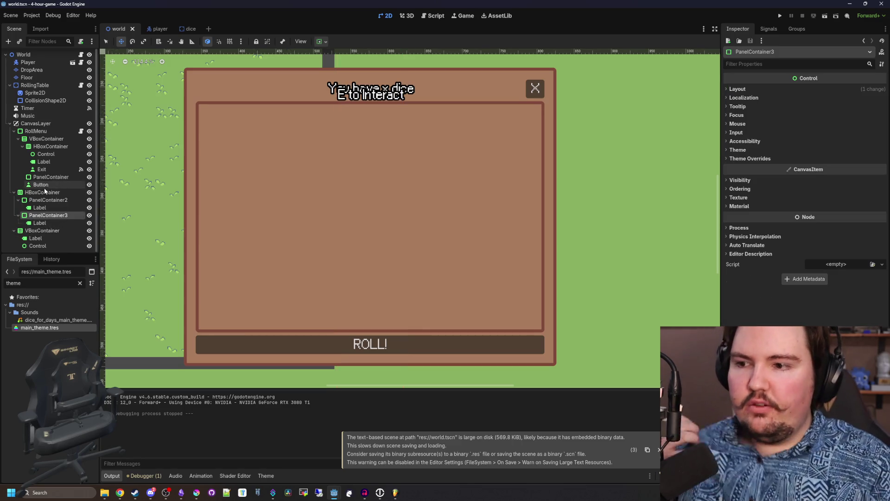
left_click(43, 192)
scroll(285, 210, "down", 4)
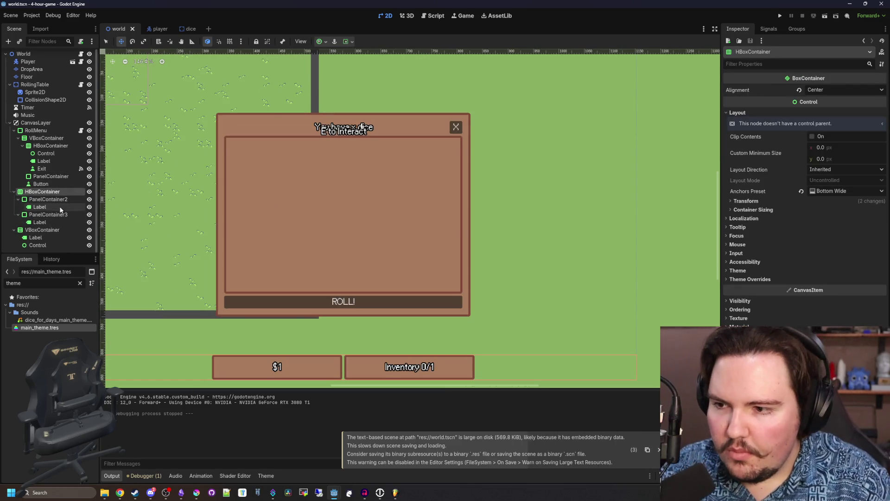
left_click(42, 230)
left_click(44, 137)
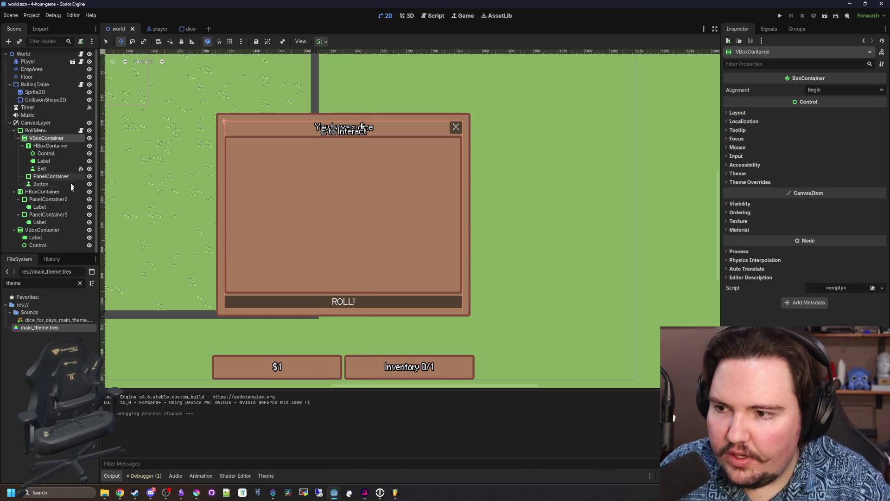
left_click(55, 176)
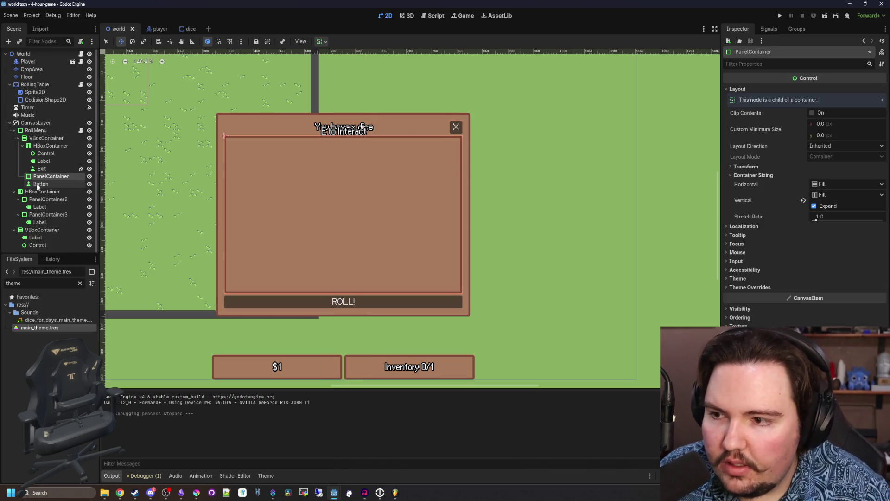
left_click(37, 184)
right_click(48, 177)
- Add a GridContainer as a child of the roll menu's PanelContainer
left_click(83, 184)
type("grid")
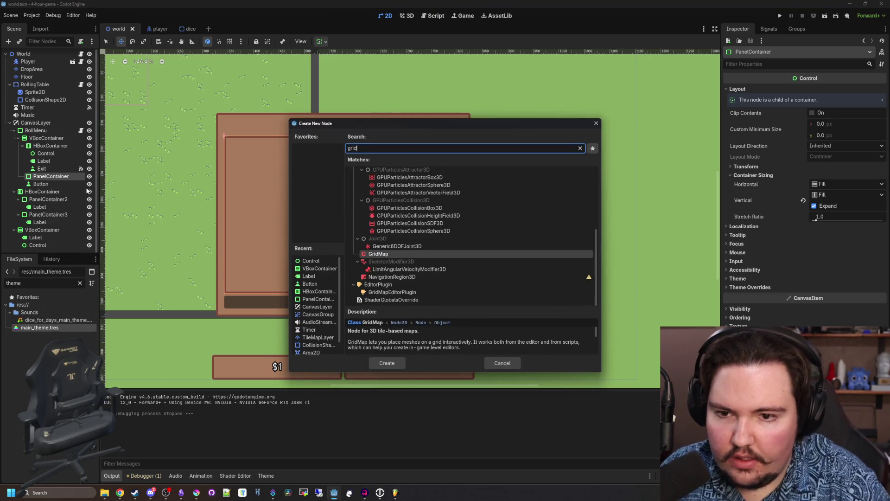
scroll(460, 229, "up", 5)
double_click(388, 231)
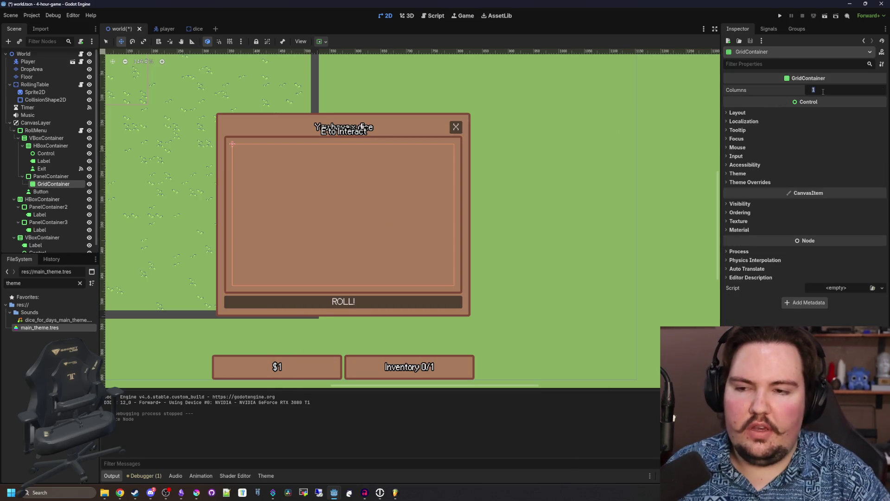
- Add a Sprite2D under the GridContainer, then delete it again
right_click(56, 184)
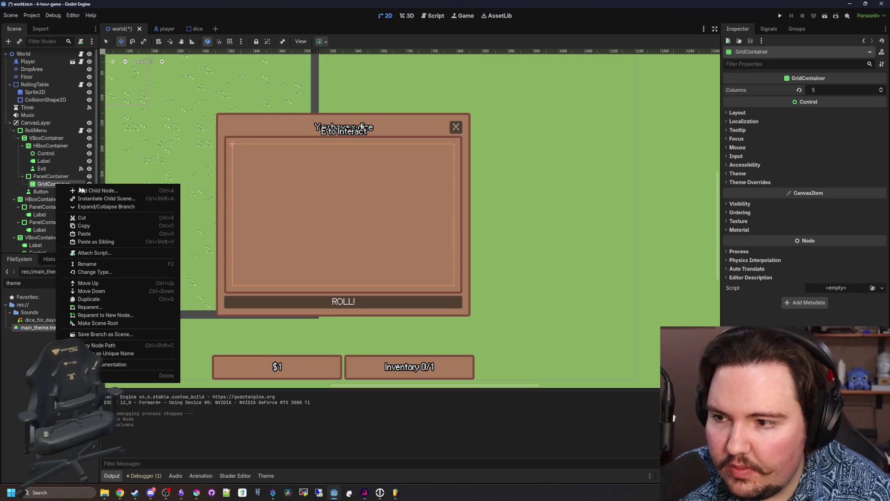
left_click(87, 191)
type("sprite2d")
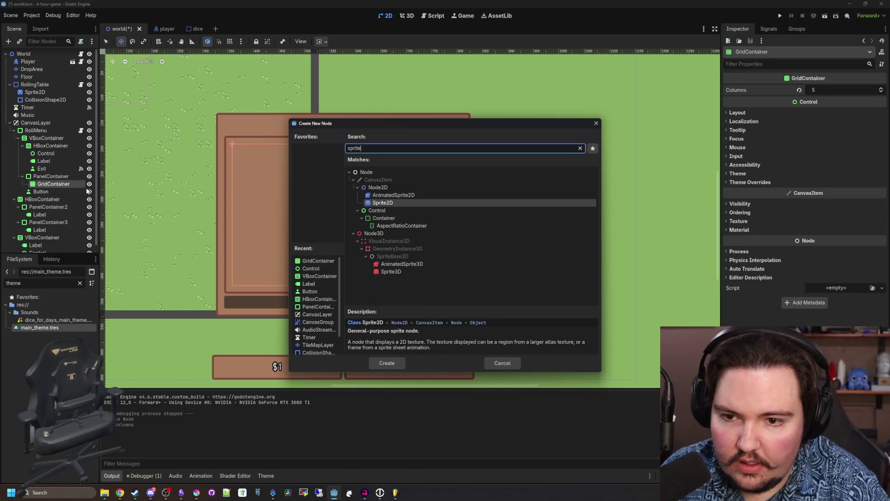
key("Return")
right_click(55, 192)
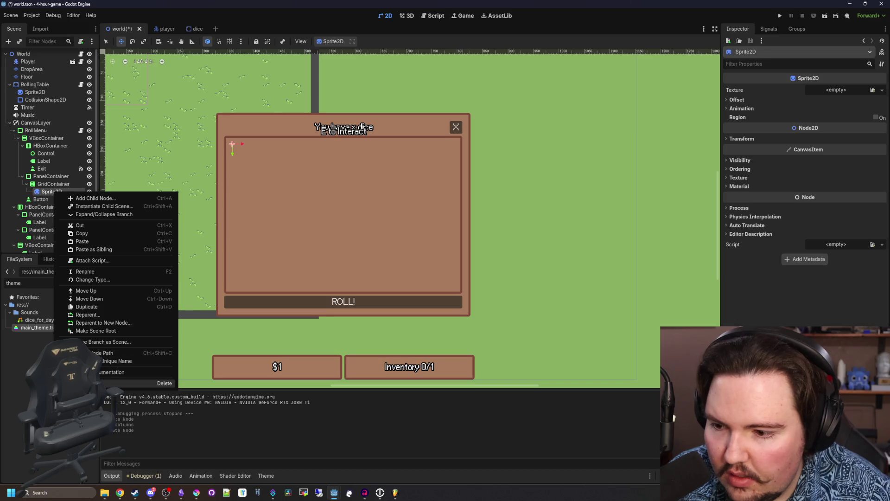
left_click(164, 383)
left_click(425, 258)
- Add a TextureRect under the GridContainer instead of a Sprite2D
left_click(53, 184)
right_click(51, 185)
left_click(69, 189)
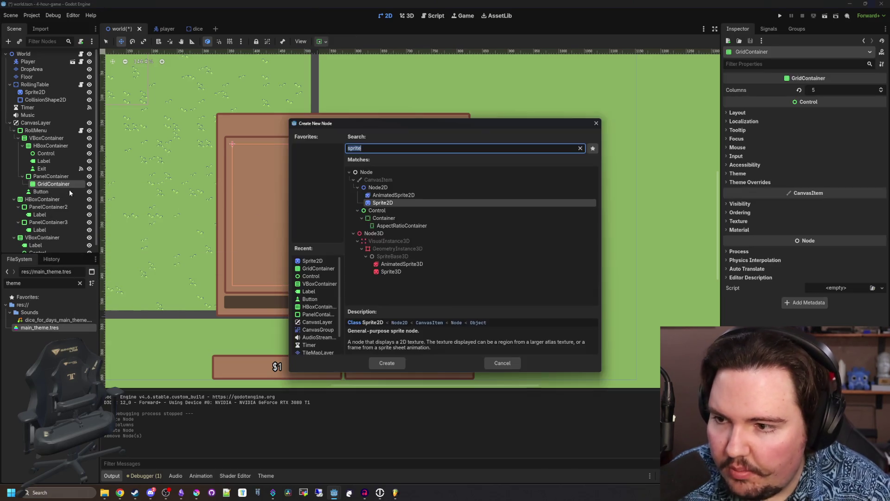
type("sprite2d")
key("BackSpace")
key("BackSpace")
key("BackSpace")
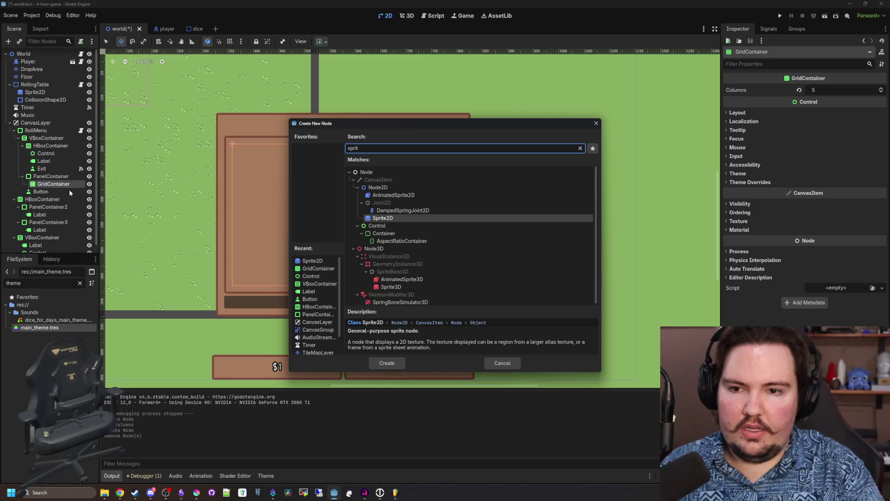
key("BackSpace")
key("BackSpace")
key("BackSpace")
type("texture")
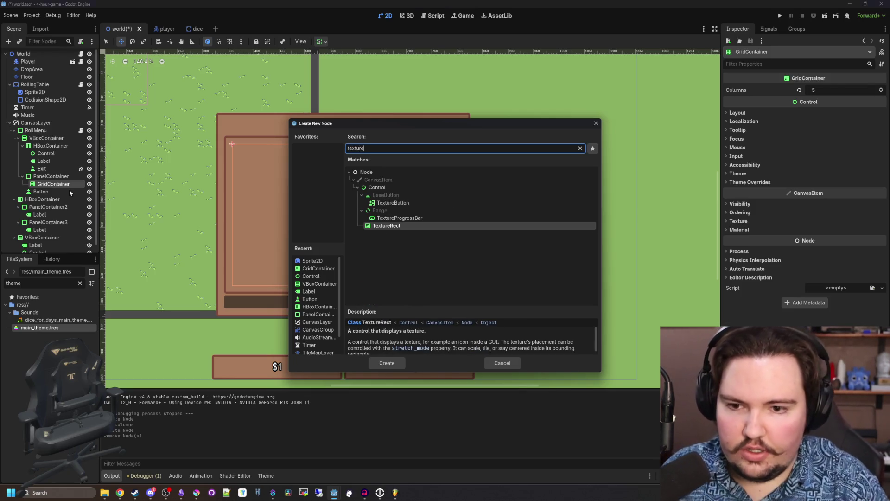
key("Return")
left_click(819, 90)
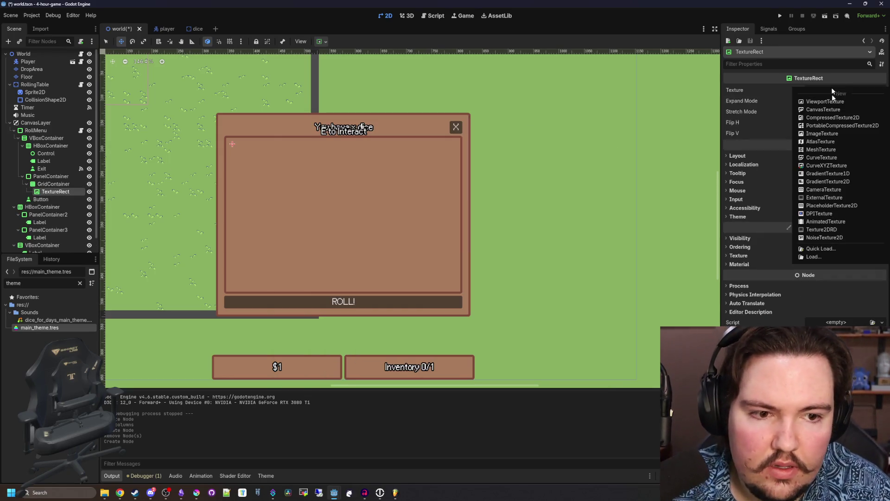
- Quick Load d4_dice.png as the TextureRect's texture and set its minimum size to 64×64
left_click(834, 249)
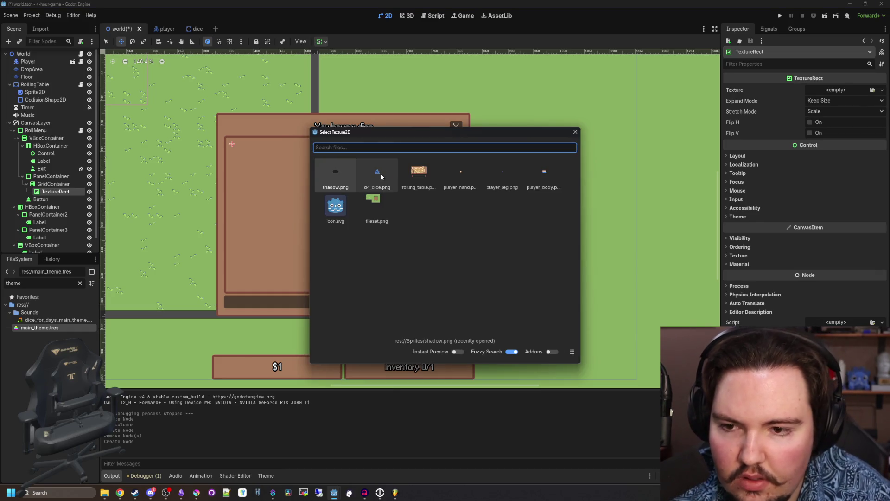
double_click(380, 174)
scroll(247, 154, "up", 2)
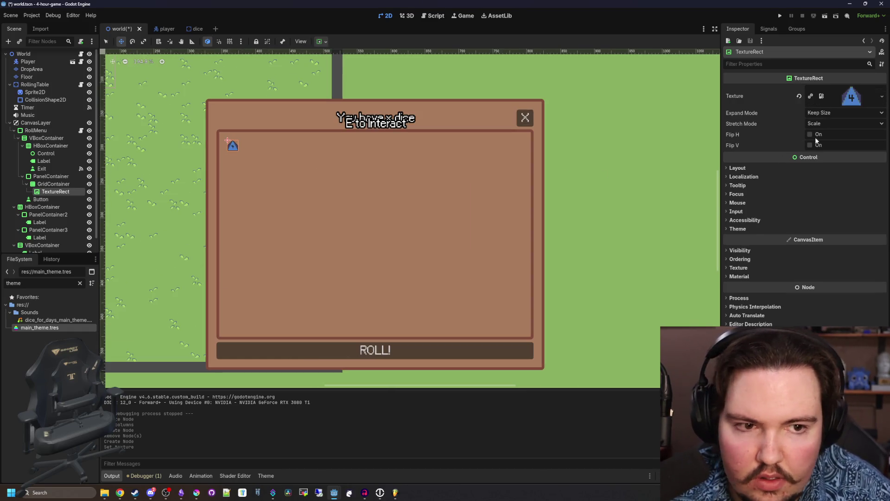
left_click(738, 167)
left_click(825, 203)
type("64")
left_click(831, 213)
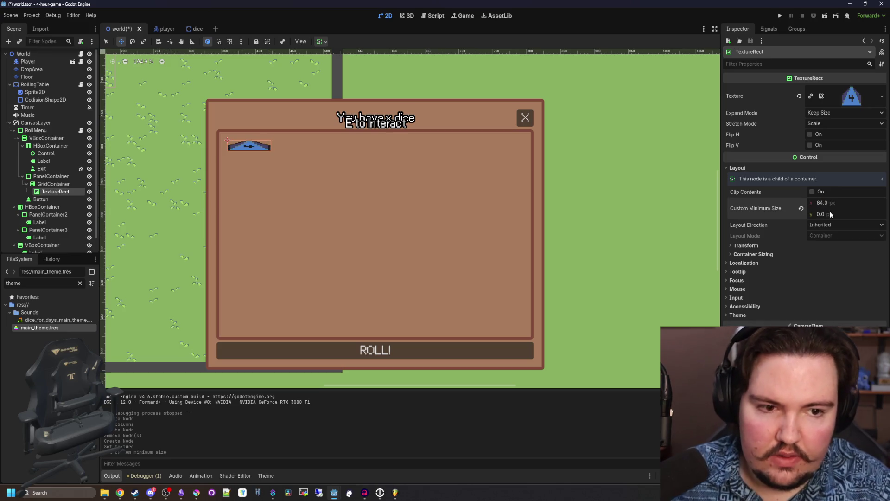
type("64")
key("Return")
- Copy the TextureRect and paste it twice into the GridContainer
right_click(64, 192)
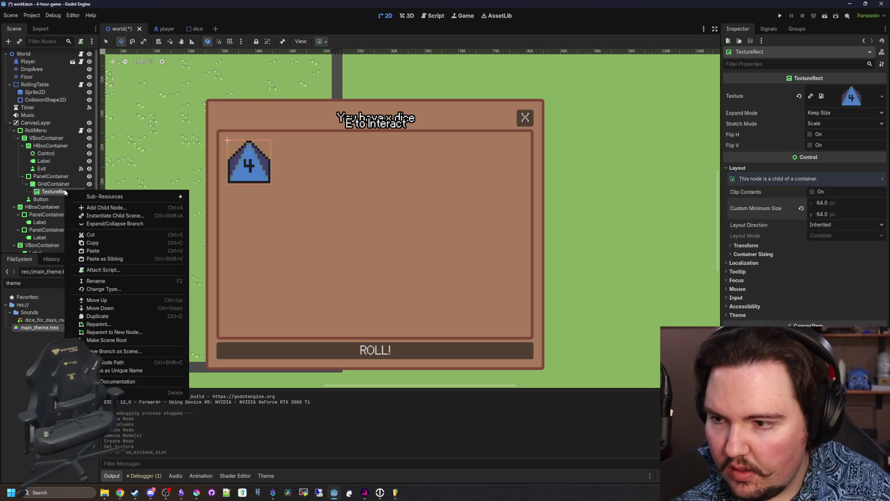
right_click(71, 184)
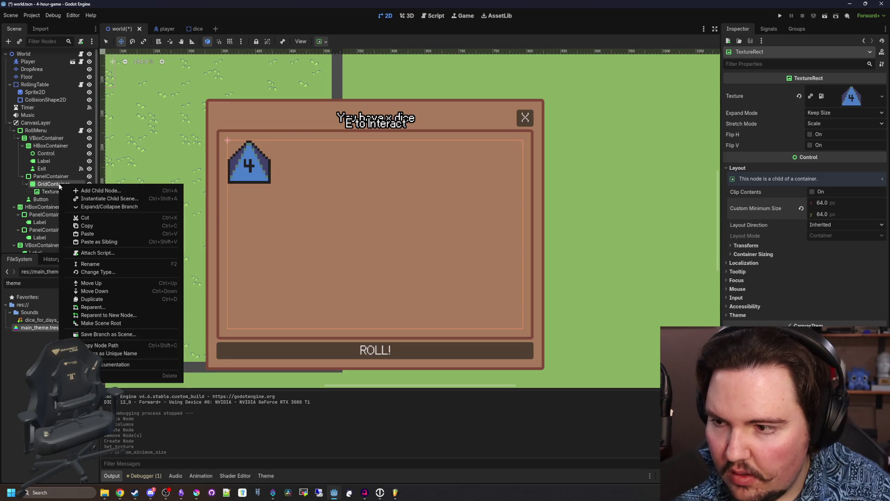
left_click(88, 233)
right_click(52, 184)
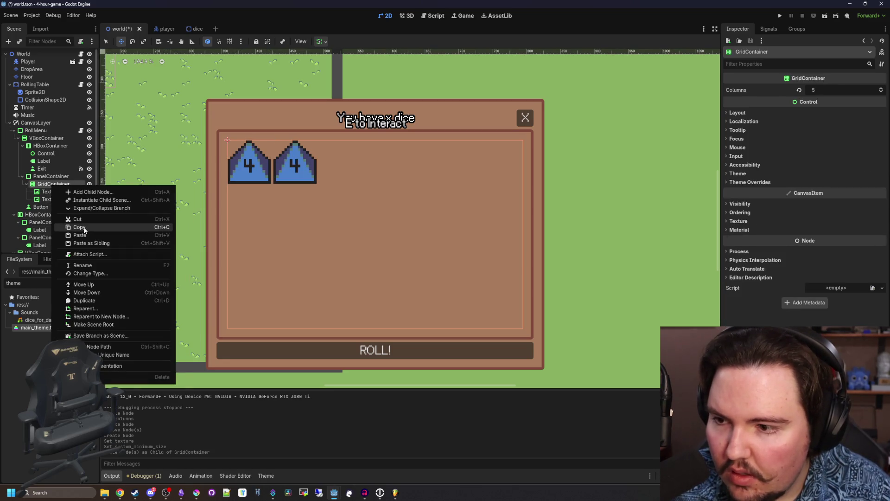
left_click(87, 234)
scroll(299, 237, "down", 3)
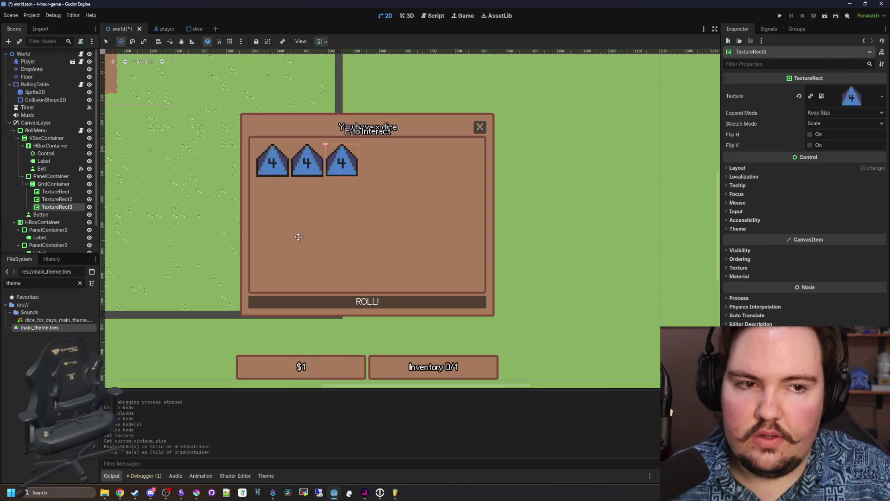
- Undo the copies, sizing and texture, then check the GridContainer's layout properties
key("ctrl+z")
key("ctrl+z")
key("ctrl+z")
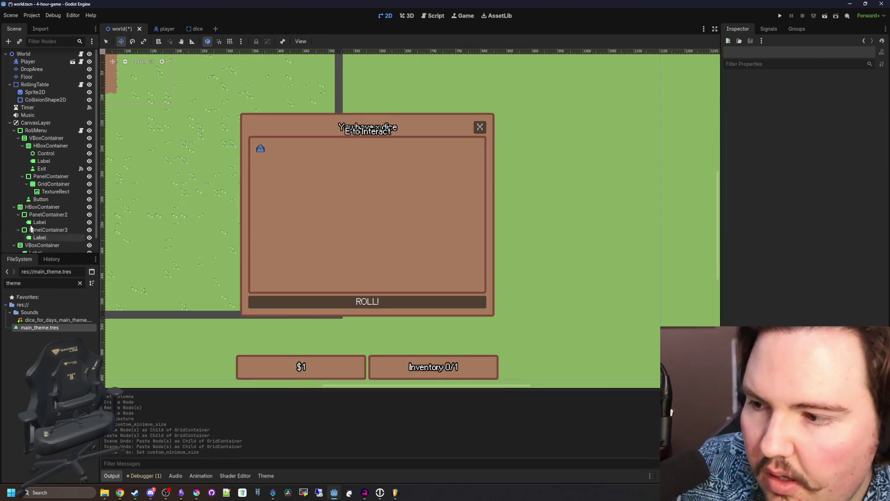
left_click(59, 185)
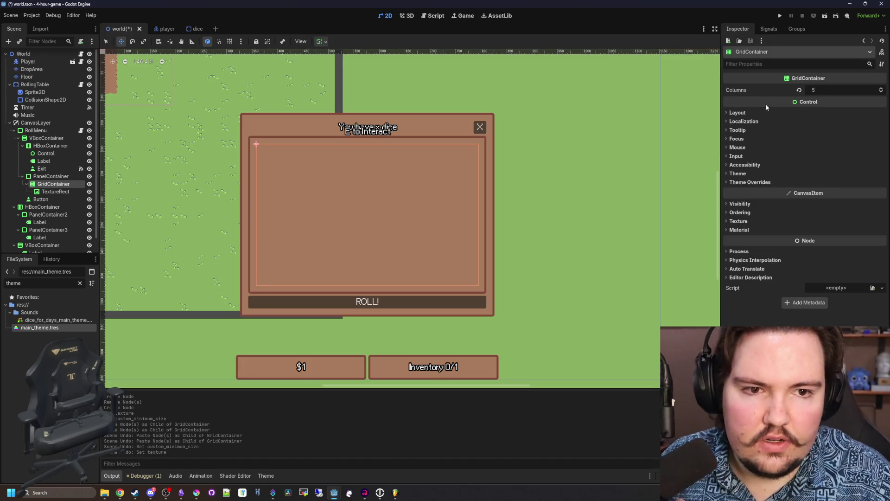
left_click(752, 113)
left_click(753, 112)
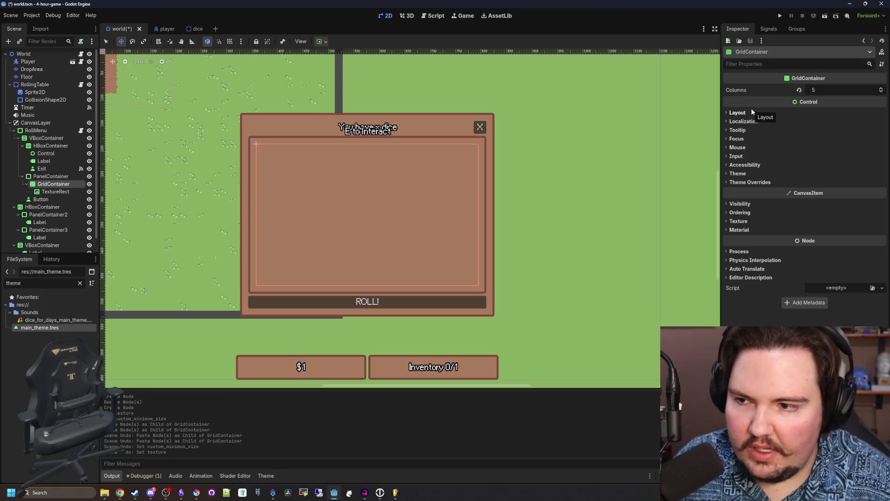
- Quick Load d4_dice again as the remaining TextureRect's texture
left_click(54, 192)
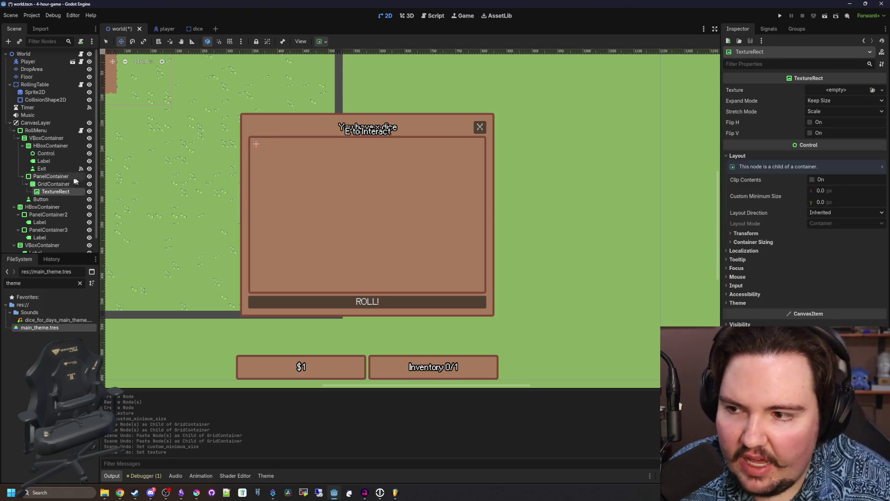
scroll(252, 150, "up", 3)
left_click(835, 92)
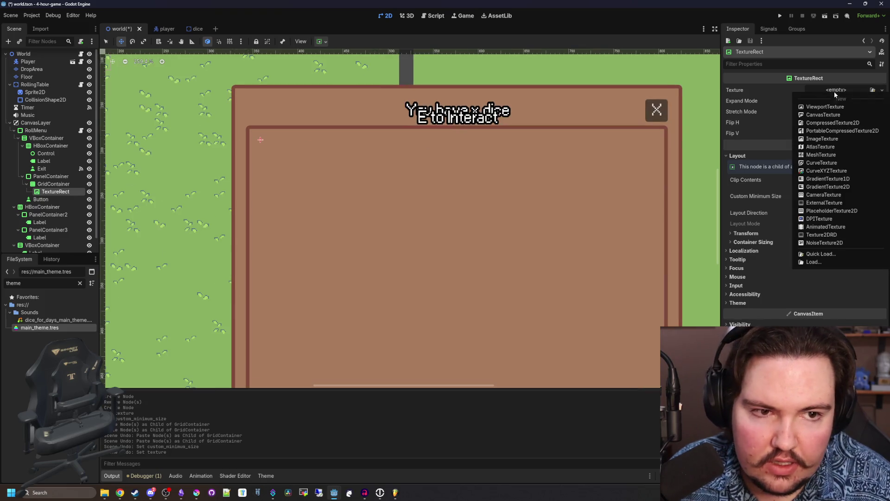
left_click(821, 254)
double_click(339, 173)
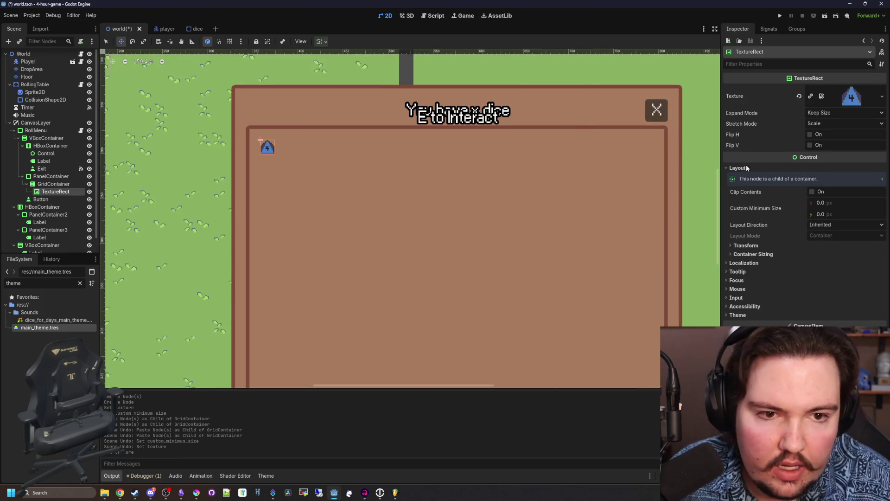
- Turn on horizontal expand for the die and set its stretch mode to Keep Aspect Centered
left_click(761, 254)
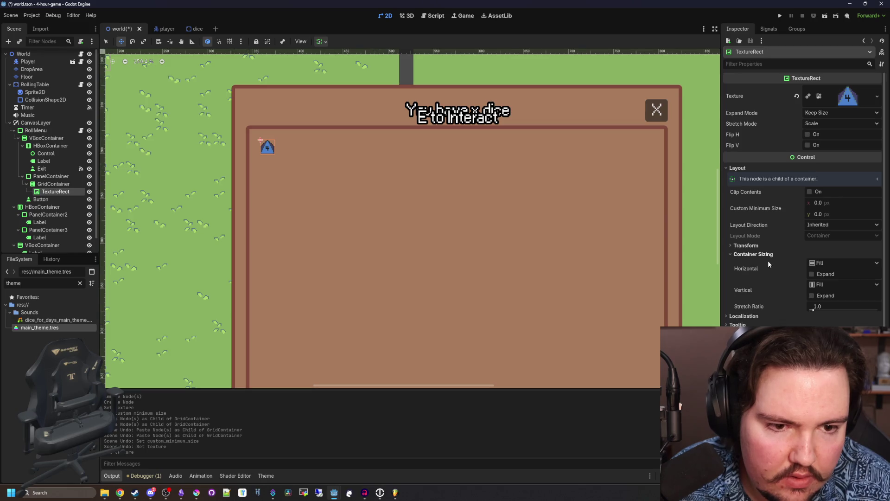
left_click(813, 274)
scroll(534, 224, "down", 2)
scroll(430, 224, "up", 1)
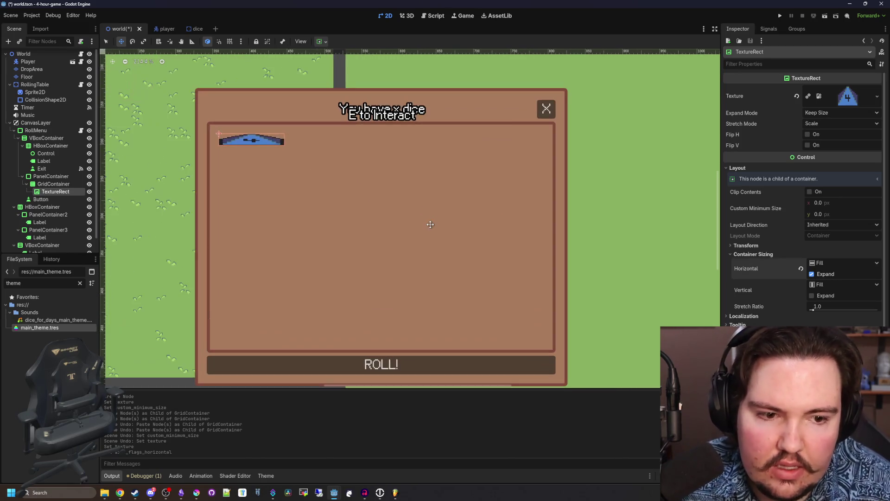
left_click(818, 296)
left_click(815, 295)
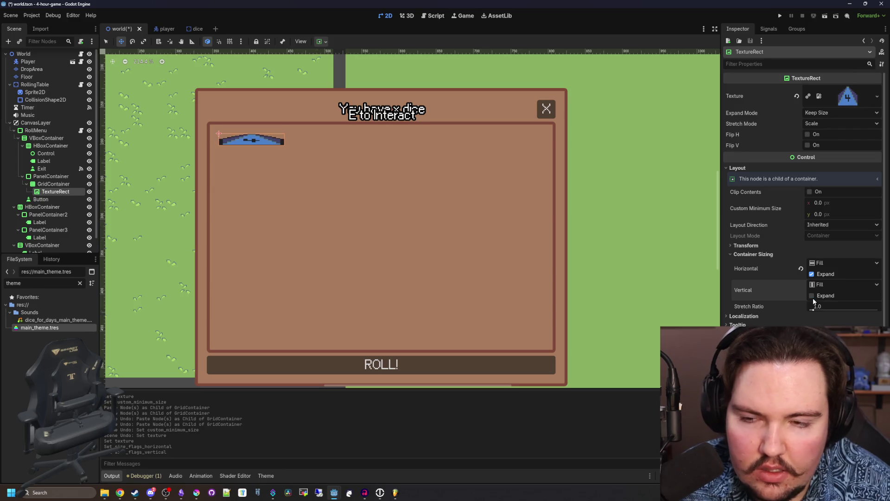
left_click(825, 124)
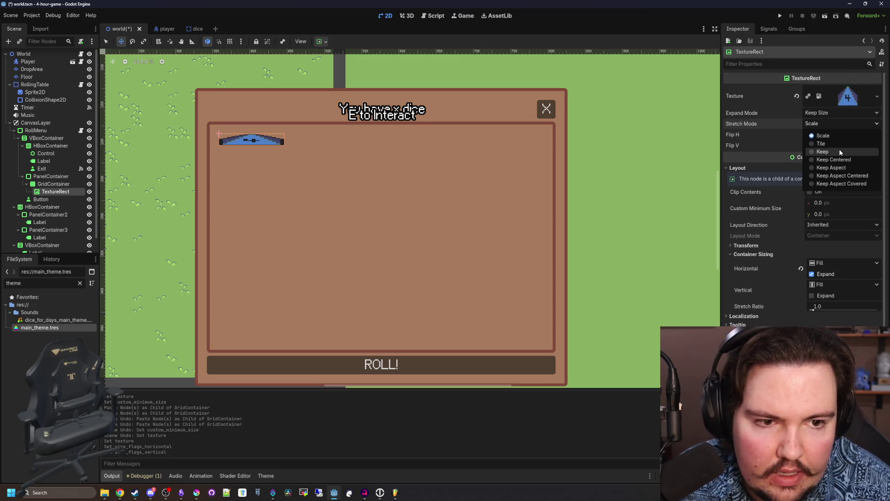
left_click(843, 179)
left_click(53, 184)
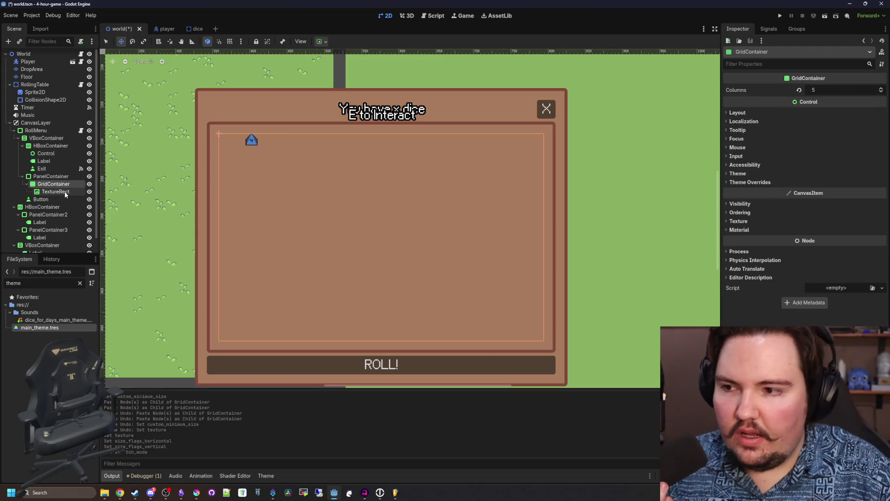
- Change the GridContainer's node type to ItemList
right_click(55, 184)
left_click(112, 272)
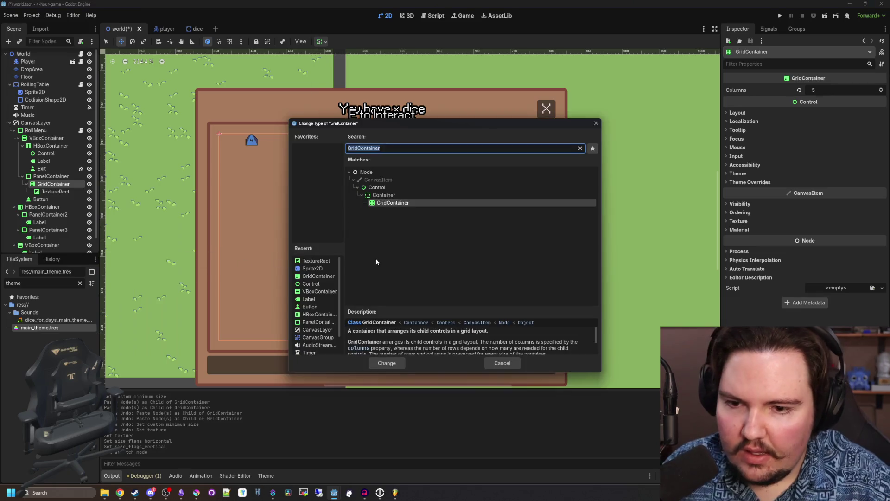
key("BackSpace")
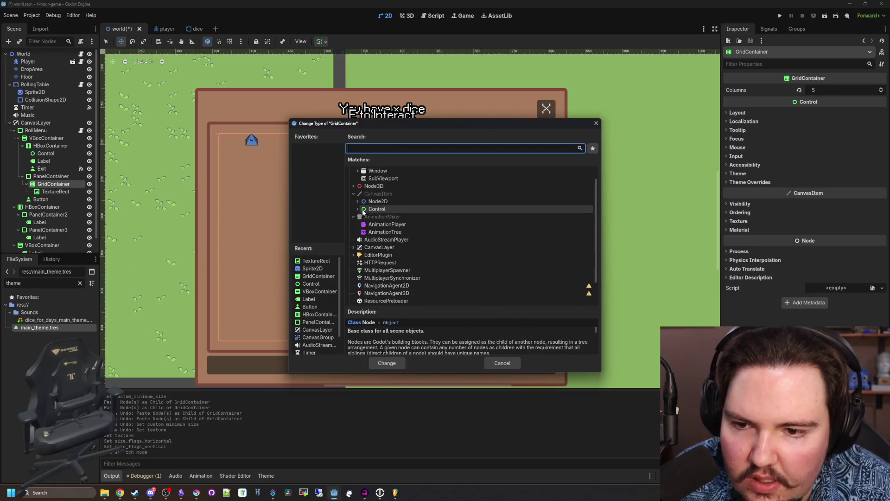
left_click(357, 209)
scroll(393, 253, "down", 3)
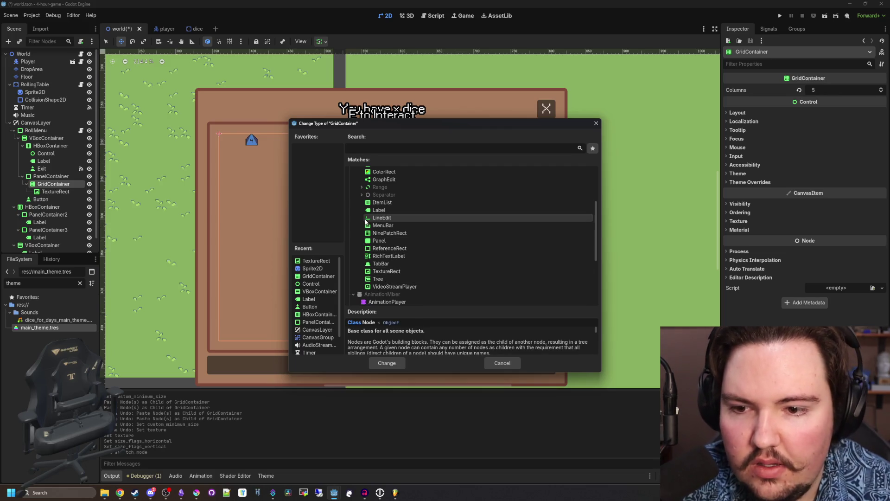
double_click(381, 202)
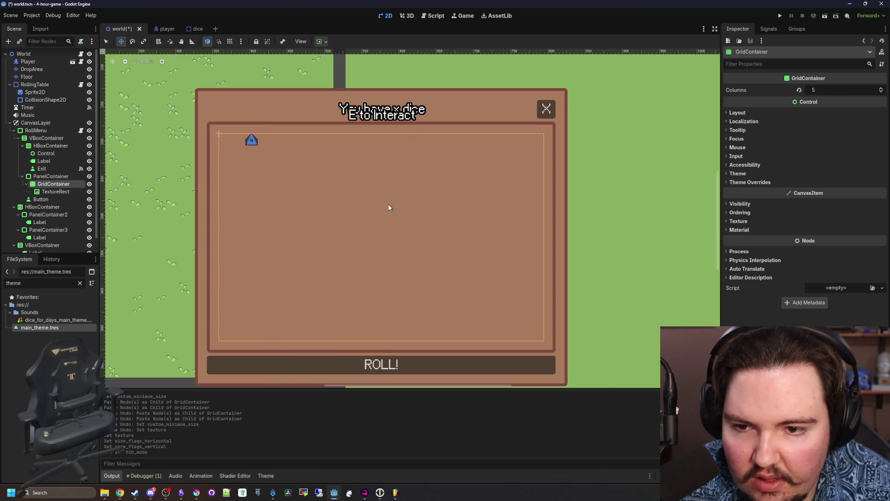
scroll(369, 209, "down", 2)
scroll(370, 210, "up", 1)
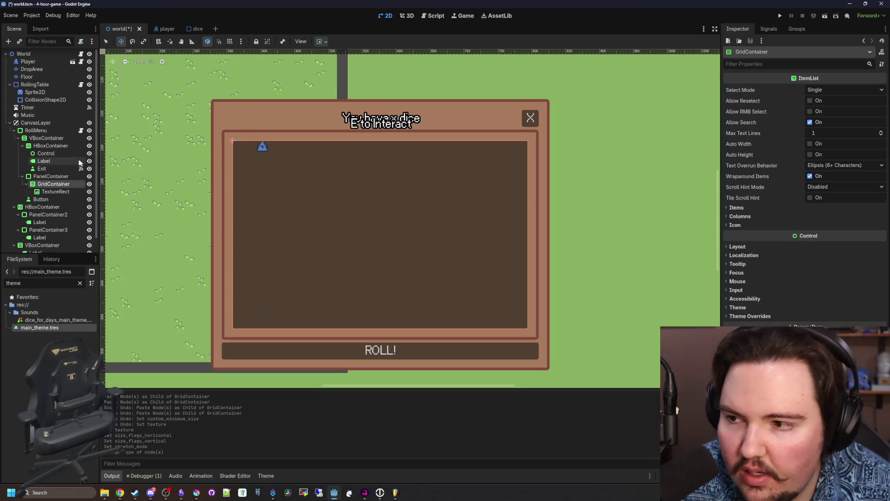
- Reopen Change Type, expand Control > Container, and select FlowContainer
right_click(51, 186)
left_click(123, 275)
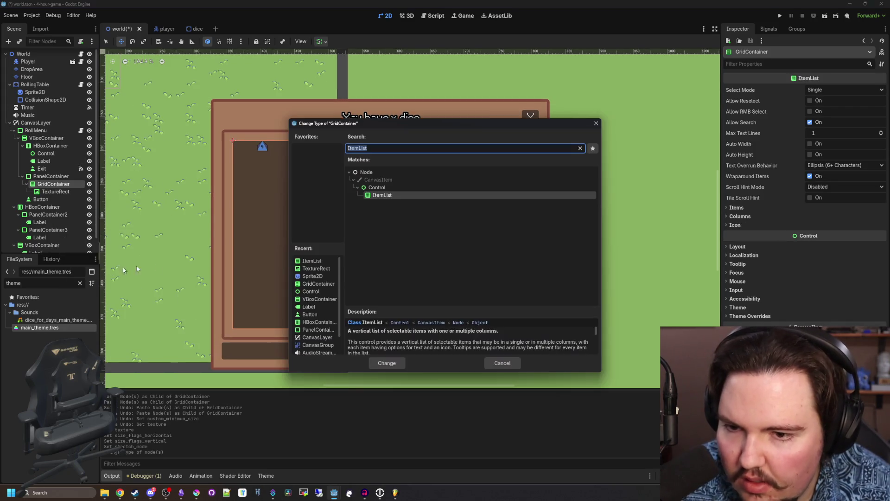
key("BackSpace")
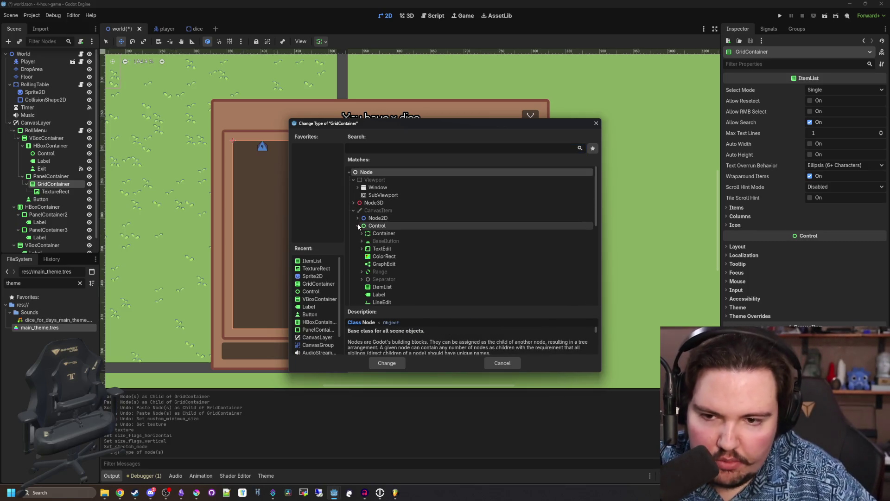
left_click(364, 226)
left_click(362, 234)
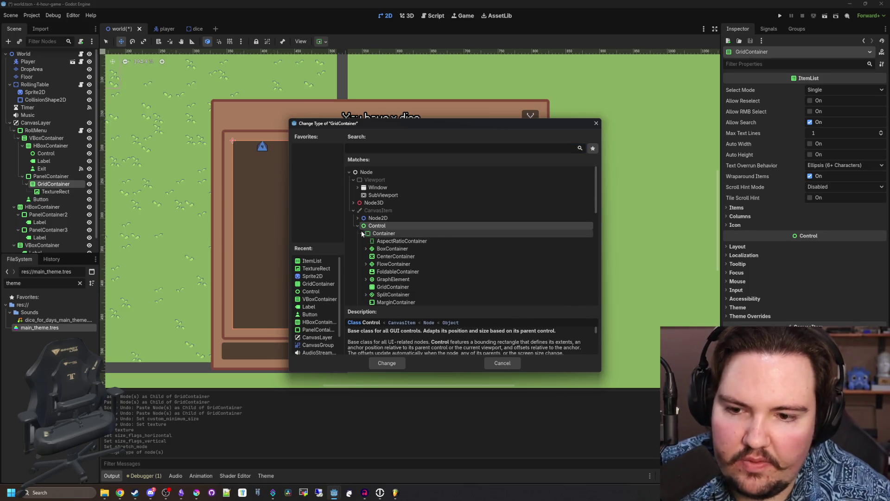
scroll(380, 235, "down", 2)
left_click(421, 230)
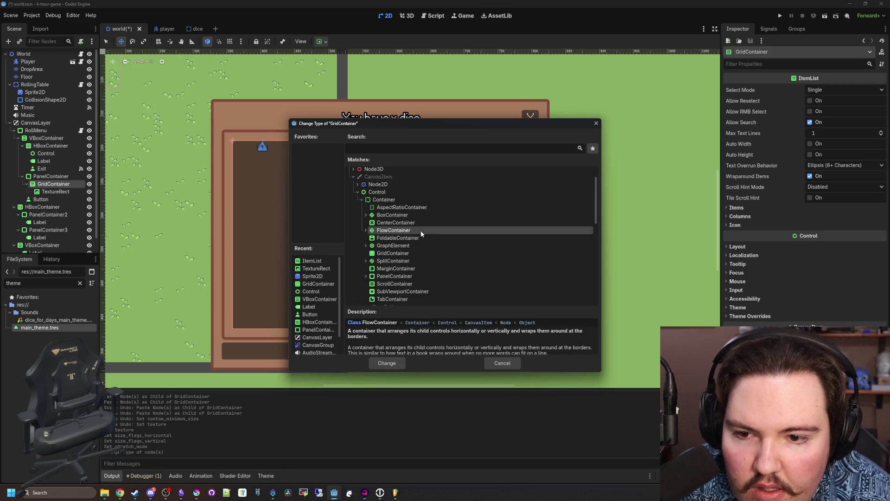
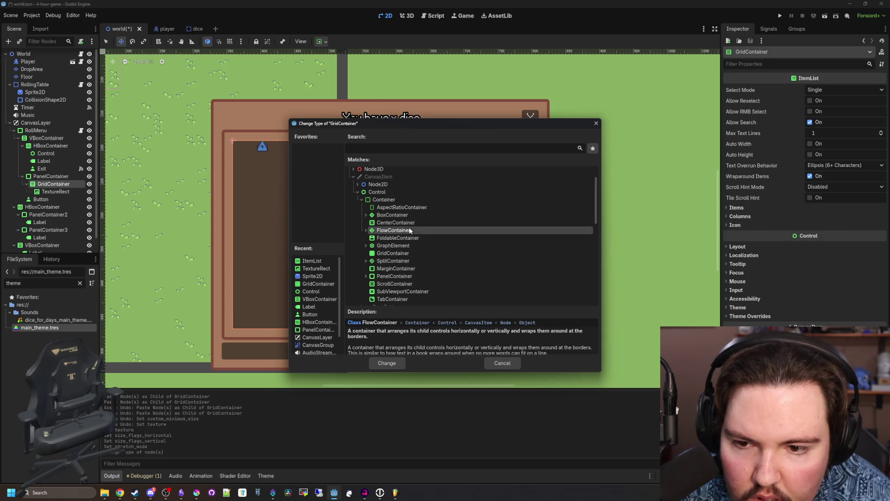
- Convert the dice panel to a FlowContainer, keeping last-row wrap alignment at Inherit
double_click(410, 230)
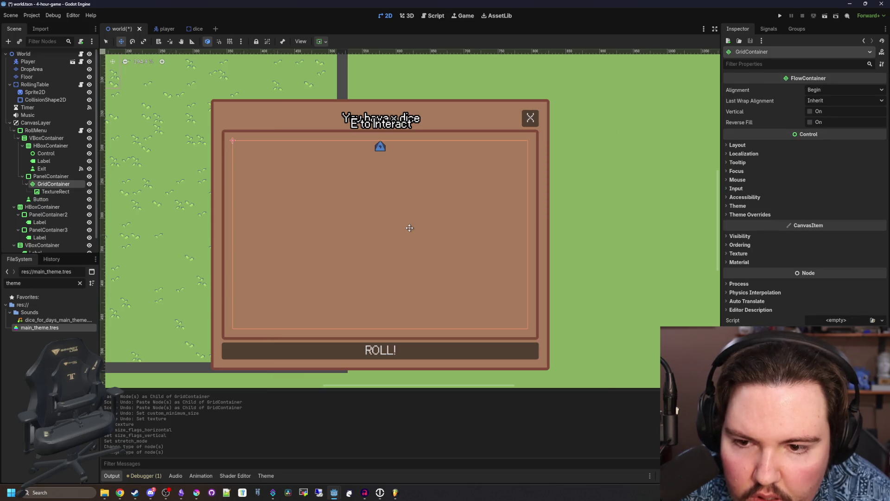
left_click(831, 90)
left_click(831, 90)
left_click(826, 101)
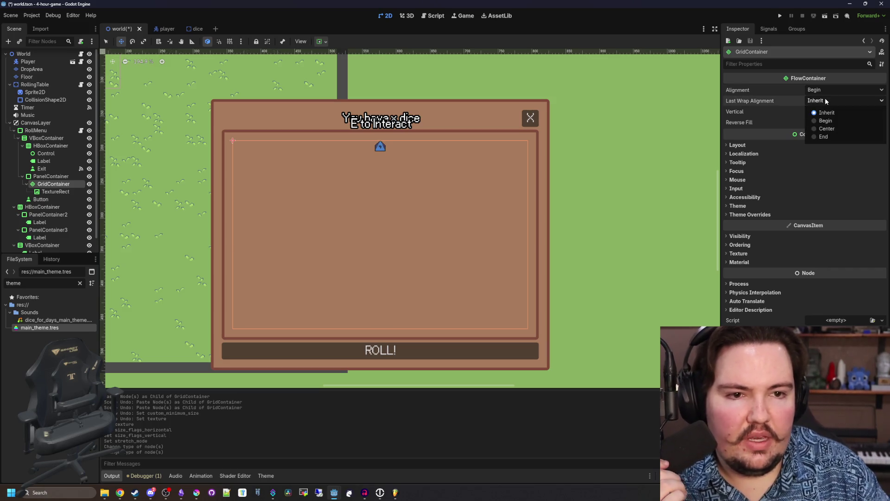
left_click(827, 101)
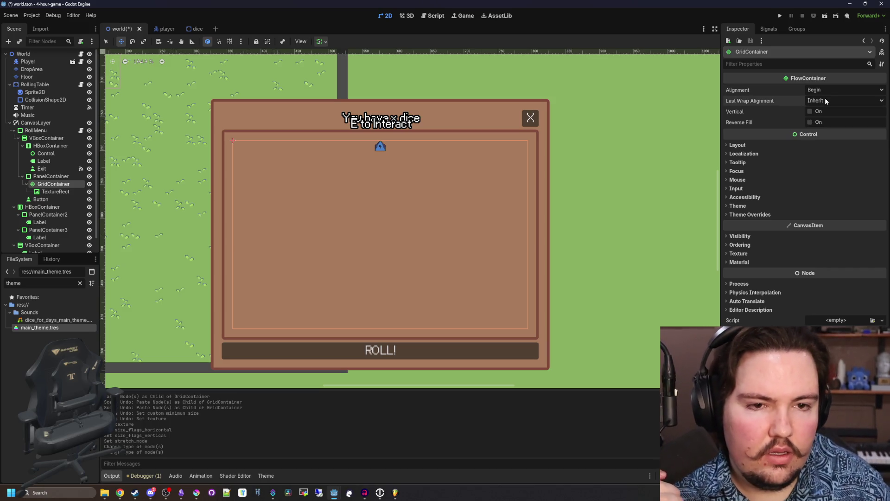
- Copy the die TextureRect node and set its minimum size to 64
right_click(66, 198)
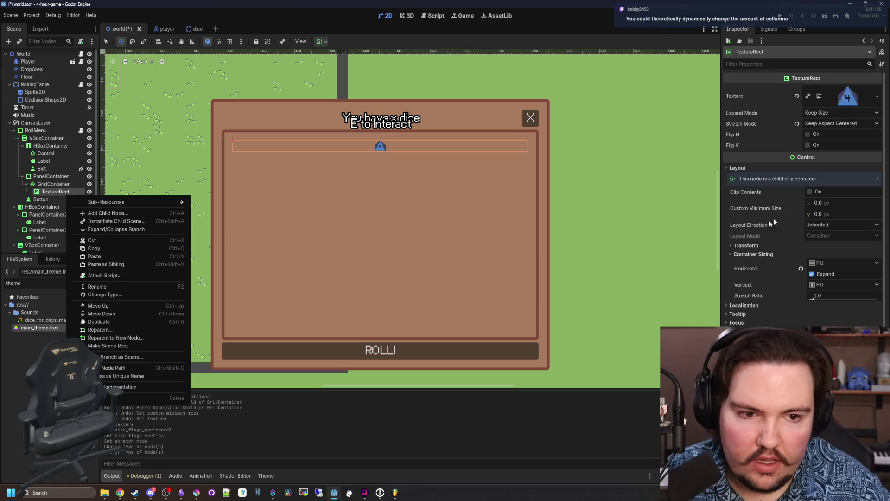
left_click(823, 206)
type("64")
key("Tab")
type("64")
key("Return")
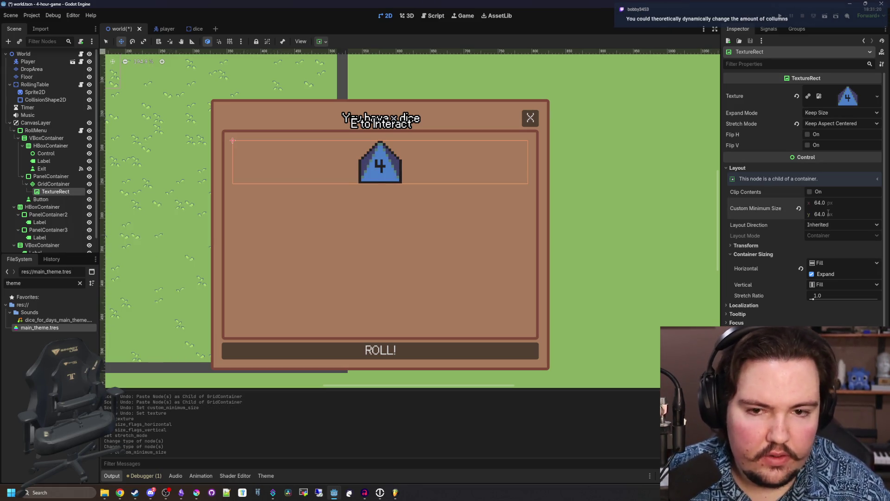
- Paste six more dice into the container to test row wrapping
right_click(67, 198)
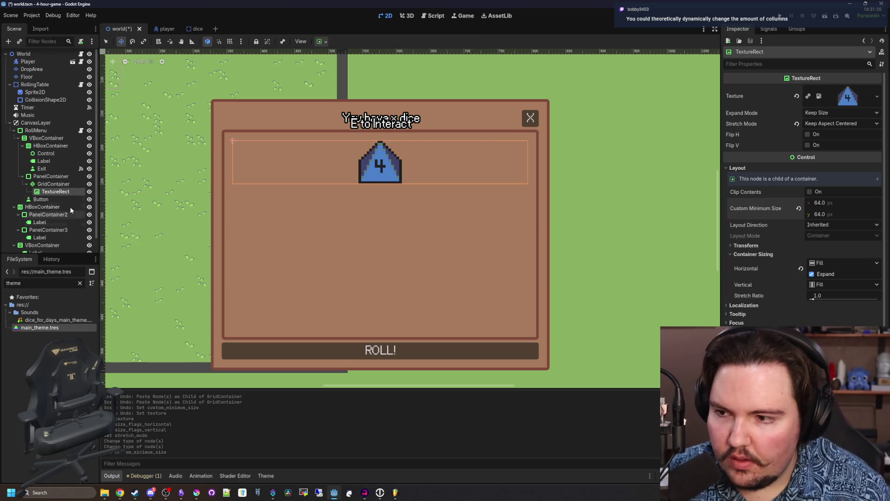
right_click(66, 183)
left_click(93, 231)
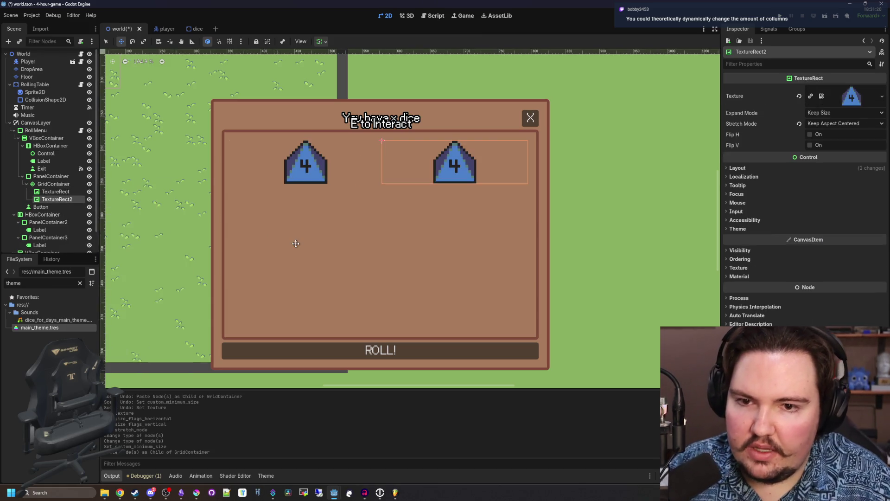
right_click(73, 184)
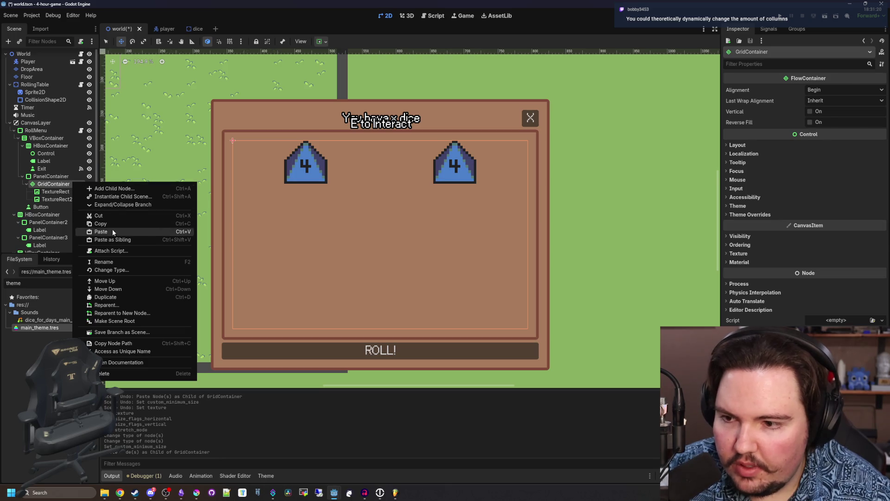
left_click(113, 229)
right_click(62, 185)
left_click(81, 232)
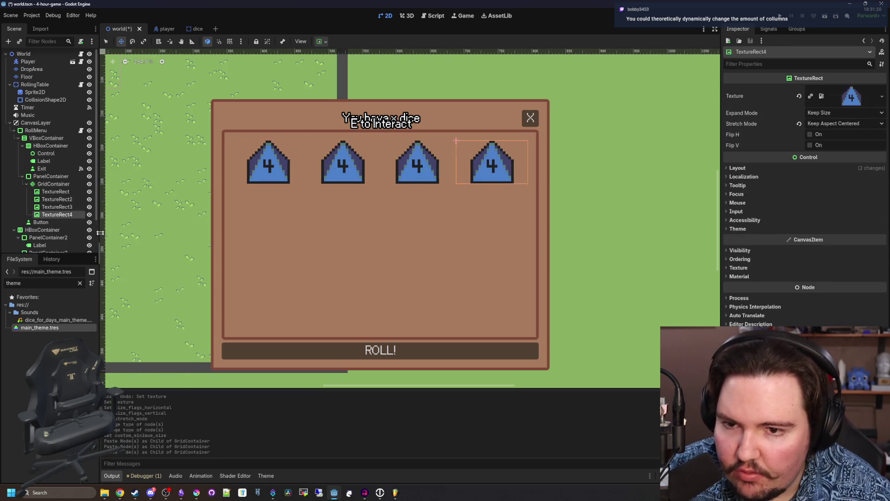
right_click(64, 186)
left_click(82, 236)
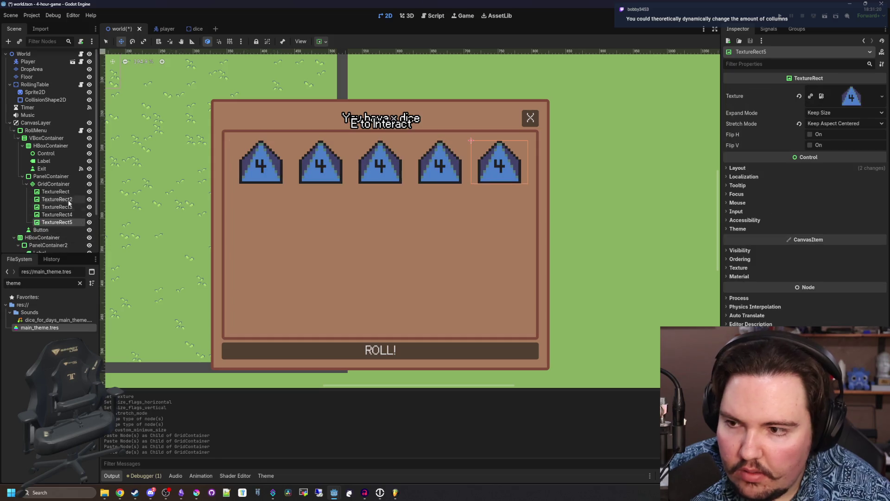
right_click(63, 185)
left_click(95, 231)
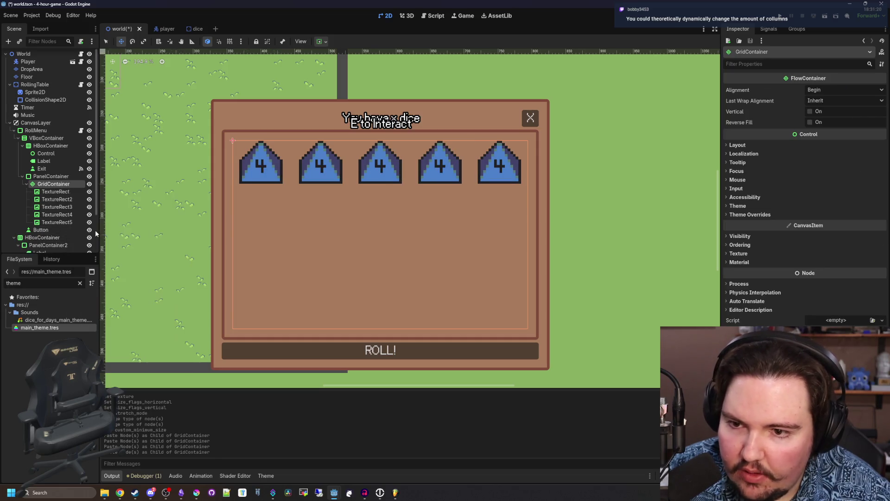
right_click(57, 184)
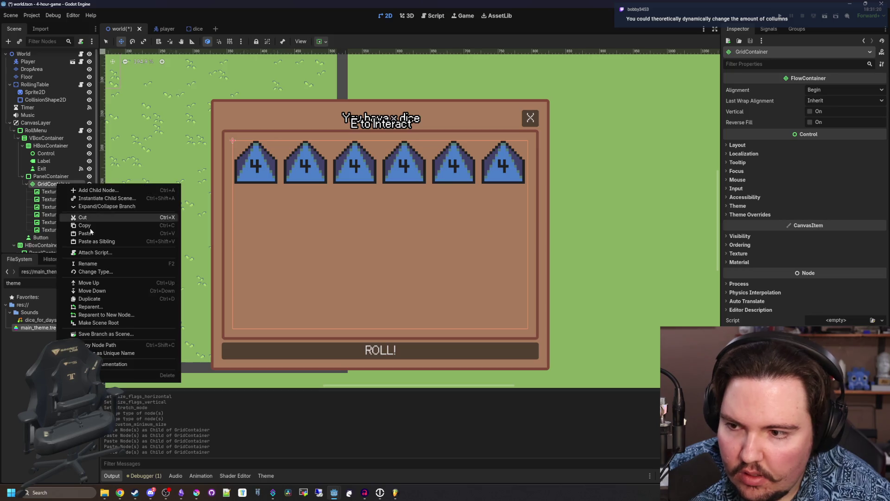
left_click(94, 236)
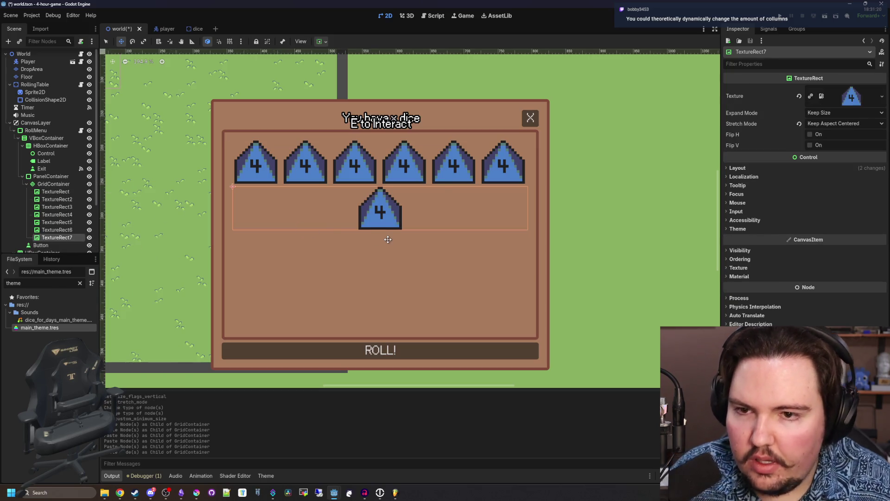
- Undo the pasted dice and size change, then redo the FlowContainer conversion
key("ctrl+z")
key("ctrl+z")
key("ctrl+z")
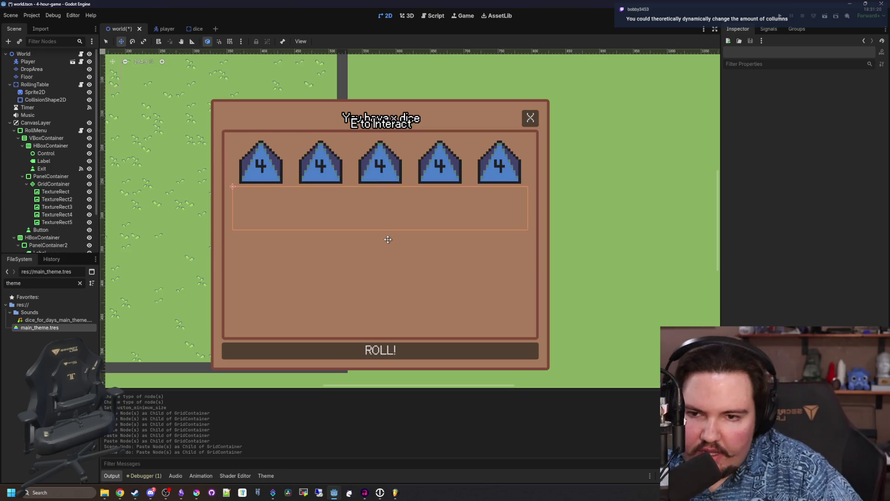
key("ctrl+z")
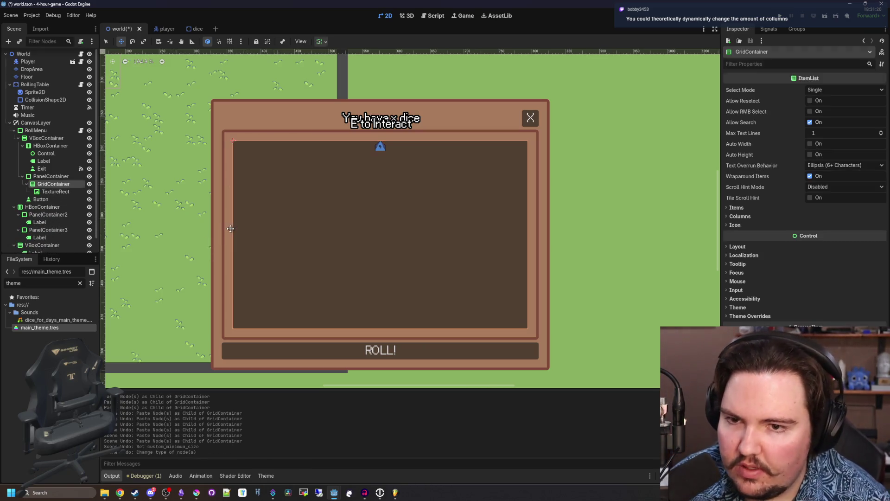
right_click(51, 183)
key("Escape")
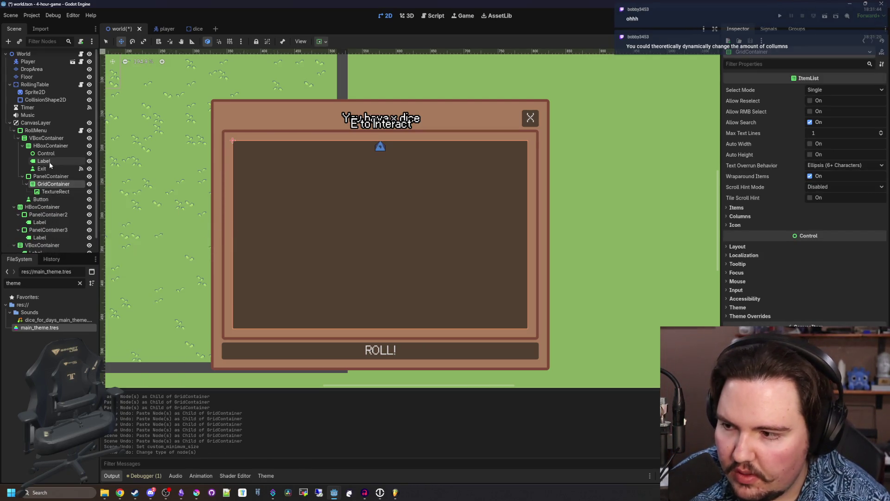
key("ctrl+z")
- Rename the container to DiceContainer and save the scene
double_click(55, 184)
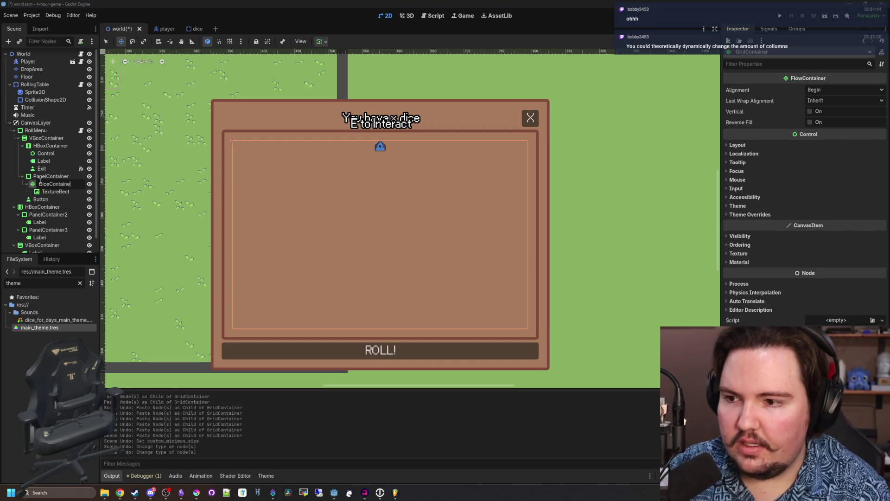
type("r")
key("Return")
left_click(58, 192)
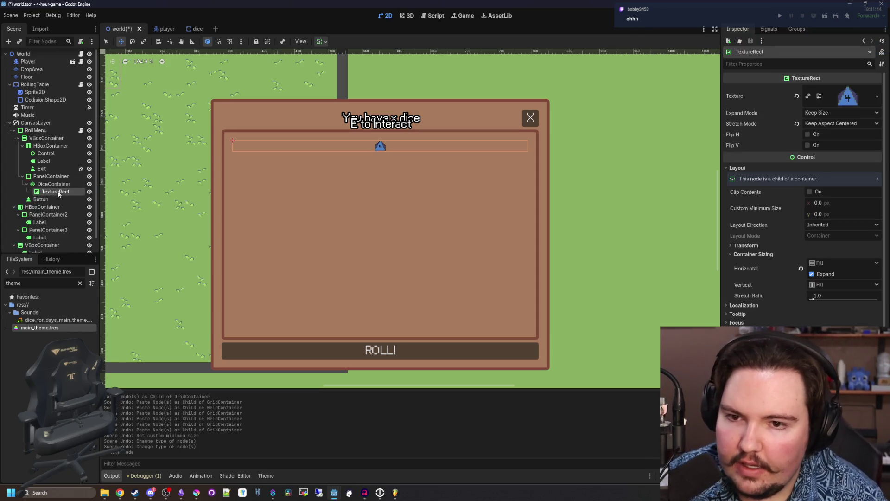
key("ctrl+s")
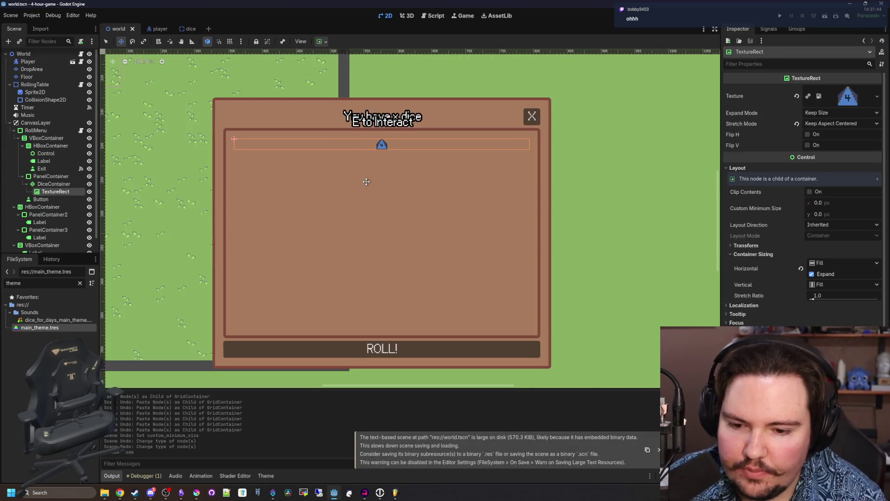
- Set the die TextureRect's Custom Minimum Size to 64×64 and save the scene
left_click(816, 204)
type("64")
key("Tab")
type("64")
key("Return")
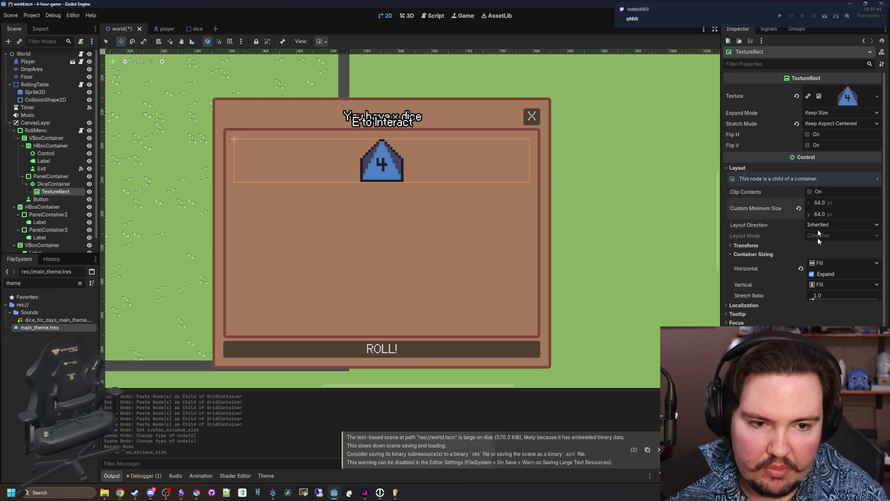
left_click(812, 274)
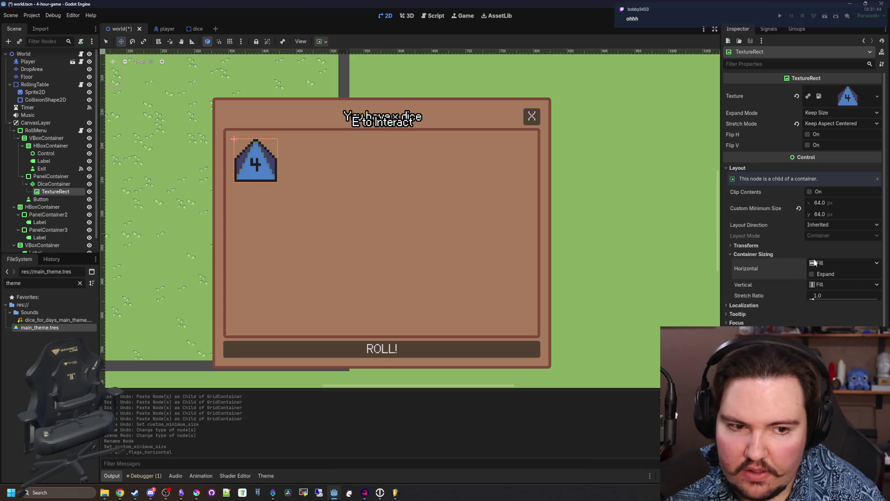
left_click(813, 274)
scroll(360, 162, "up", 2)
key("ctrl+s")
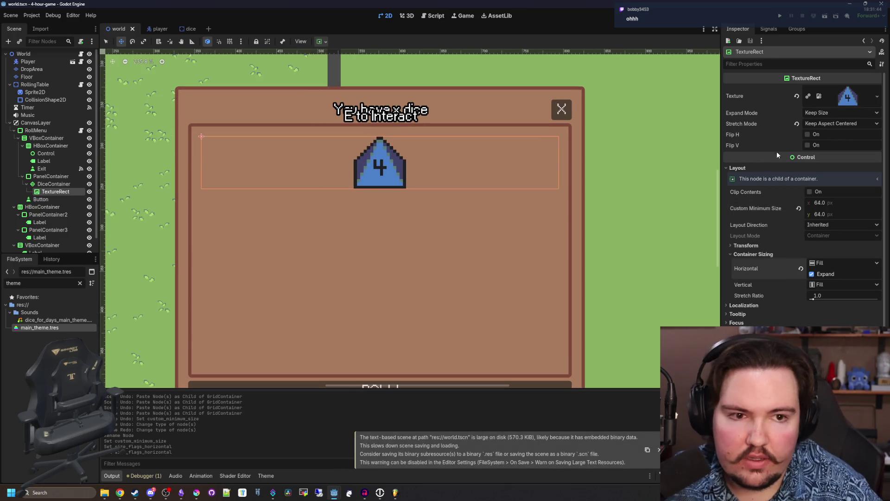
right_click(65, 193)
- Add a Label child node under the die TextureRect
left_click(86, 200)
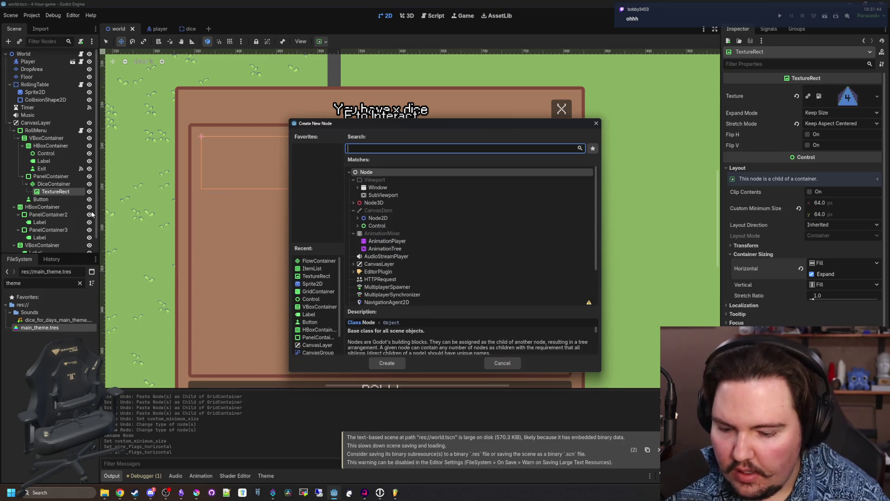
type("label")
key("Return")
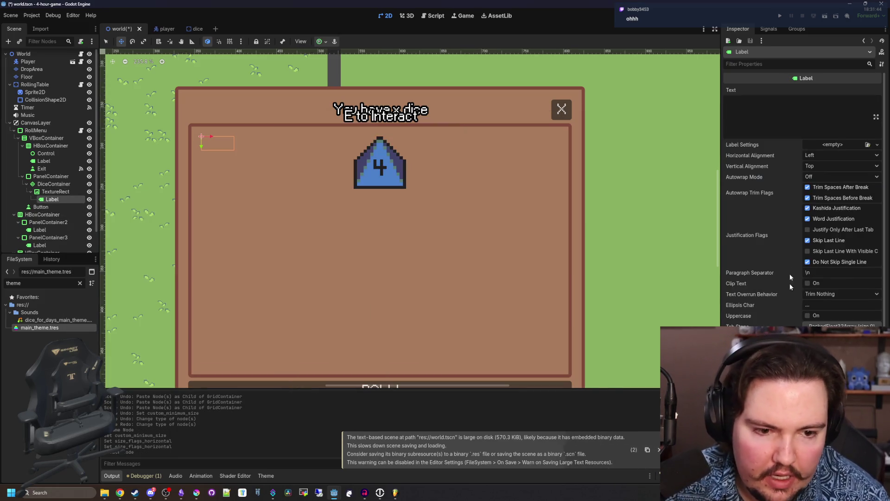
- Center the label text both horizontally and vertically
left_click(825, 156)
left_click(816, 175)
left_click(826, 166)
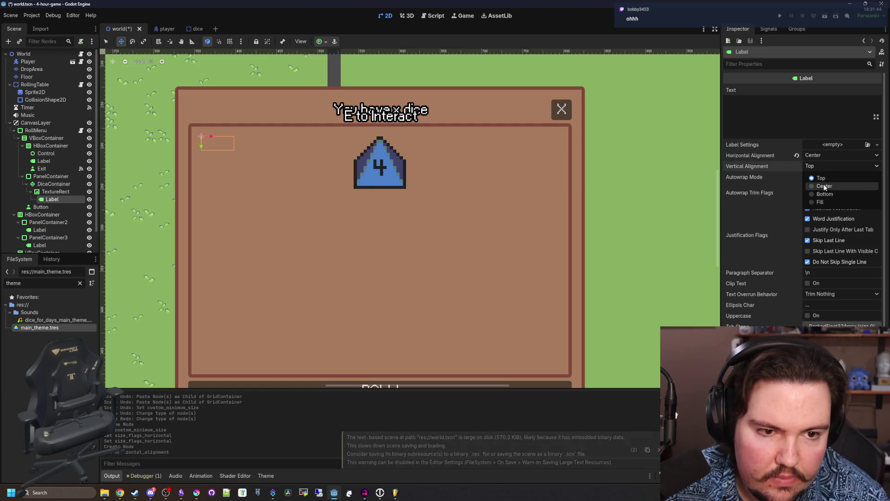
left_click(816, 186)
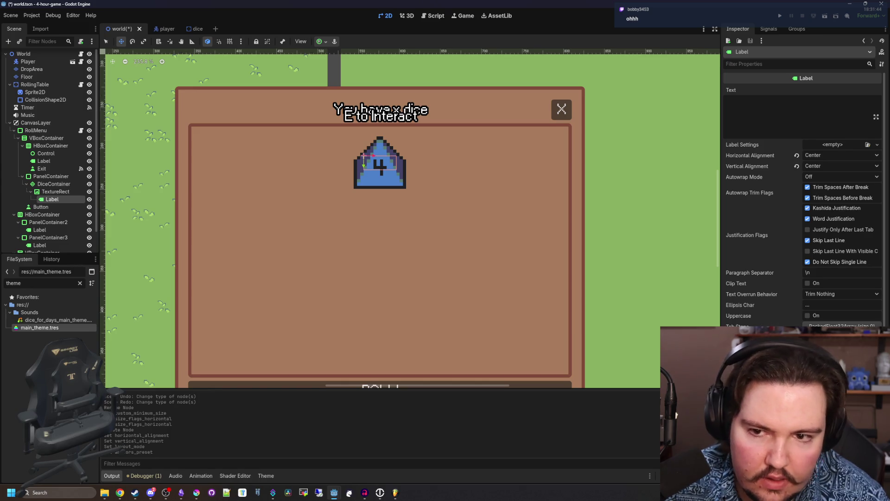
- Edit the label's text to show the die number 8
left_click(809, 118)
type("d")
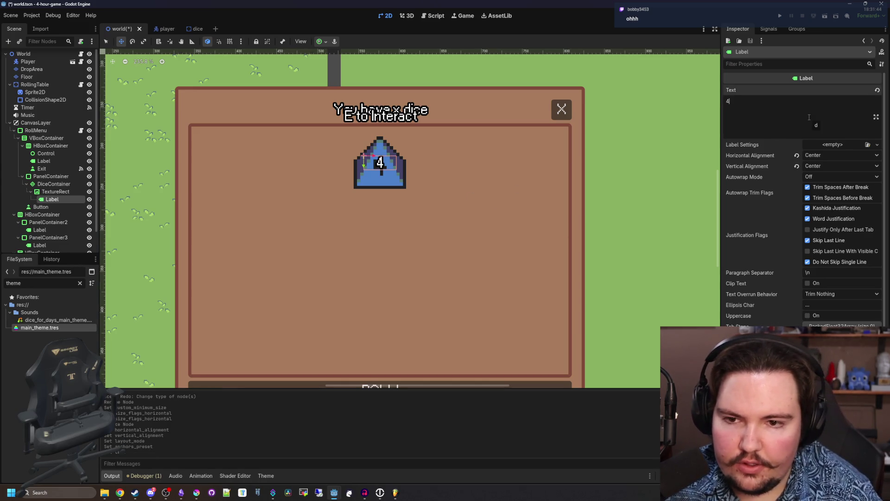
key("BackSpace")
type("3")
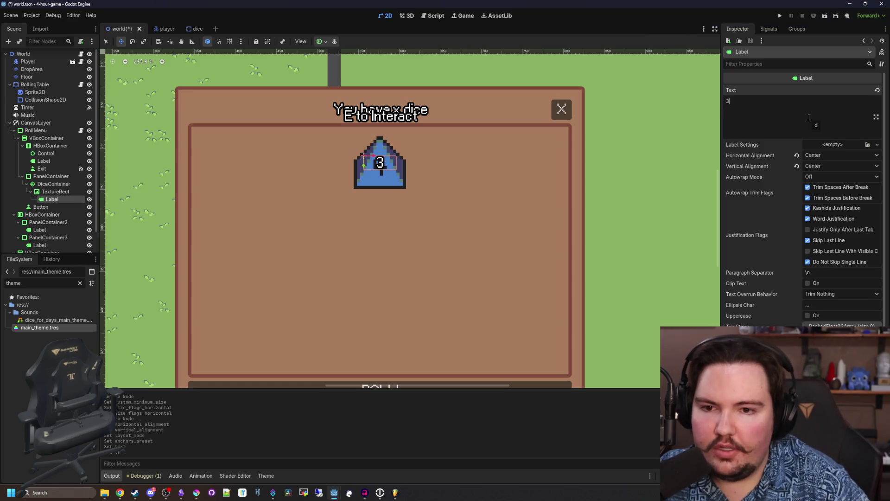
key("BackSpace")
type("8")
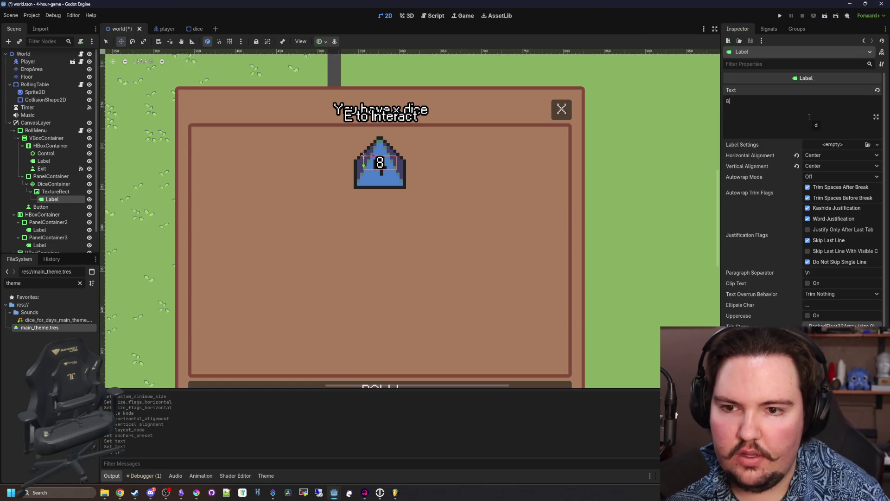
key("BackSpace")
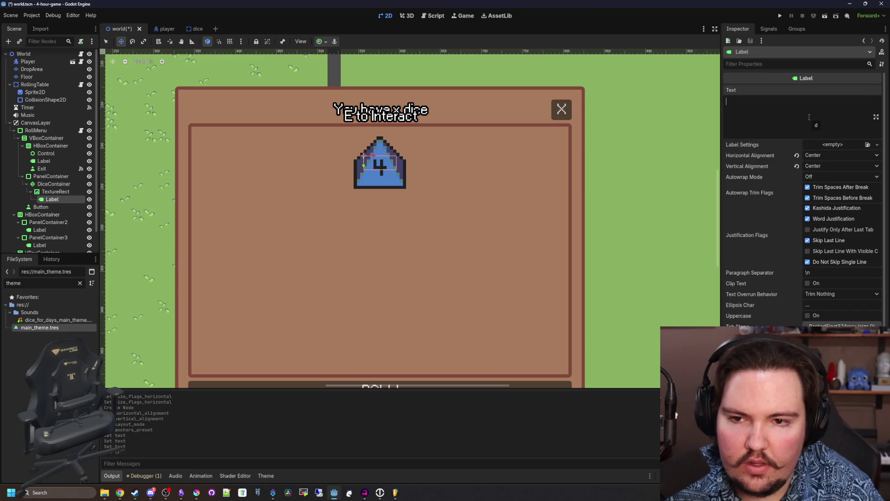
scroll(368, 152, "down", 3)
scroll(368, 152, "up", 3)
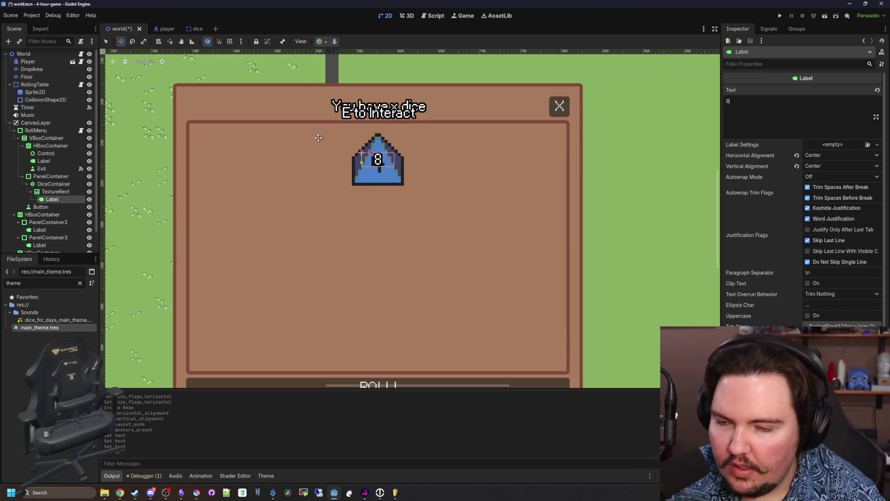
scroll(367, 152, "down", 2)
scroll(362, 158, "up", 2)
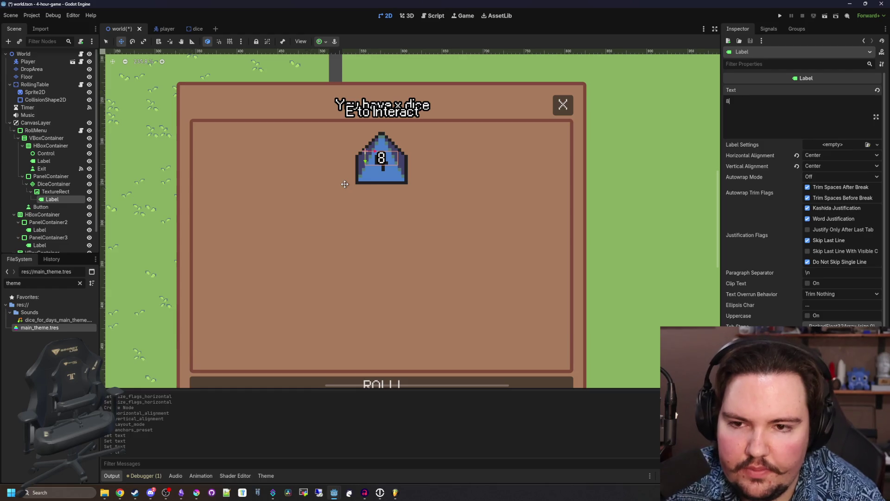
scroll(345, 185, "up", 7)
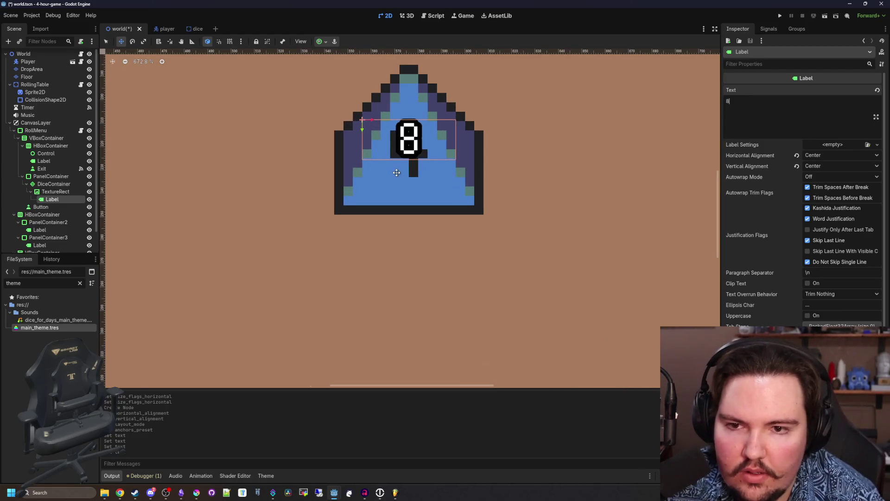
scroll(396, 173, "down", 8)
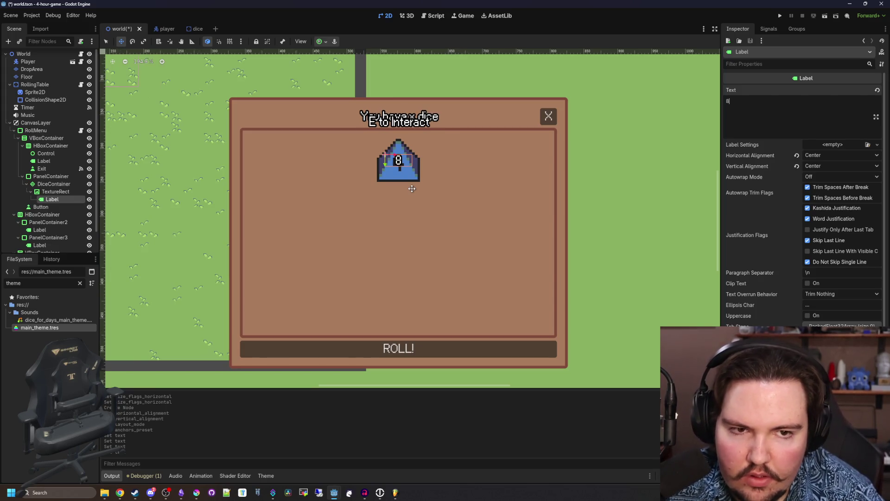
scroll(402, 155, "up", 4)
scroll(403, 155, "down", 5)
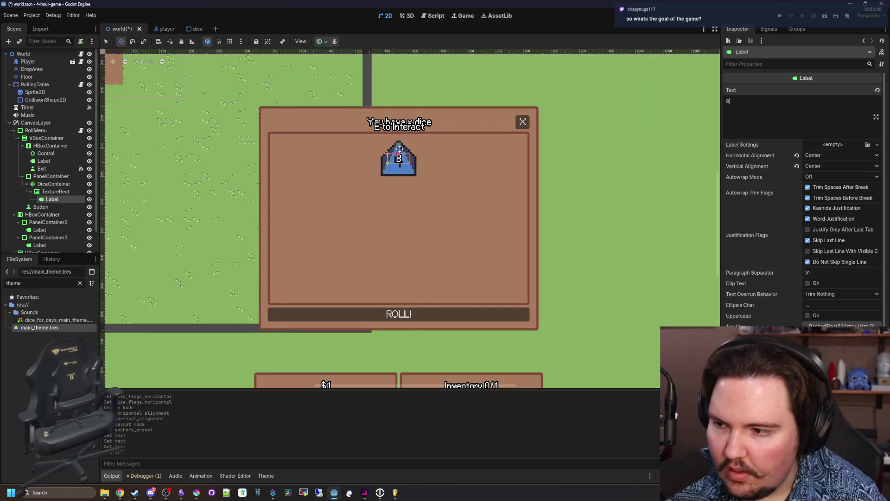
scroll(402, 154, "up", 1)
- Quick-load d4_dice.png as the die's texture, after trying rolling_table.png, and save
left_click(69, 191)
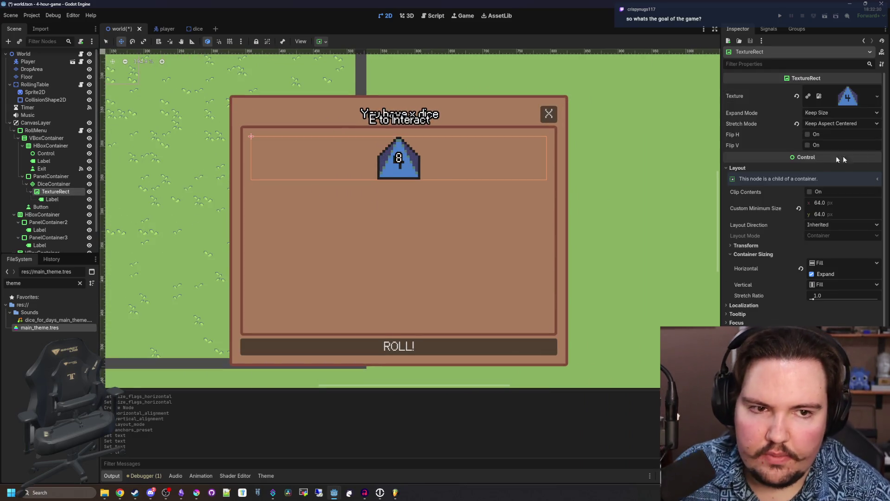
left_click(856, 106)
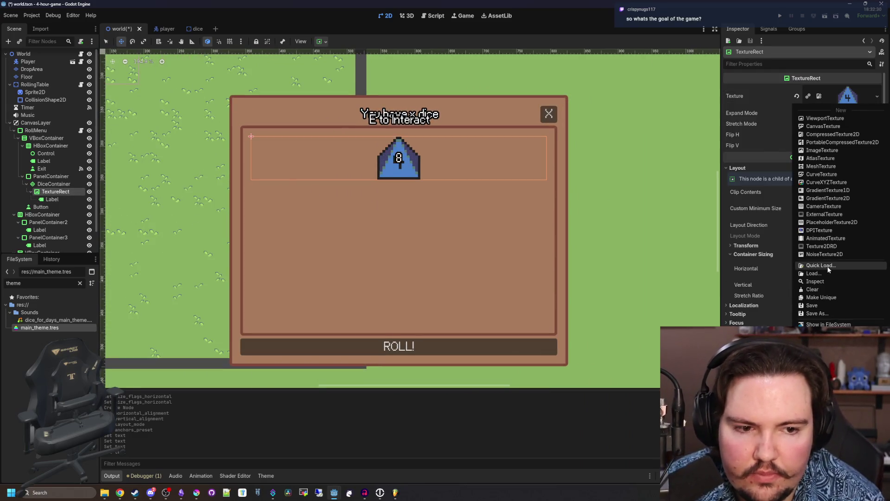
left_click(835, 266)
left_click(433, 174)
left_click(877, 96)
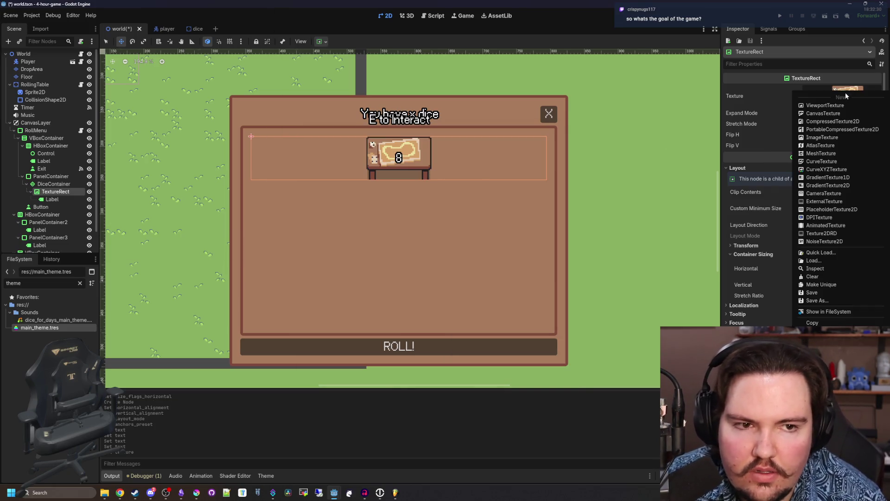
left_click(835, 255)
left_click(366, 180)
scroll(399, 208, "down", 1)
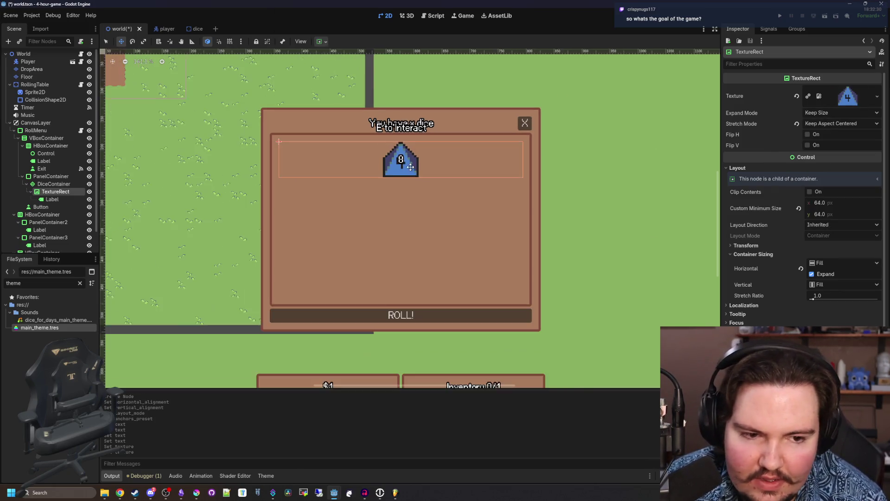
scroll(399, 208, "up", 2)
key("ctrl+s")
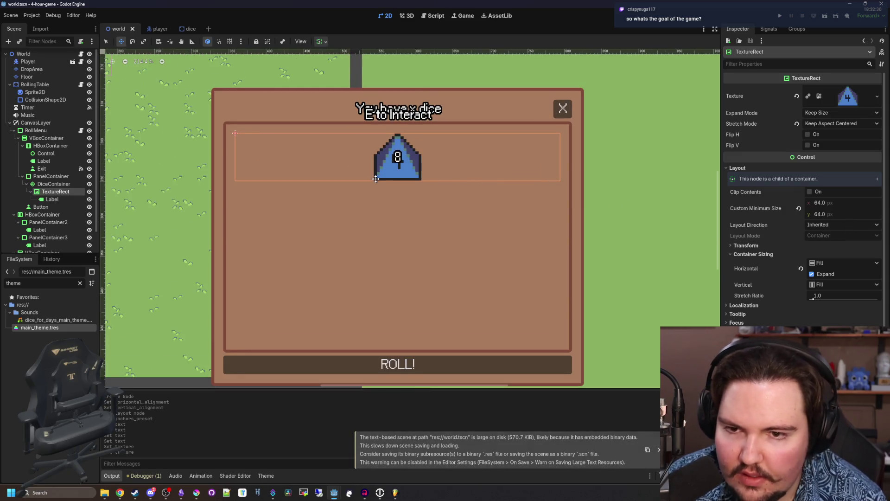
scroll(464, 121, "up", 1)
- In Krita, sample the die's blue and paint over the black 4 on d4_dice.png
left_click(188, 493)
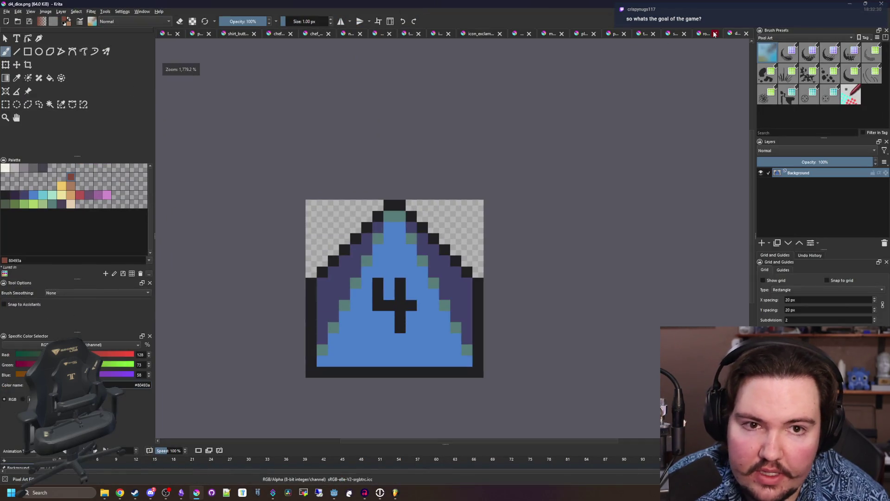
scroll(380, 350, "up", 2)
left_click(399, 336, "ctrl")
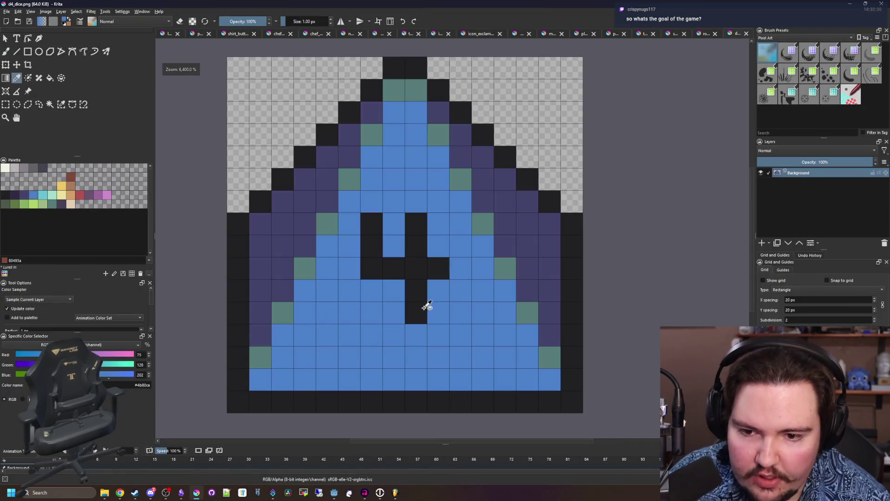
mouse_move(424, 308)
left_mouse_down()
mouse_move(398, 229)
mouse_move(379, 237)
left_mouse_up()
left_click(438, 268)
- Save d4_dice.png as a PNG and return to the Godot editor
key("ctrl+s")
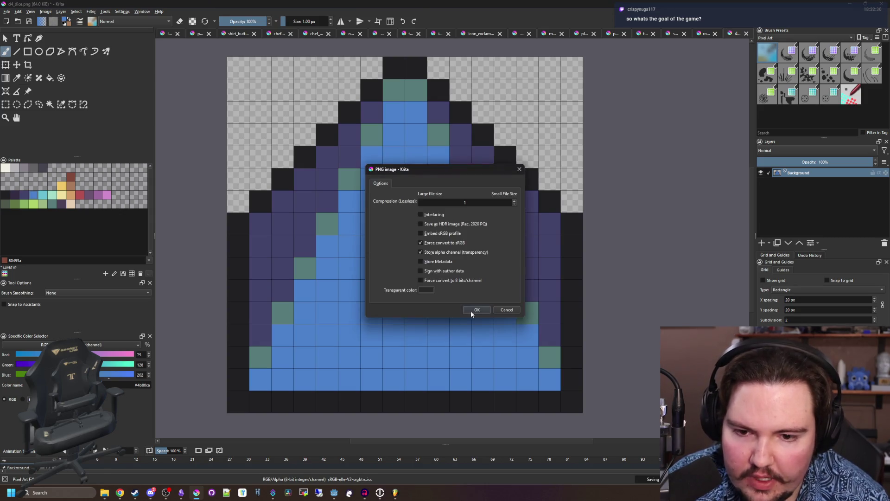
left_click(471, 311)
key("super+Down")
left_click(476, 230)
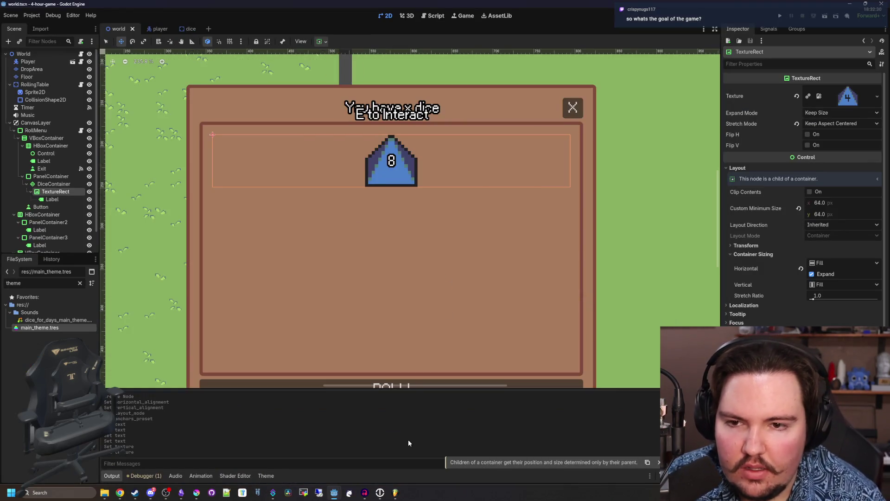
- Save the world scene to pick up the repainted die image
scroll(418, 209, "down", 3)
scroll(418, 209, "up", 5)
scroll(432, 158, "up", 1)
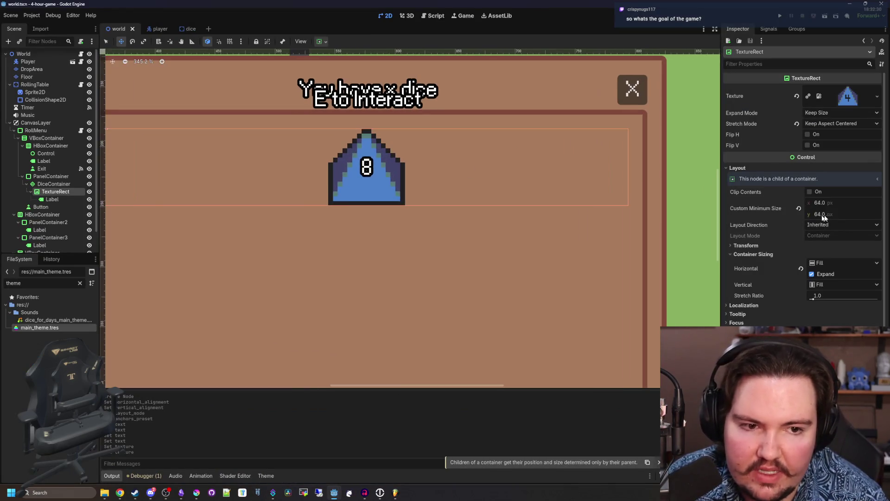
key("ctrl+s")
scroll(336, 206, "down", 2)
scroll(359, 230, "up", 2)
- Add a newline before the Label's 8 so it sits lower, then save
right_click(359, 232, "alt")
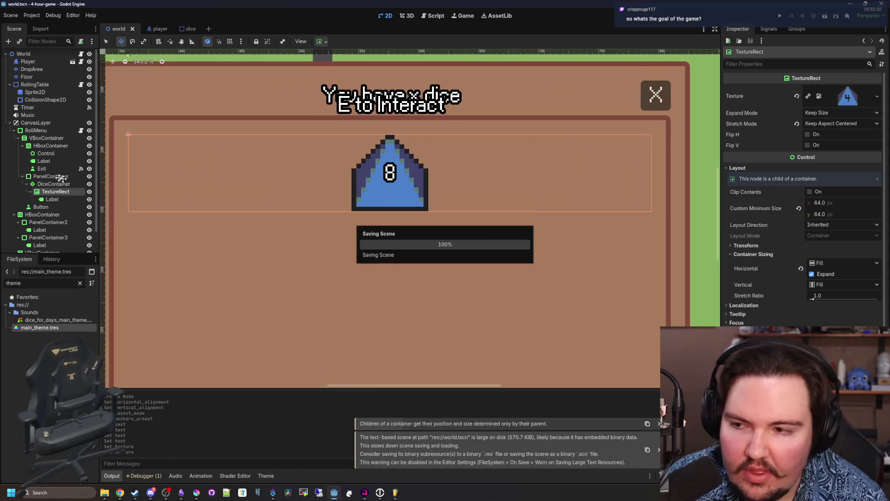
left_click(385, 253)
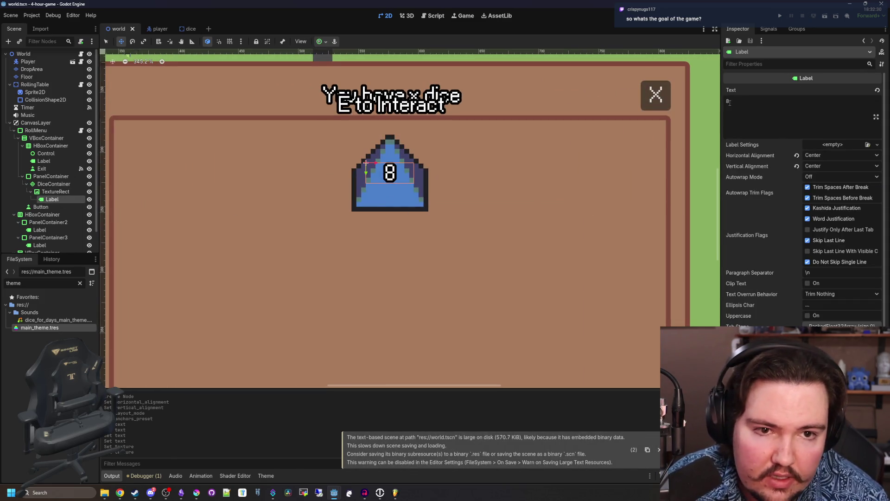
left_click(729, 102)
key("Return")
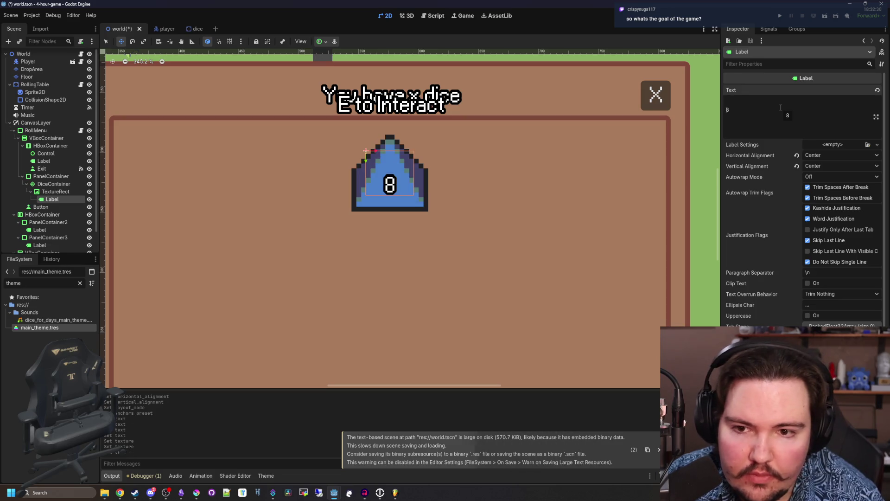
key("ctrl+s")
scroll(395, 183, "down", 5)
scroll(395, 183, "up", 2)
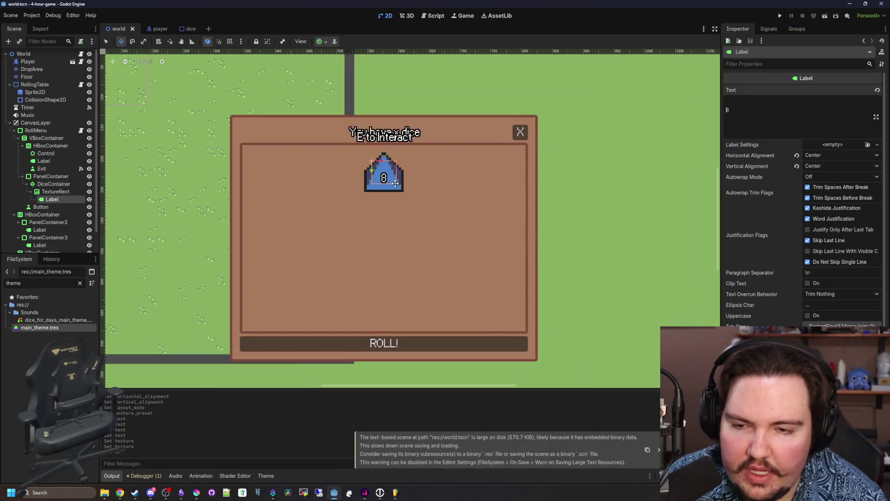
scroll(395, 183, "up", 2)
scroll(395, 183, "down", 2)
- Save the die TextureRect branch as its own scene, dice.tscn
right_click(60, 191)
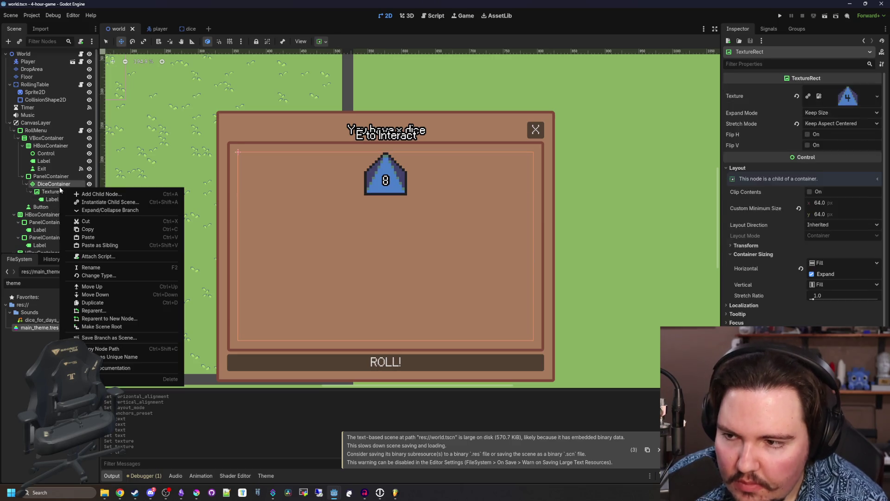
left_click(59, 190)
right_click(51, 192)
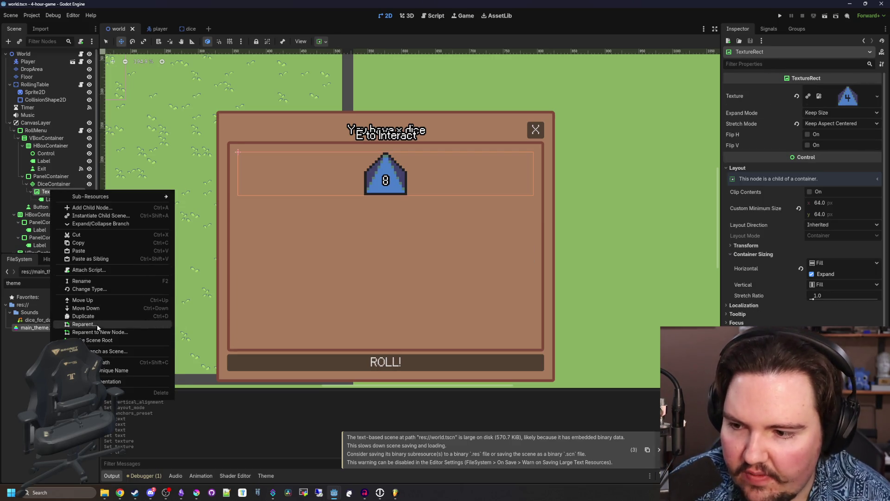
left_click(111, 351)
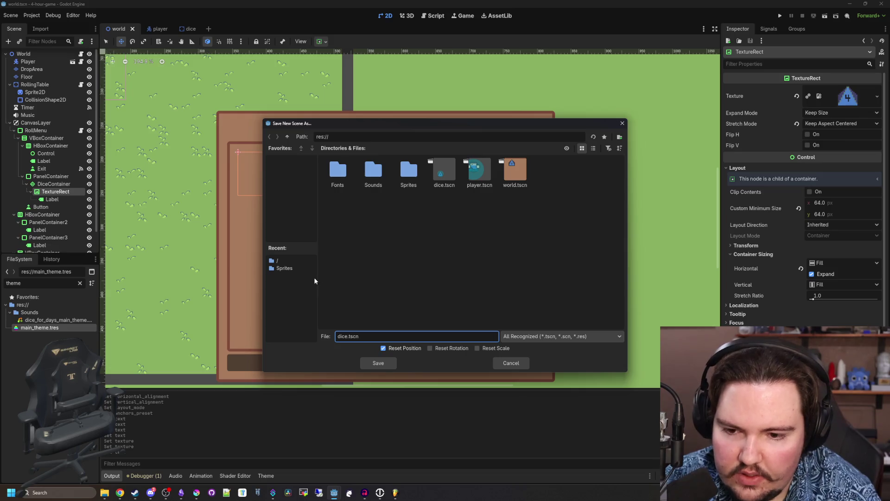
type("ice")
key("Return")
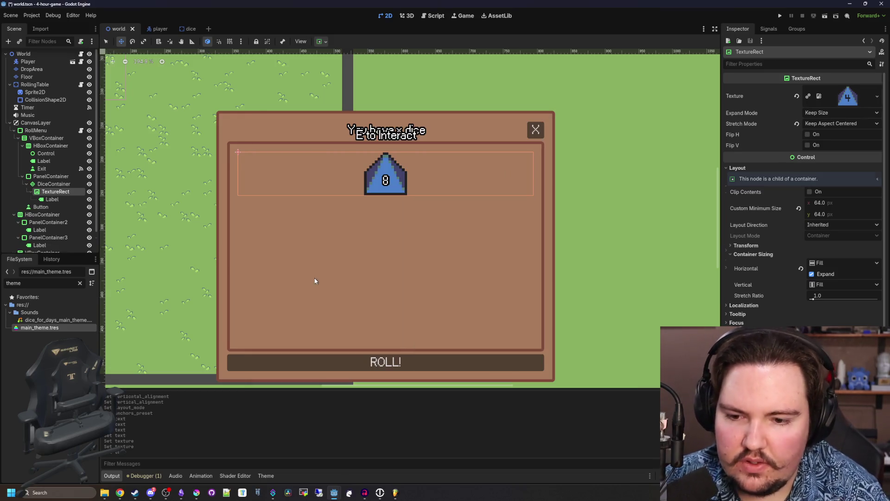
scroll(315, 281, "up", 2)
- Delete the TextureRect from DiceContainer, leaving the dice panel empty
right_click(58, 188)
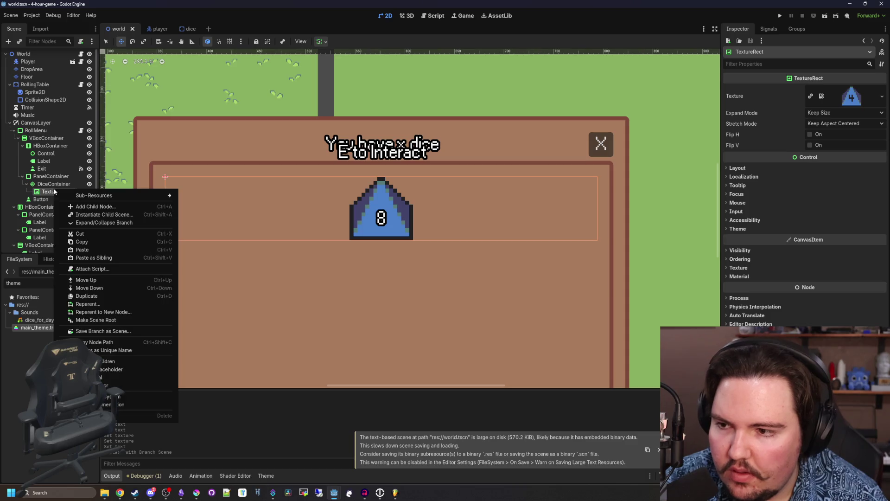
left_click(74, 414)
left_click(413, 257)
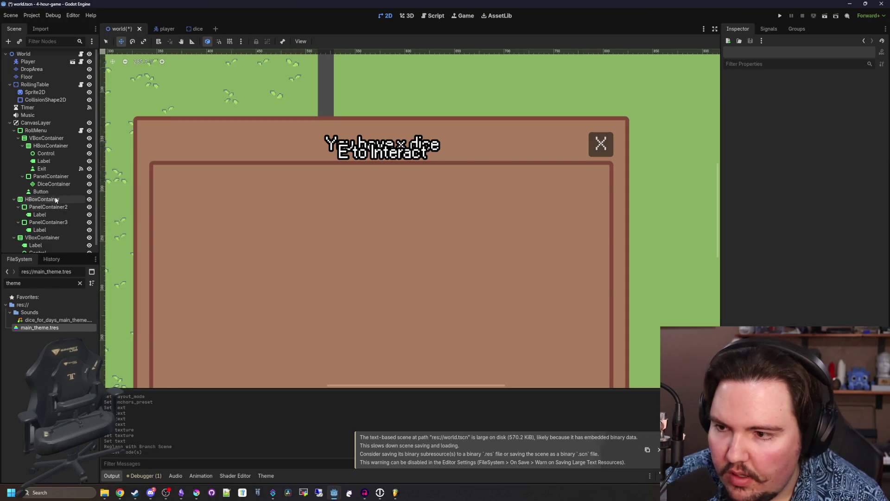
- Rename the Button node to Roll
double_click(41, 183)
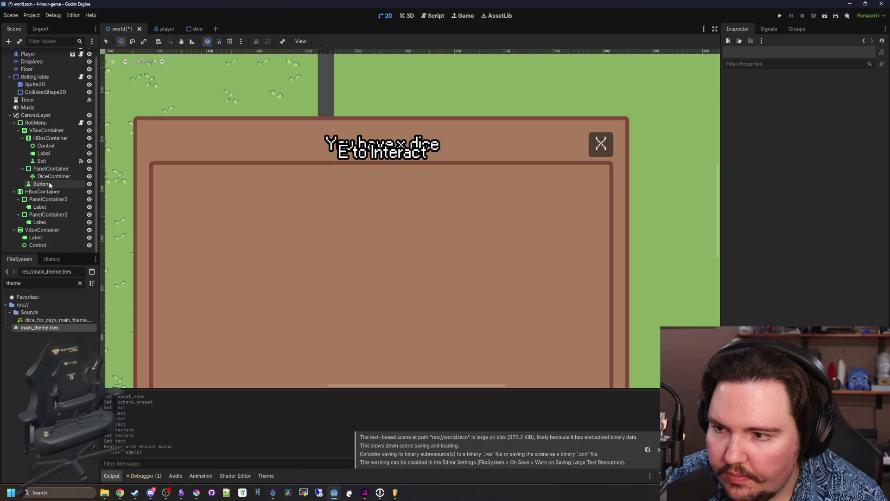
type("Roll")
key("Return")
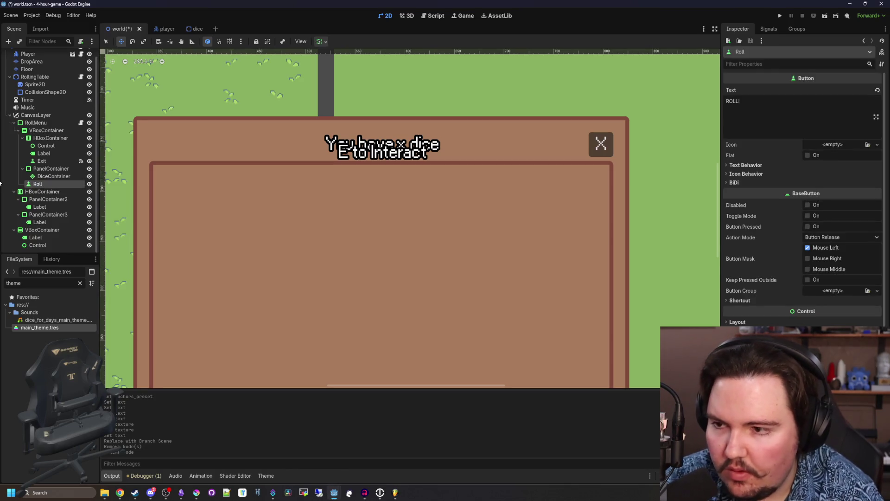
- Connect the Roll button's pressed() signal to RollMenu, creating _on_roll_pressed
left_click(778, 30)
right_click(760, 79)
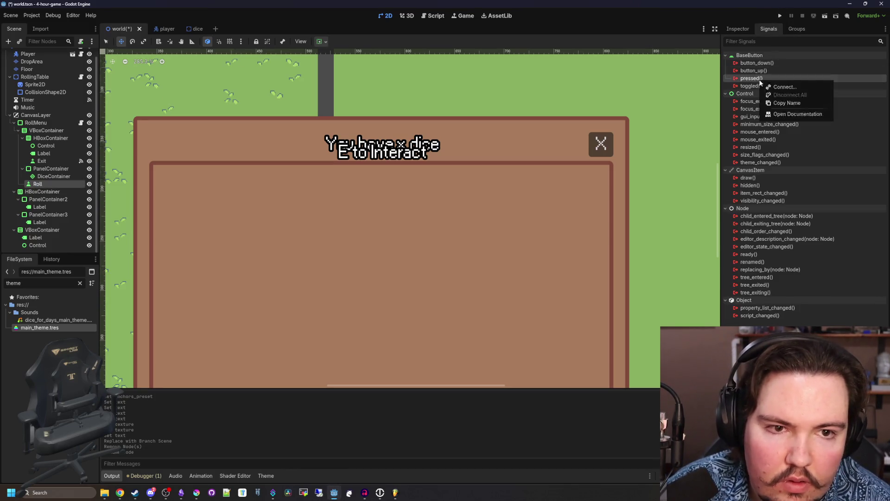
left_click(772, 88)
scroll(455, 268, "down", 5)
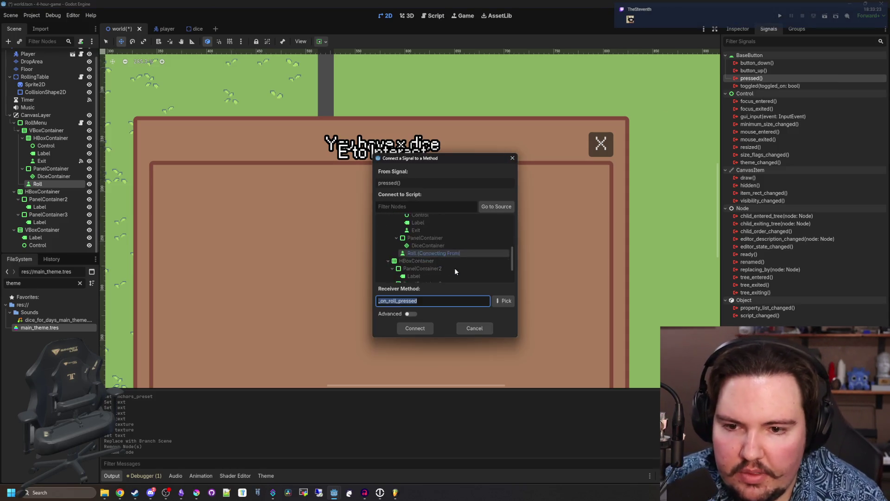
left_click(429, 240)
double_click(428, 237)
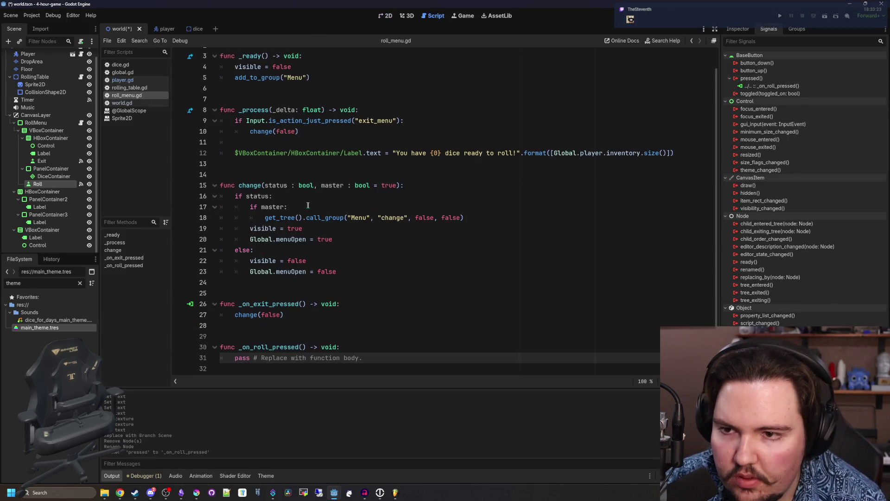
- Replace the pass line with a loop over Global.player.inventory that preloads menu_dice.tscn
mouse_move(383, 354)
left_mouse_down()
mouse_move(234, 348)
mouse_move(237, 356)
left_mouse_up()
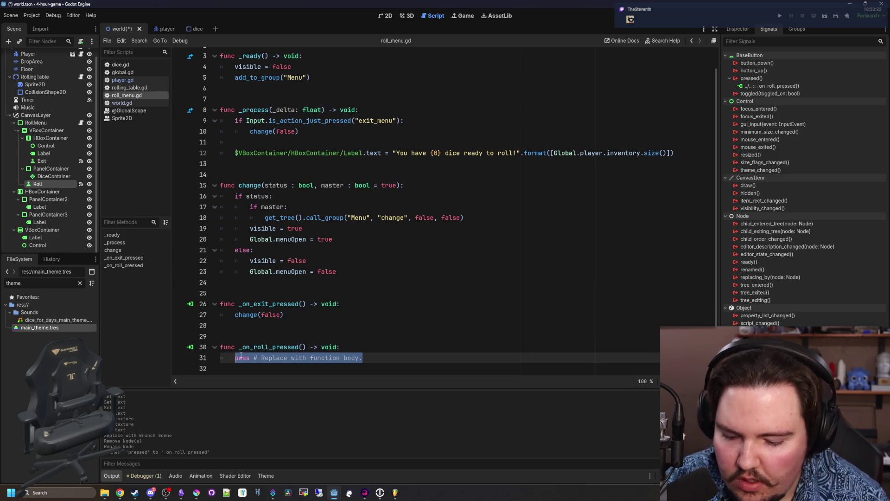
type("for i in Global.")
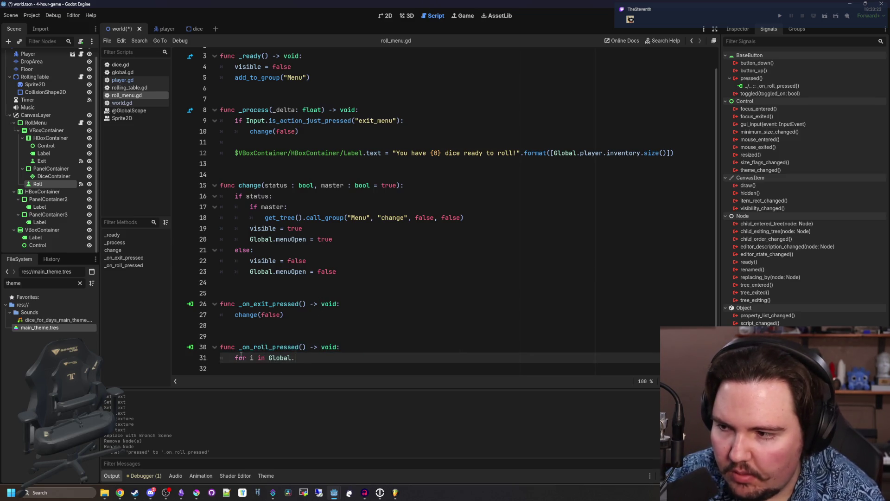
type("player.inventory")
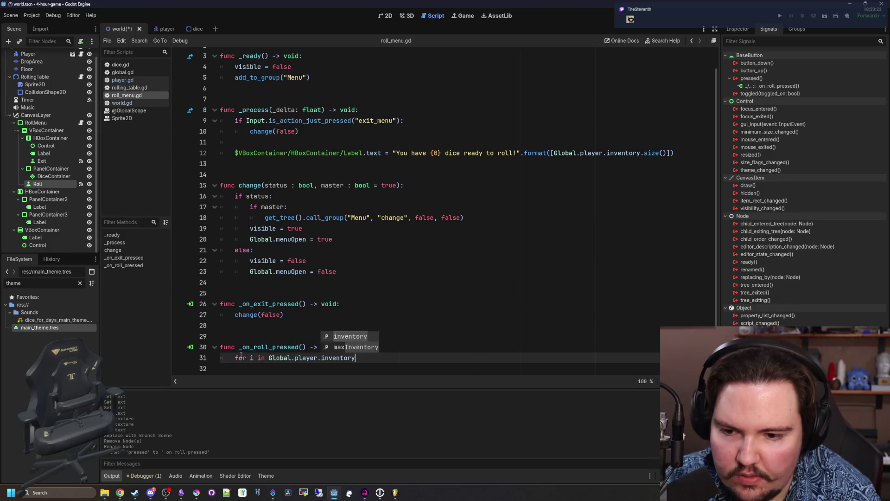
type(":")
key("Return")
key("Return")
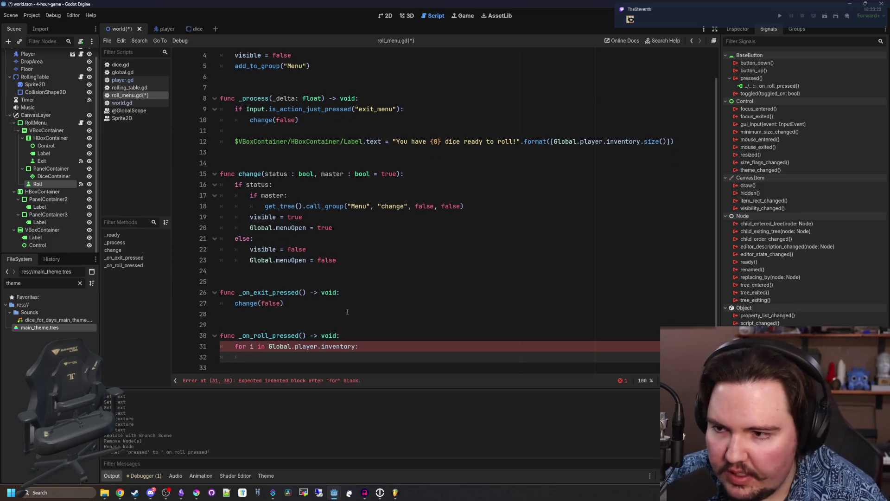
type("preload(\"dice")
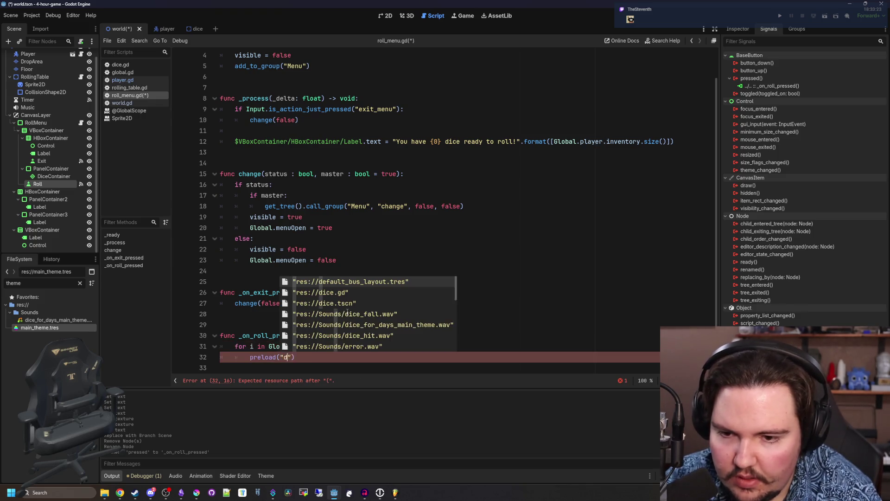
key("Down")
key("Return")
type(".tscn")
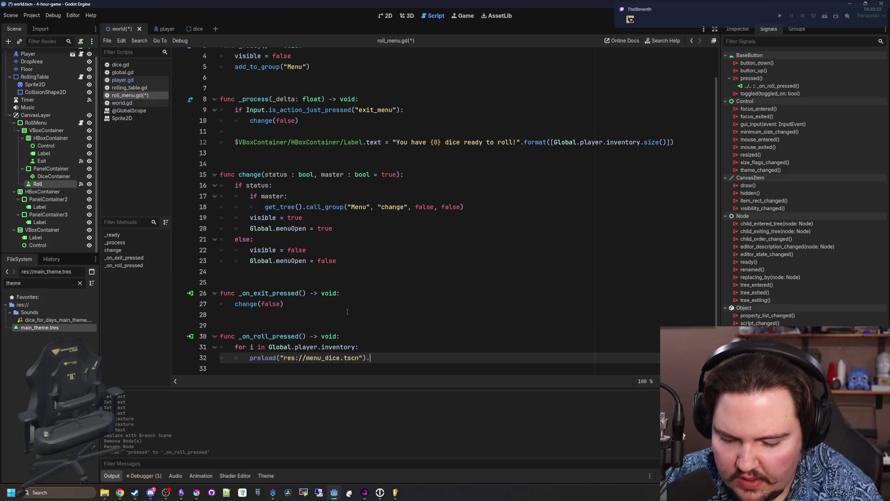
- Above it, add a loop over DiceContainer.get_children() calling queue_free() on each child
left_click(353, 336)
key("Return")
key("Return")
key("Up")
left_click_drag(54, 176, 273, 325)
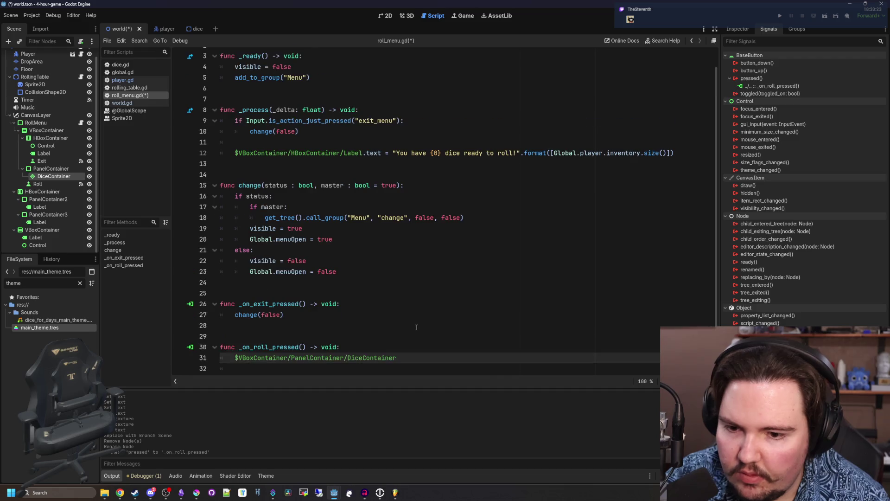
left_click(235, 365)
type("for i in")
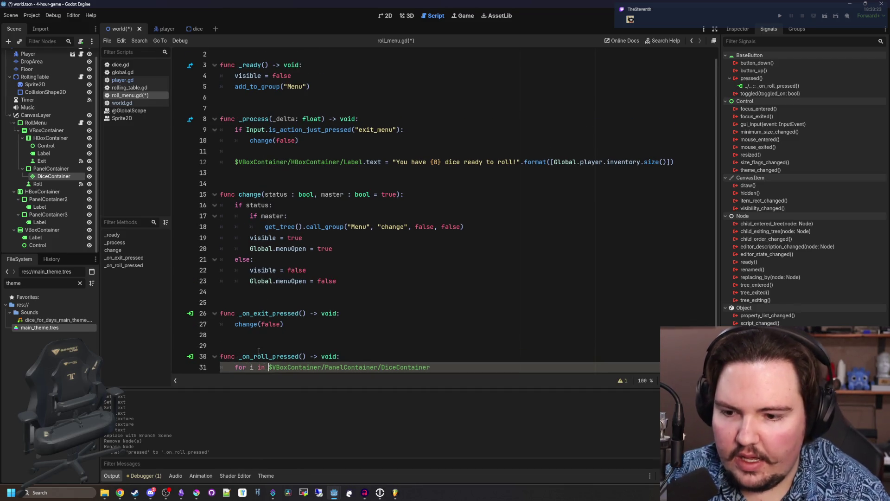
scroll(449, 359, "down", 2)
type(".get")
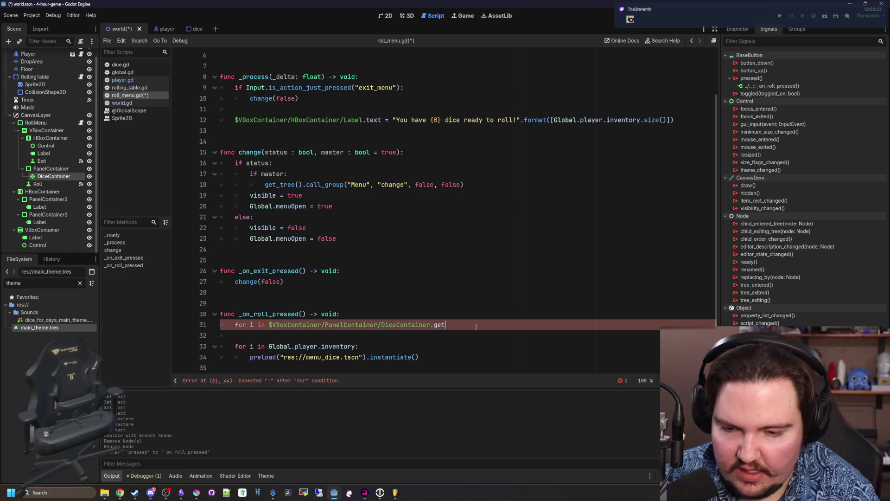
type("_children")
key("Return")
key("Return")
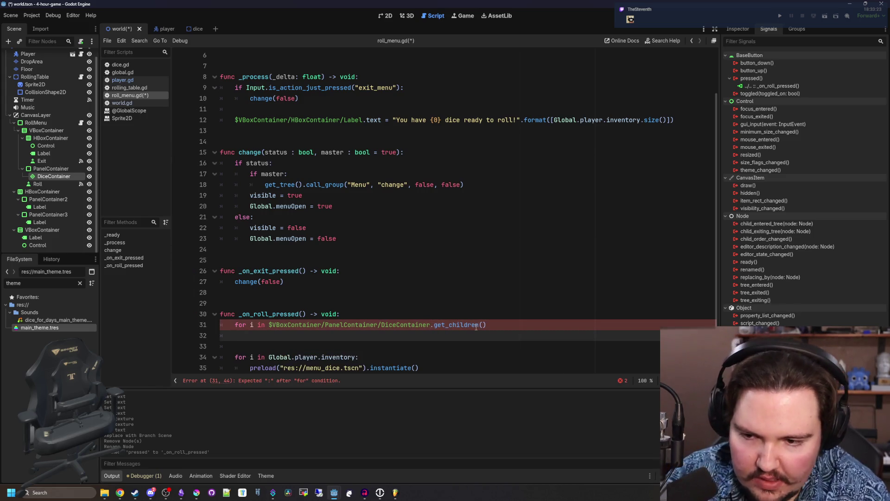
type("i.queue_free()")
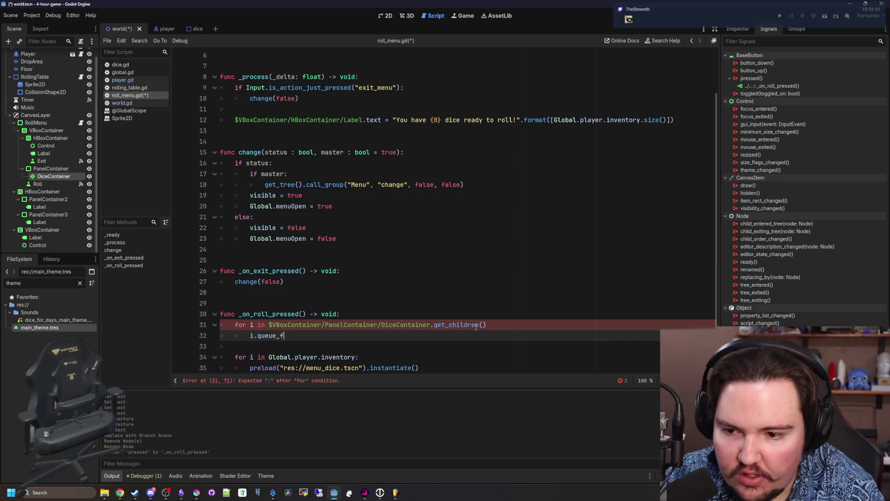
scroll(476, 328, "down", 1)
- Inside the inventory loop, add_child the dice to DiceContainer, fixing the dice argument spelling
left_click(426, 357)
key("Return")
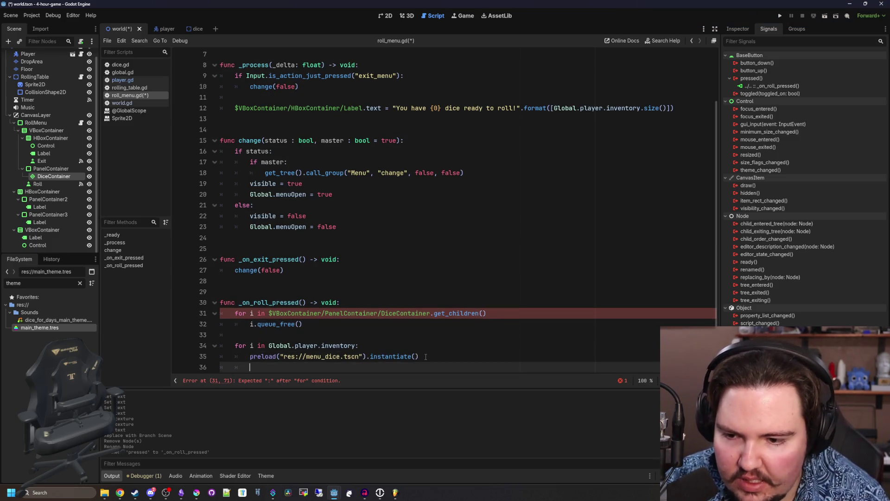
mouse_move(63, 178)
left_mouse_down()
mouse_move(357, 369)
mouse_move(412, 366)
left_mouse_up()
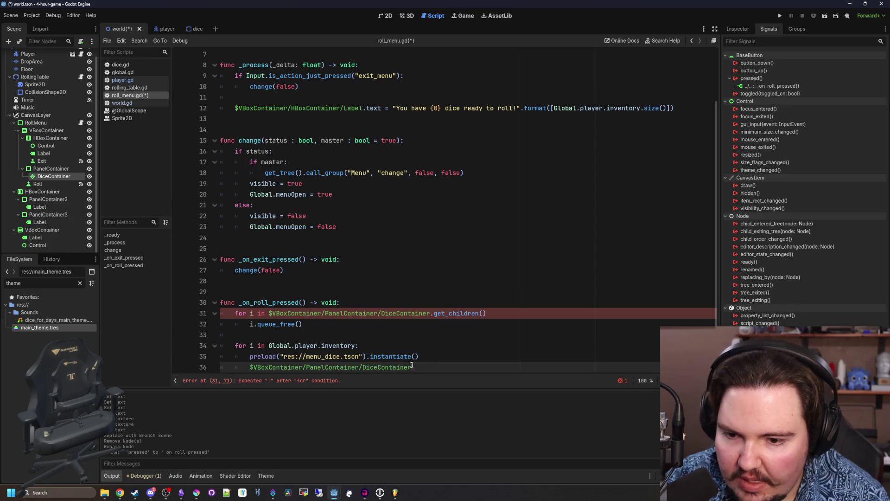
type(".add_child")
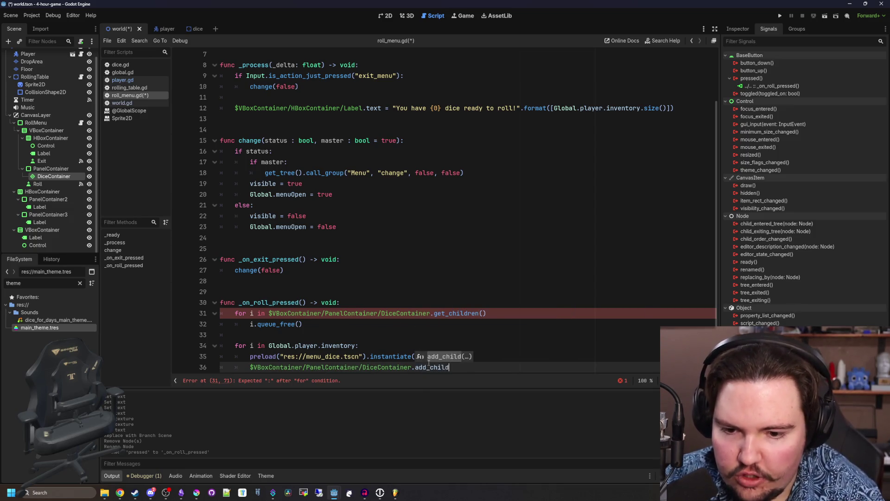
key("Return")
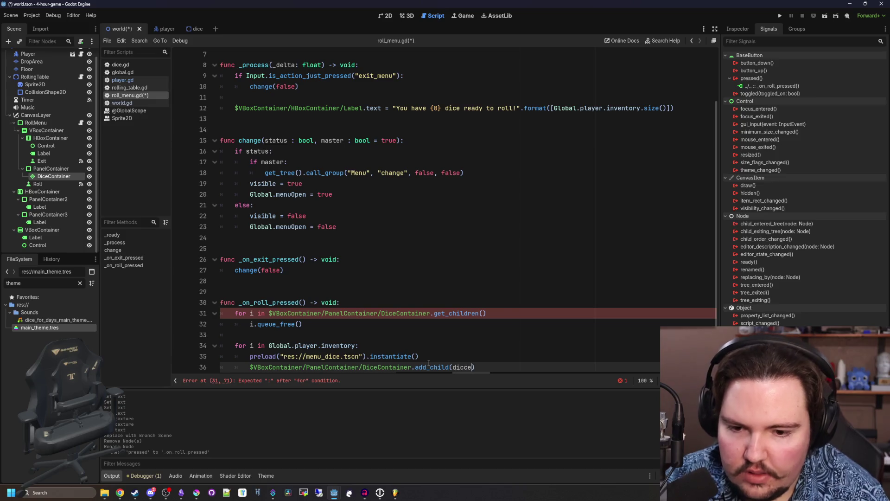
key("BackSpace")
key("BackSpace")
type("e")
- Store the instantiated menu_dice in var dice and add the missing colon to the get_children loop
left_click(249, 357)
type("var dice =")
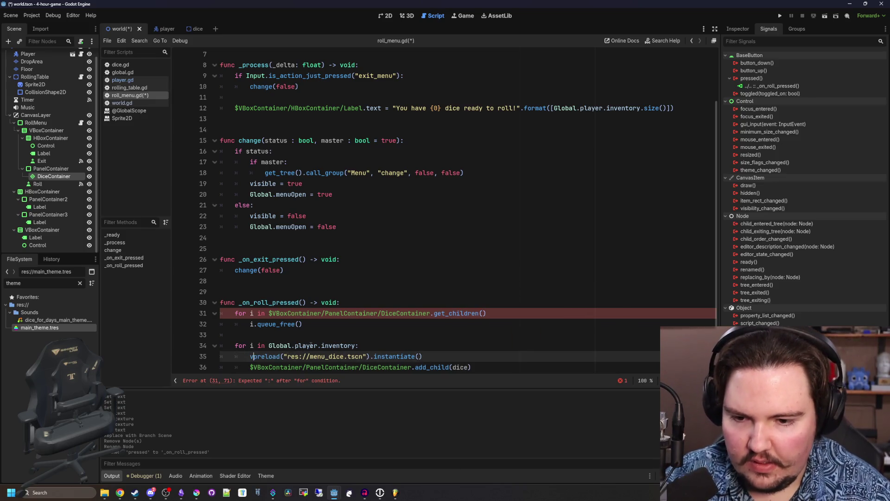
scroll(273, 348, "down", 1)
left_click(313, 325)
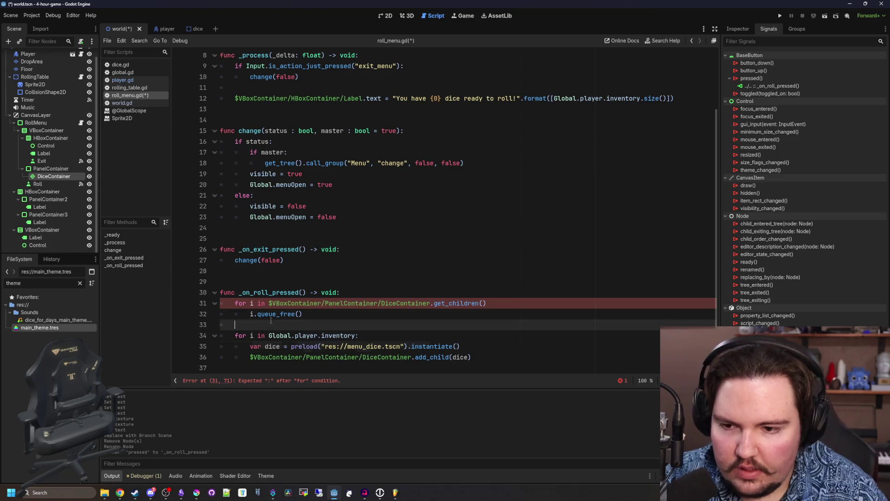
left_click(393, 283)
left_click(494, 303)
type(":")
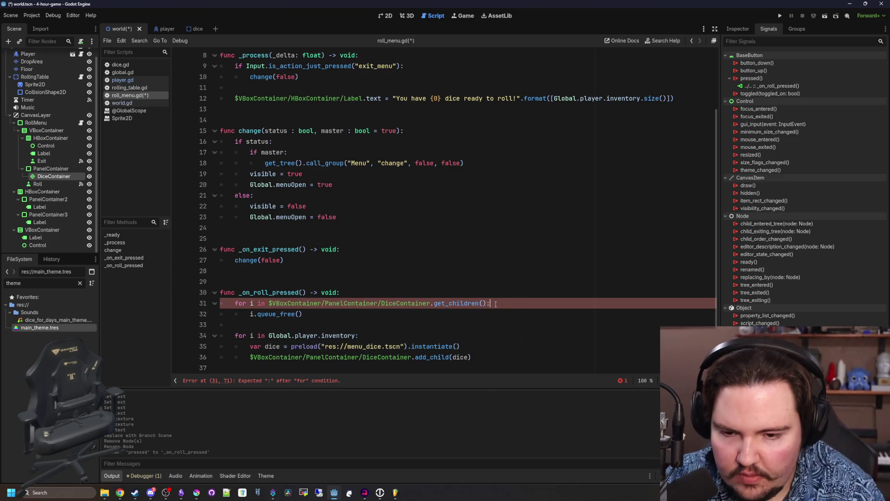
left_click(350, 319)
- Save roll_menu.gd and open menu_dice.tscn from its preload path
key("ctrl+s")
key("Down")
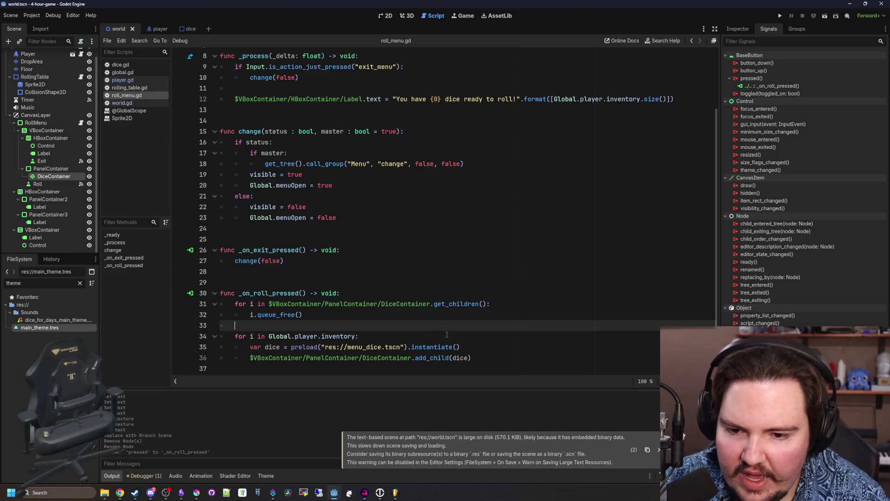
left_click(362, 347, "ctrl")
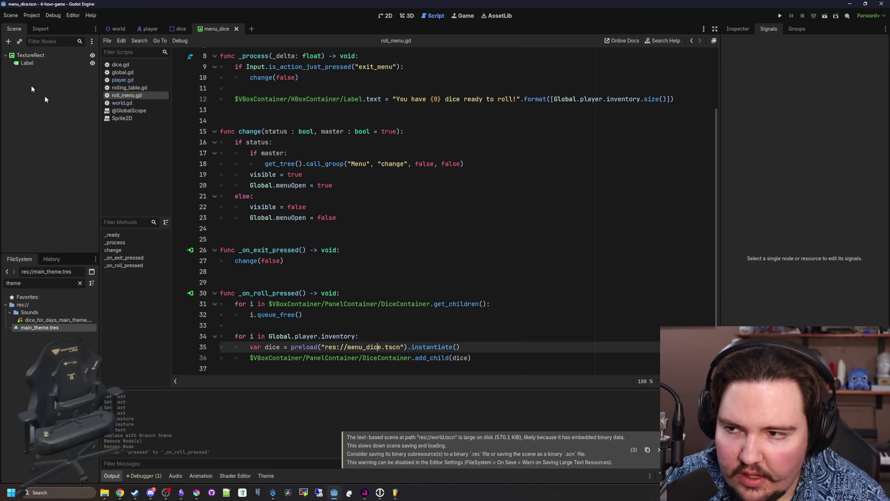
- Attach menu_dice.gd to TextureRect with var type : int = 0 and a _ready setting $Label.text to randi_range(1, type)
left_click(82, 42)
left_click(408, 304)
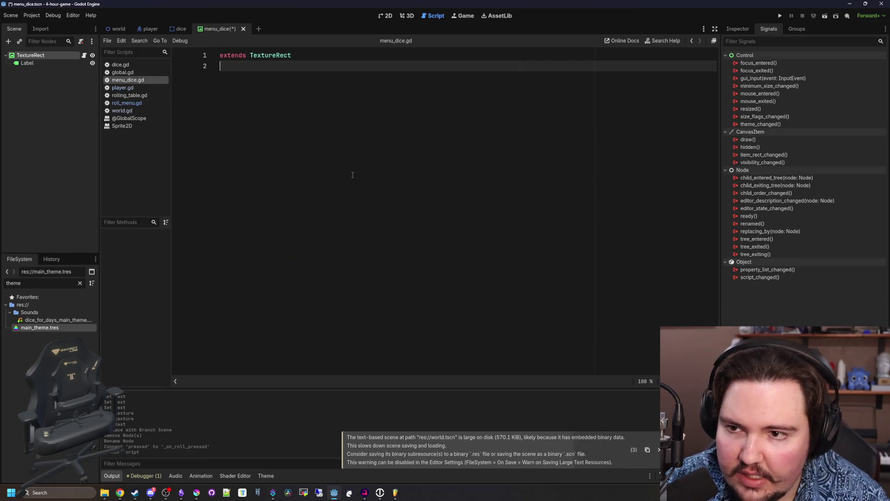
type("var type : int")
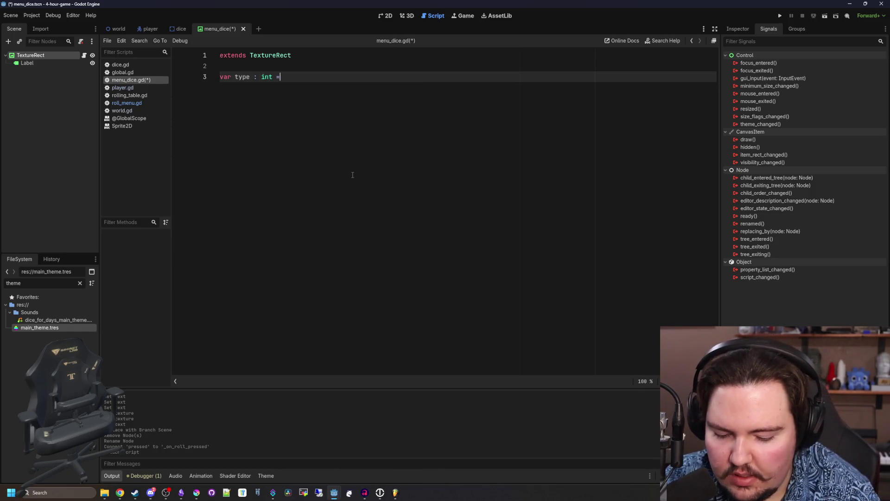
type(" = 0")
key("Return")
key("Return")
type("func _")
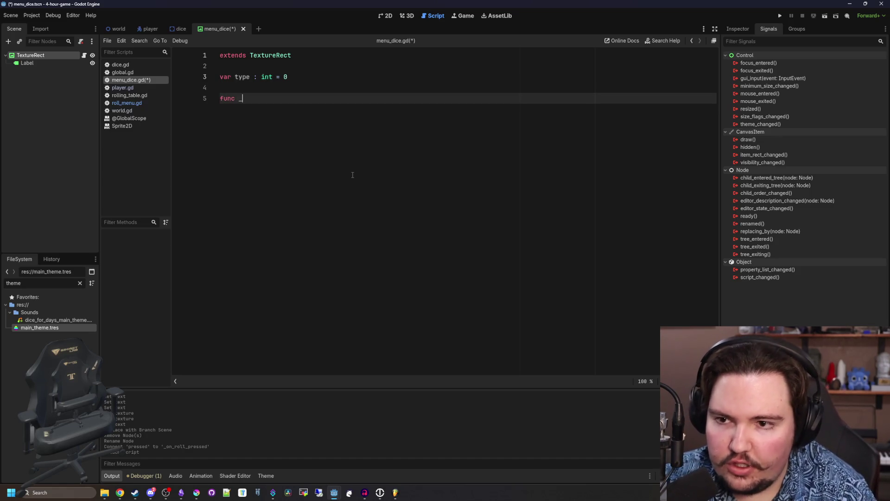
type("r")
key("Return")
key("Return")
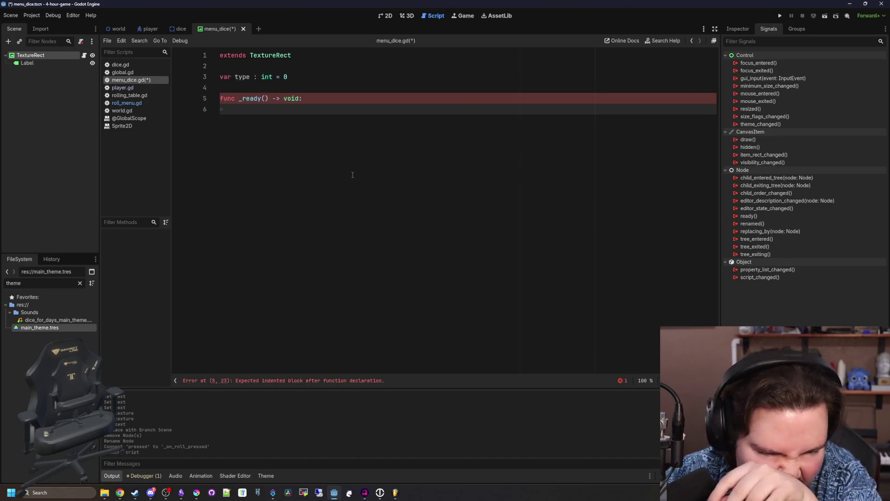
mouse_move(27, 63)
left_mouse_down()
mouse_move(139, 93)
mouse_move(310, 116)
left_mouse_up()
type(".text = randi")
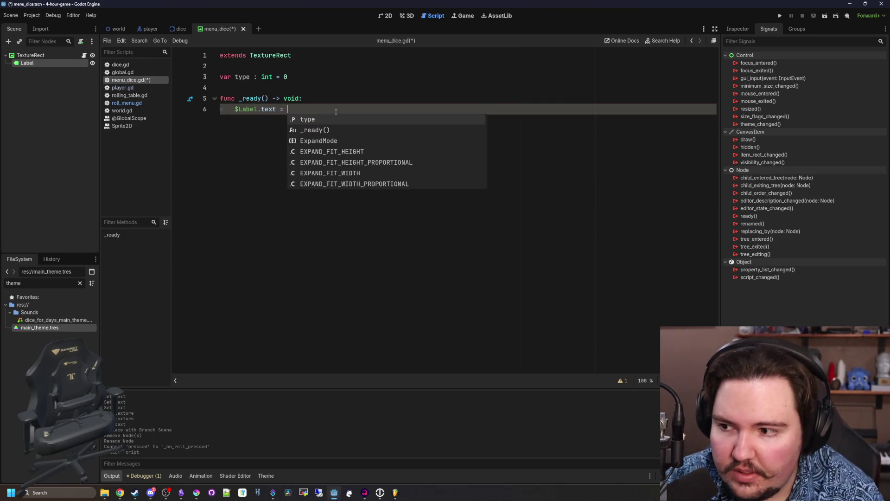
type("_range(")
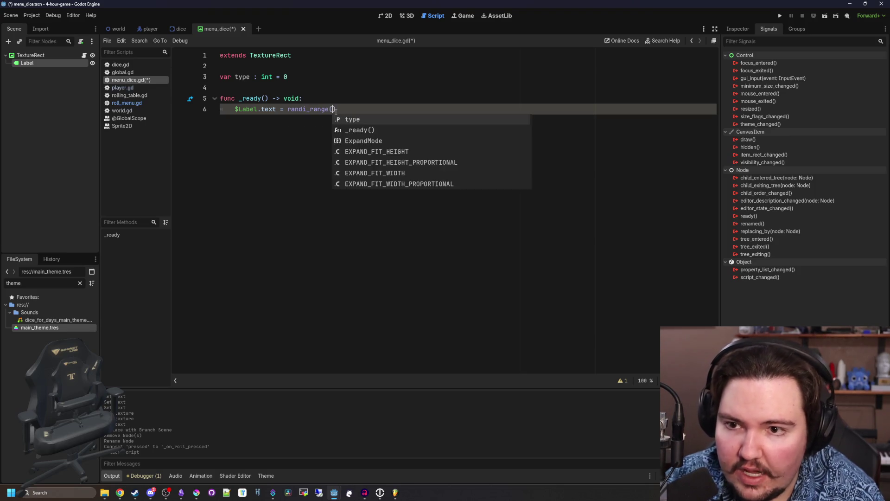
type("1, type)")
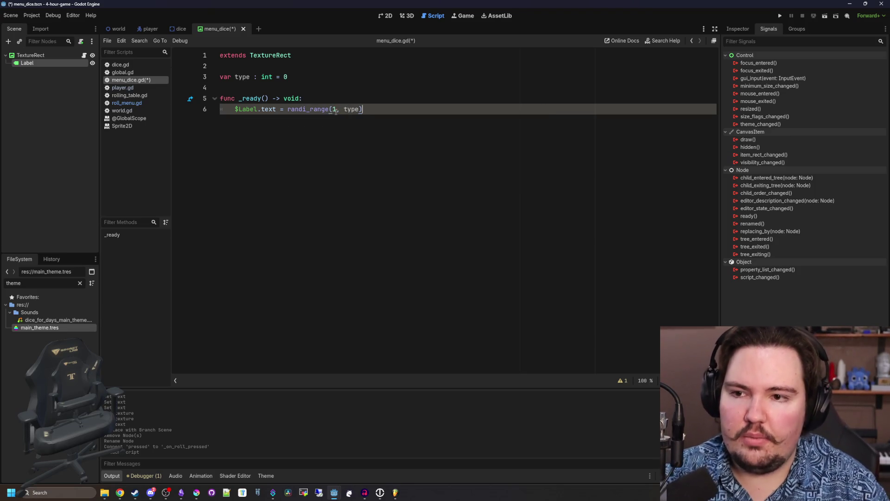
- Add a val variable and move randi_range(1, type) onto its own line in _ready
key("Up")
key("Up")
key("Return")
key("Up")
type("val")
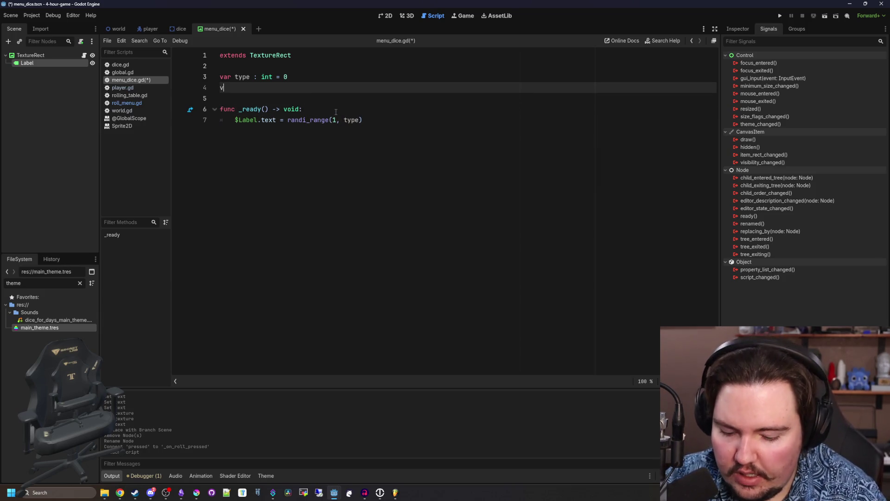
key("Escape")
left_click_drag(284, 119, 366, 119)
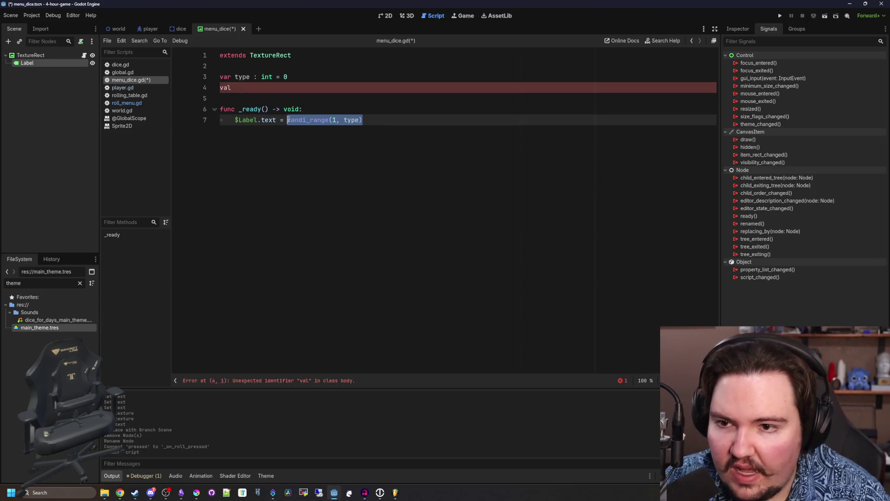
key("ctrl+x")
left_click(323, 108)
key("Return")
type("randi_range(1, type)")
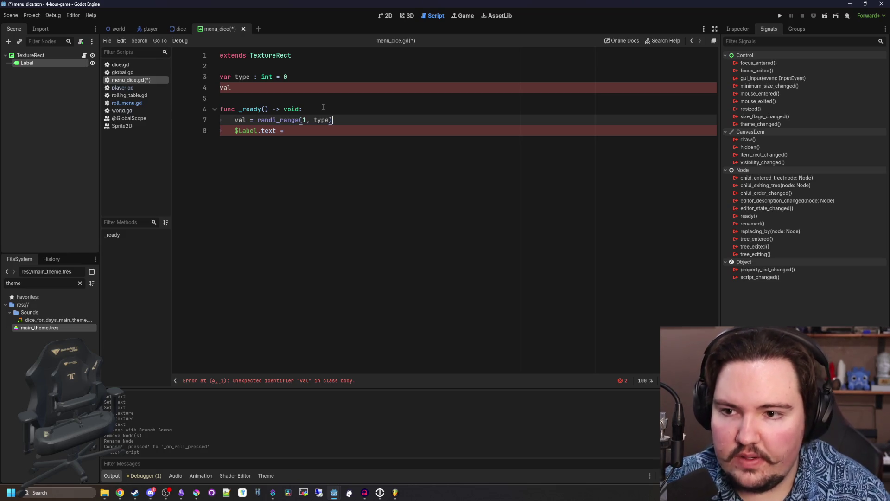
- Complete the declaration as var val : int = 0 and show val on the Label
left_click(221, 87)
type("var")
left_click(262, 88)
type("int")
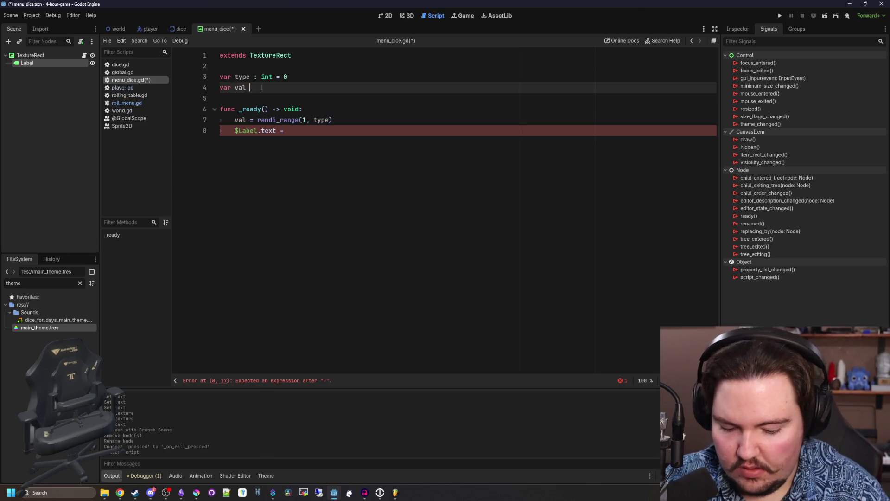
type(" = 0")
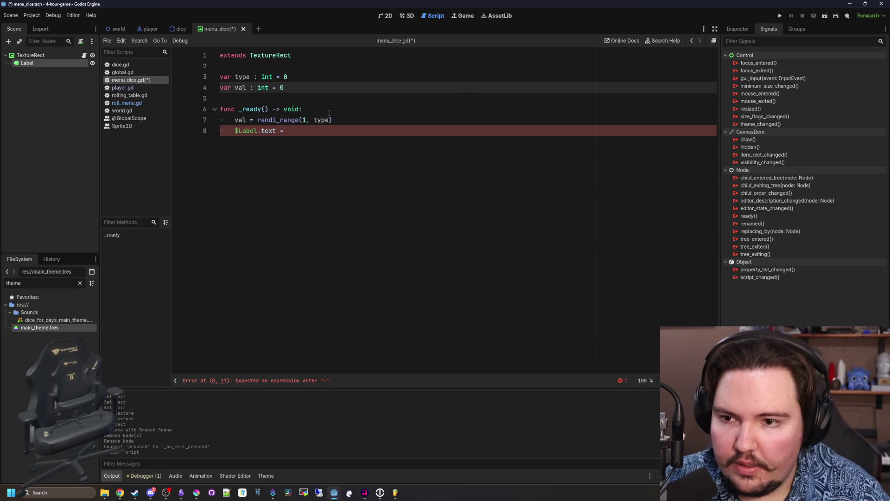
left_click(314, 135)
type("val")
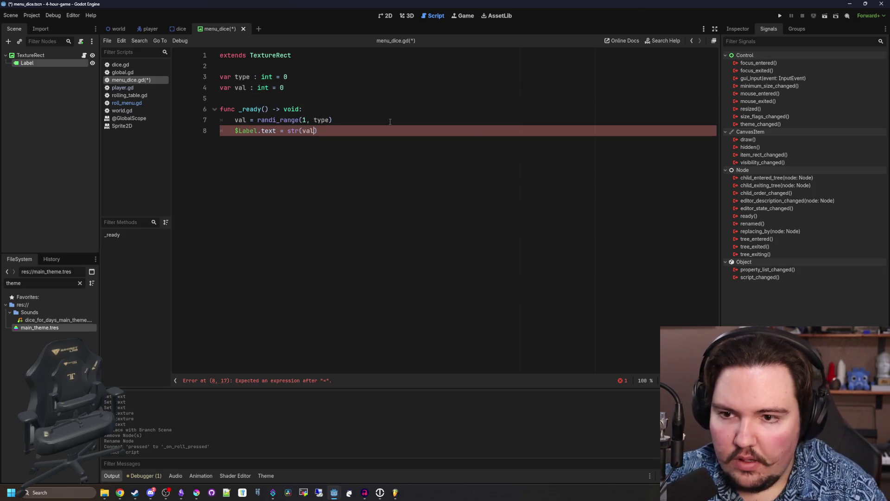
key("Up")
key("Up")
key("Up")
- Save the menu dice script and scene, trim a trailing line, and go to the 2D view
key("ctrl+s")
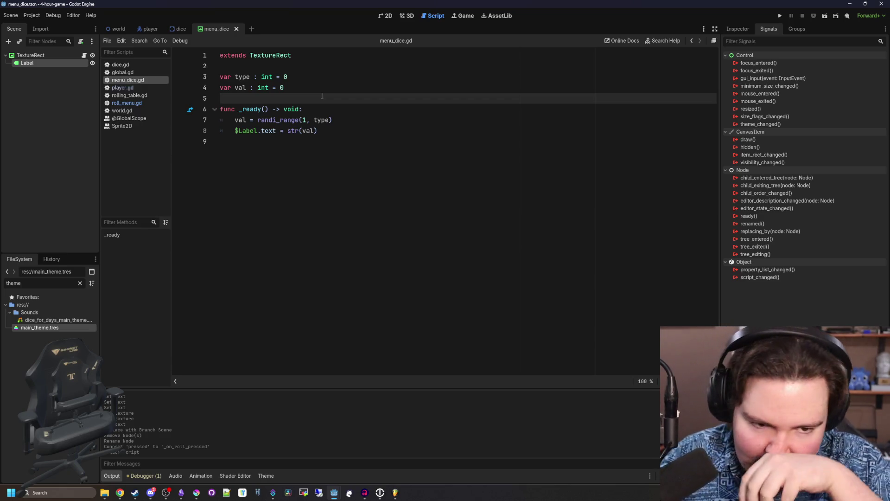
key("ctrl+s")
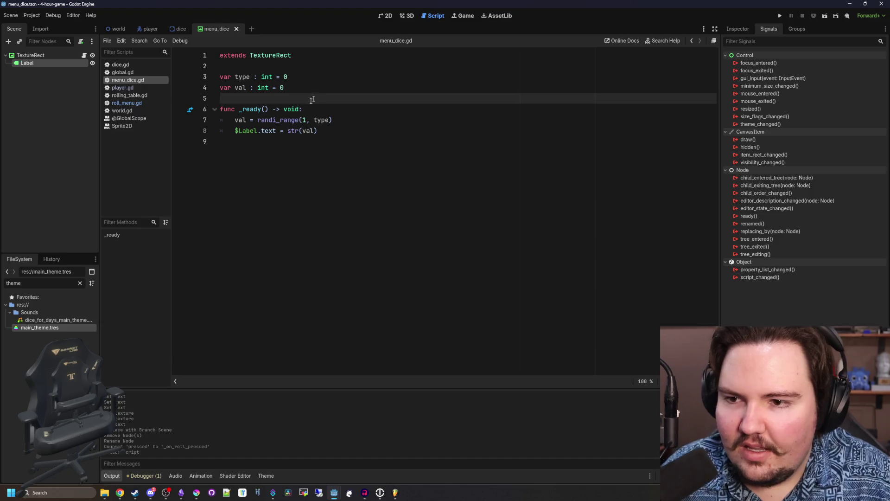
key("ctrl+End")
key("BackSpace")
left_click(314, 93)
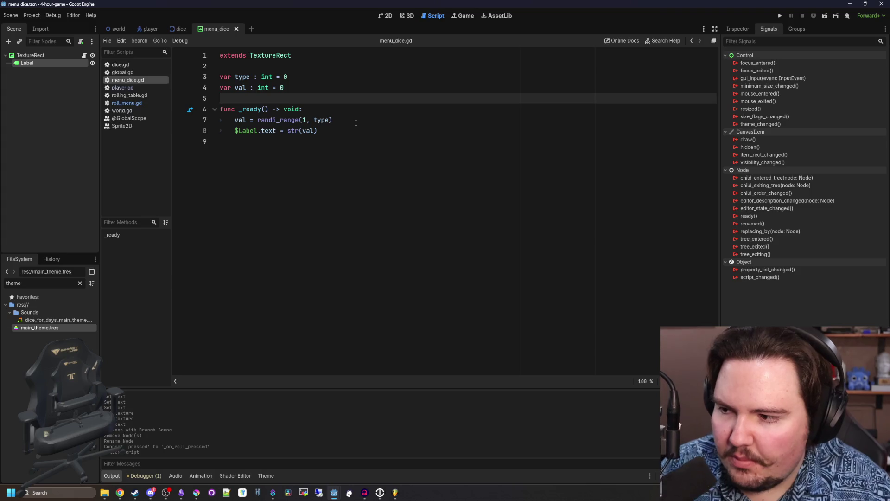
left_click(318, 147)
left_click(283, 98)
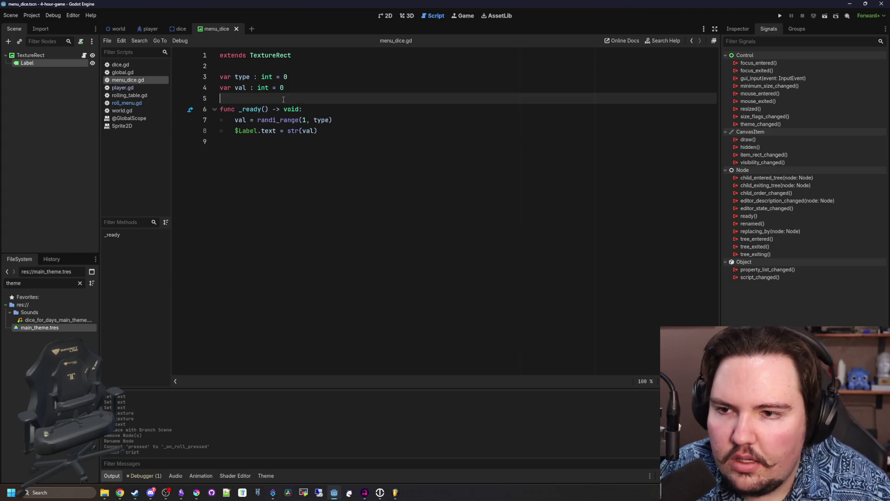
left_click(79, 55)
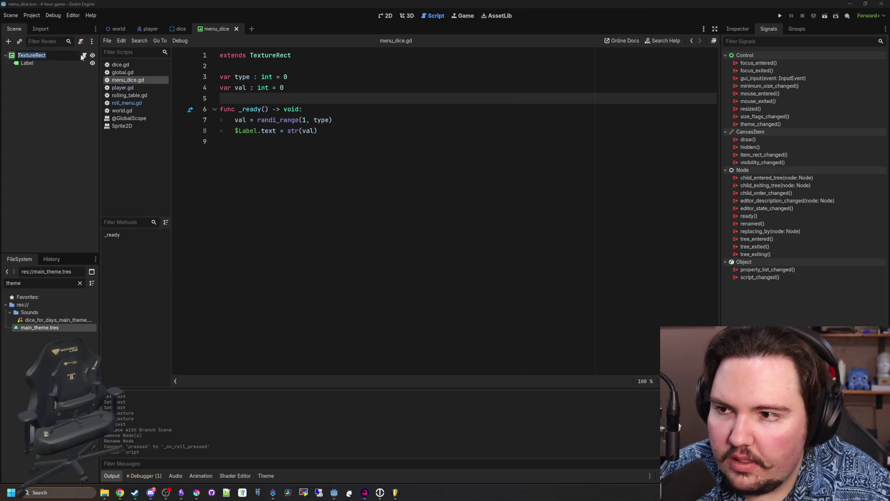
left_click(317, 148)
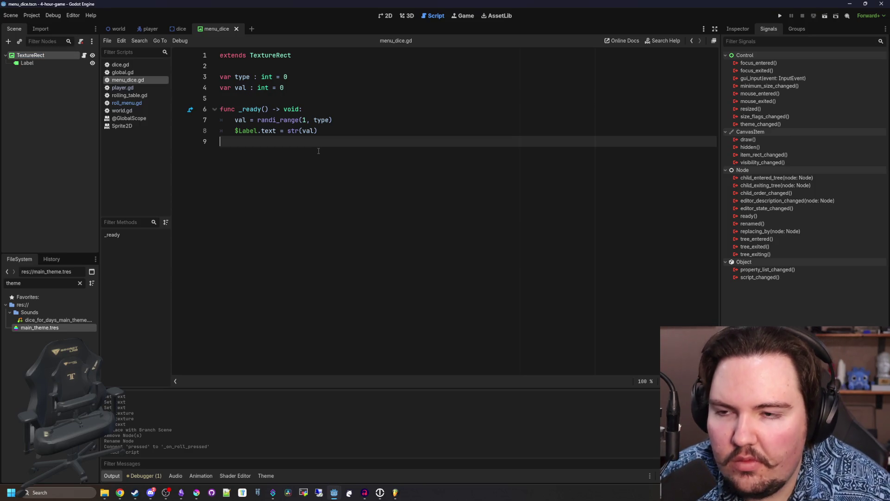
left_click(386, 16)
scroll(342, 149, "up", 5)
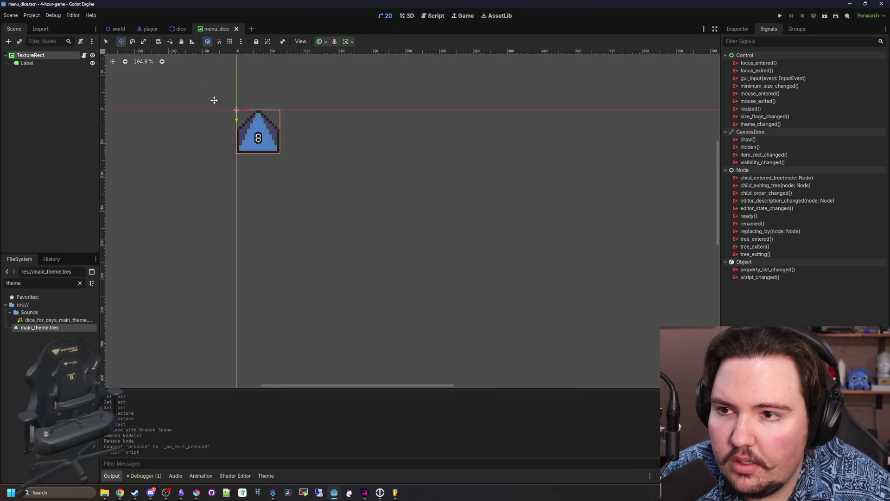
- Open and save the world scene, then bring up the roll menu's script
left_click(119, 29)
scroll(275, 253, "down", 3)
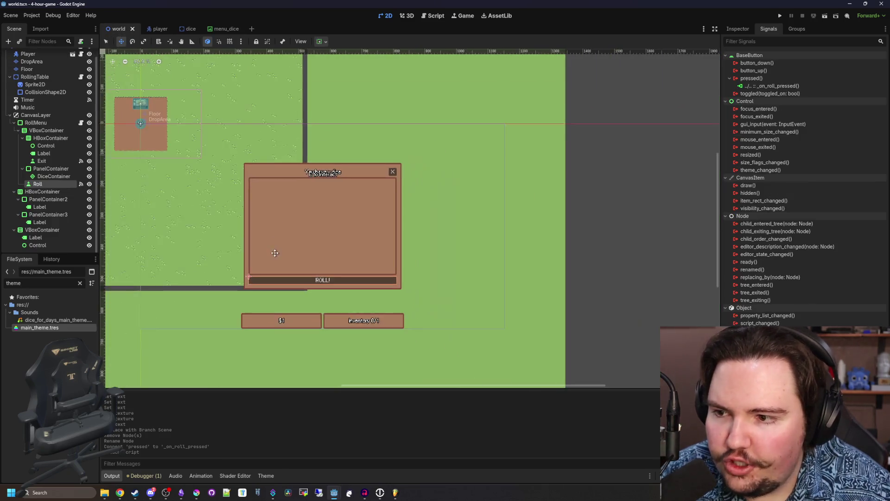
key("ctrl+s")
left_click(81, 123)
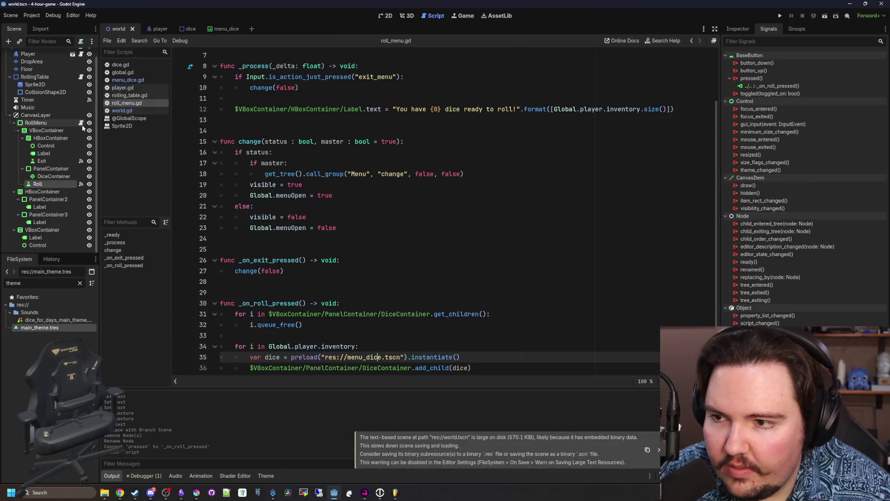
- Add dice.type = i after the instantiate line in the roll handler
left_click(498, 355)
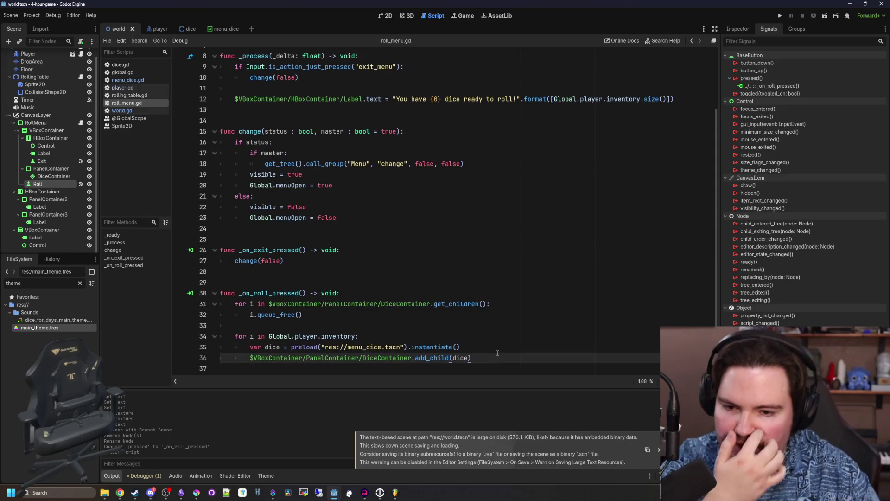
left_click(492, 336)
left_click(491, 347)
key("Return")
type("dice.")
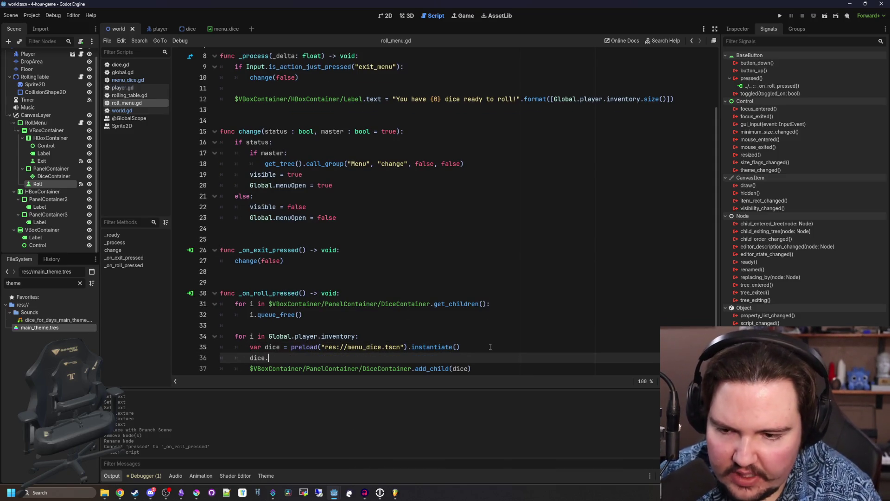
type("type")
key("BackSpace")
key("BackSpace")
key("BackSpace")
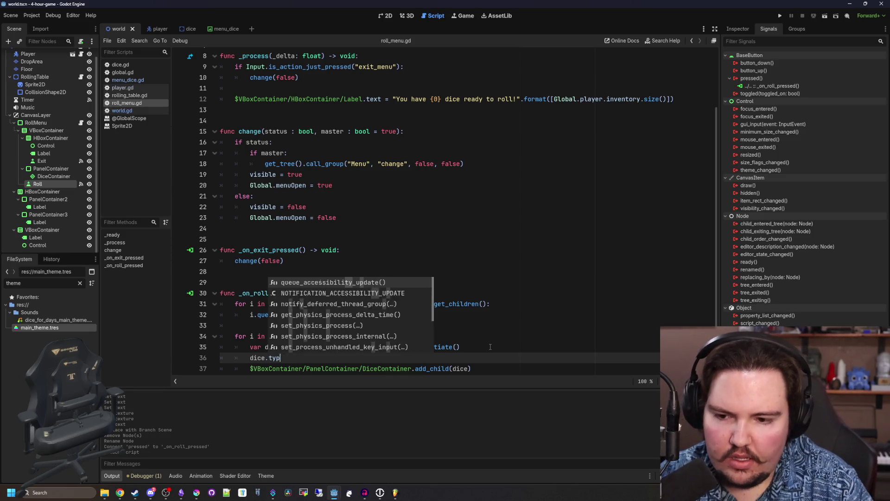
type("ype = i.type")
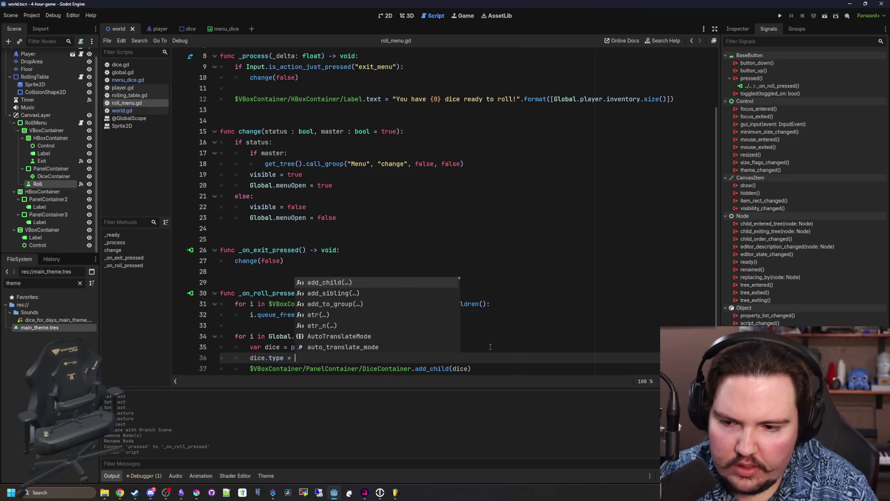
key("ctrl+z")
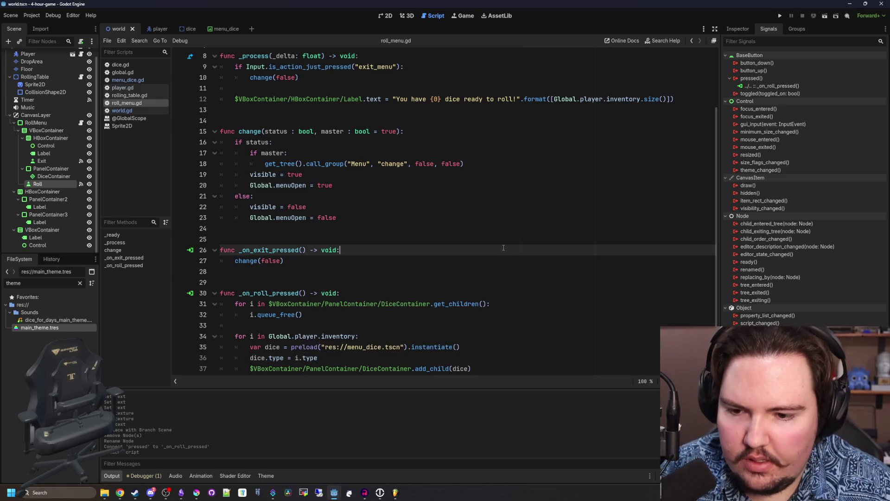
left_click(316, 357)
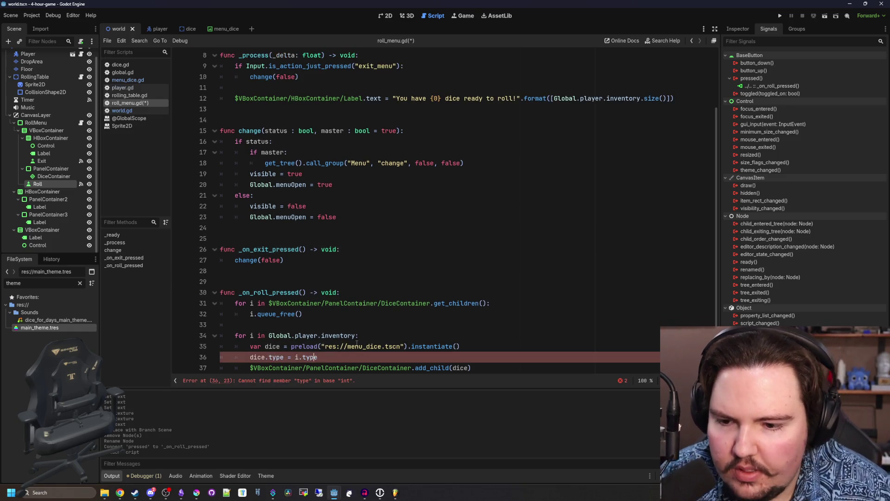
key("BackSpace")
- Save roll_menu.gd and the scene, then return to the world scene's 2D view and select the Roll button
scroll(360, 320, "down", 1)
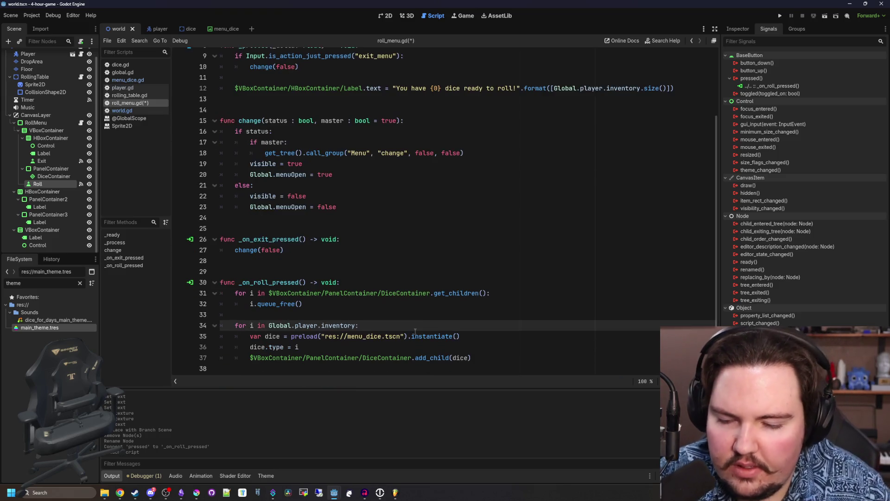
left_click(360, 319)
key("ctrl+s")
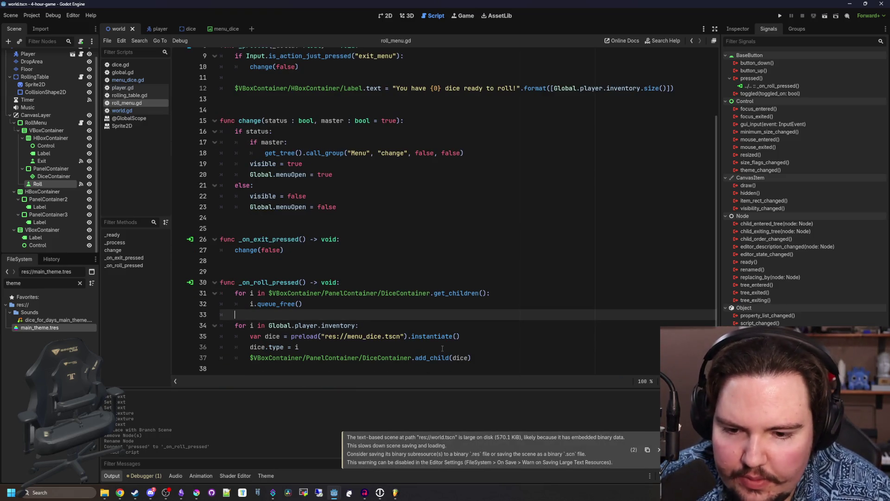
left_click(446, 348)
key("ctrl+s")
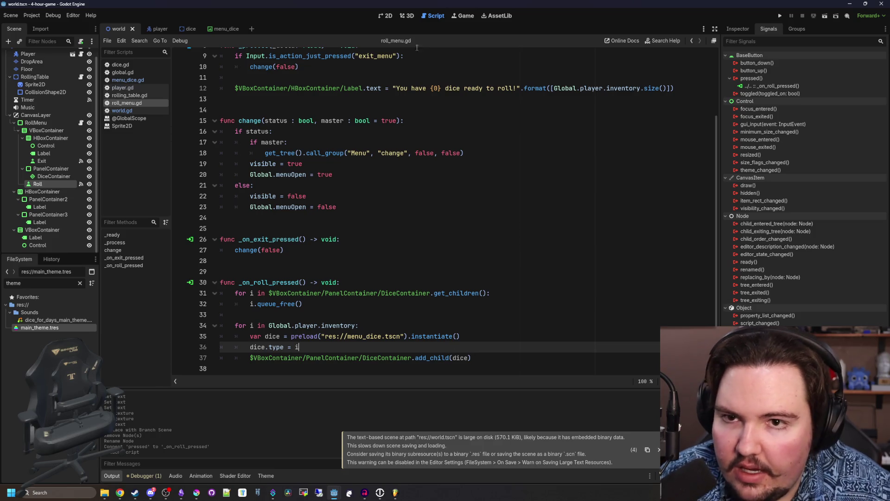
left_click(385, 15)
scroll(384, 190, "down", 1)
scroll(348, 238, "up", 2)
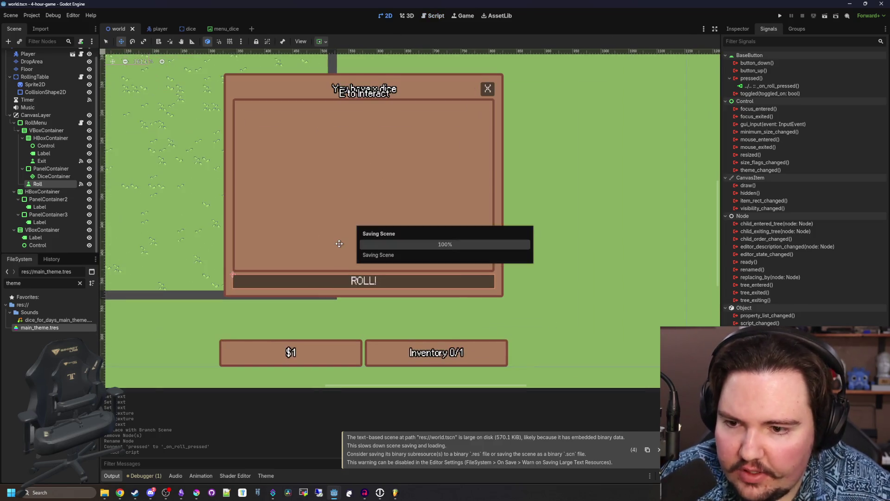
left_click(51, 207)
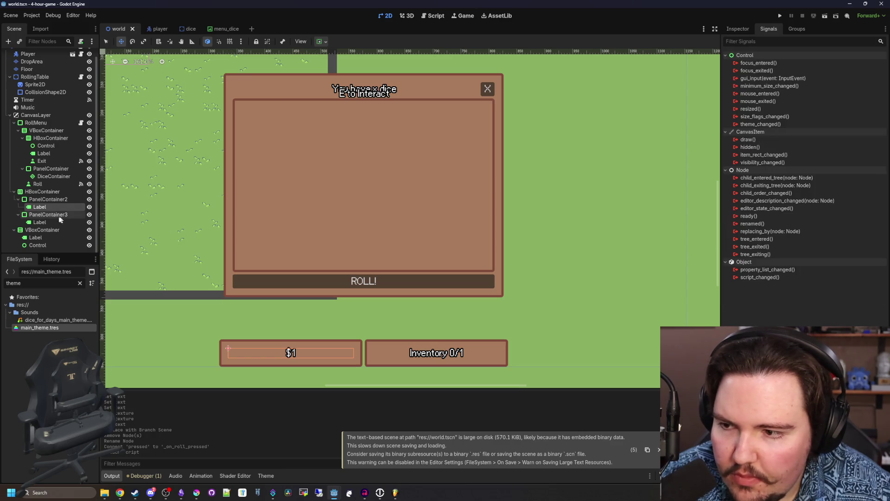
left_click(52, 184)
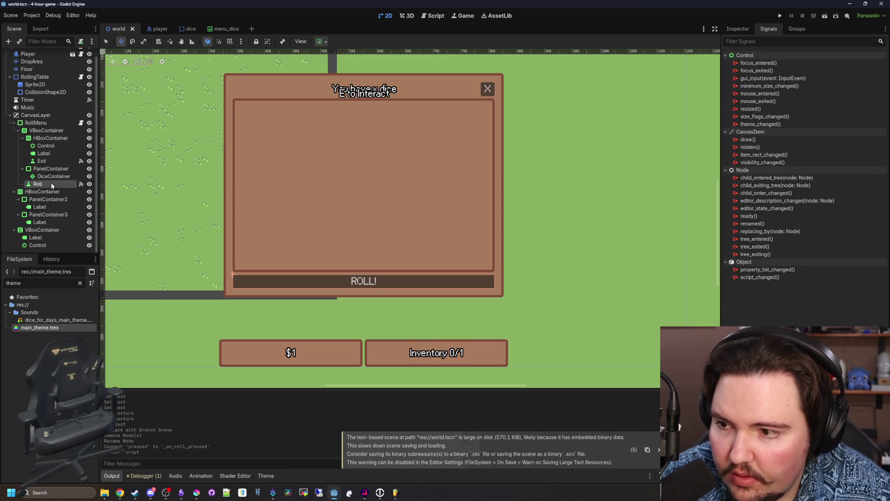
- Add a Label child to PanelContainer and move it just above the Roll button
right_click(51, 170)
left_click(71, 177)
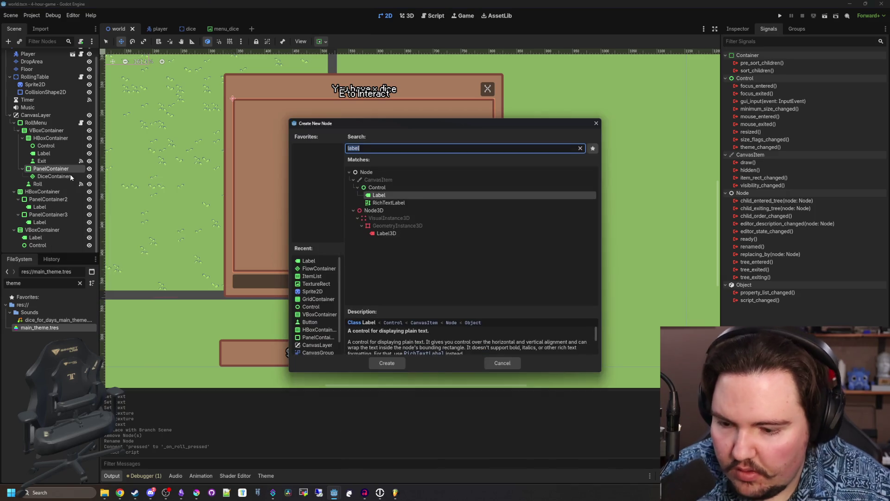
type("labe")
key("Return")
left_click_drag(57, 182, 38, 190)
- Set the Label text to 'Roll to make money!' with horizontal and vertical alignment centred
left_click(738, 29)
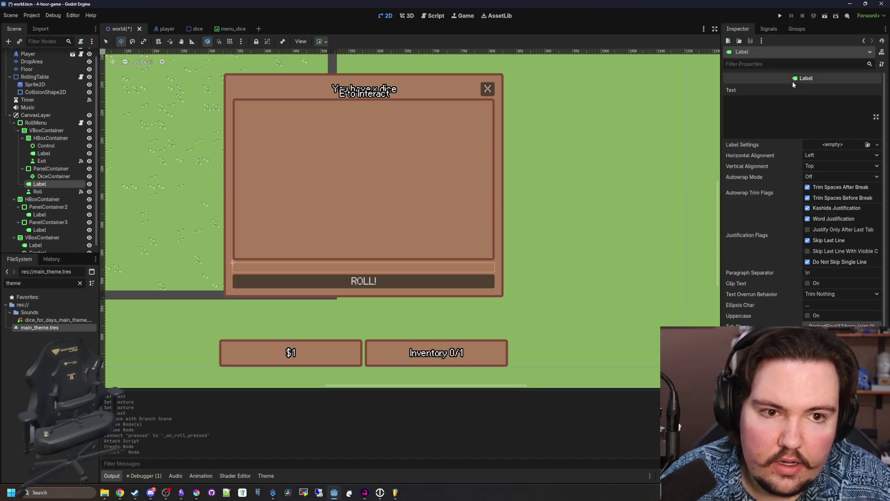
left_click(793, 104)
type("Roll to make money!")
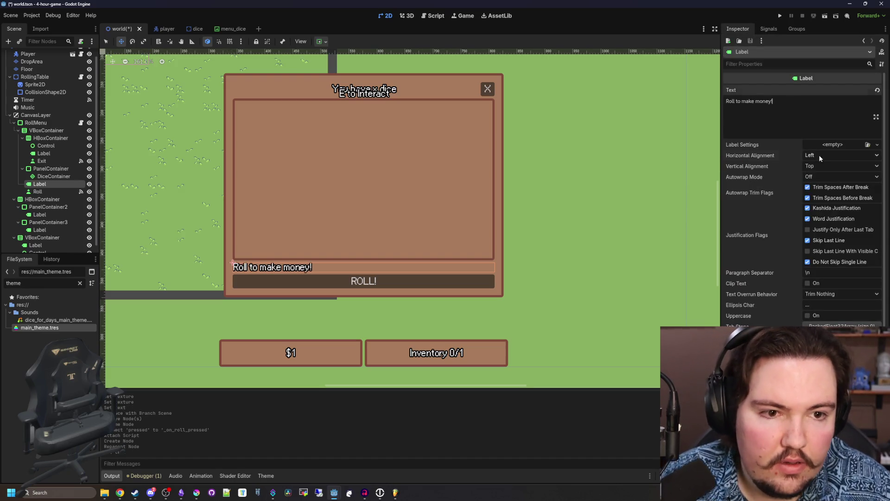
left_click(820, 154)
left_click(831, 174)
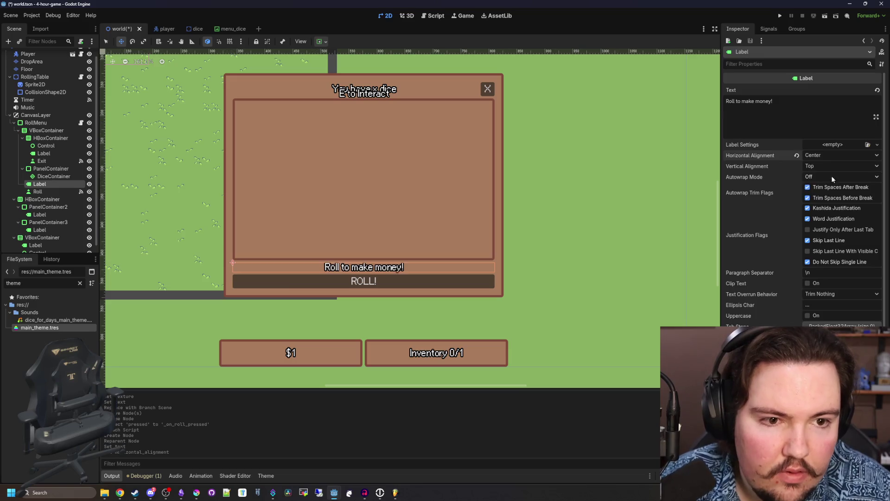
left_click(830, 166)
left_click(827, 186)
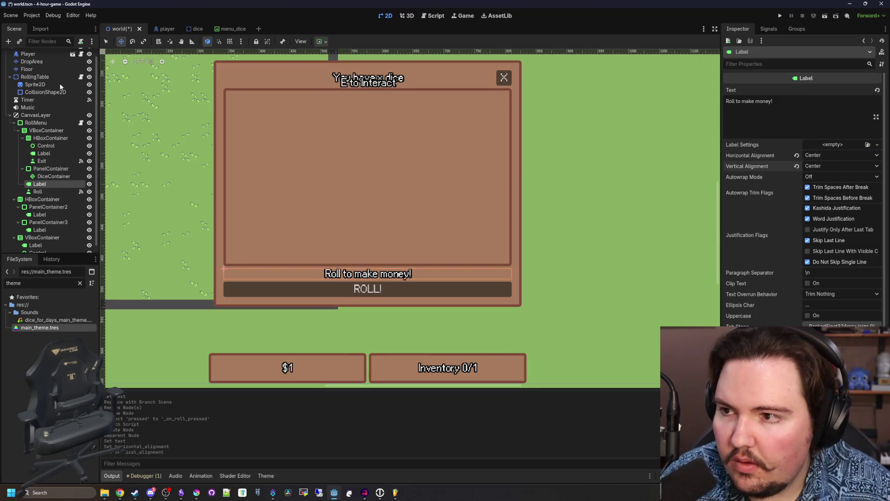
scroll(60, 83, "up", 1)
left_click(81, 54)
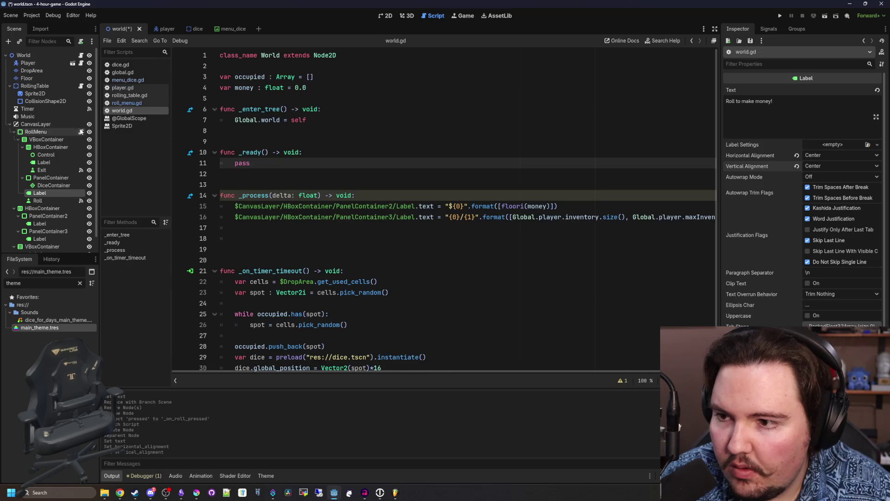
- Add 'if Global.player.inventory.size() <= 0: return' at the top of _on_roll_pressed and save
left_click(81, 132)
key("ctrl+s")
left_click(268, 185)
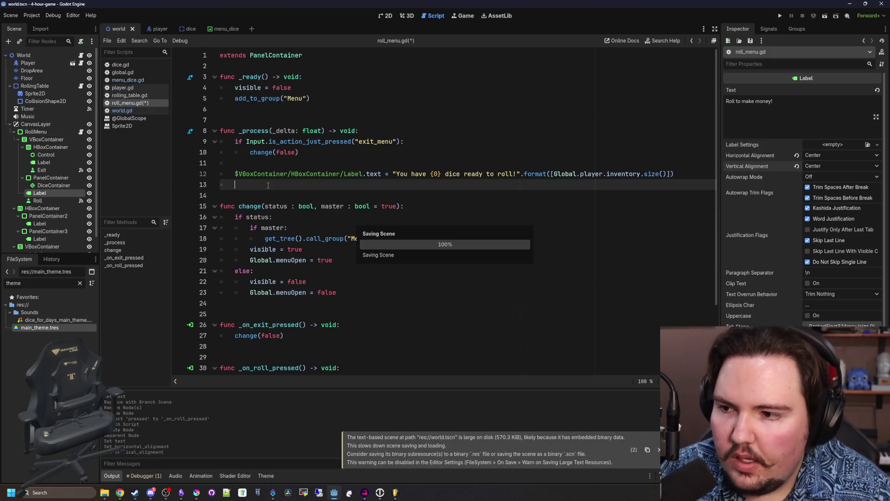
scroll(322, 271, "down", 2)
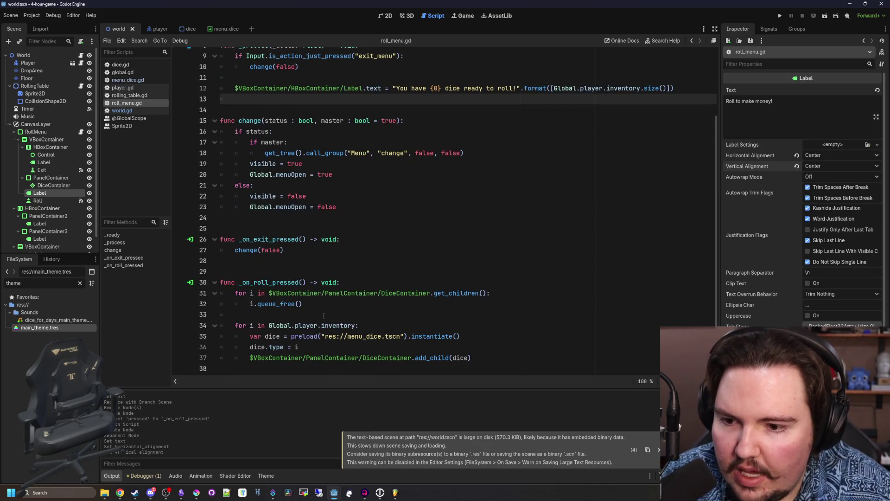
left_click(354, 282)
key("Return")
type("if")
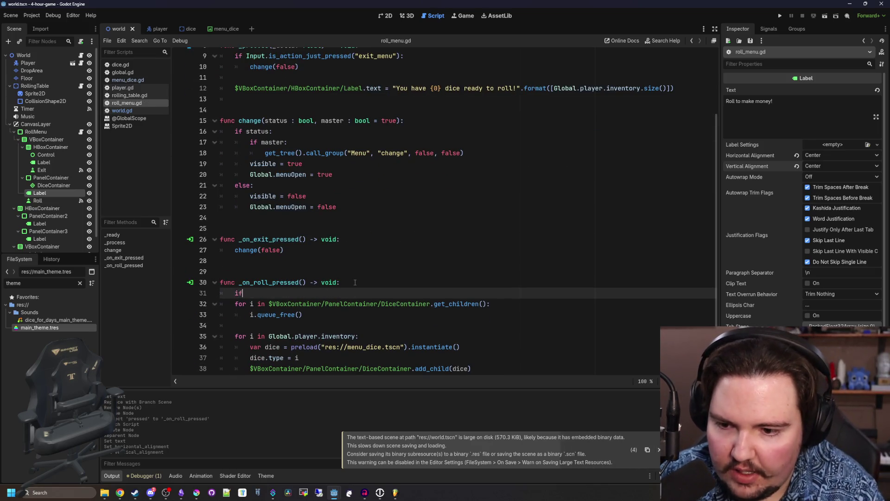
type(" Global.player.inventory.size() > 0:")
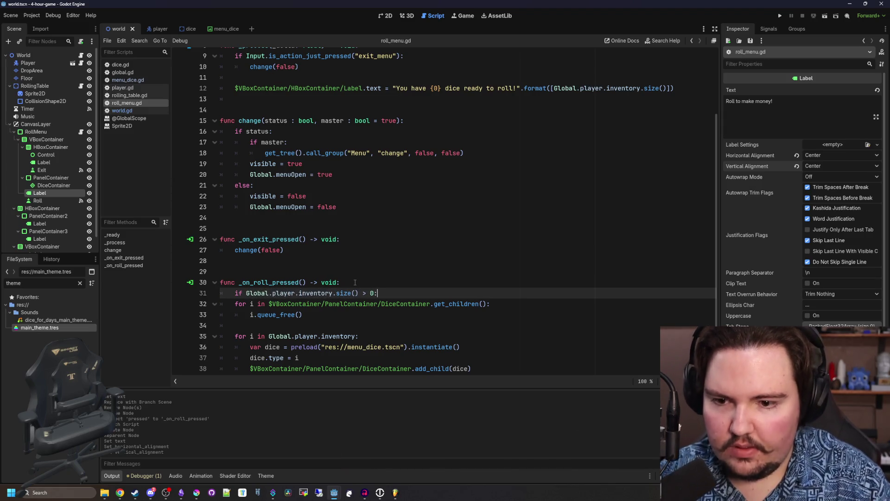
scroll(384, 302, "up", 1)
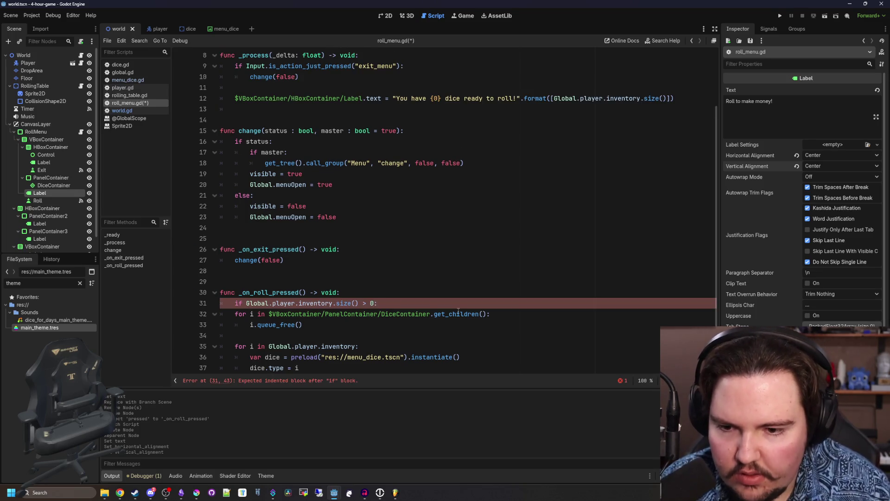
type("<=0: return")
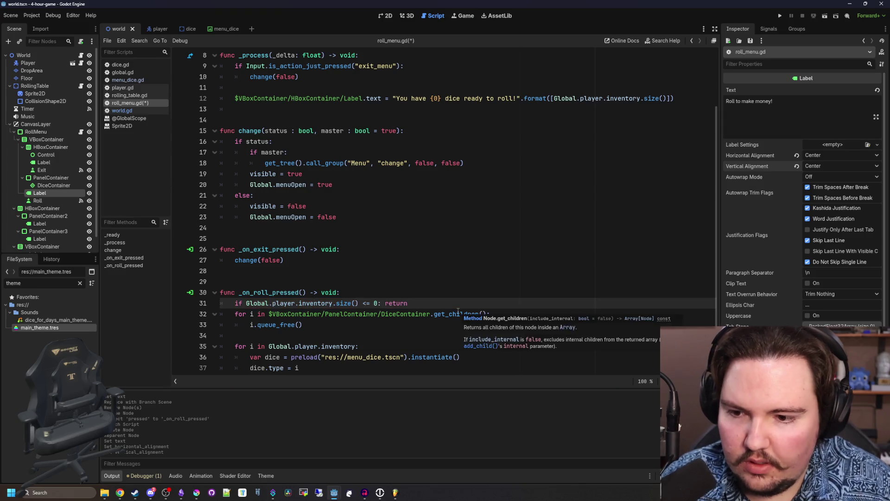
scroll(421, 305, "down", 1)
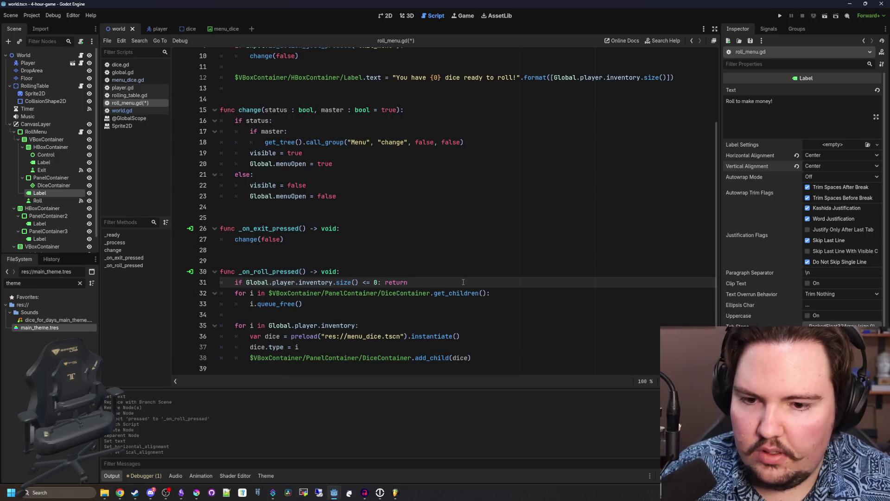
key("Return")
key("ctrl+s")
- Position the caret after the _on_exit_pressed function to begin a new function
scroll(367, 259, "up", 3)
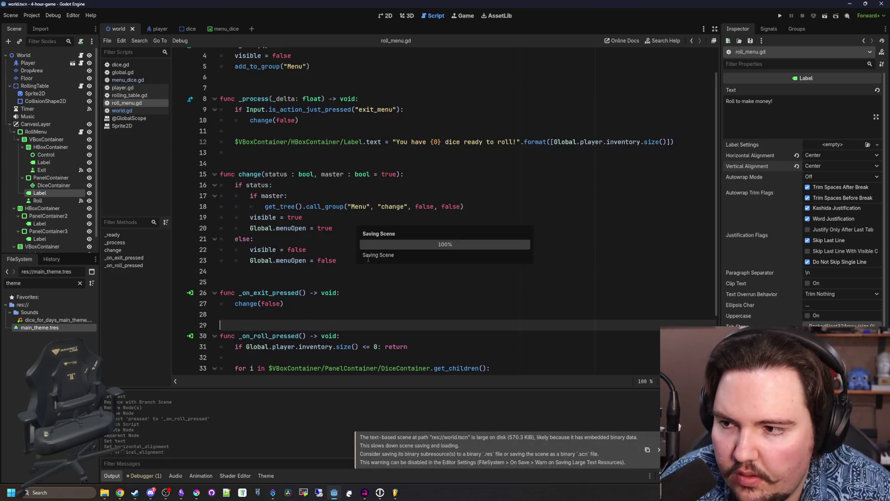
left_click(52, 192)
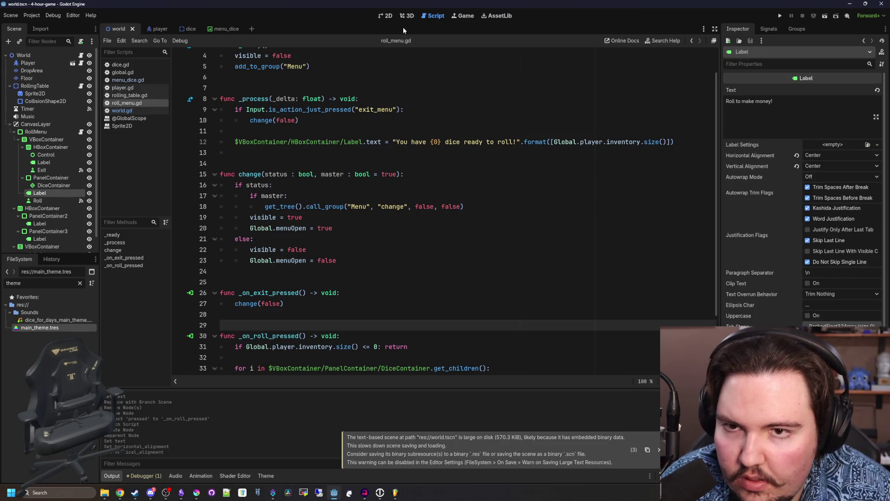
scroll(325, 232, "up", 1)
left_click(315, 195)
scroll(316, 270, "down", 3)
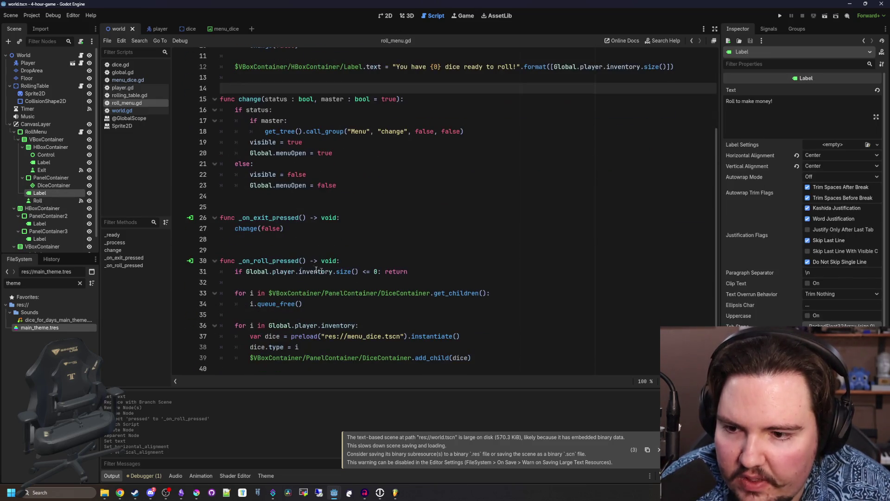
left_click(267, 239)
- Start a new clear() function that sets the Label's text to "Roll to make money!"
key("Return")
key("Return")
key("Return")
key("Up")
type("func c")
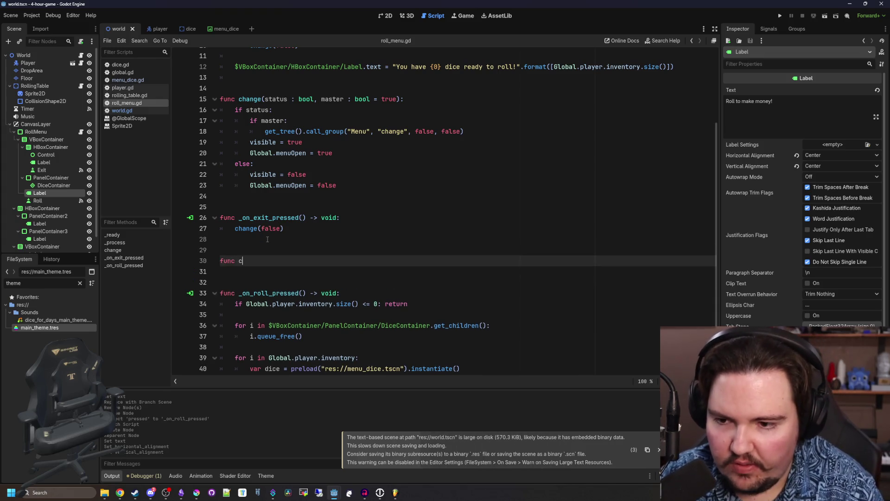
type("lear():")
key("Return")
scroll(268, 239, "down", 1)
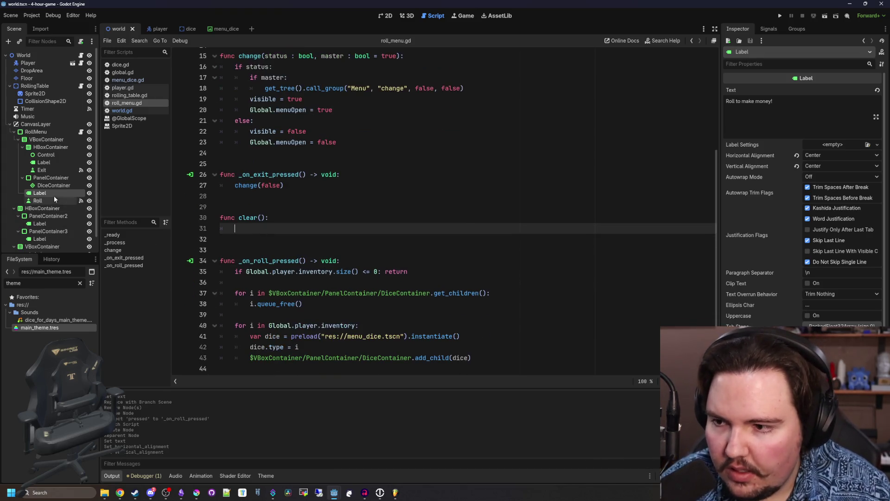
mouse_move(39, 193)
left_mouse_down()
mouse_move(258, 240)
mouse_move(310, 238)
left_mouse_up()
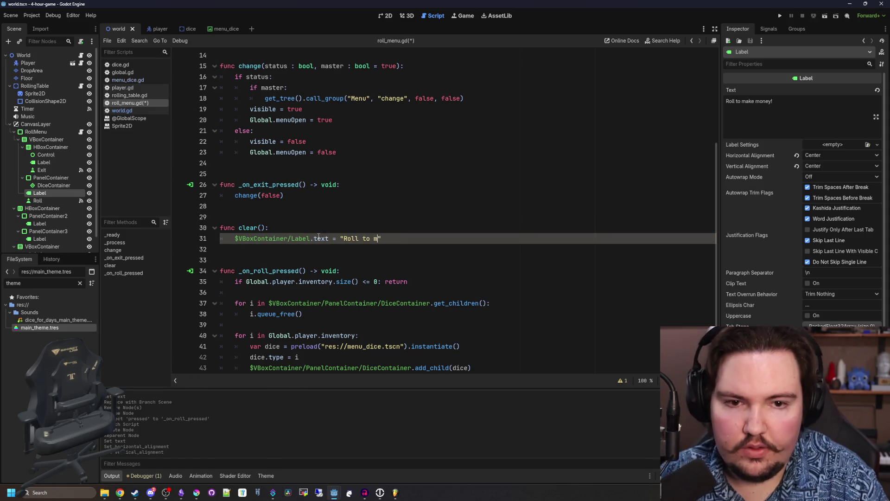
type("ake money!")
left_click(385, 230)
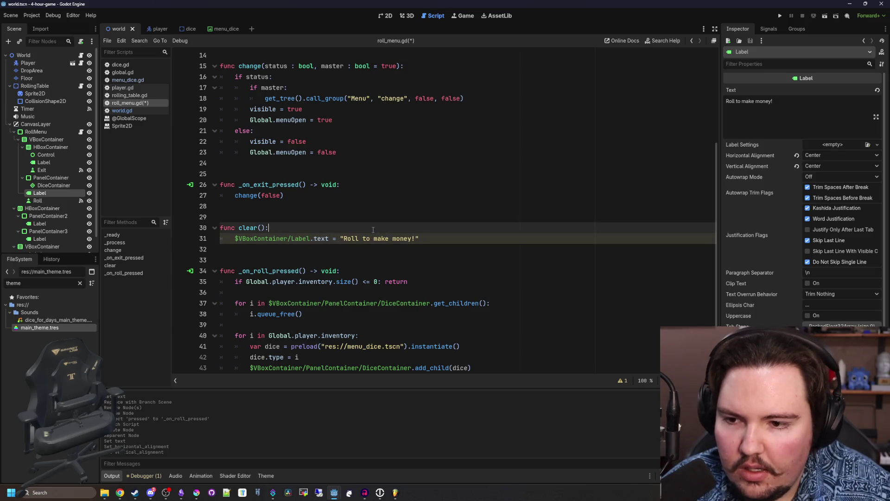
- Call clear() in the else branch of change()
scroll(385, 230, "up", 4)
left_click(324, 217)
left_click(339, 261)
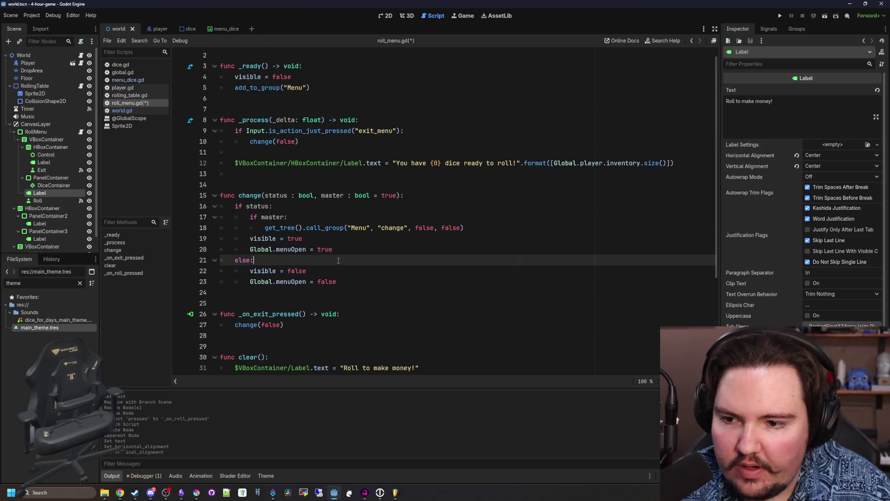
key("Return")
type("()")
- Move the loop that frees DiceContainer's dice into clear() and fix its indentation
scroll(385, 284, "down", 5)
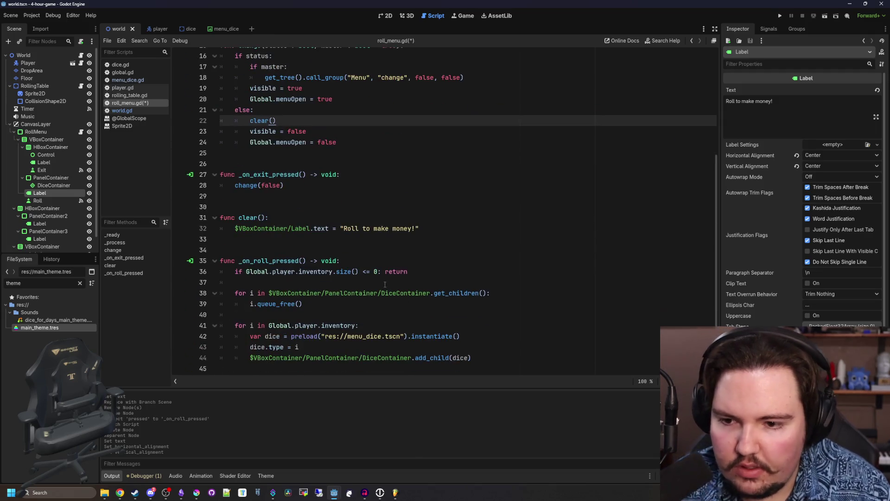
left_click(316, 302)
key("shift+Home")
key("shift+Home")
key("shift+Up")
key("ctrl+c")
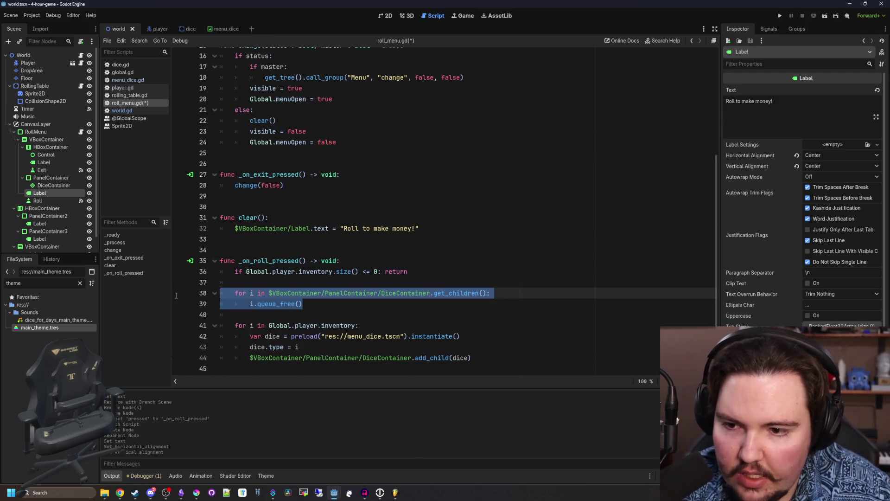
key("BackSpace")
left_click(447, 233)
key("ctrl+v")
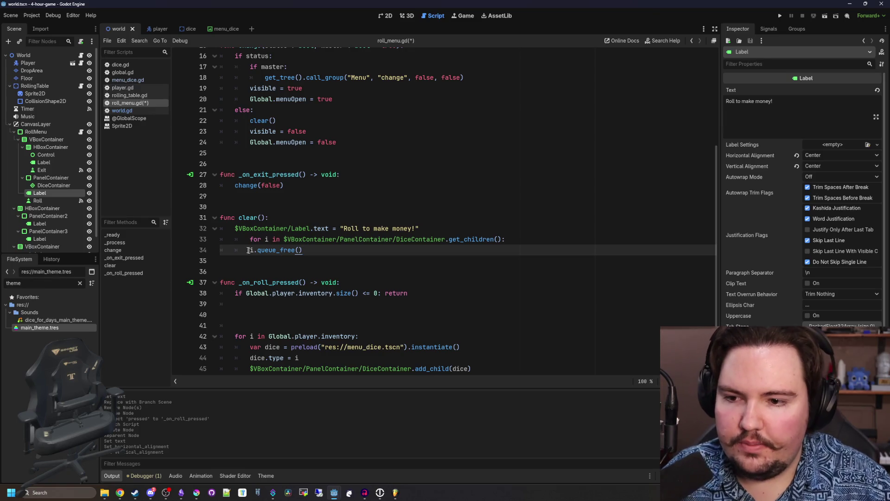
left_click(250, 239)
key("BackSpace")
- Call clear() in _on_roll_pressed below the empty-inventory guard, tidy blank lines, and save
left_click(265, 304)
key("Return")
type("clear()")
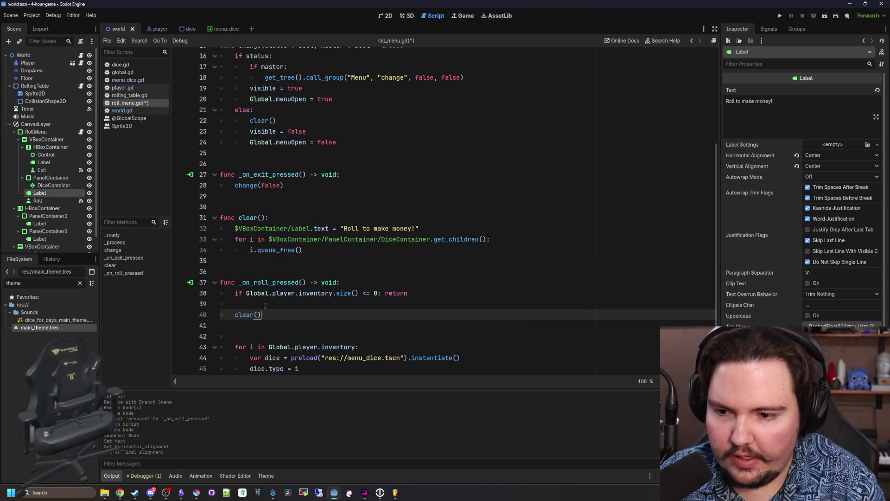
key("Up")
key("BackSpace")
key("Down")
key("Delete")
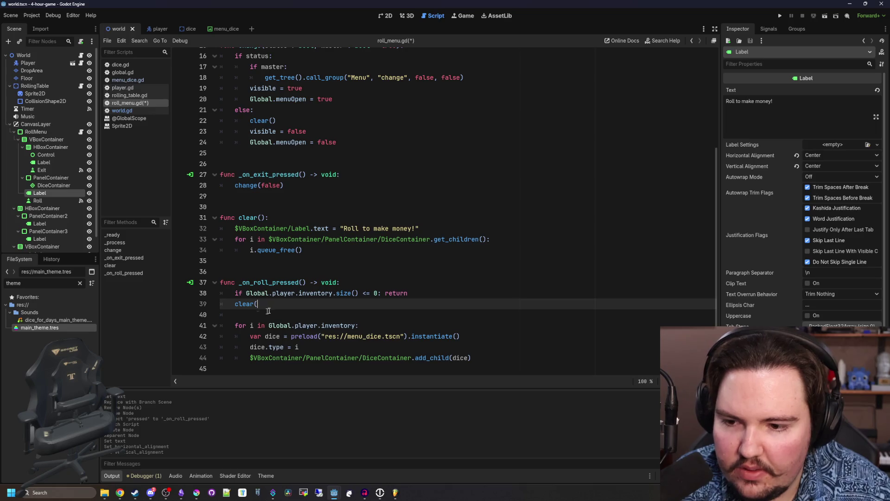
left_click(318, 250)
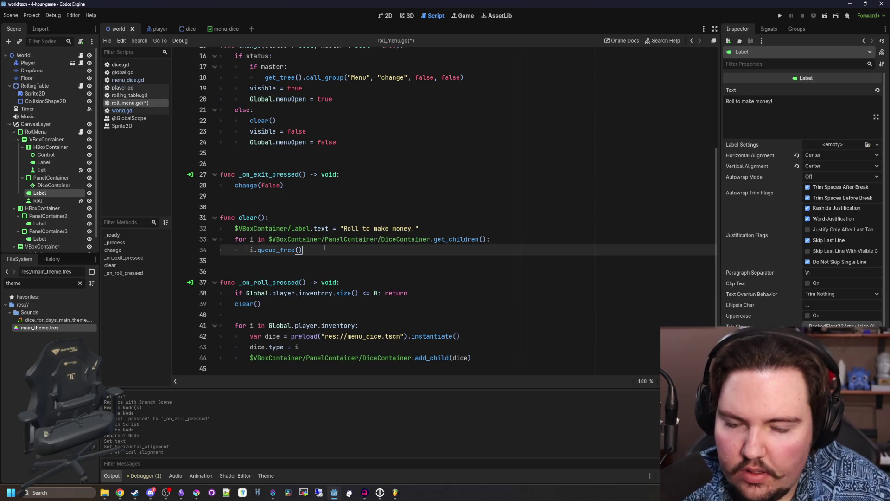
key("ctrl+s")
- Add a blank line after the add_child line in the dice loop and save again
left_click(293, 208)
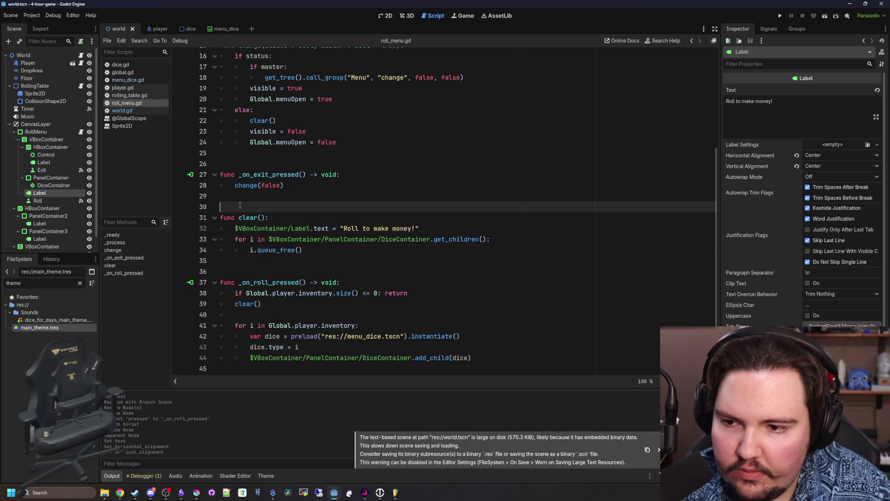
left_click(289, 271)
left_click(306, 309)
left_click(517, 357)
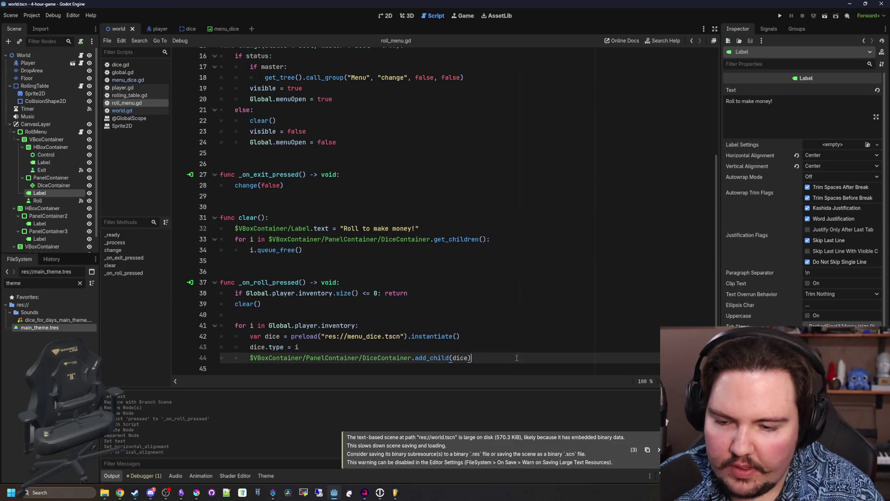
key("Return")
key("BackSpace")
key("Return")
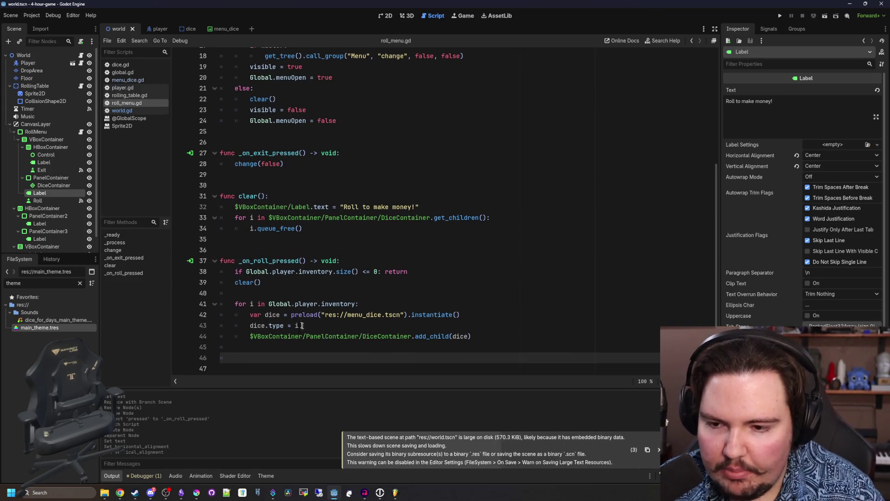
left_click(302, 293)
key("ctrl+s")
left_click(267, 354)
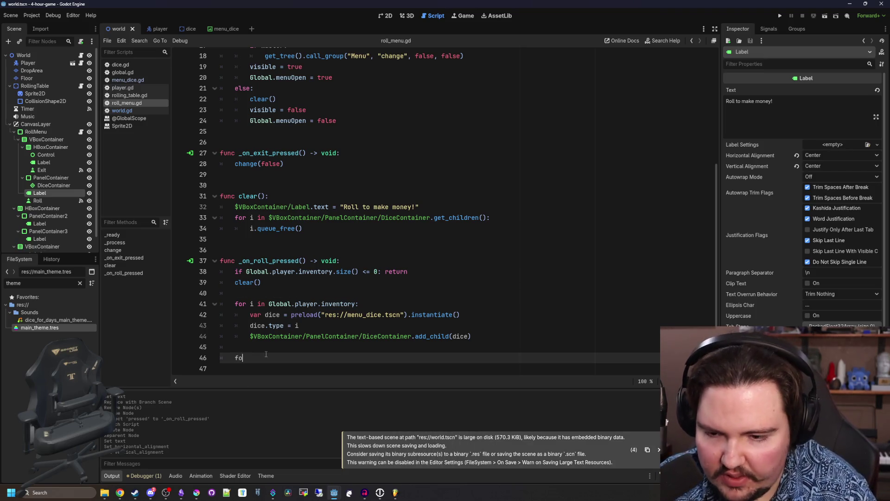
- Add var total = 0.0 and a loop over DiceContainer's children adding each i.val to total
mouse_move(54, 185)
left_mouse_down()
mouse_move(297, 328)
mouse_move(309, 366)
mouse_move(334, 359)
left_mouse_up()
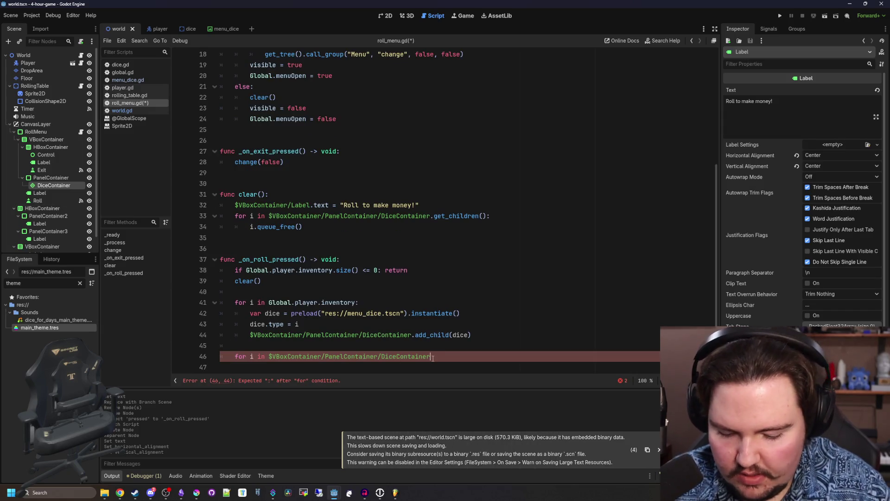
type(".get_children(")
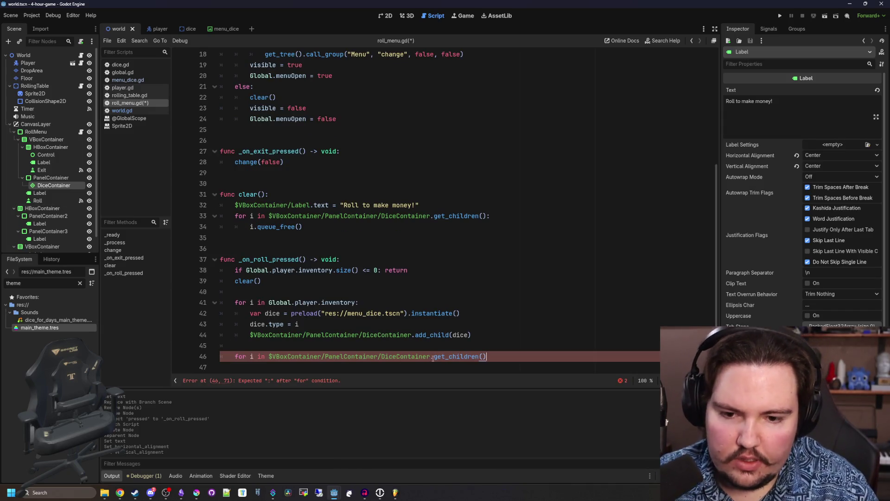
type("):")
key("Return")
type("i.val")
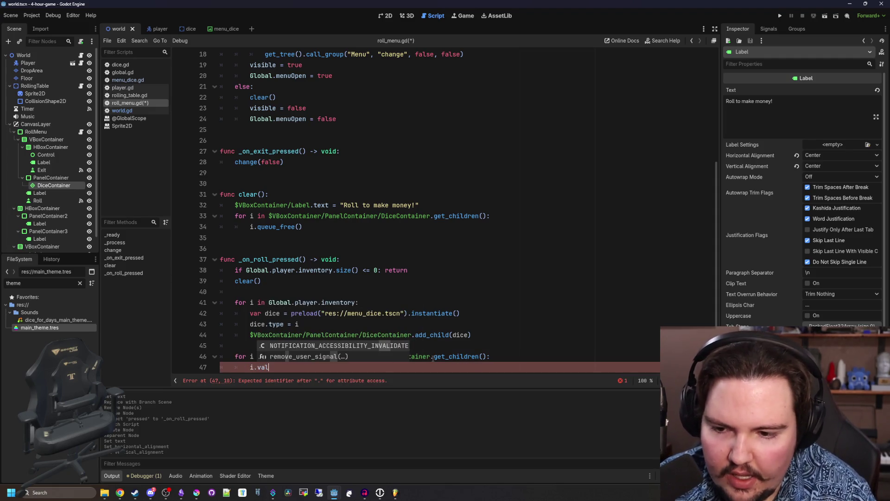
left_click(245, 334)
key("Return")
key("Return")
key("Up")
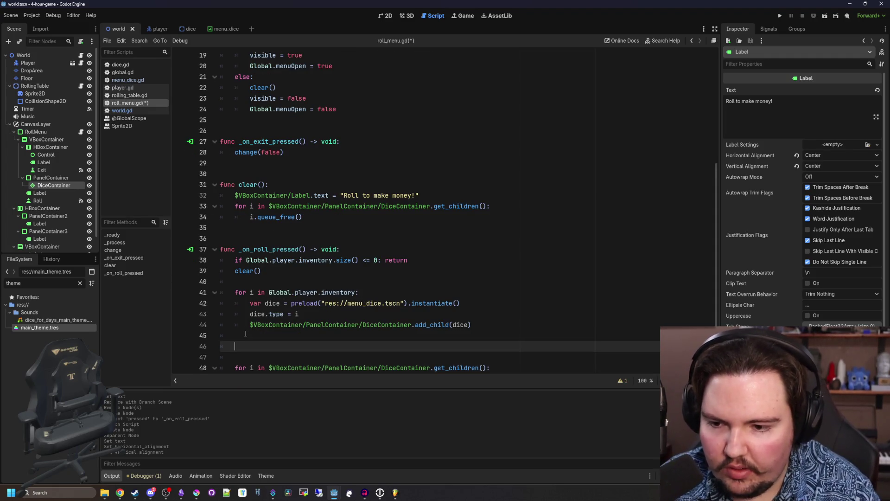
type("0")
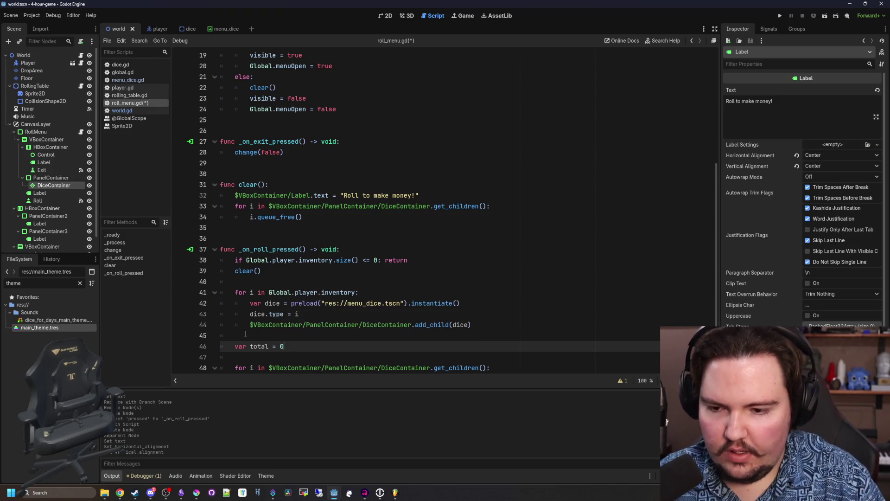
key("Down")
key("Down")
key("End")
key("Return")
type("i.val")
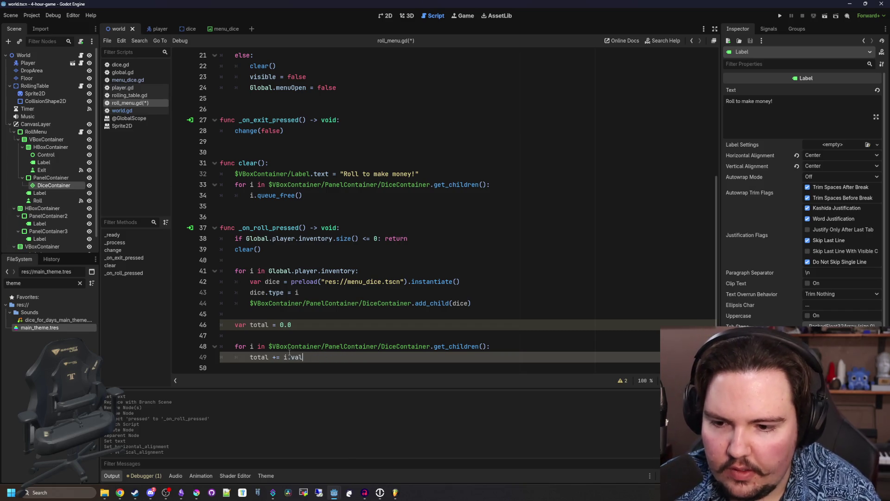
key("Return")
key("Return")
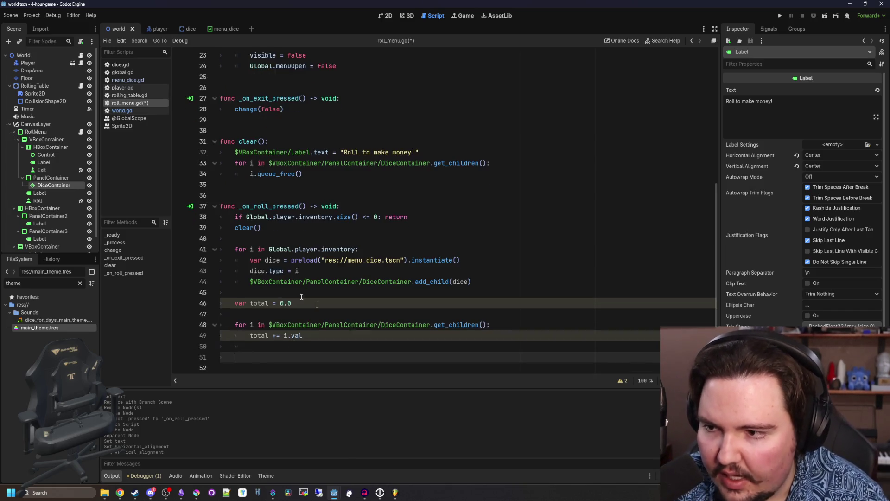
- Set $VBoxContainer/Label.text to "You made ${0} cash!" formatted with total, and save
left_click_drag(56, 197, 280, 364)
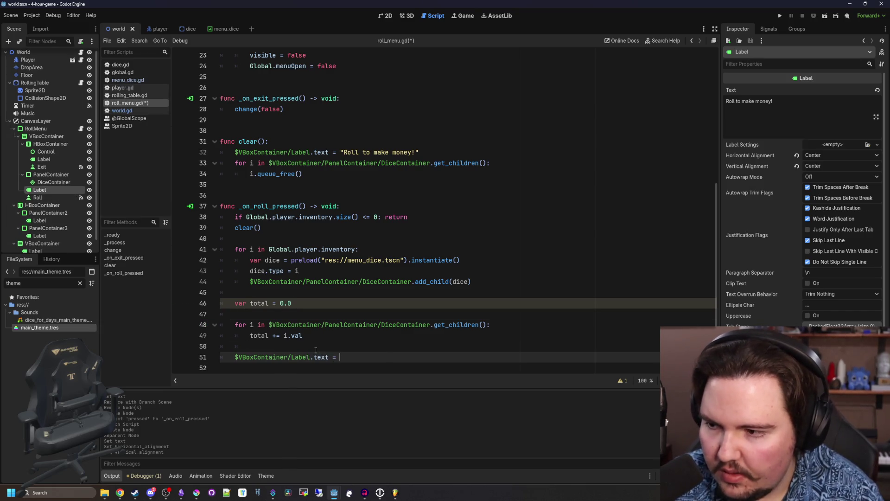
type("\"{")
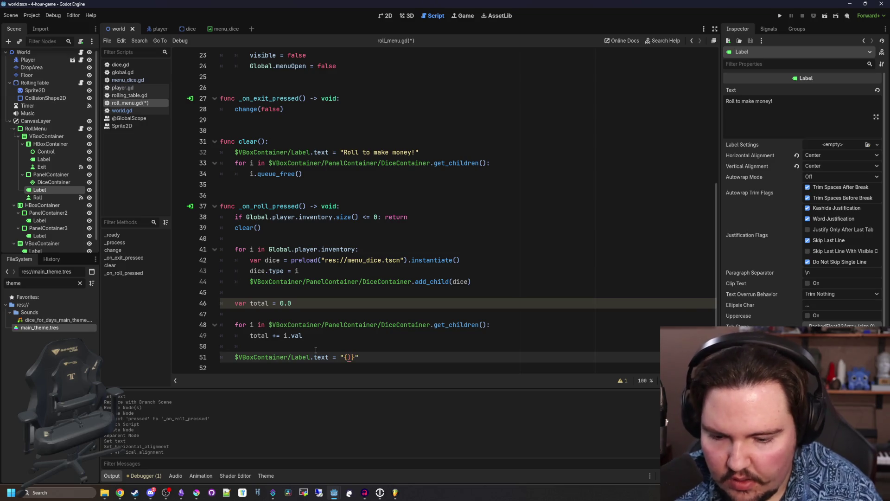
type("0")
key("Left")
key("Left")
type("You")
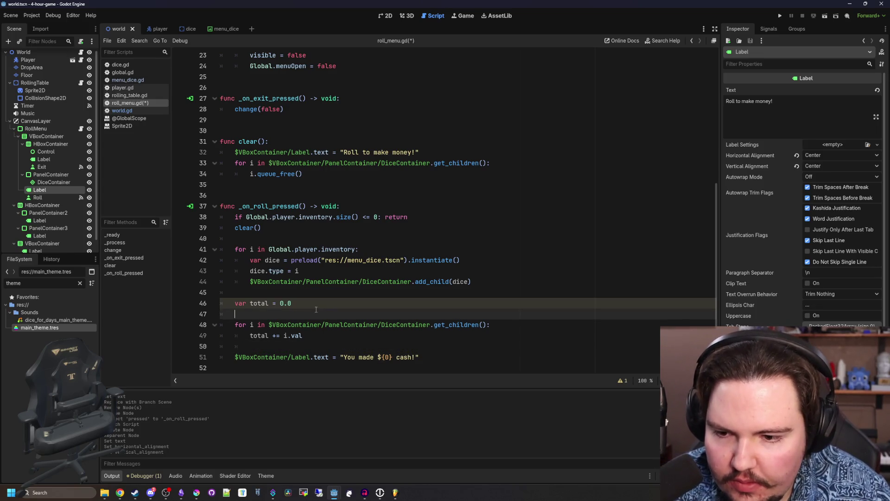
key("ctrl+s")
left_click(422, 357)
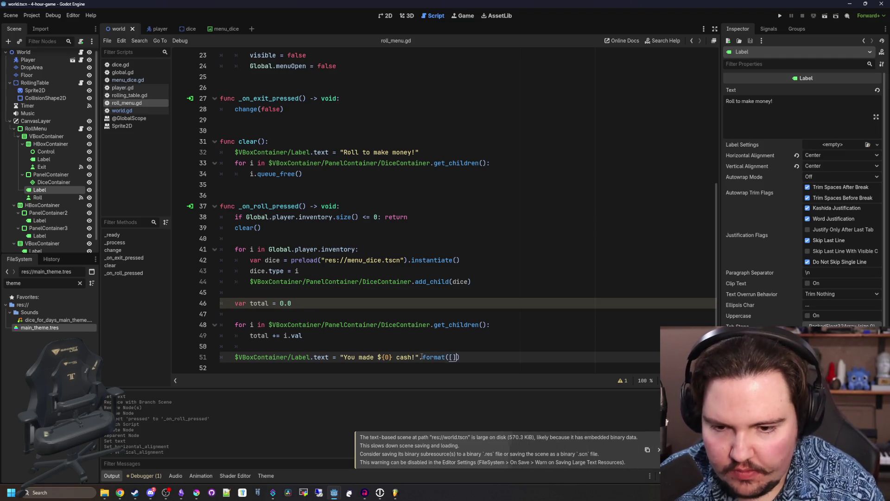
type("total")
left_click(314, 292)
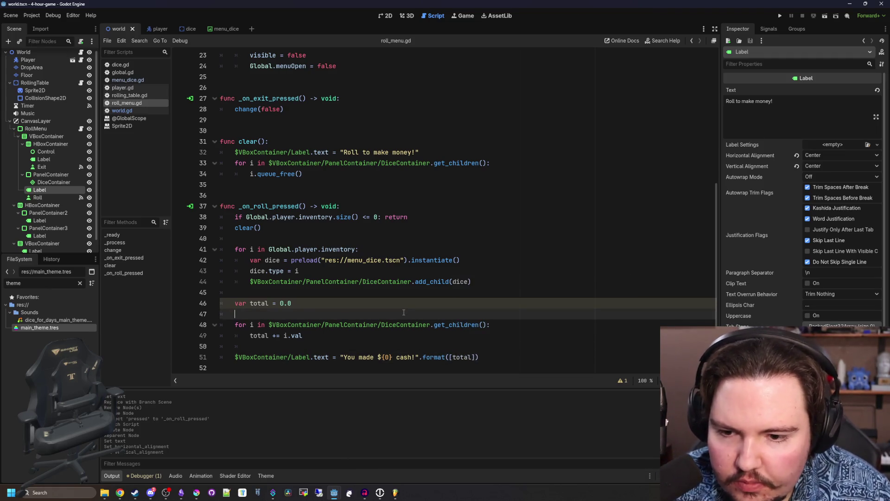
key("ctrl+s")
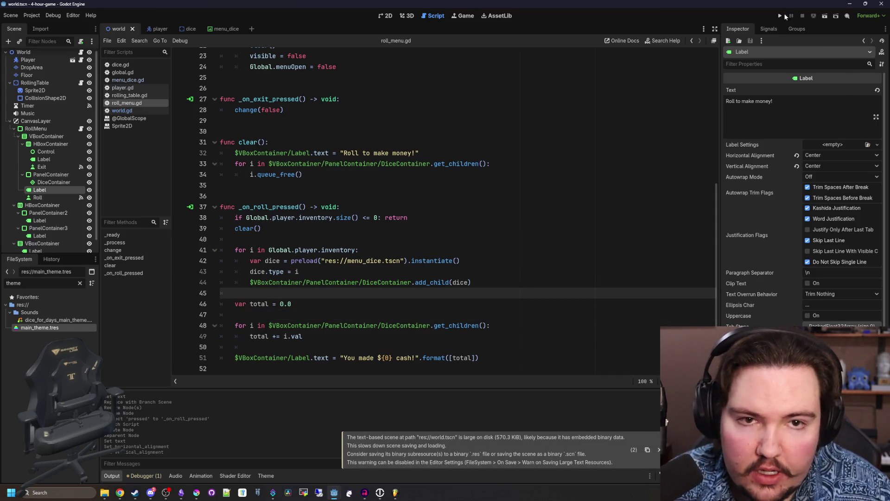
- Run the game and walk the player to the blue tent to collect a die (1/1)
left_click(421, 77)
left_click(783, 19)
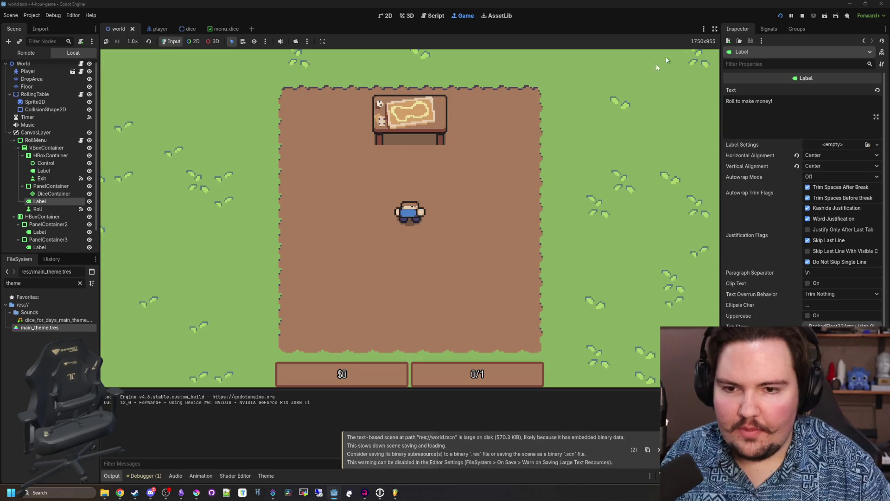
key("a")
key("w")
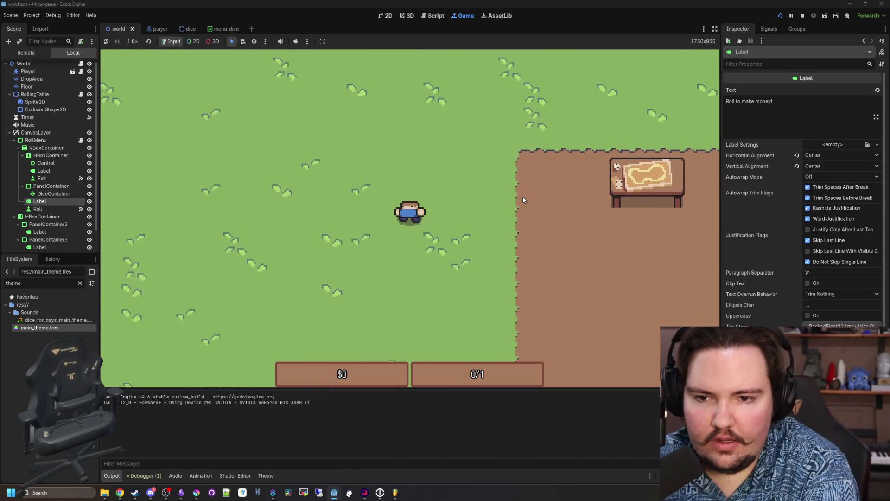
key("s")
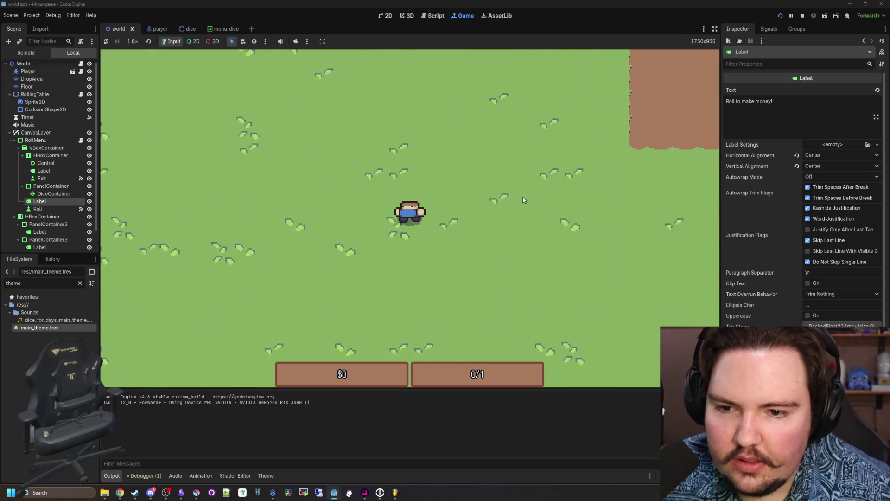
key("s")
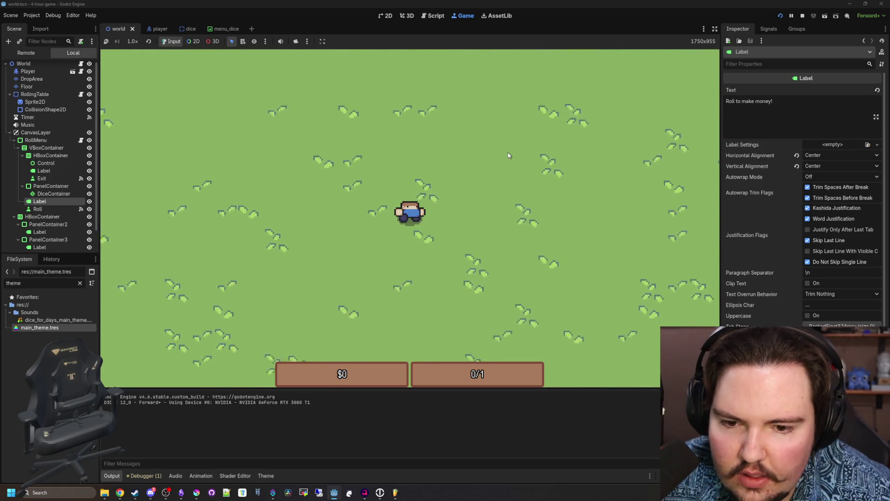
key("d")
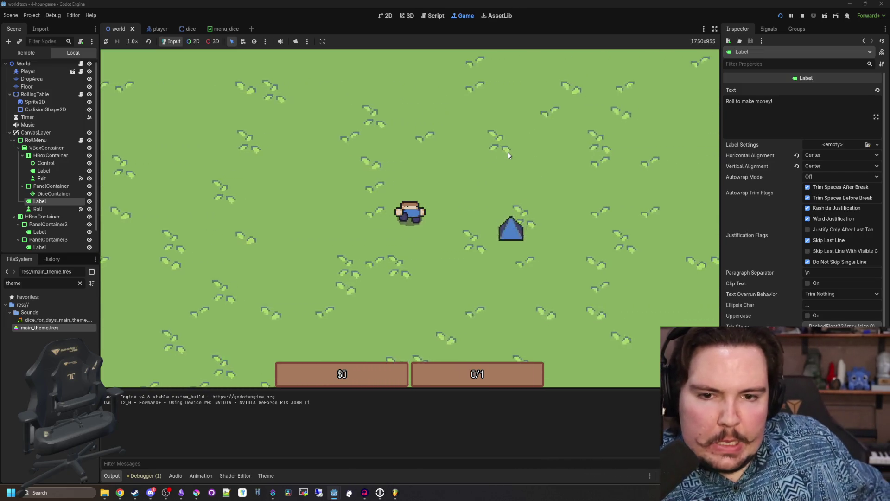
key("d")
key("e")
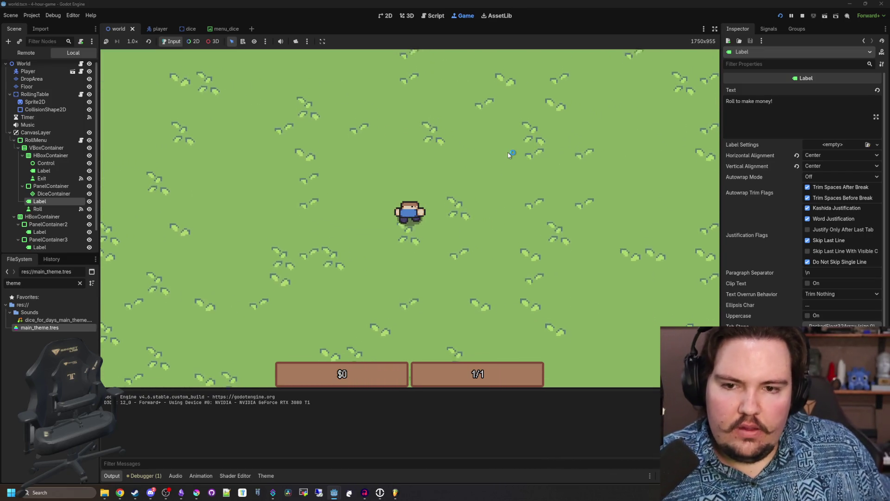
- Open the roll menu at the table, roll six times to see the cash messages, and return to RollMenu's script
key("w")
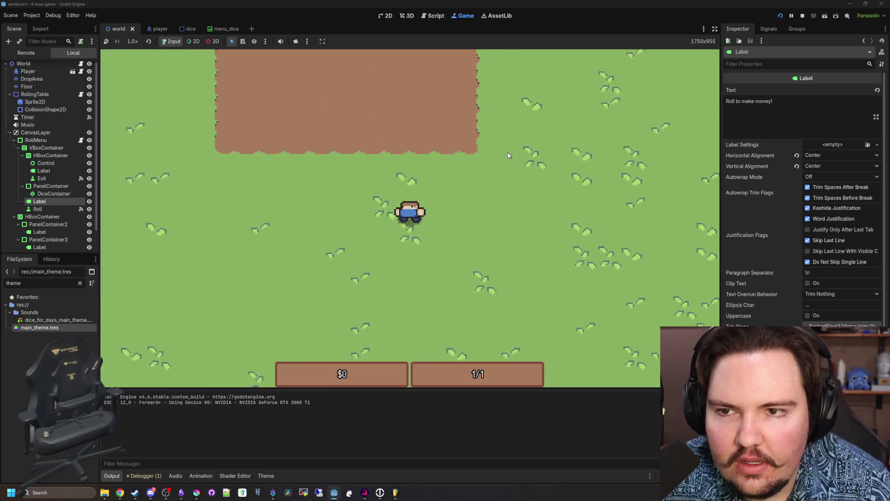
key("w")
key("a")
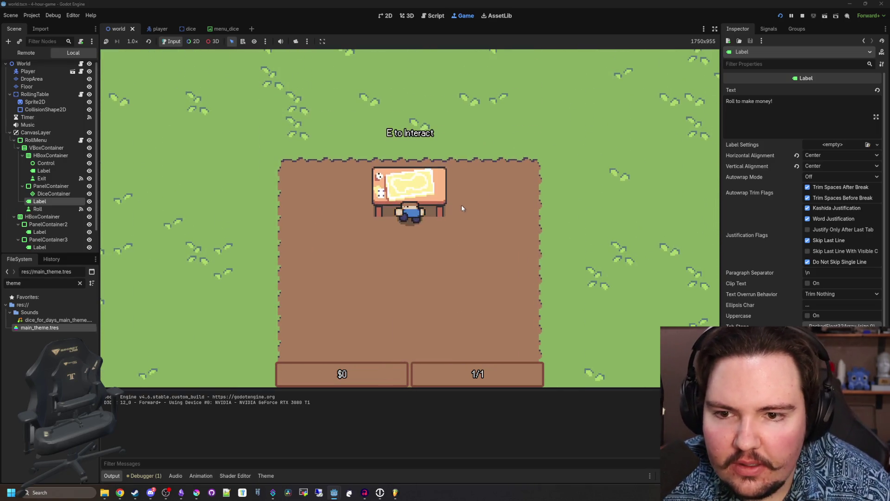
key("e")
left_click(414, 308)
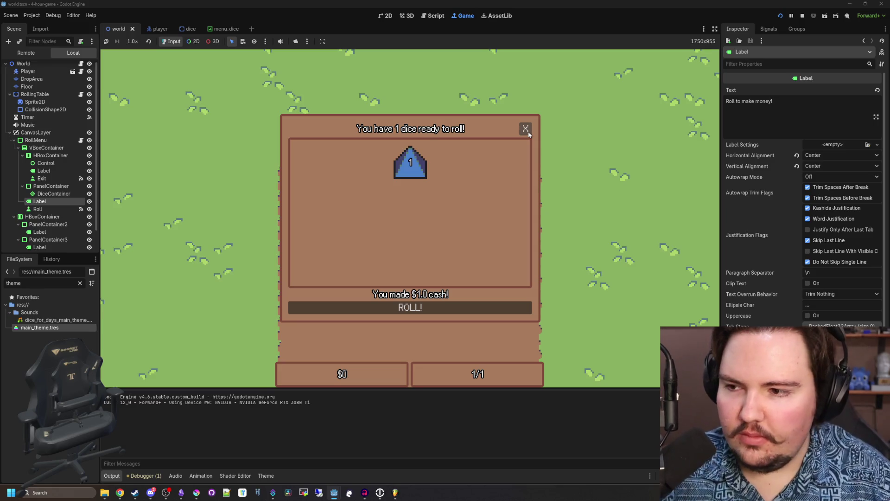
left_click(411, 313)
left_click(410, 312)
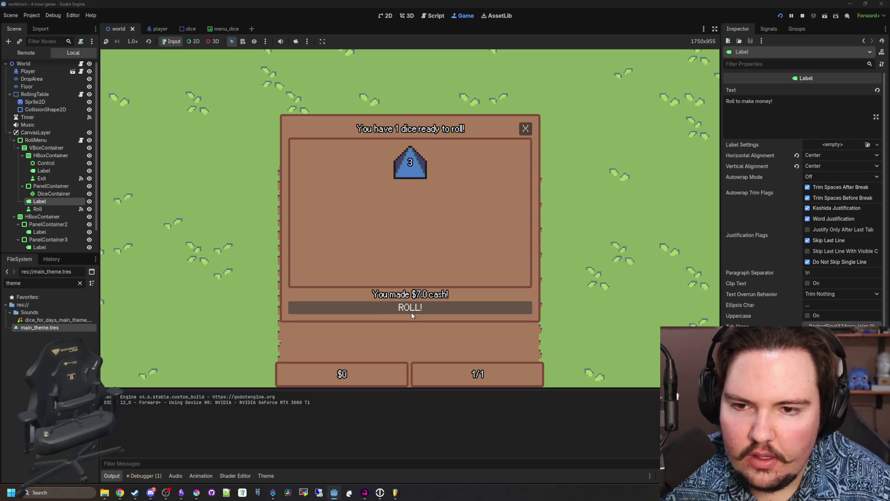
left_click(411, 312)
left_click(411, 312)
left_click(411, 313)
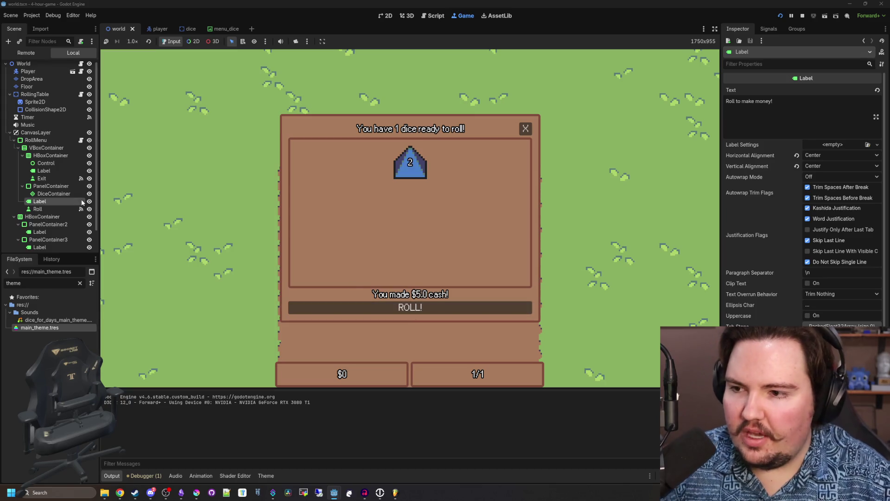
left_click(81, 140)
- Add a while Global.player.inventory loop that pops each die with Global.player.inventory.pop_front() into num
left_click(303, 292)
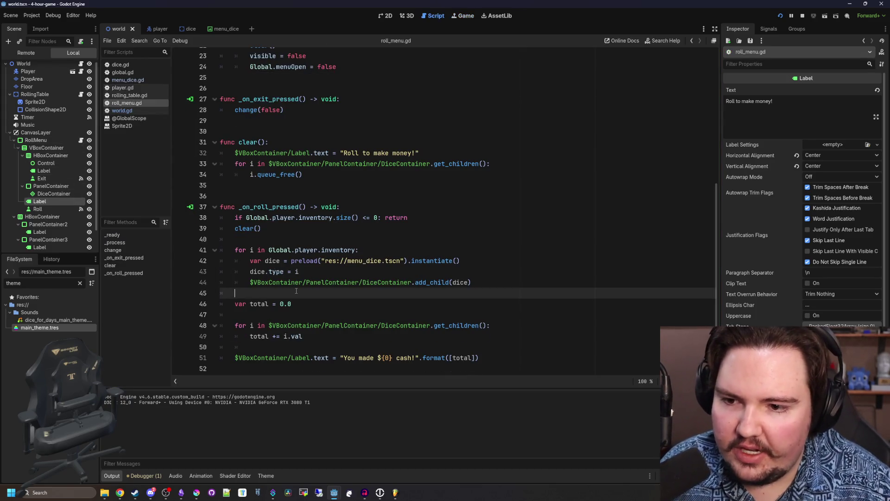
left_click(317, 270)
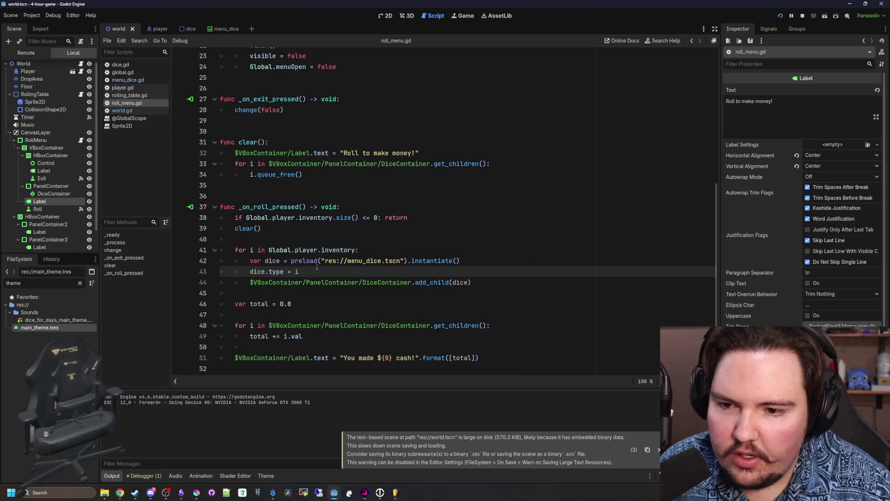
left_click_drag(369, 253, 252, 250)
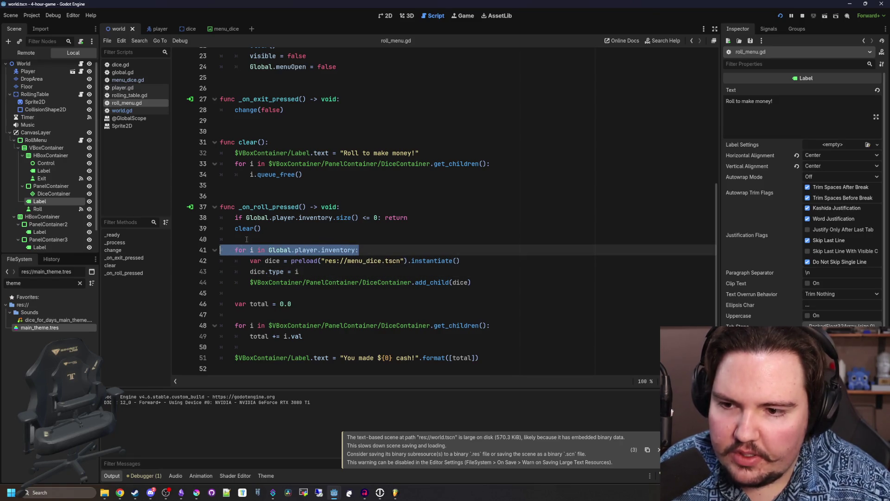
left_click(246, 239)
key("Return")
key("Return")
key("Up")
type("while Gl")
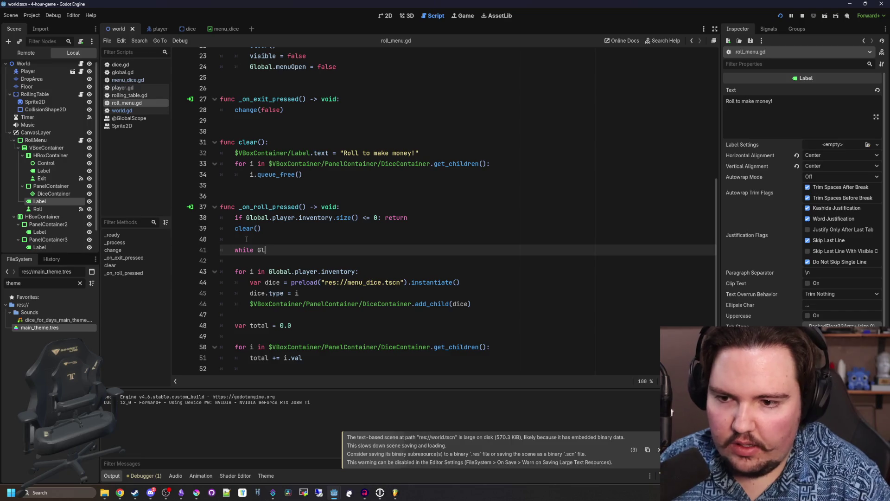
type("obal.player.inventory")
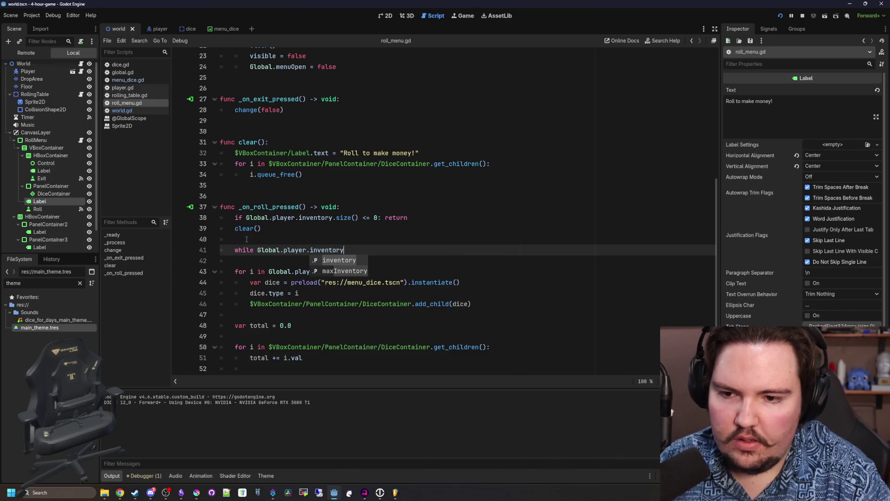
key("Escape")
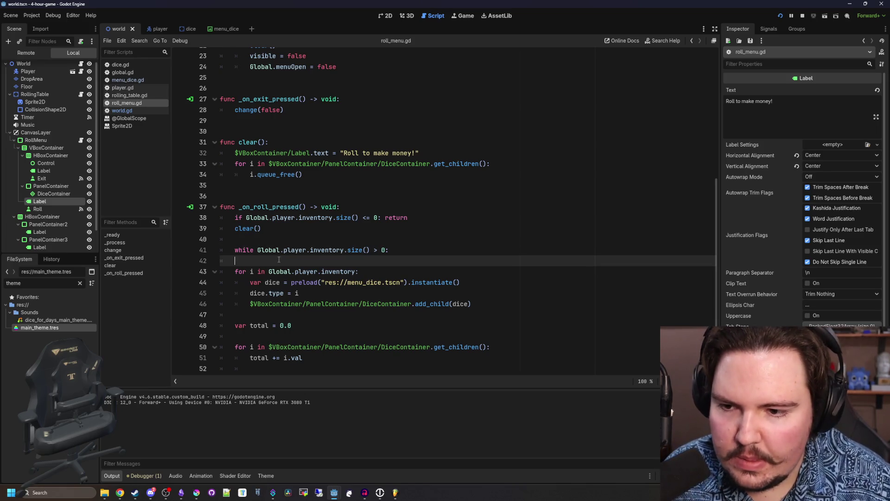
scroll(278, 259, "up", 1)
type("var num =")
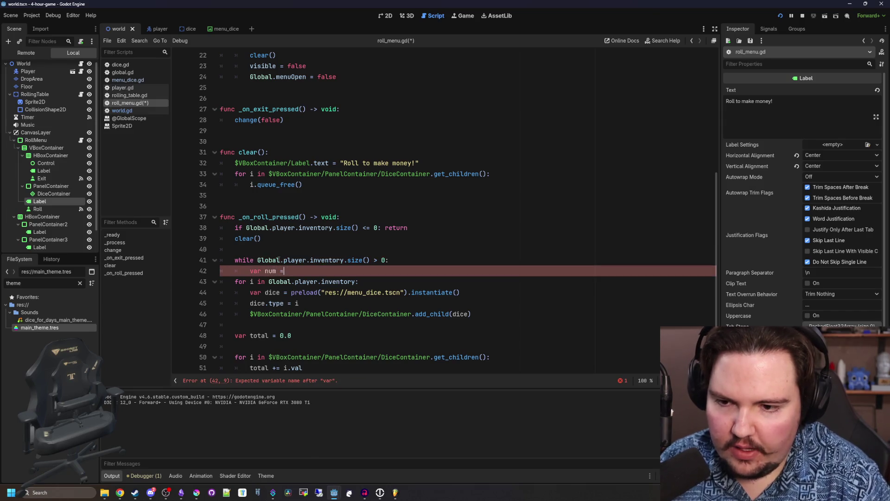
type("Global.player.")
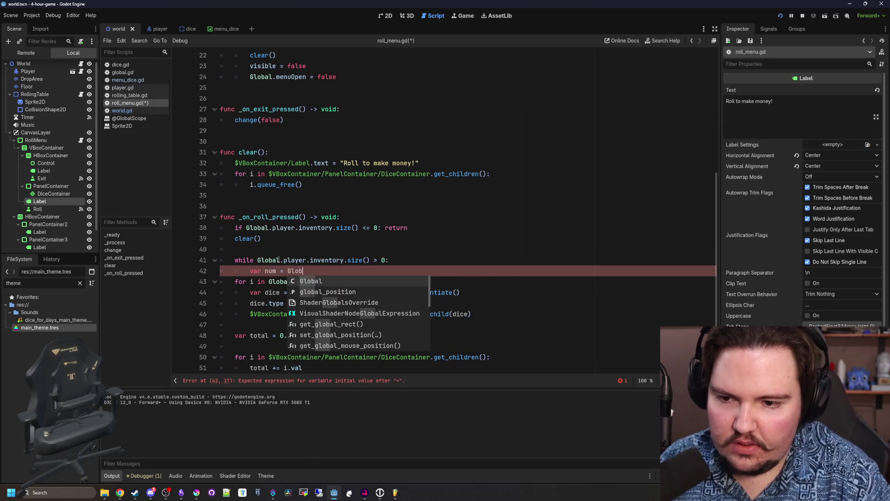
type("inventory.pop")
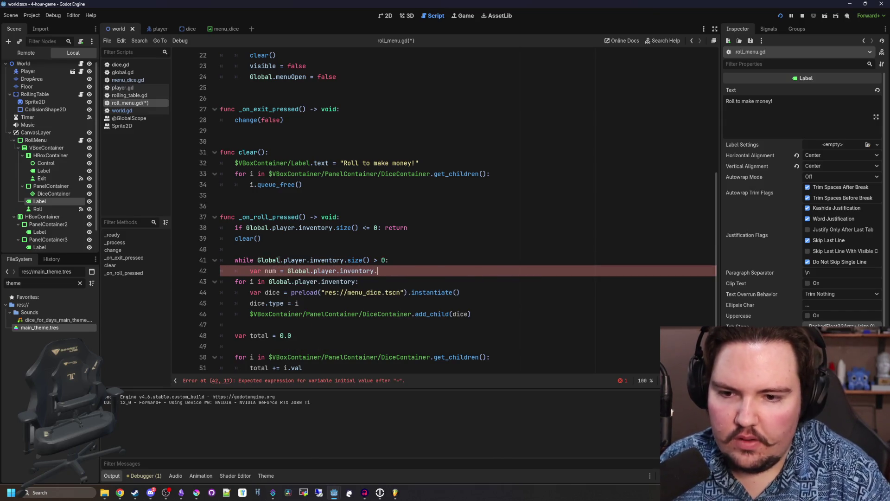
key("Return")
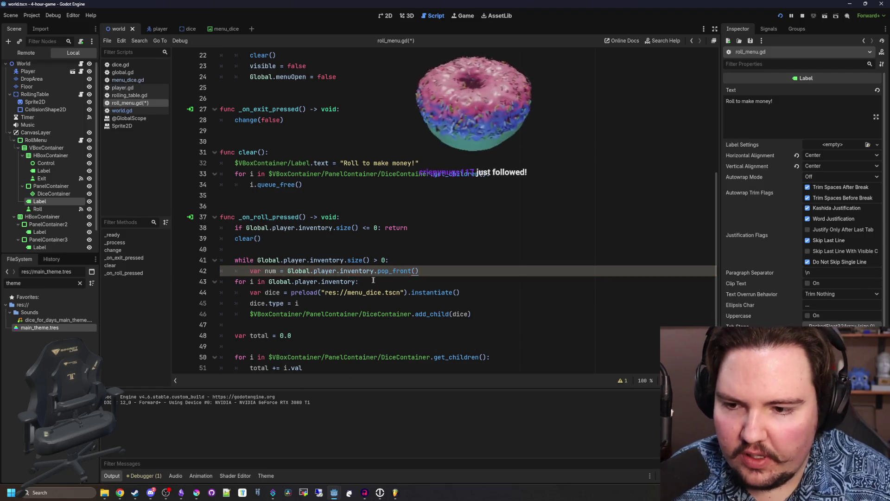
- Delete the old for loop over the inventory, set dice.type = num, and save
key("Return")
scroll(278, 260, "down", 1)
mouse_move(359, 260)
left_mouse_down()
mouse_move(321, 259)
mouse_move(419, 238)
left_mouse_up()
key("BackSpace")
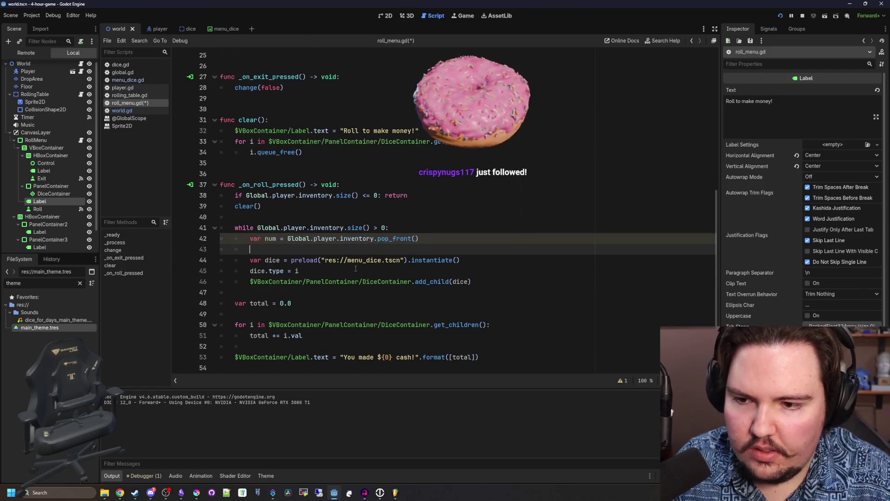
left_click(320, 259)
key("BackSpace")
type("num")
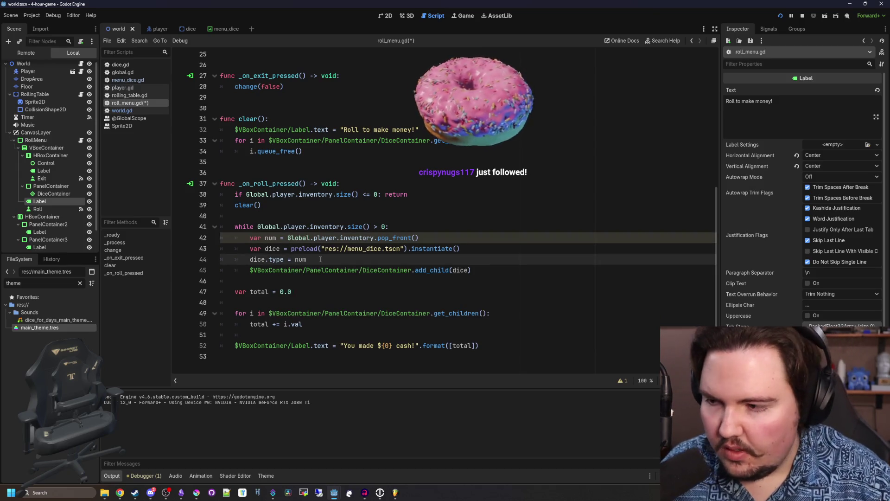
left_click(426, 227)
scroll(444, 227, "up", 1)
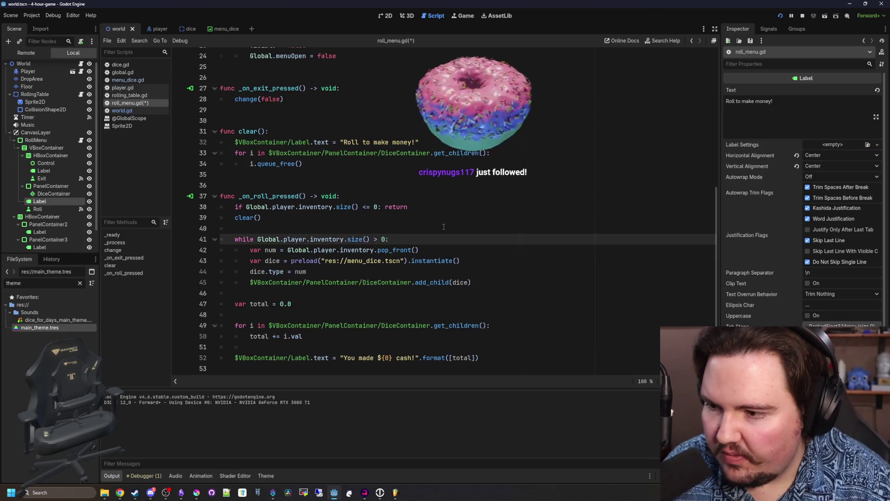
left_click(352, 227)
key("ctrl+s")
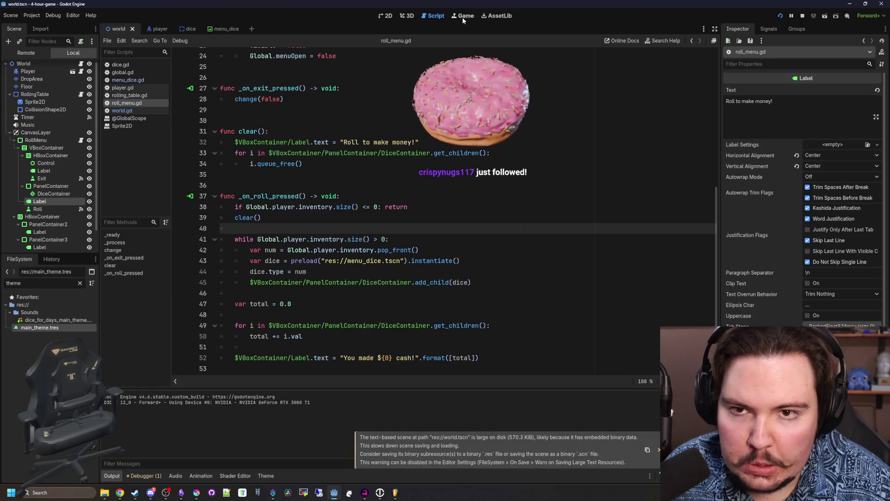
left_click(463, 16)
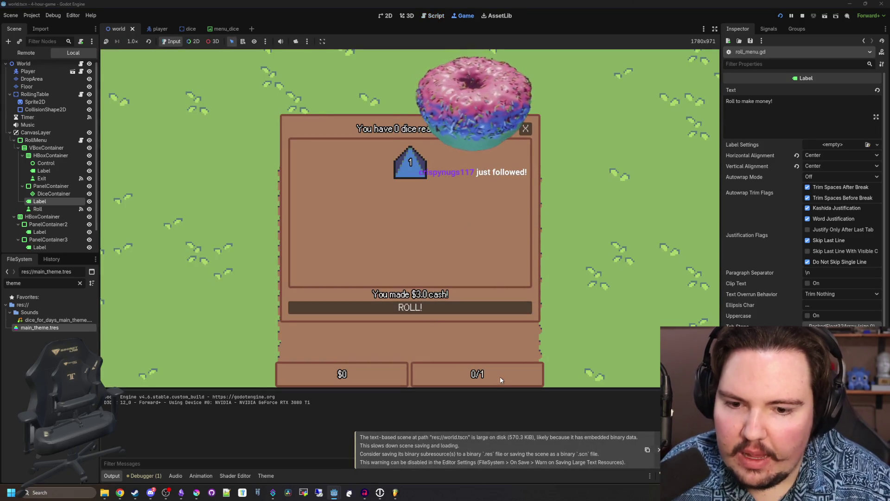
left_click(525, 129)
key("s")
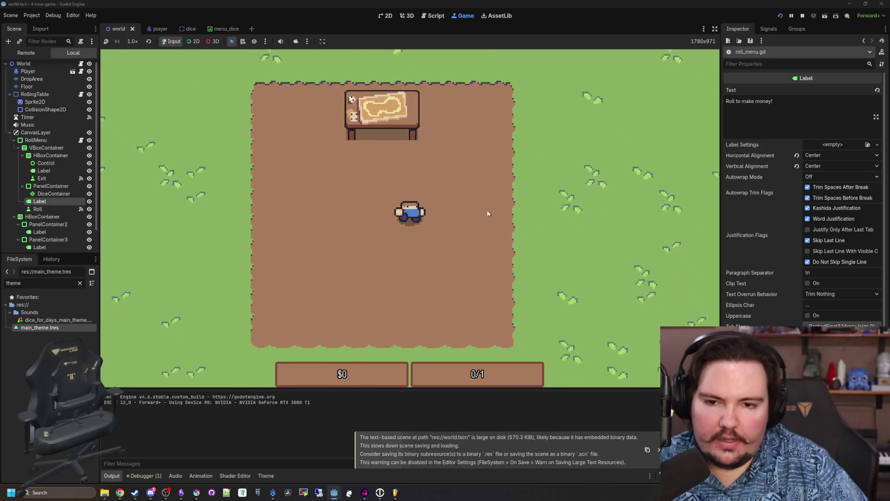
key("d")
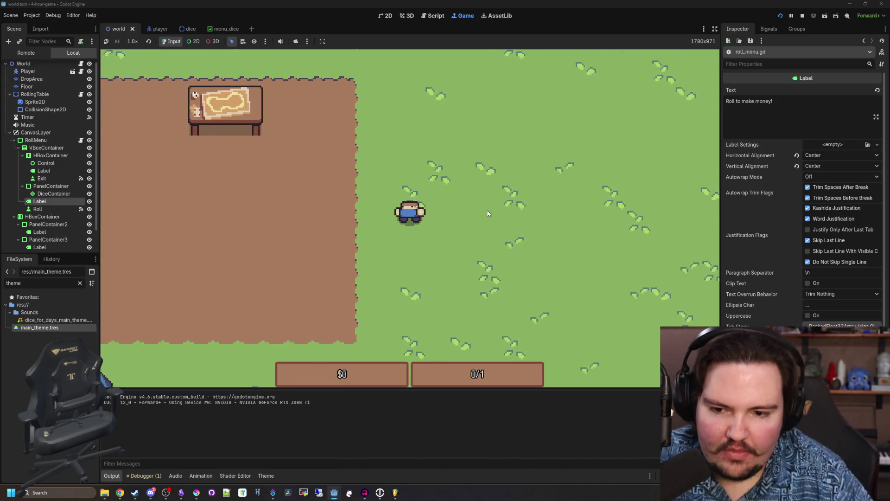
key("a")
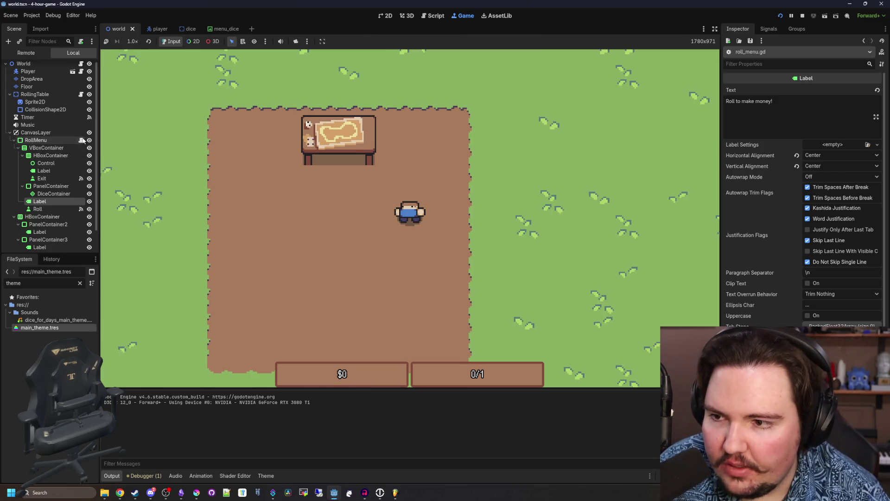
left_click(81, 140)
left_click(499, 358)
- Add Global.world.money += total below the cash message line and save
key("Return")
key("Return")
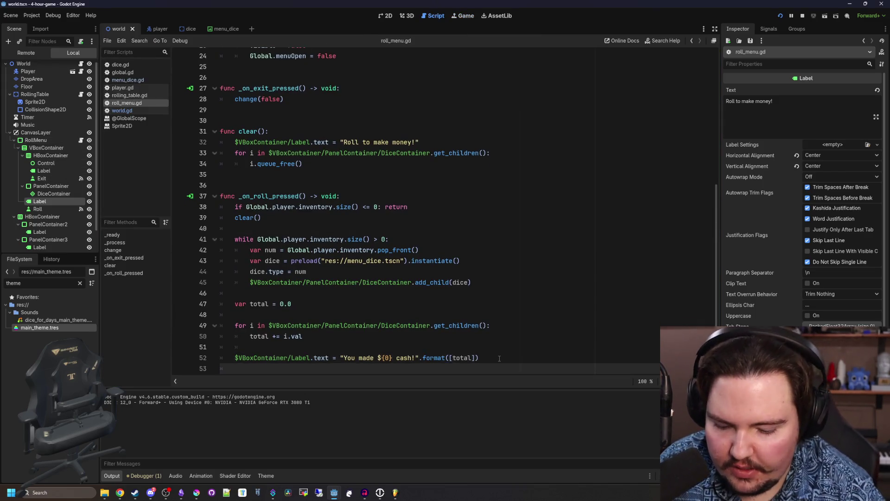
type("Global.world.mon")
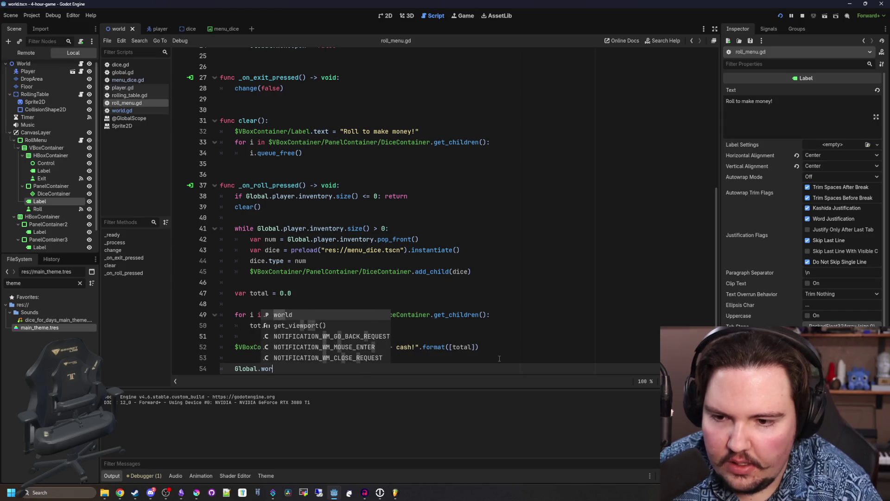
type("ey +=")
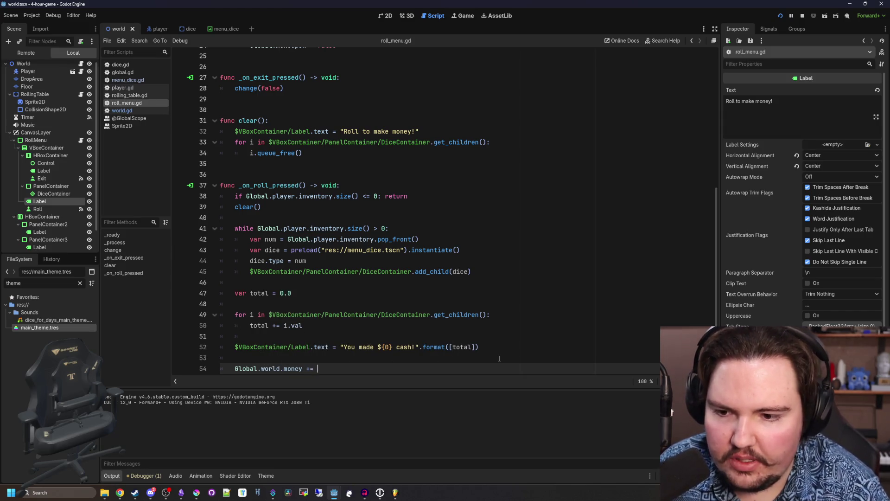
key("Up")
key("Up")
key("Up")
key("ctrl+s")
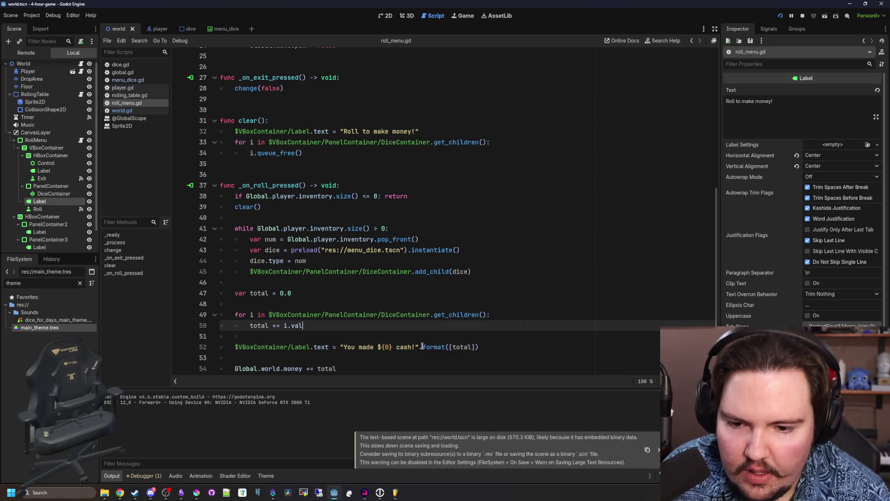
- Wrap total in floori() in the cash message's format call and save
left_click(454, 347)
type("roun")
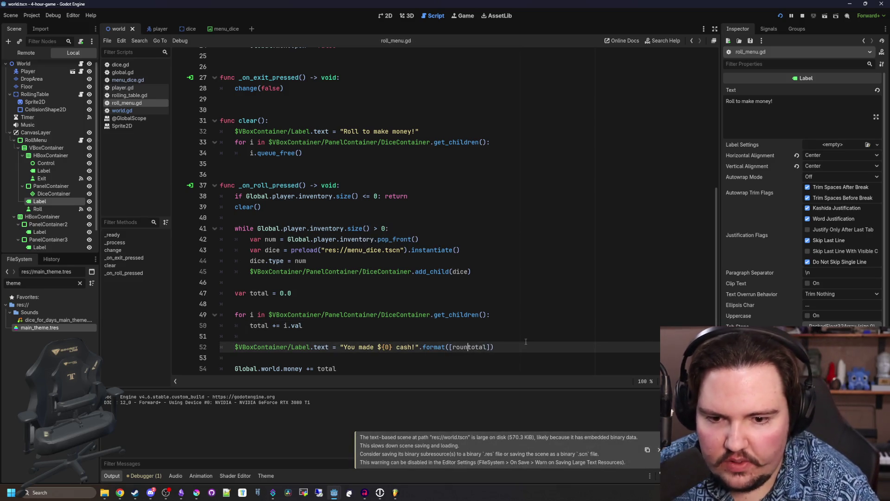
key("BackSpace")
key("BackSpace")
key("BackSpace")
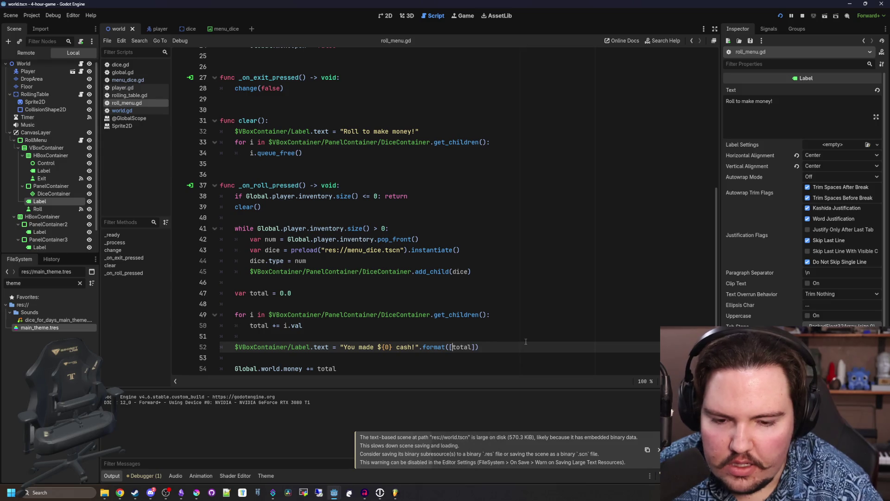
type("roun")
key("BackSpace")
key("BackSpace")
key("BackSpace")
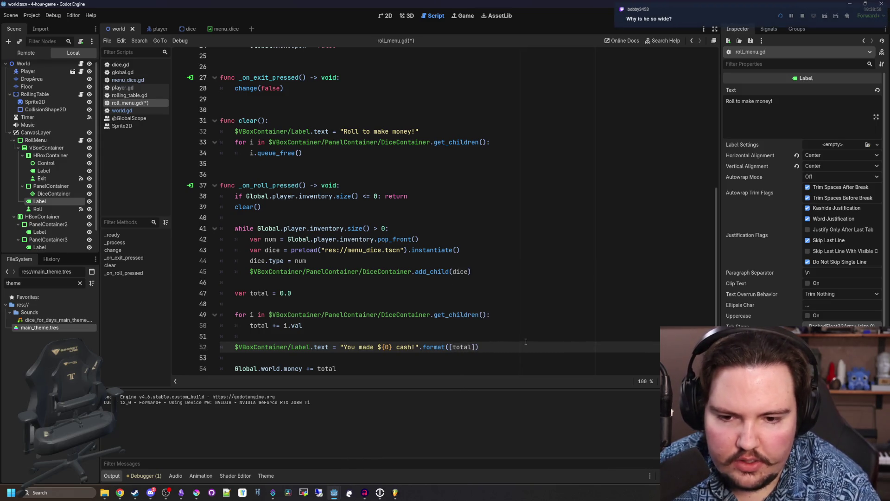
type("loor")
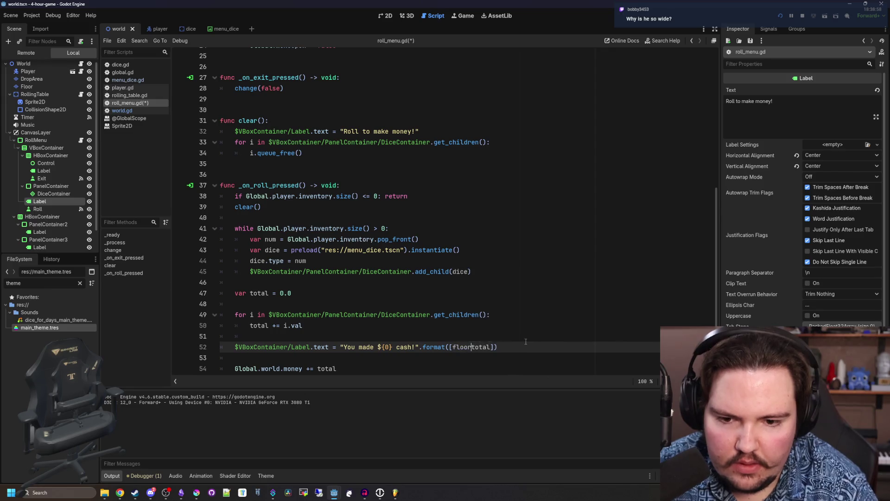
type(")")
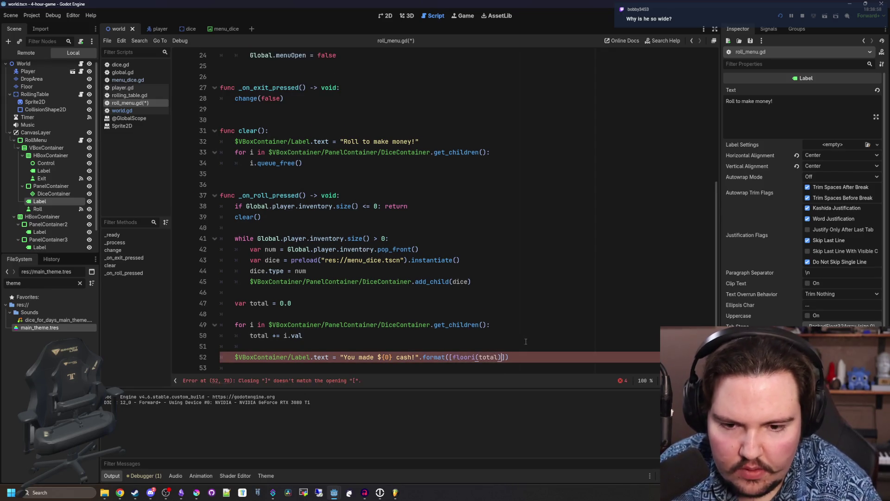
key("ctrl+s")
- Run the game, carry a die to the rolling table and roll it
key("F5")
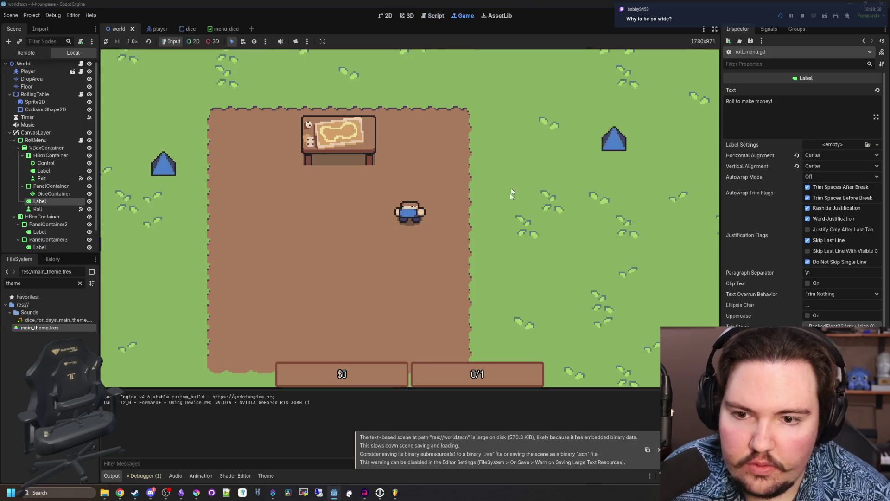
key("a")
key("w")
key("a")
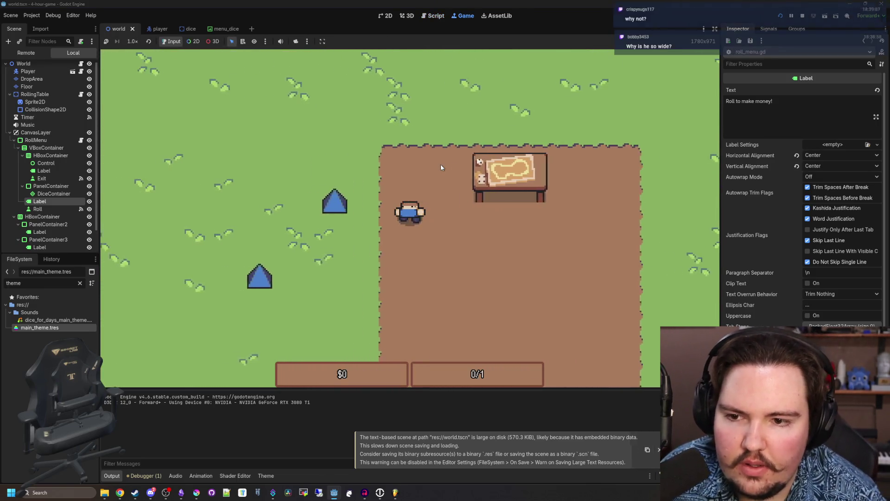
key("e")
key("d")
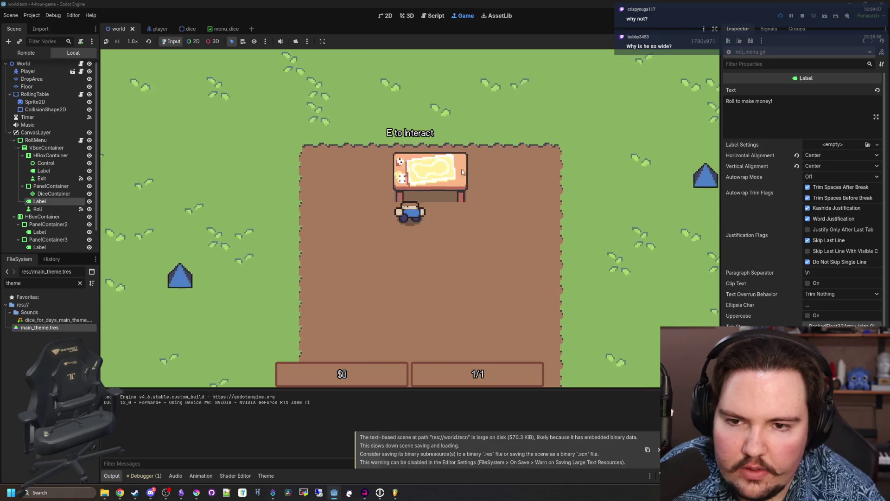
key("e")
key("space")
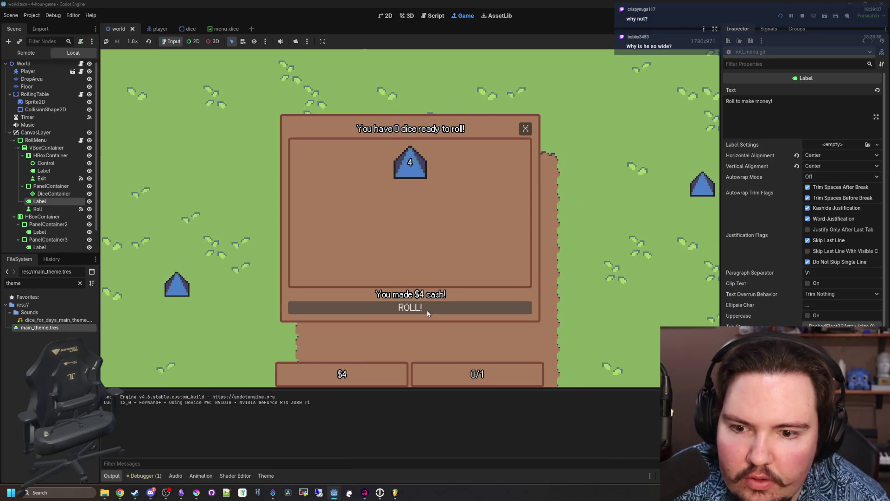
left_click(526, 127)
- Fetch two more dice and roll each one at the table for cash
key("a")
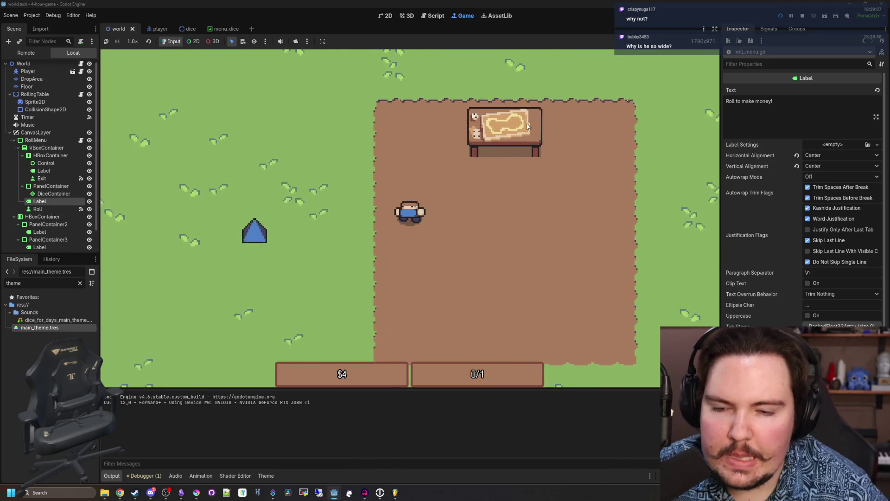
key("e")
key("d")
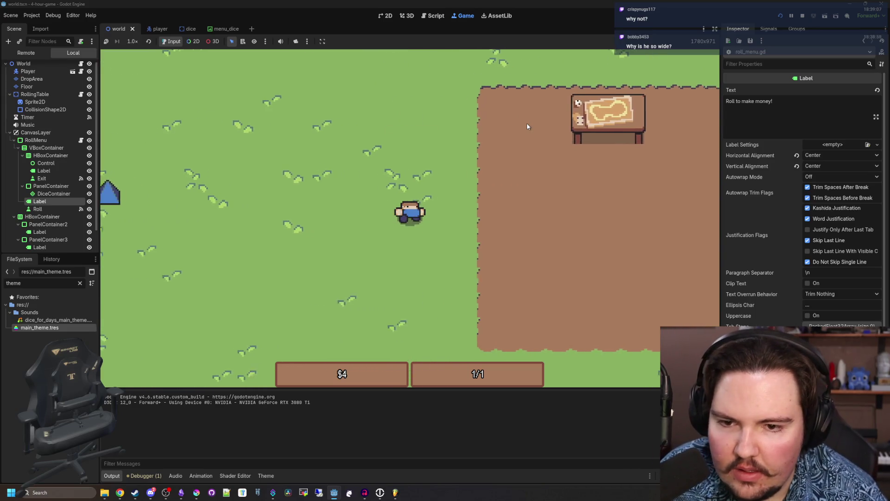
key("e")
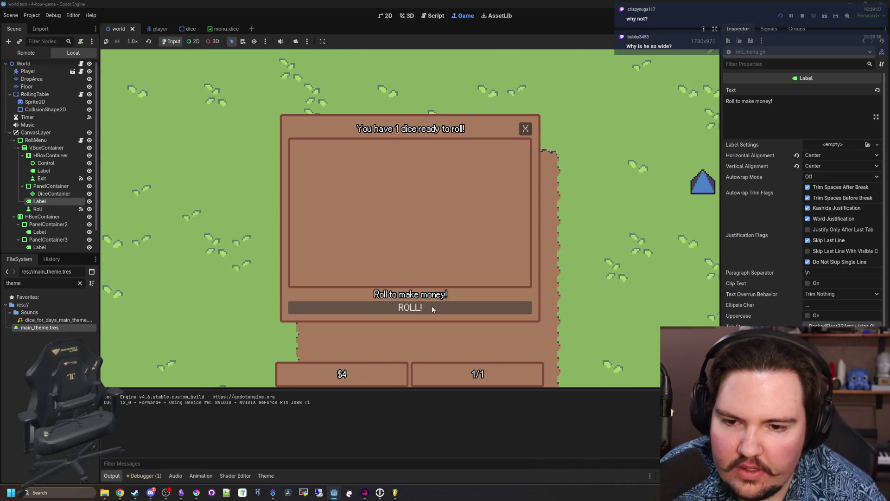
left_click(433, 308)
left_click(525, 127)
key("d")
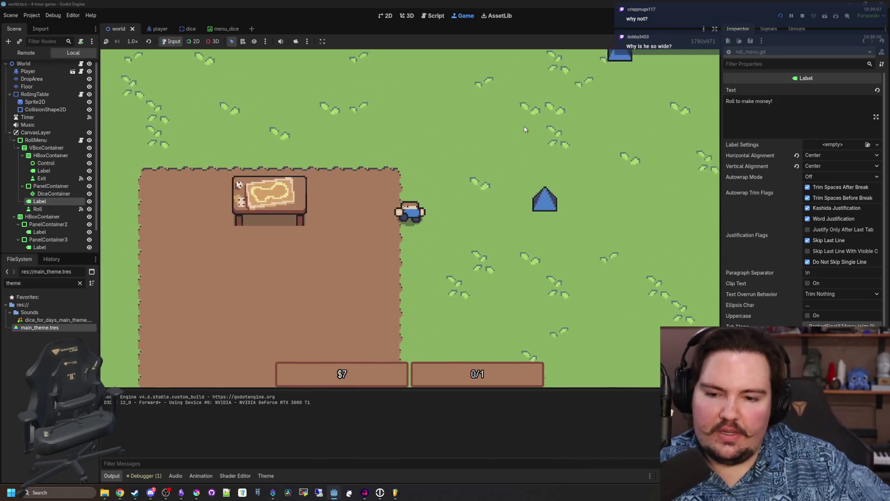
key("e")
key("a")
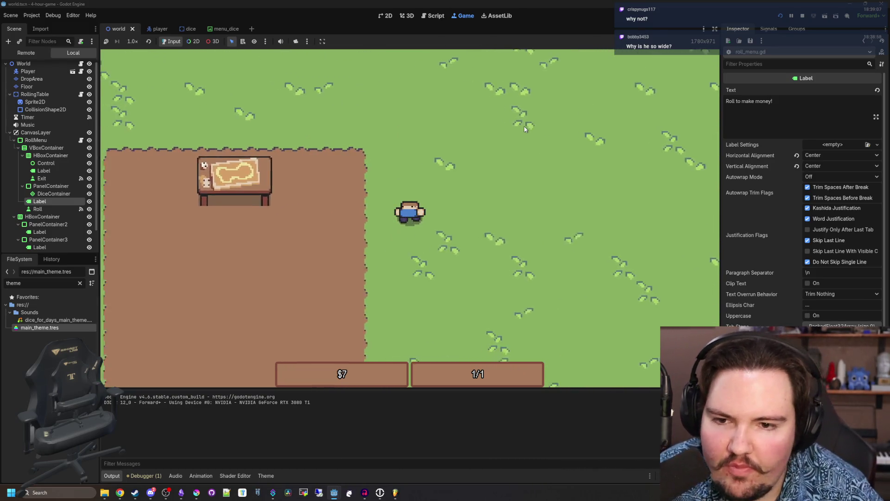
key("e")
left_click(444, 307)
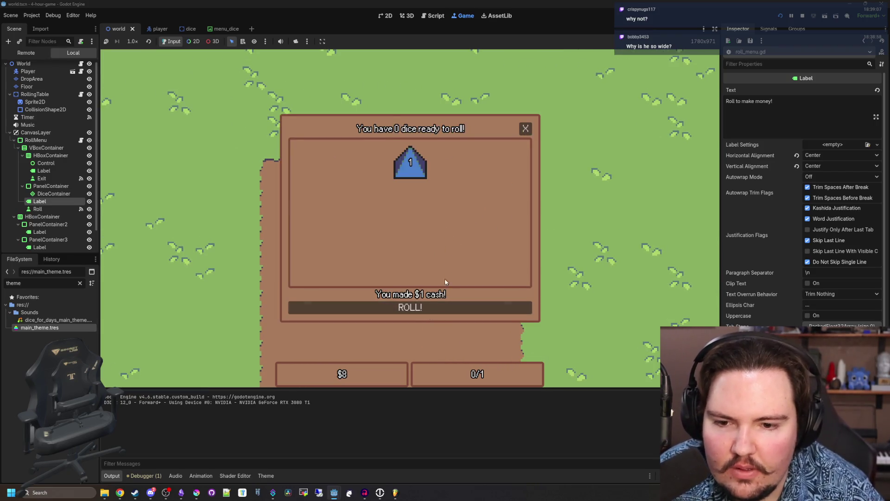
left_click(526, 128)
- Roll a fourth die for cash, then stop the running game
key("d")
key("w")
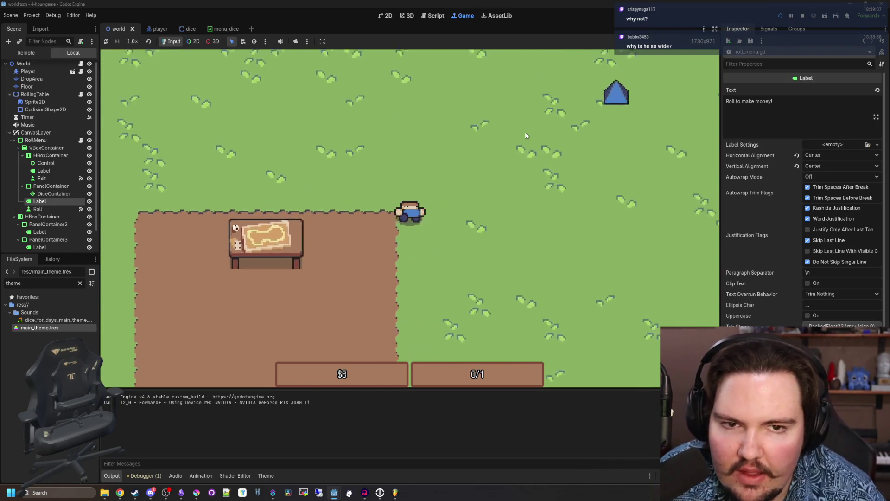
key("e")
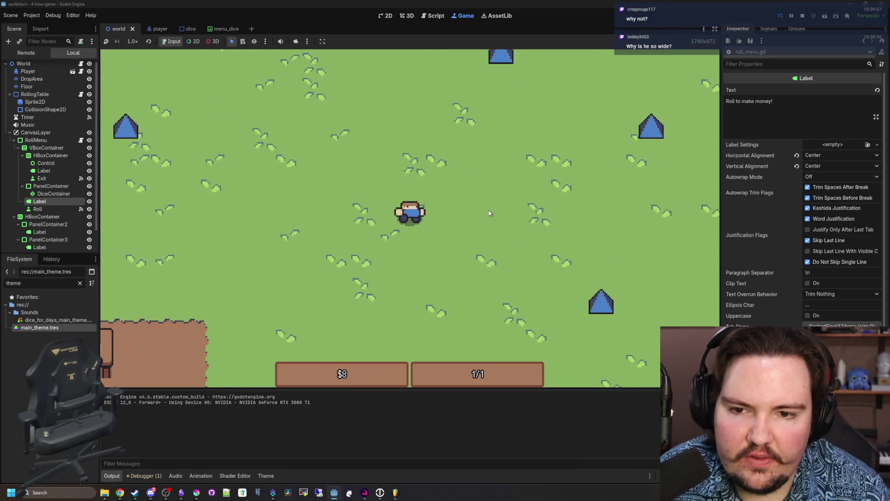
key("s")
key("a")
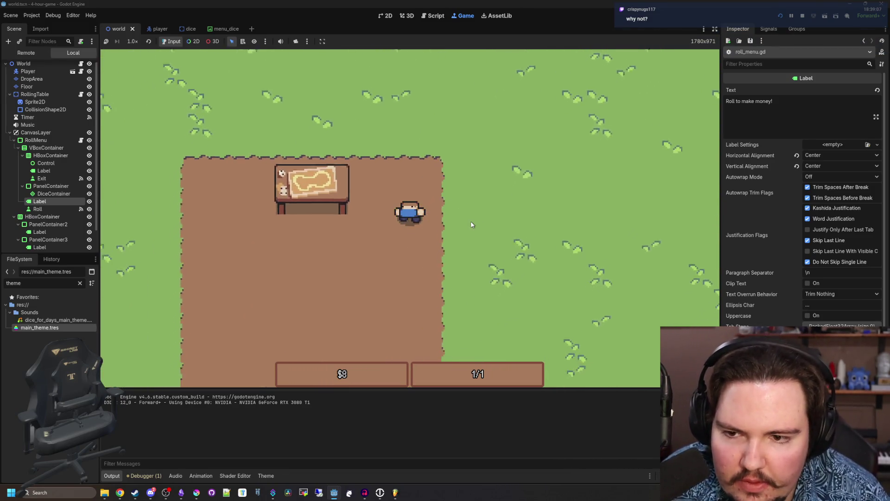
key("e")
left_click(431, 307)
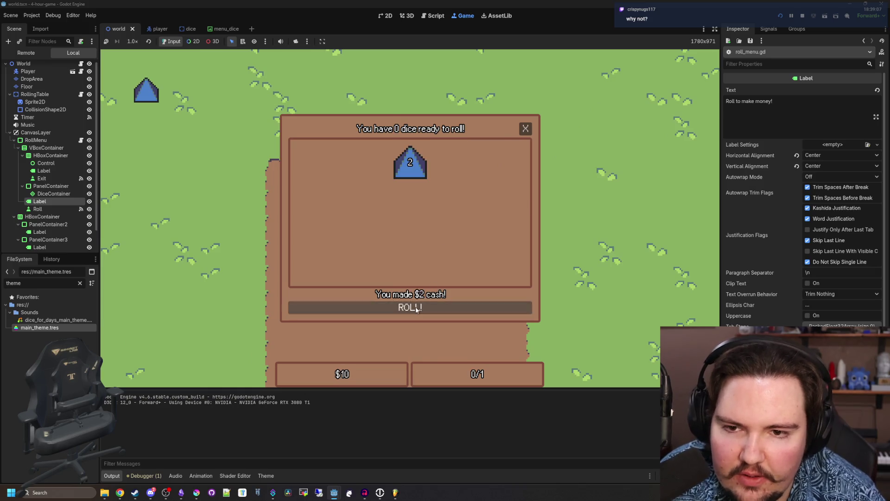
left_click(525, 128)
key("F8")
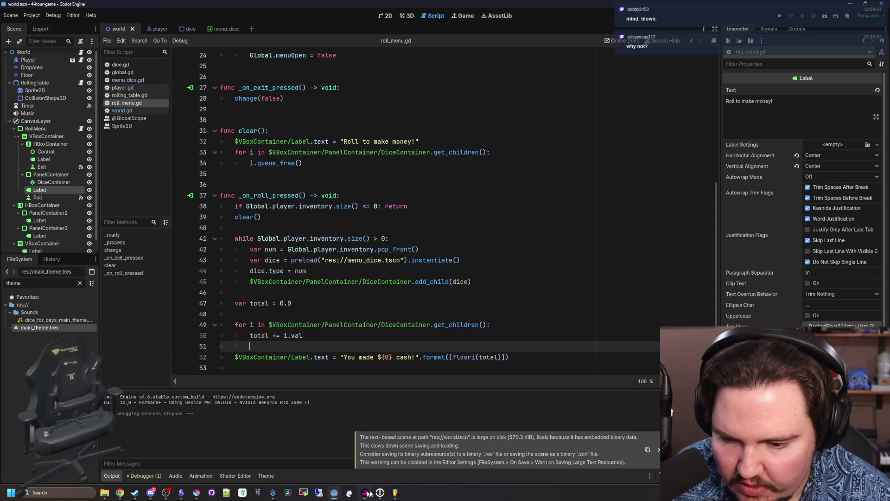
- Launch Sound Recorder and record about 12 seconds of dice rolling as Recording (321)
left_click(75, 492)
type("sound")
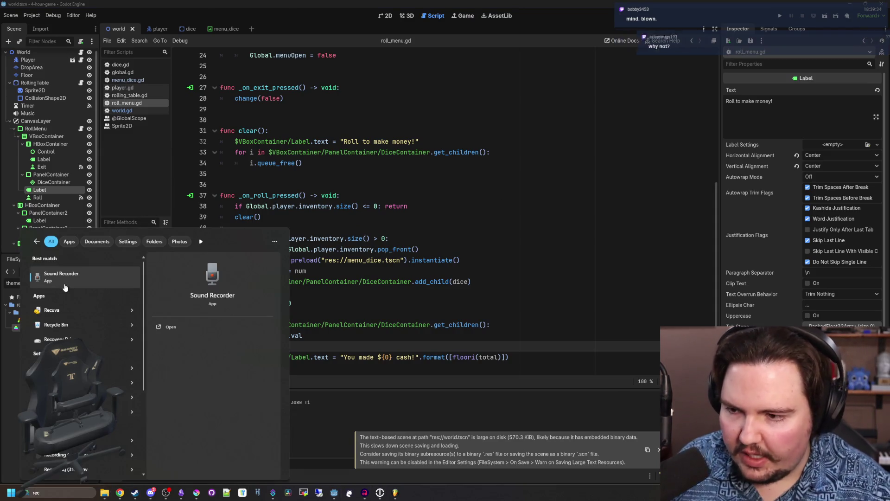
left_click(64, 284)
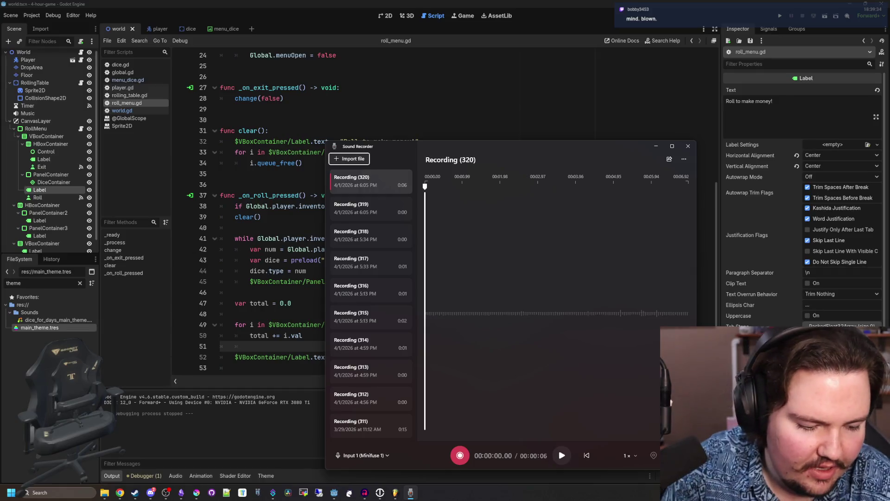
key("alt+Tab")
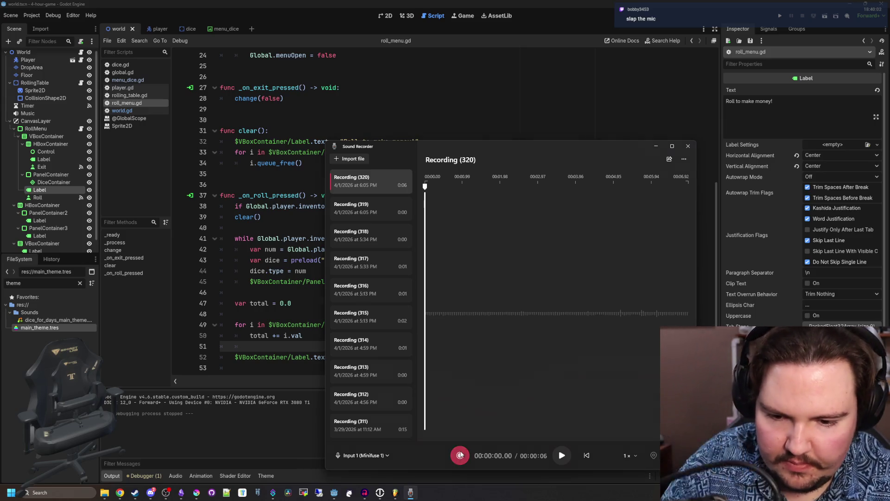
left_click(459, 455)
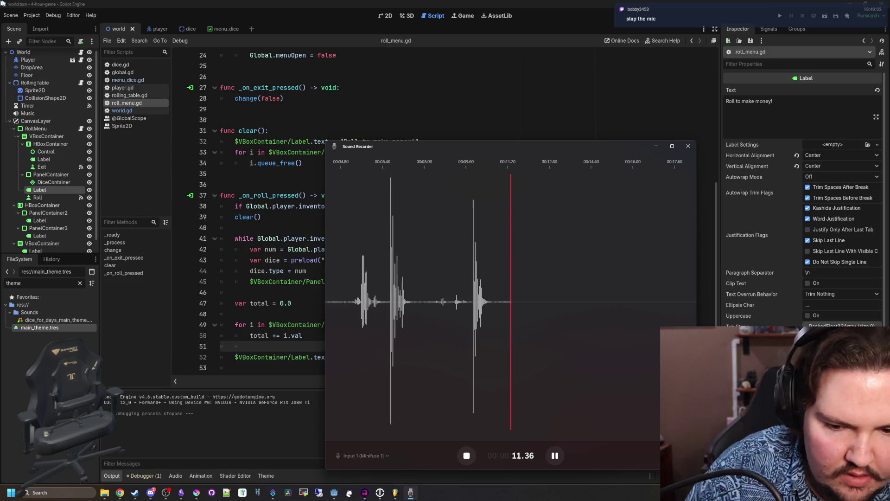
left_click(466, 455)
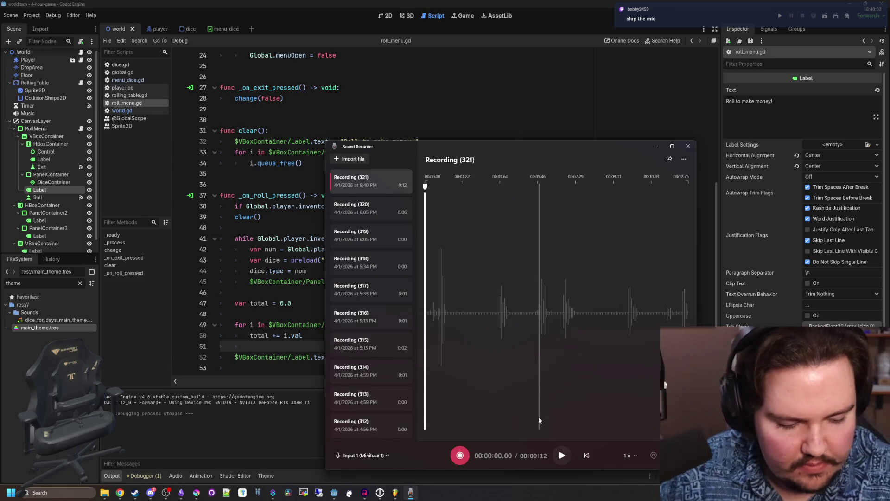
- Play back Recording (321), then switch over to Audacity
left_click(553, 326)
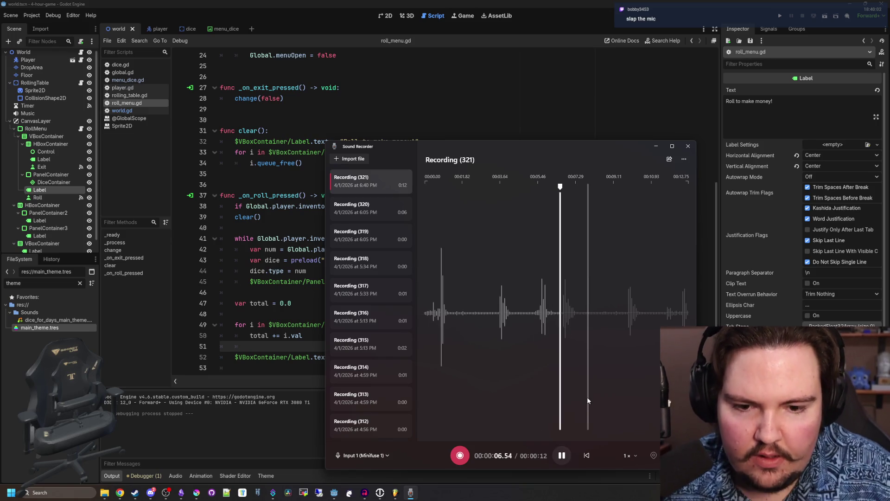
left_click(558, 461)
right_click(391, 185)
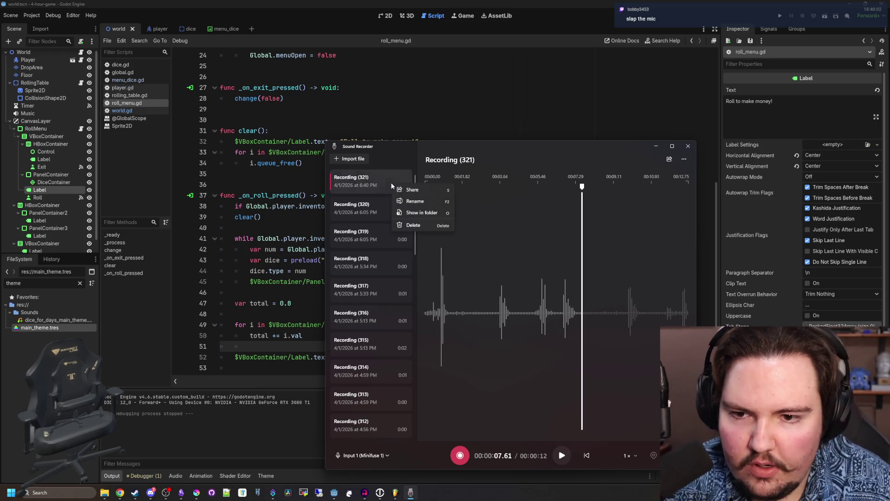
key("Escape")
left_click(10, 267)
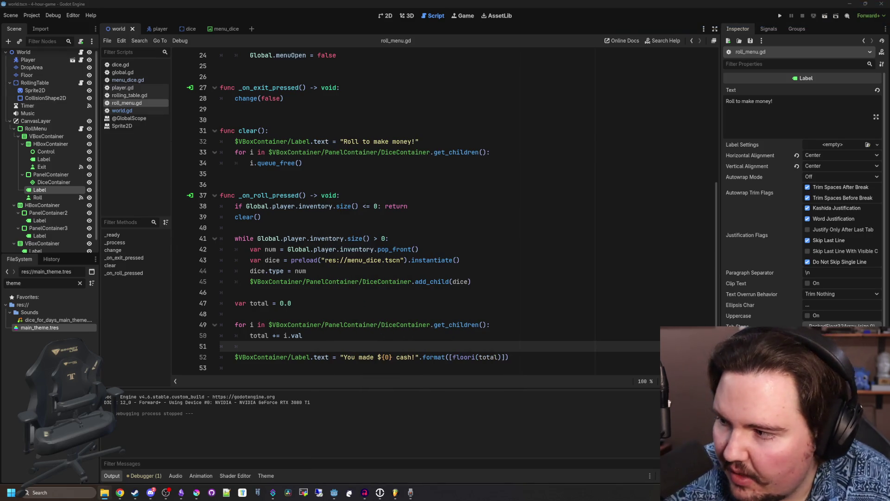
left_click(365, 494)
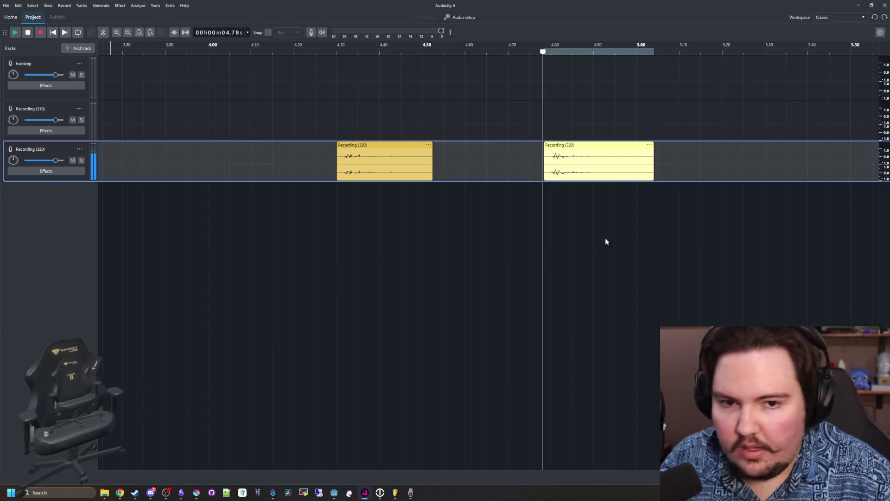
- Move the Recording (321) clip to about 4.1 s and listen around the 8-second mark
scroll(250, 244, "down", 6)
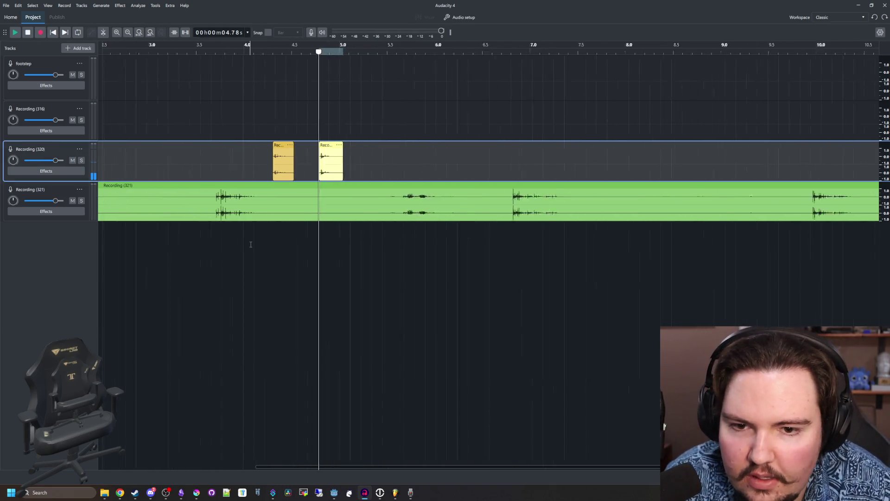
scroll(251, 244, "down", 2)
left_click_drag(274, 187, 363, 183)
left_click(261, 54)
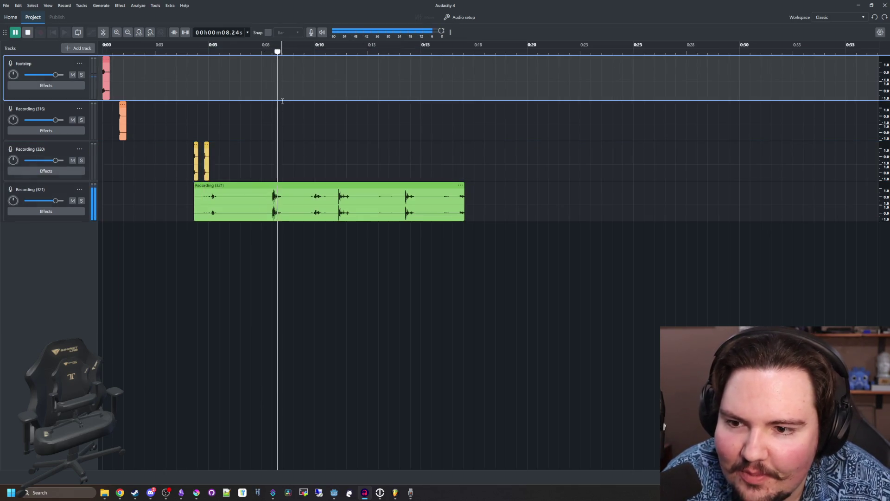
left_click(337, 146)
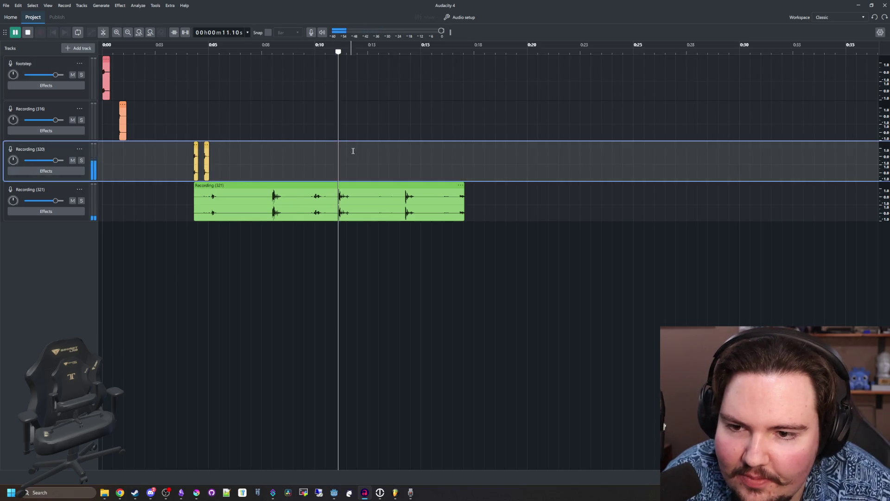
key("space")
key("Down")
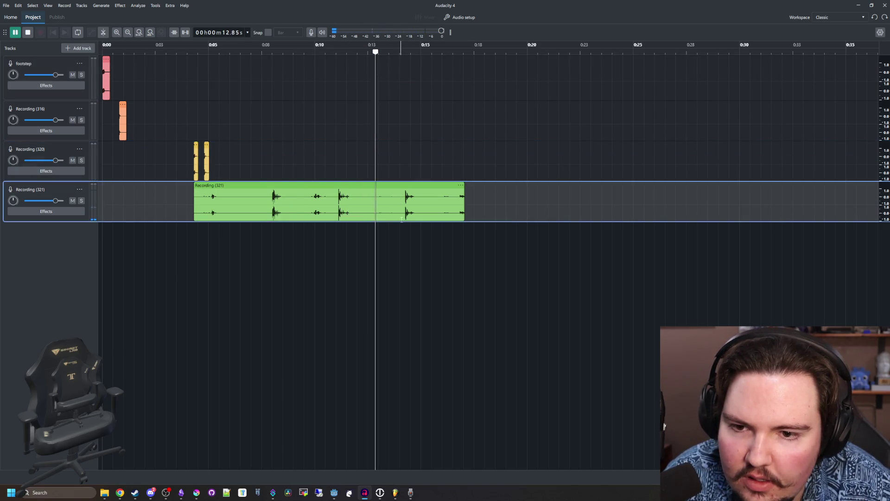
key("Up")
key("Up")
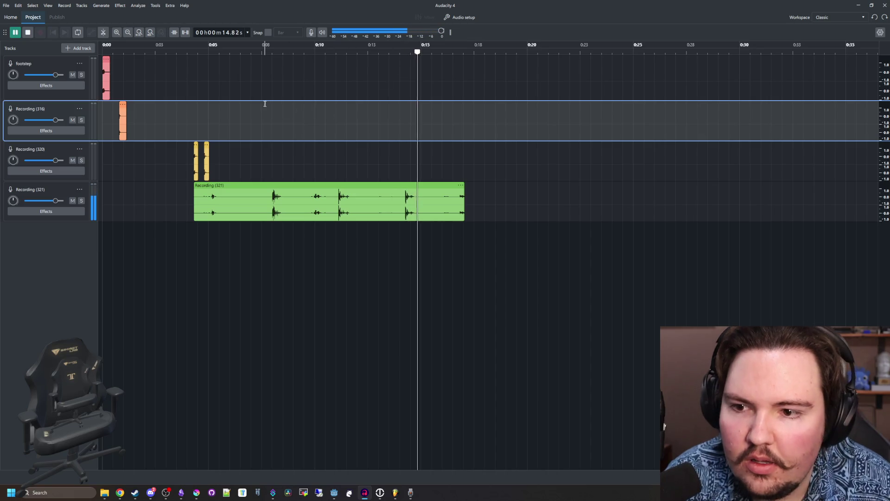
left_click(270, 52)
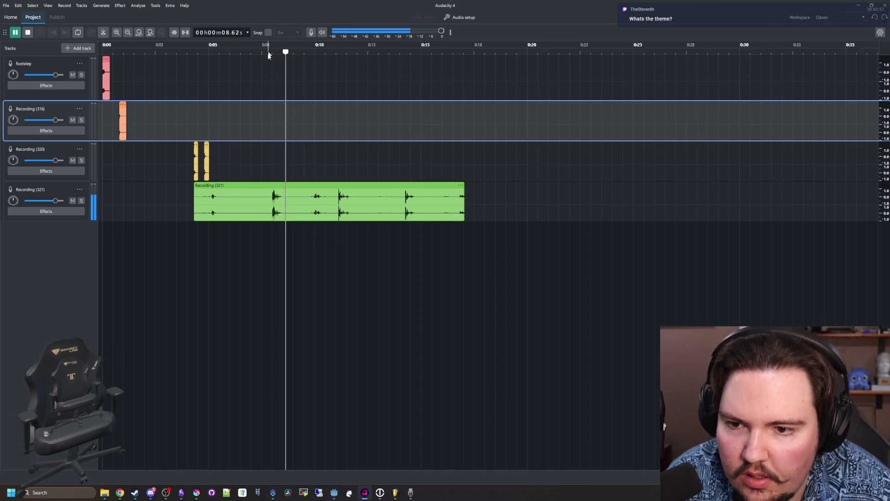
scroll(280, 189, "up", 5)
key("space")
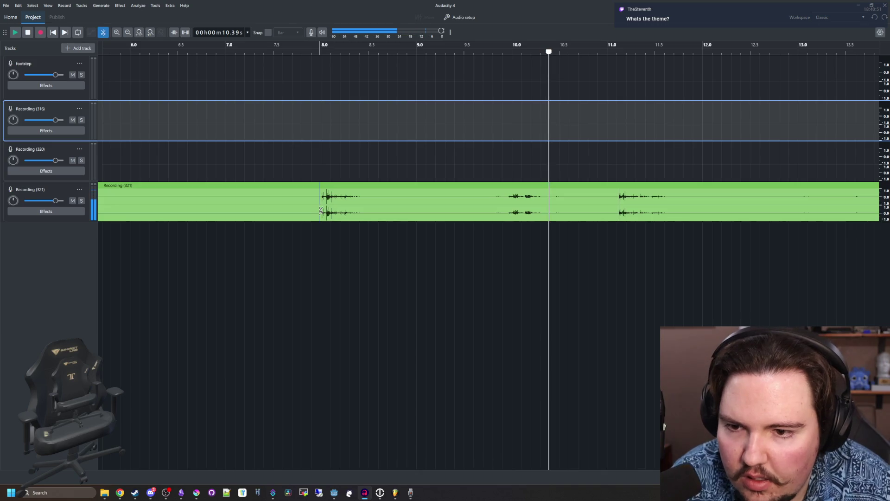
- Split the Recording (321) clip at 8.0, 8.5, 11.0 and about 11.75 s
left_click(321, 210)
scroll(321, 210, "down", 5)
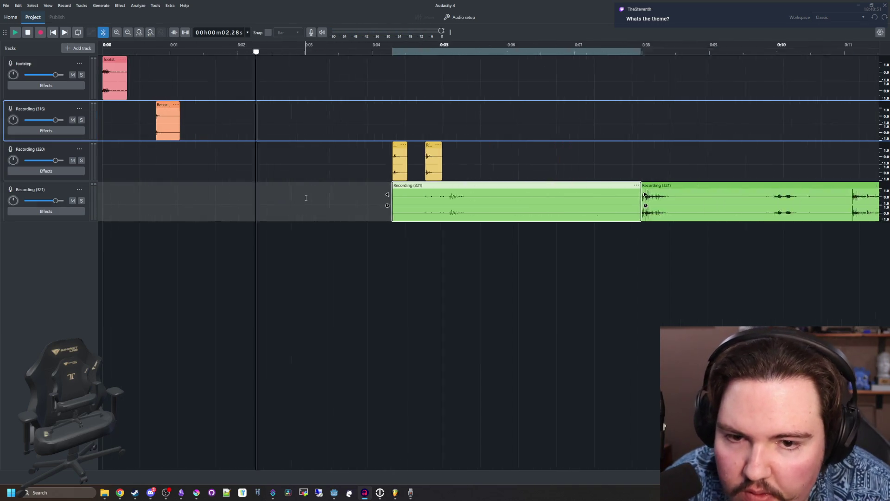
scroll(309, 199, "up", 2)
left_click(327, 199)
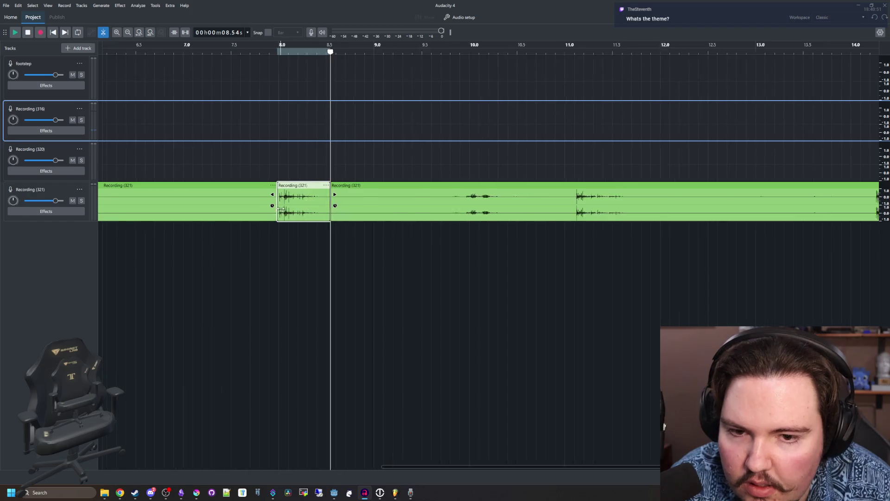
scroll(464, 214, "up", 2)
left_click(460, 215)
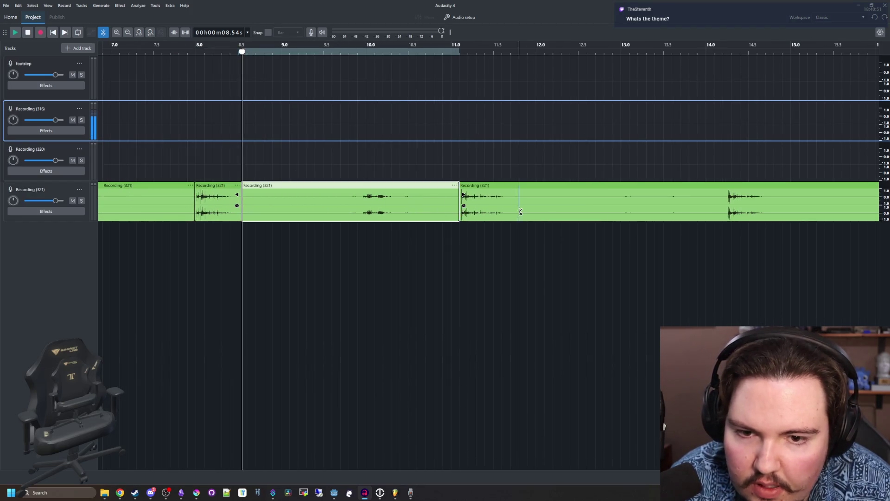
left_click(523, 204)
- Delete the 8.5–11.0 s, 4.3–8.0 s and long trailing pieces, keeping two short clips
left_click(409, 188)
key("Delete")
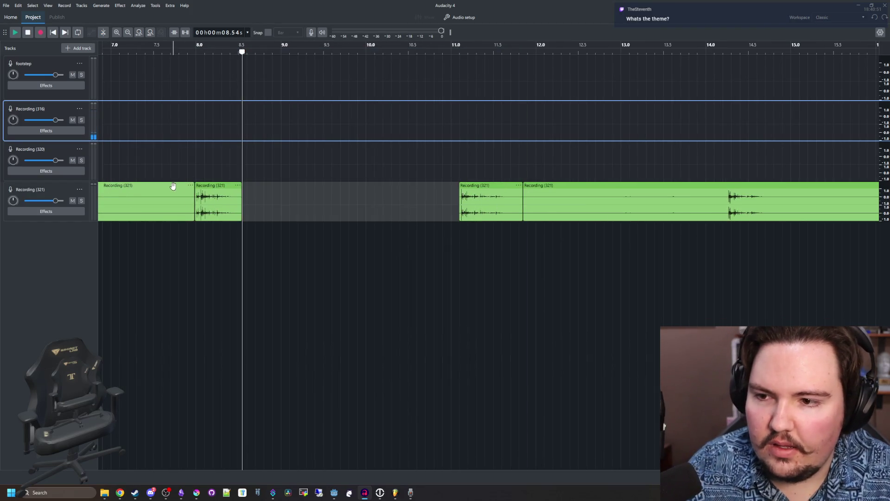
left_click(175, 188)
scroll(174, 187, "left", 5)
left_click(389, 224)
scroll(385, 222, "down", 2)
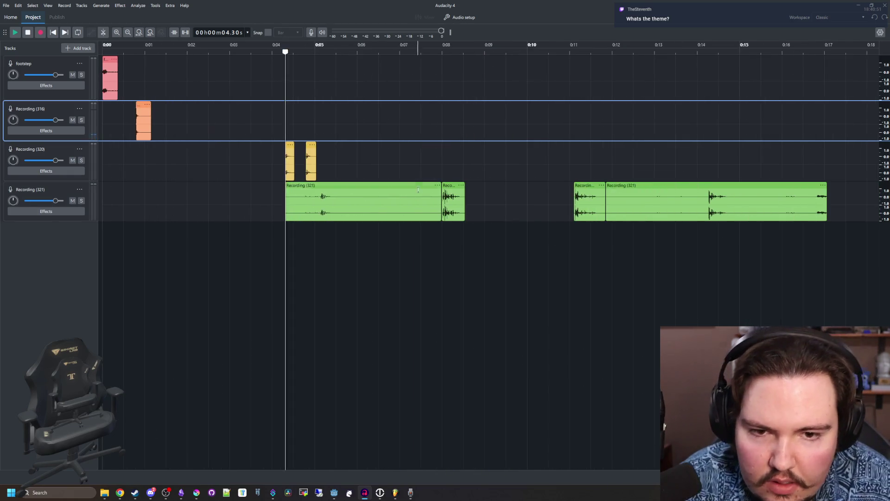
left_click(396, 185)
key("Delete")
left_click(622, 183)
key("Delete")
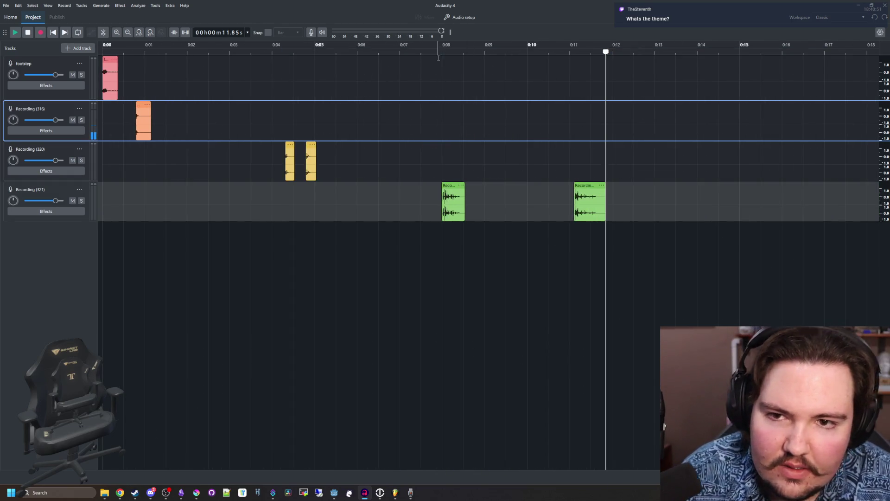
- Move the second clip to 9.0 s and select 8.0–8.5 s of the first clip
left_click(439, 76)
left_click_drag(591, 185, 499, 186)
scroll(510, 176, "up", 5)
key("space")
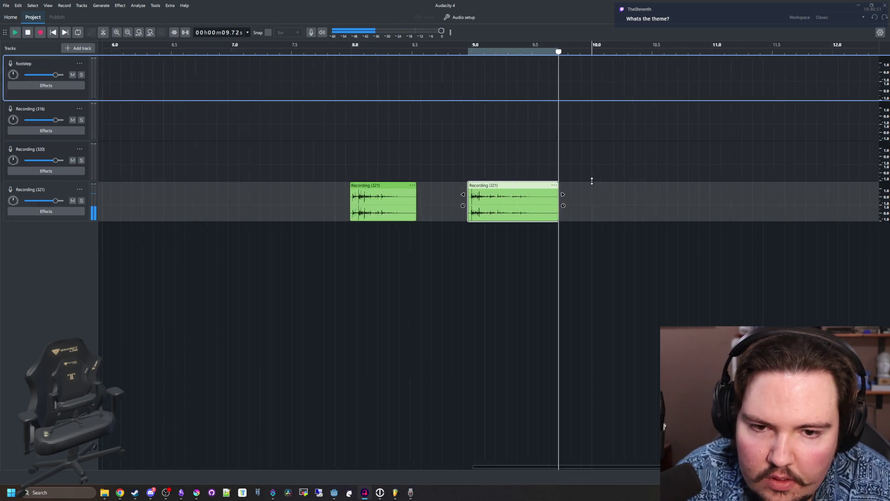
left_click_drag(395, 214, 321, 213)
- Apply a fade out to the first clip's selection and to the tail of the second clip
left_click(122, 6)
mouse_move(169, 66)
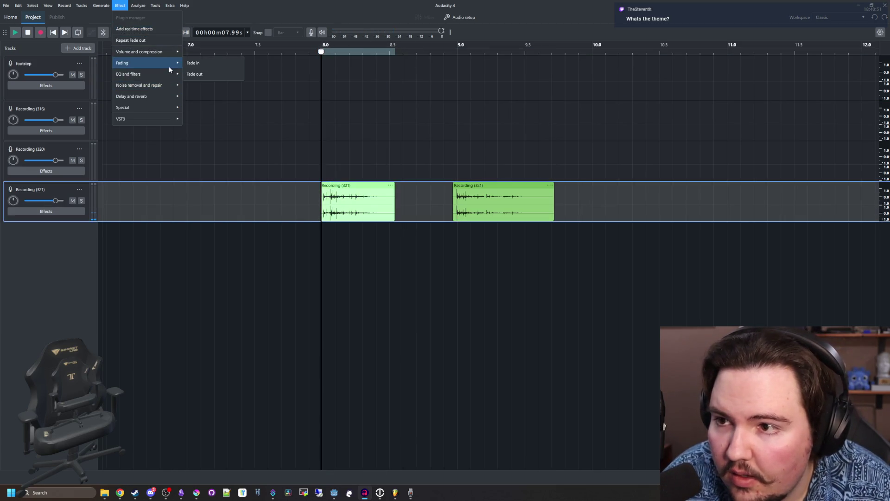
left_click(206, 73)
left_click(635, 139)
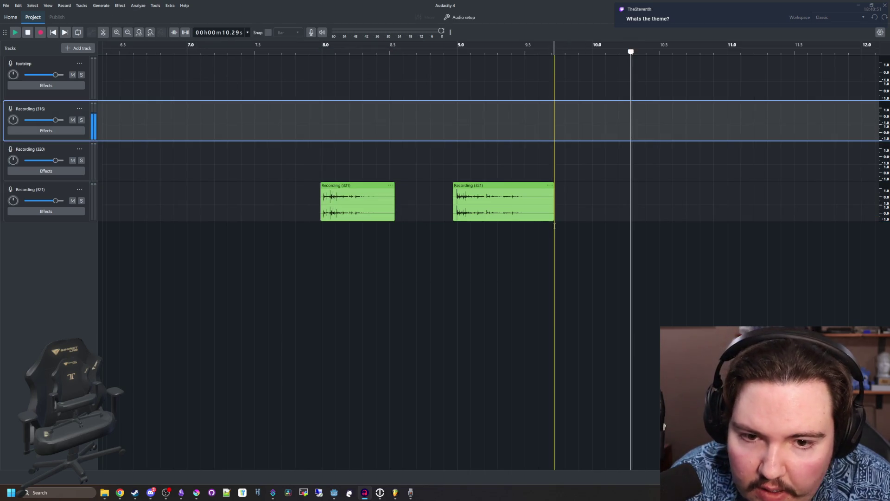
left_click_drag(555, 226, 456, 227)
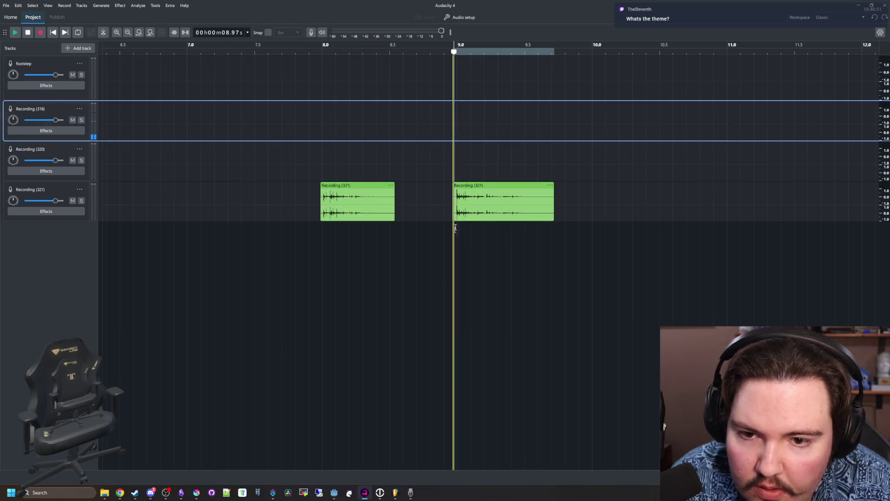
left_click(114, 6)
mouse_move(144, 63)
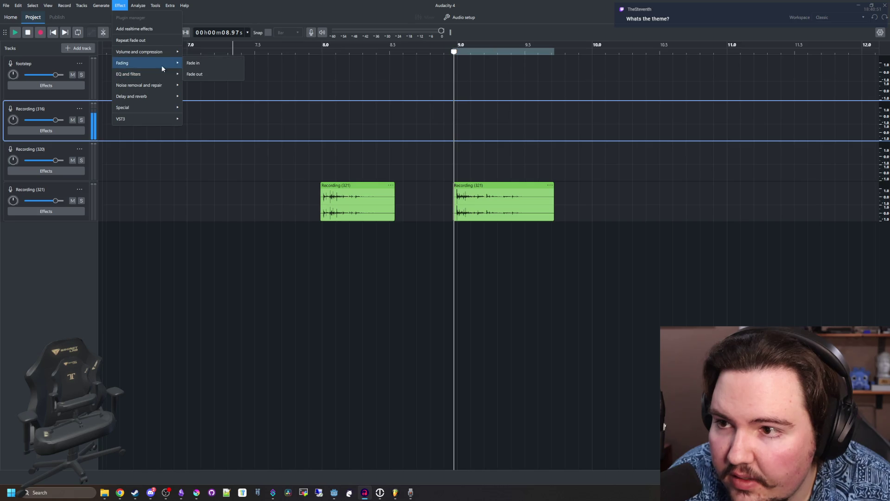
left_click(203, 74)
- Listen to the fades from about 7.87 s, then select the first dice clip on Recording (321)
left_click(308, 160)
key("space")
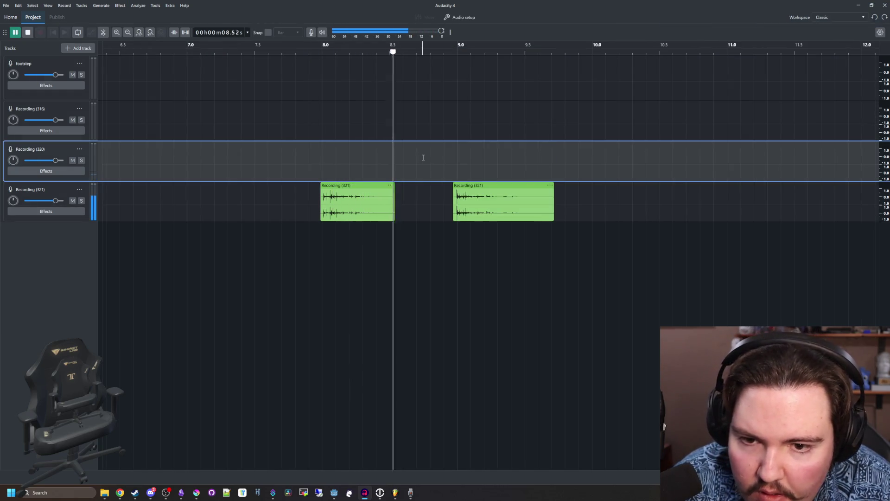
key("space")
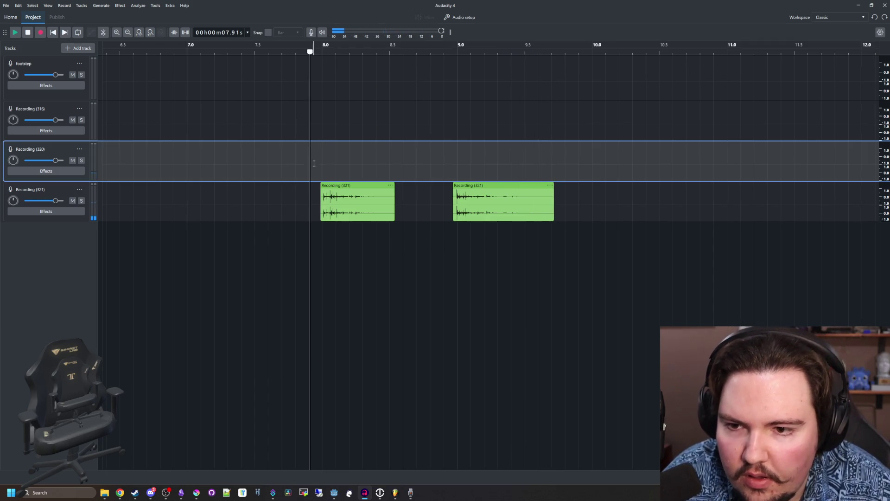
left_click_drag(327, 162, 397, 163)
left_click(404, 254)
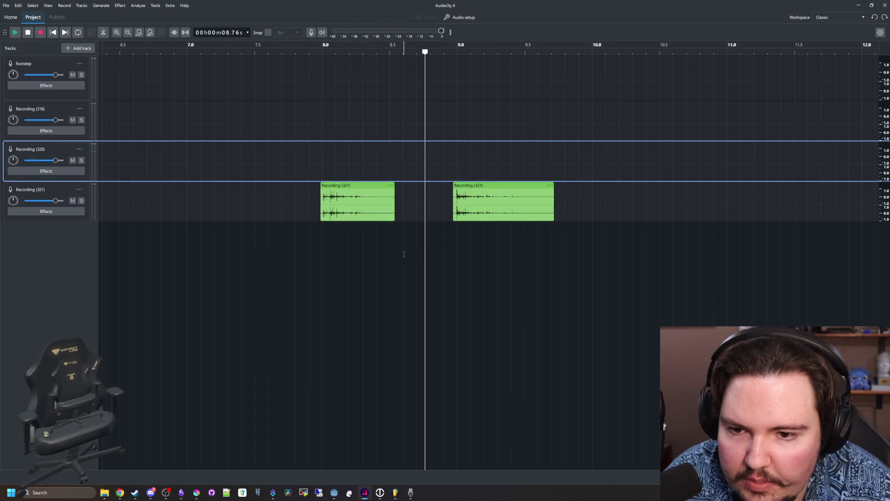
left_click_drag(397, 239, 321, 221)
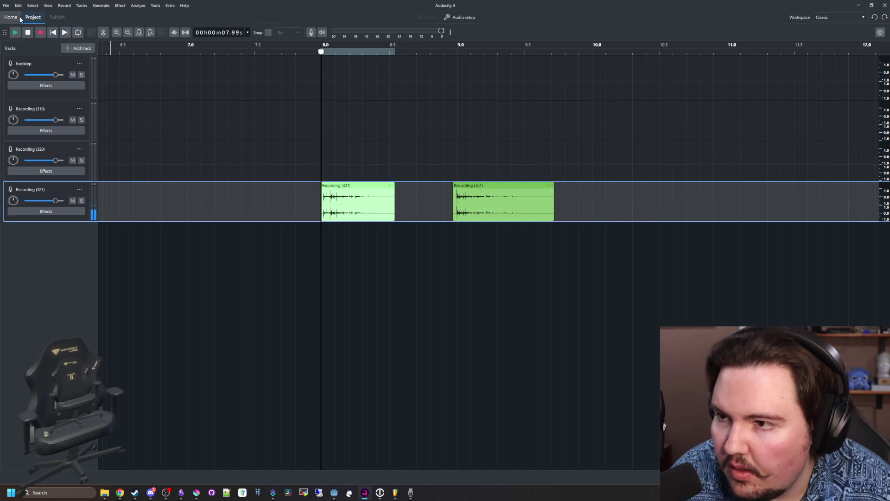
left_click(7, 5)
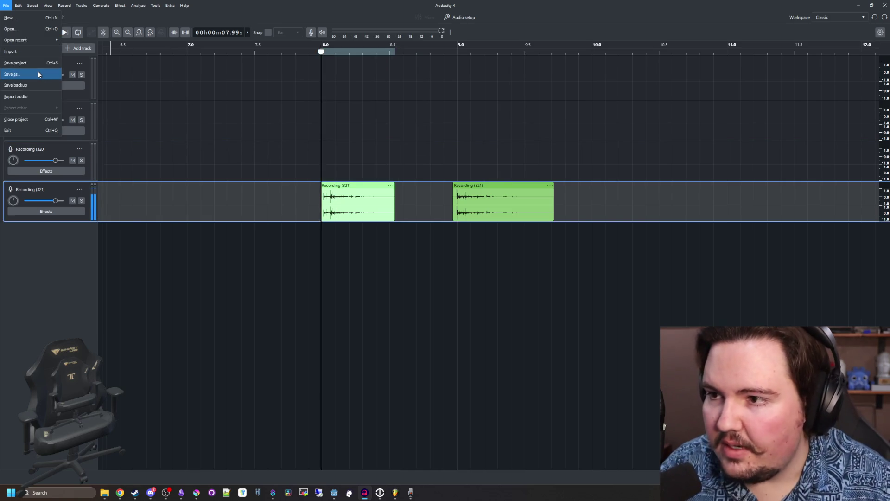
- Export the first selected clip as dice_roll_1 WAV into the Sounds folder
left_click(58, 97)
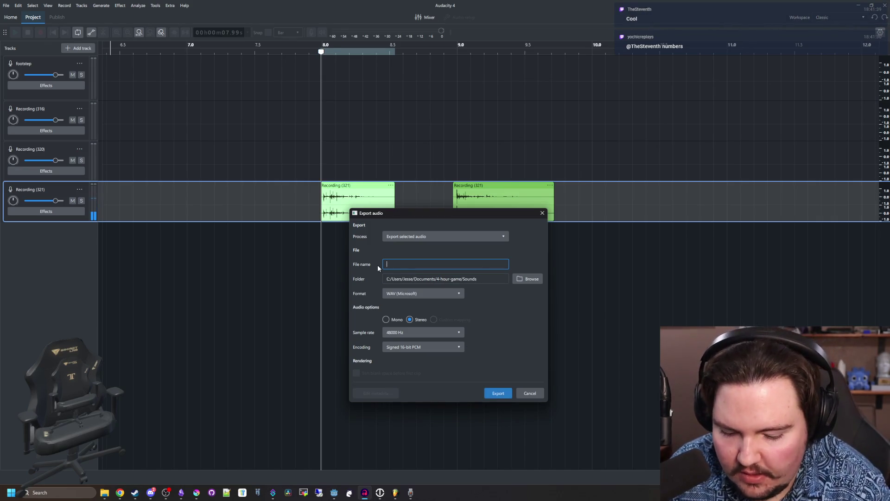
left_click(495, 393)
left_click(520, 251)
left_click_drag(556, 229, 461, 232)
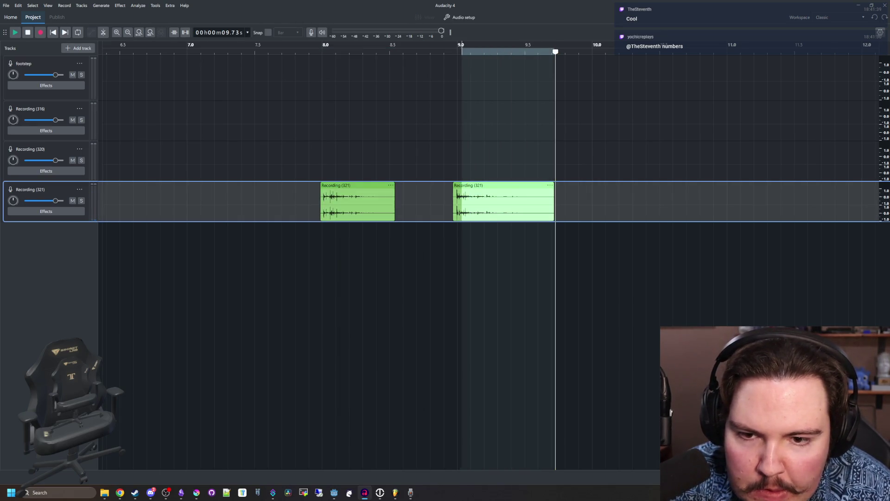
left_click(542, 272)
- Select the second clip, export it as dice_roll_2 WAV, and return to Godot
left_click_drag(555, 235, 452, 217)
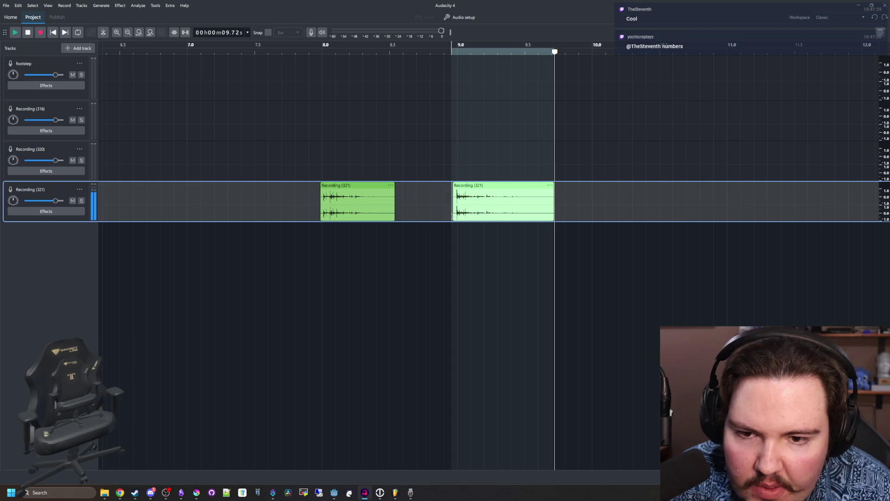
left_click(7, 6)
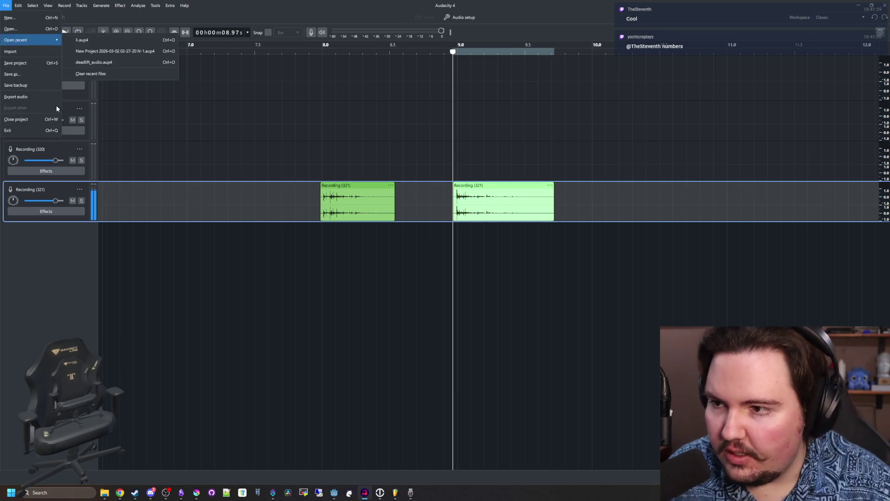
left_click(46, 96)
type("dice_roll_2")
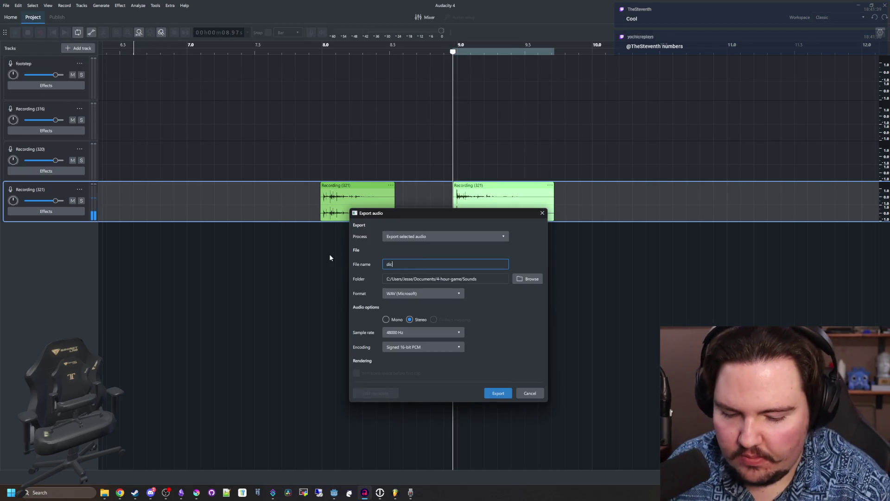
left_click(494, 392)
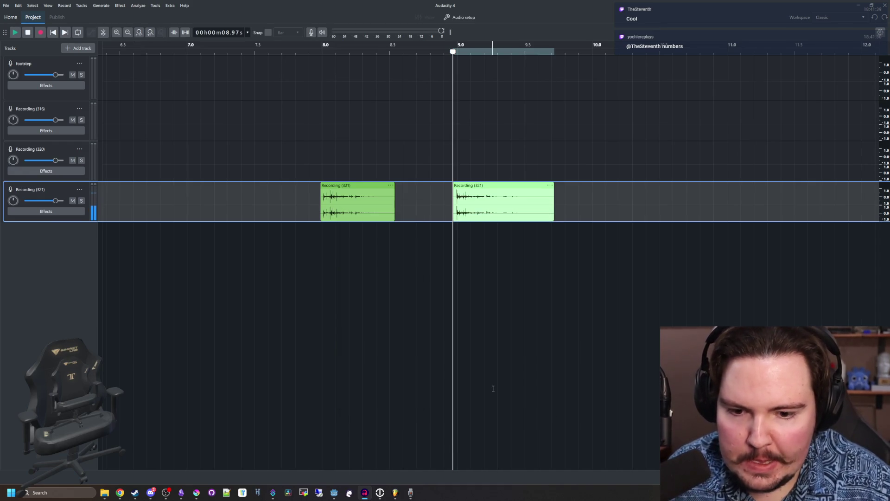
key("alt+Tab")
key("ctrl+s")
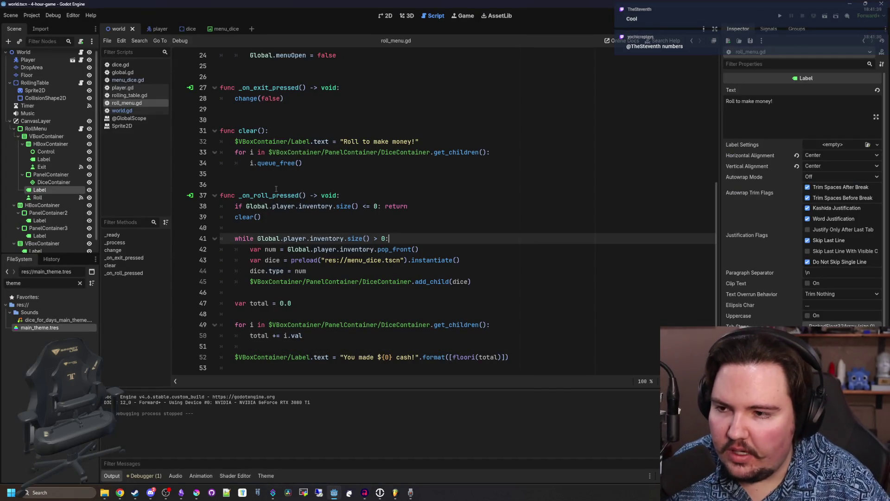
- Add an AudioStreamPlayer child under RollMenu, deleting an AudioListener2D added by mistake
left_click(271, 172)
right_click(54, 129)
left_click(92, 154)
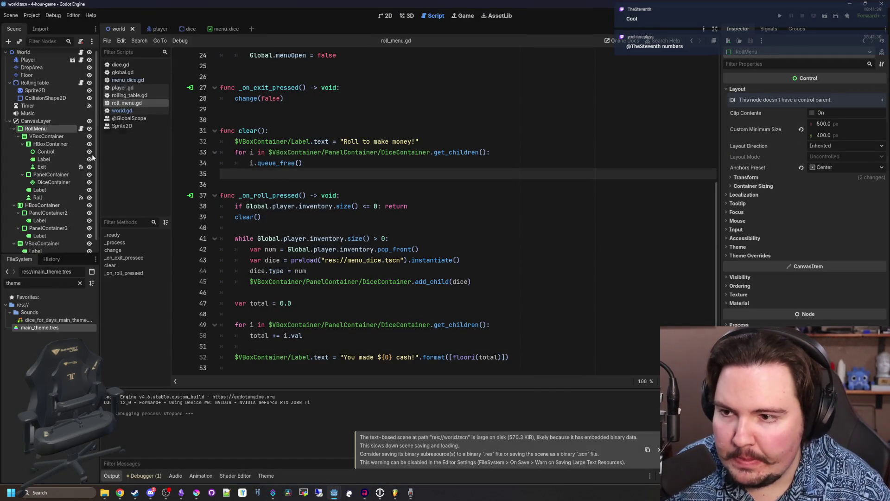
left_click(575, 132)
right_click(51, 126)
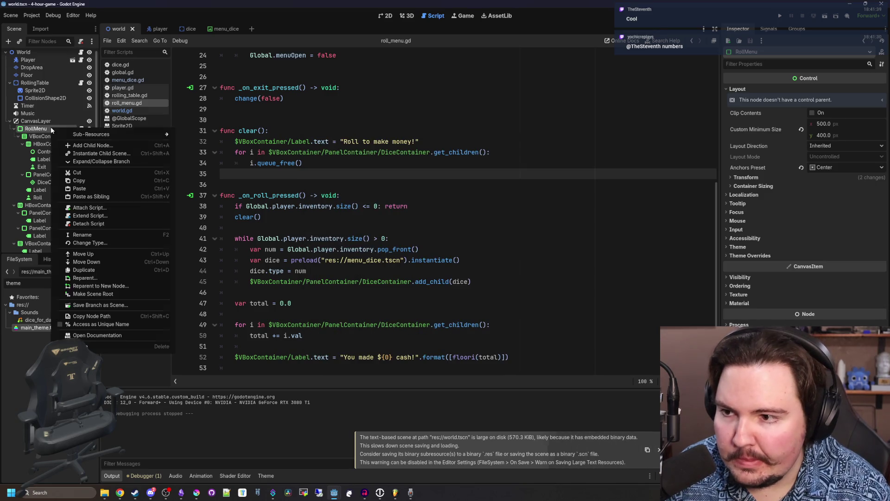
left_click(86, 145)
type("audio")
key("Return")
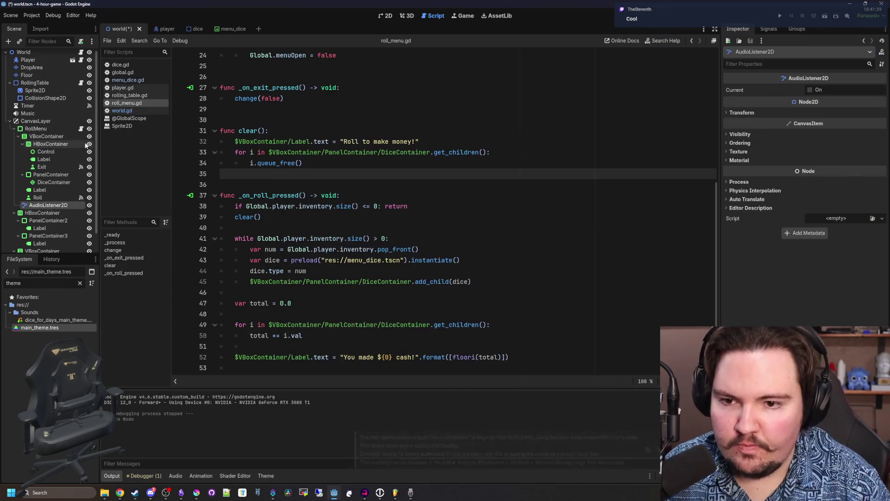
right_click(46, 205)
left_click(139, 397)
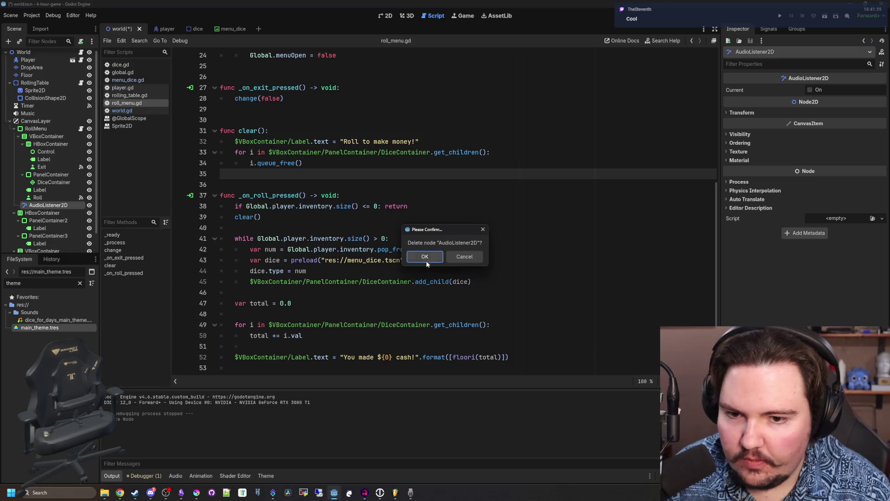
left_click(425, 258)
right_click(50, 131)
left_click(77, 147)
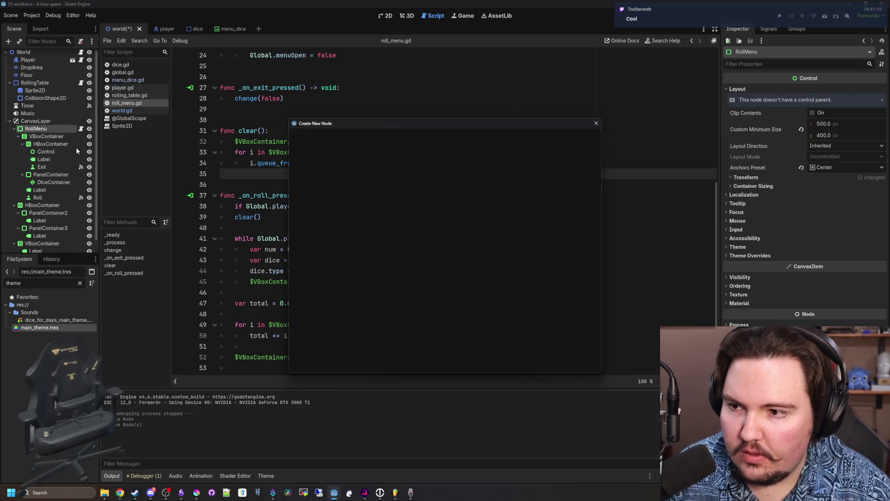
left_click(386, 234)
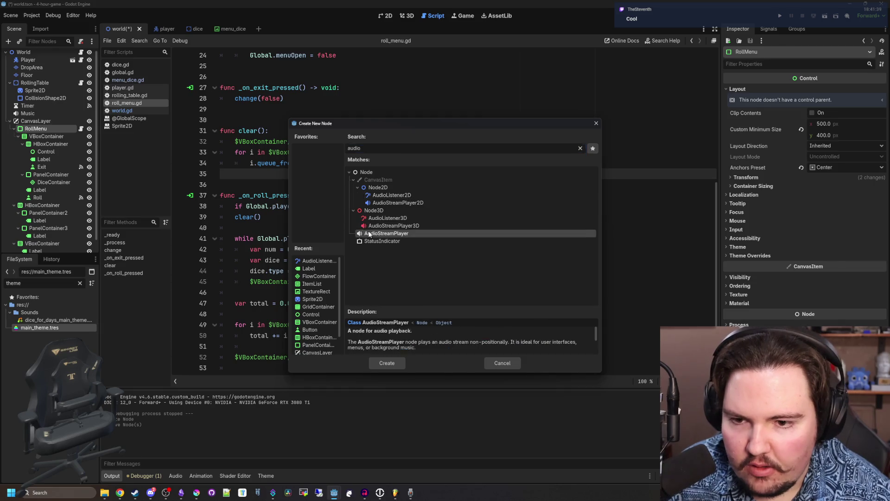
key("Return")
- Set the player's Stream to a new AudioStreamRandomizer with two stream slots
left_click(823, 90)
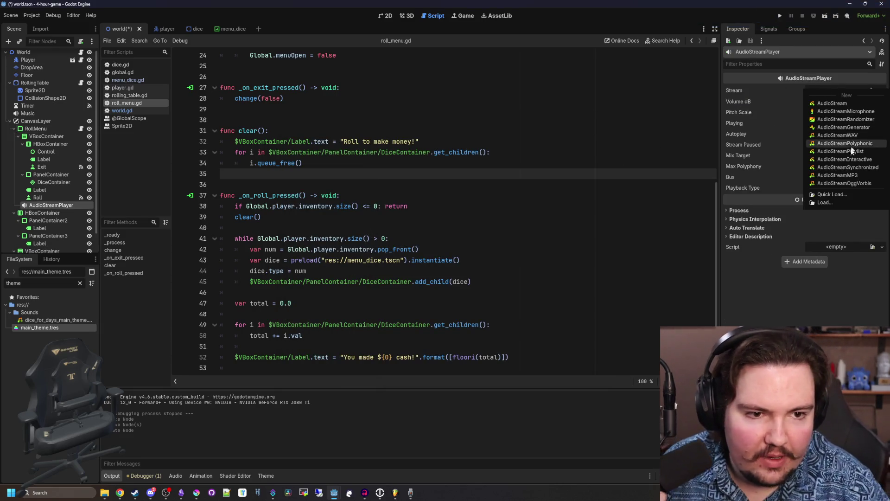
left_click(831, 120)
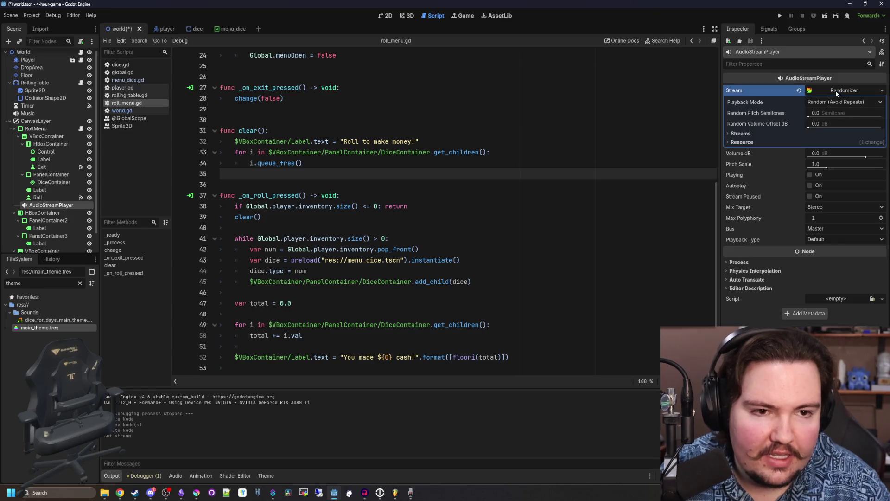
left_click(741, 133)
left_click(808, 144)
left_click(796, 170)
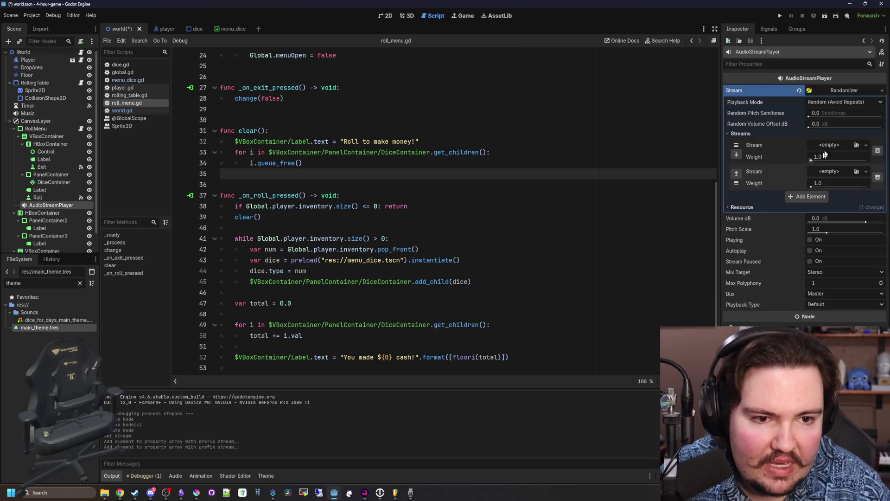
- Quick-load dice_roll_1.wav and dice_roll_2.wav into the two slots and save the scene
left_click(844, 144)
left_click(829, 248)
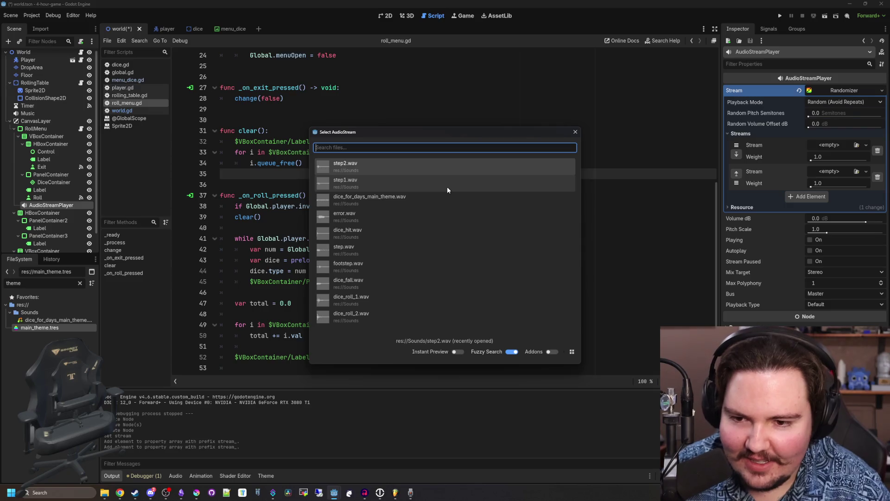
type("roll")
left_click(402, 163)
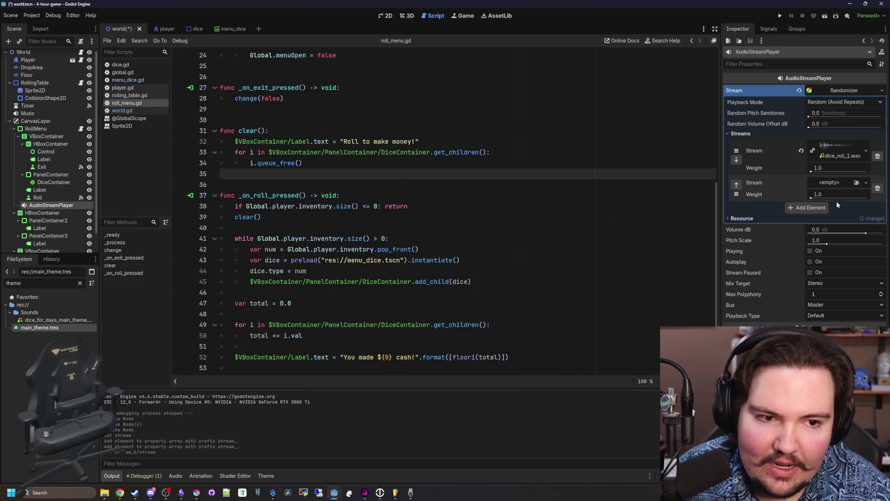
type("roll")
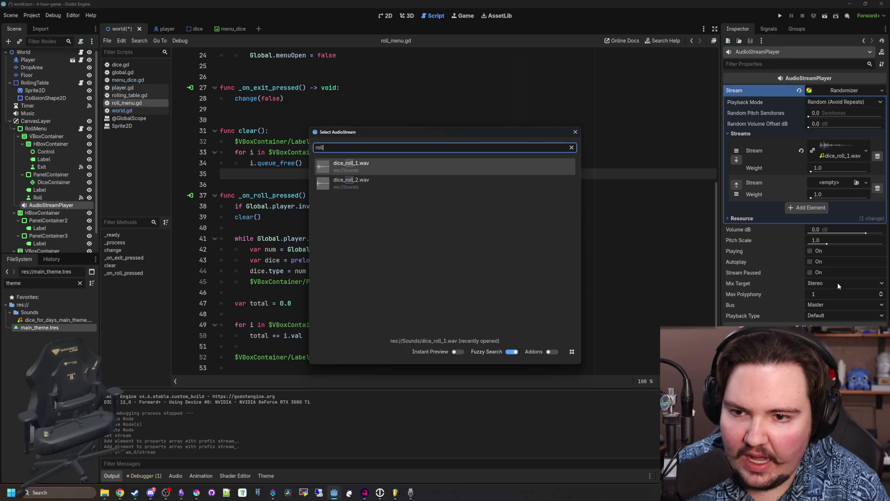
left_click(333, 187)
key("ctrl+s")
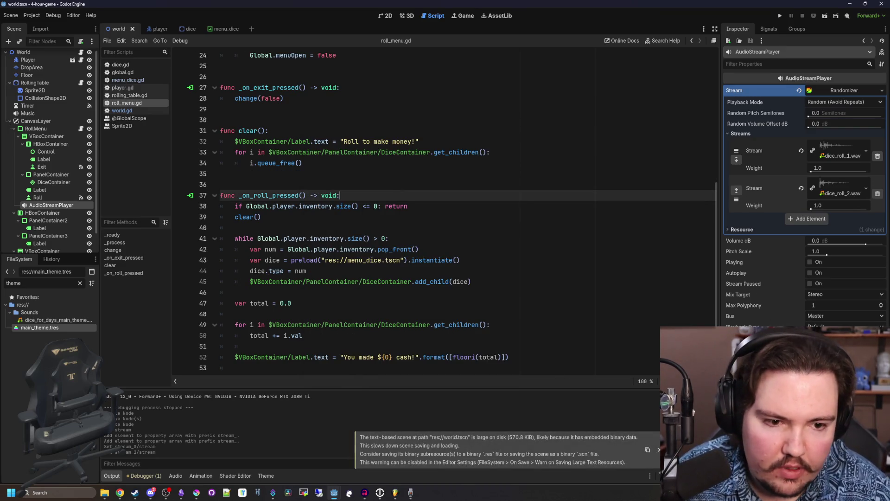
- Set the AudioStreamPlayer's bus to SFX and Random Pitch Semitones to 1
left_click(835, 343)
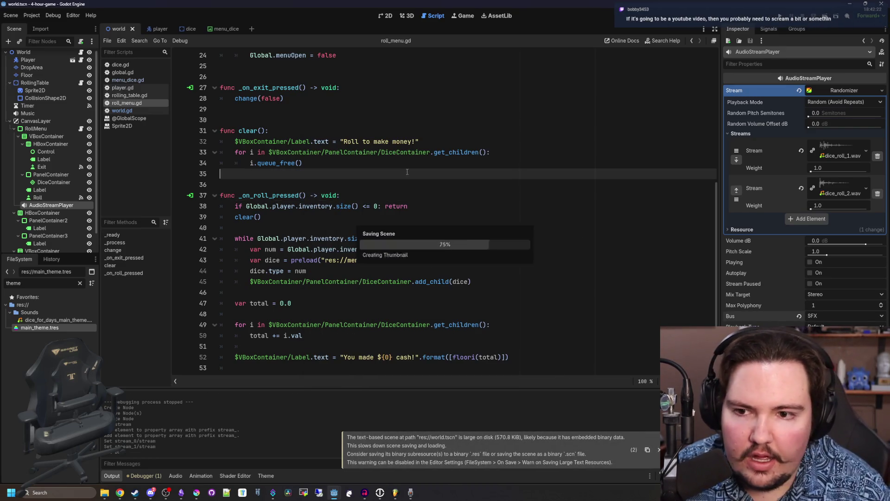
left_click(364, 191)
left_click(364, 186)
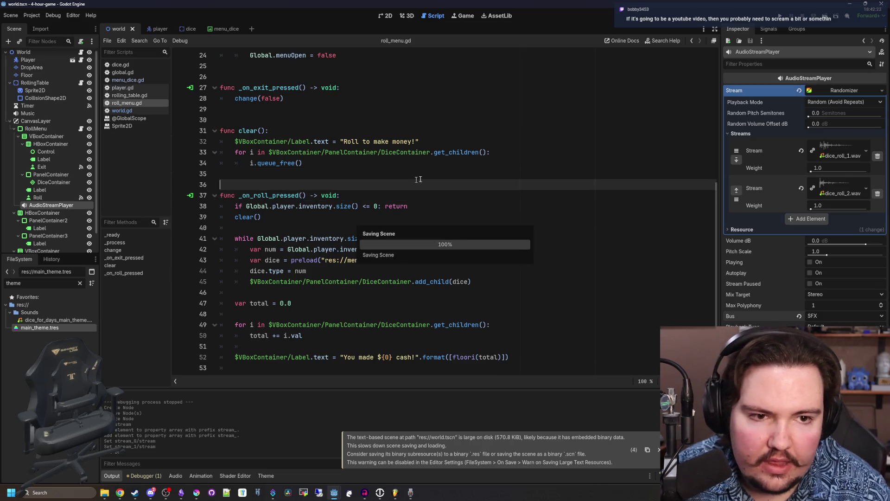
left_click(837, 113)
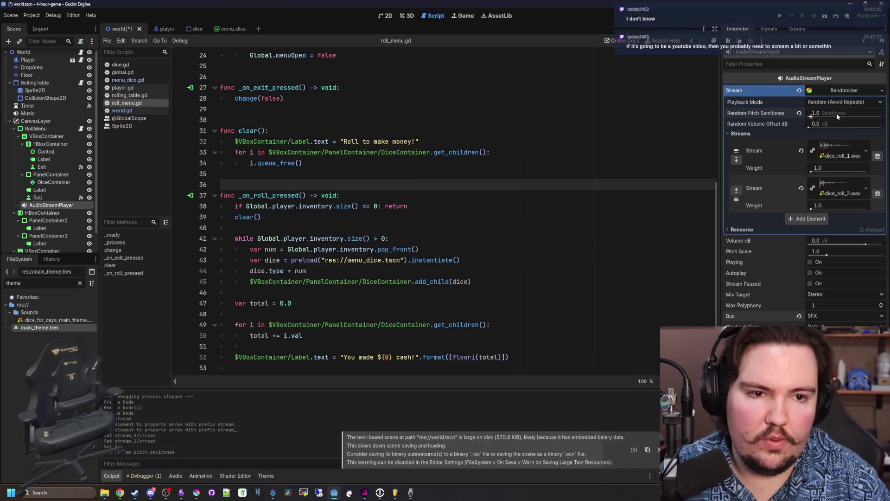
type("1")
left_click(566, 152)
key("ctrl+s")
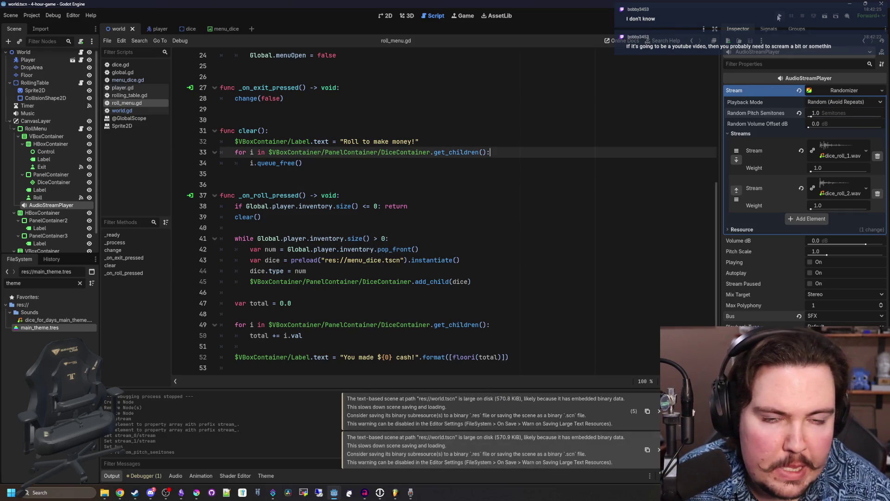
- Add $AudioStreamPlayer.play() on line 55 of roll_menu.gd and run the game
scroll(417, 186, "down", 1)
mouse_move(59, 214)
left_mouse_down()
mouse_move(288, 312)
mouse_move(356, 368)
left_mouse_up()
type(".play()")
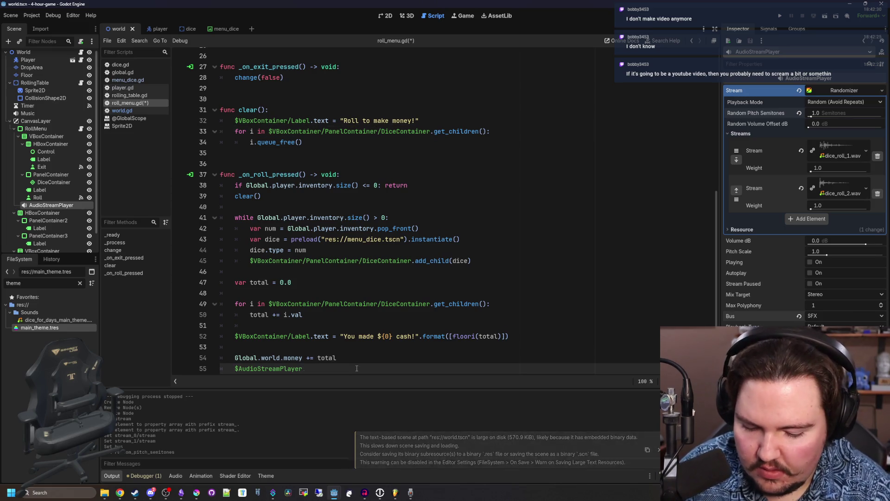
key("F5")
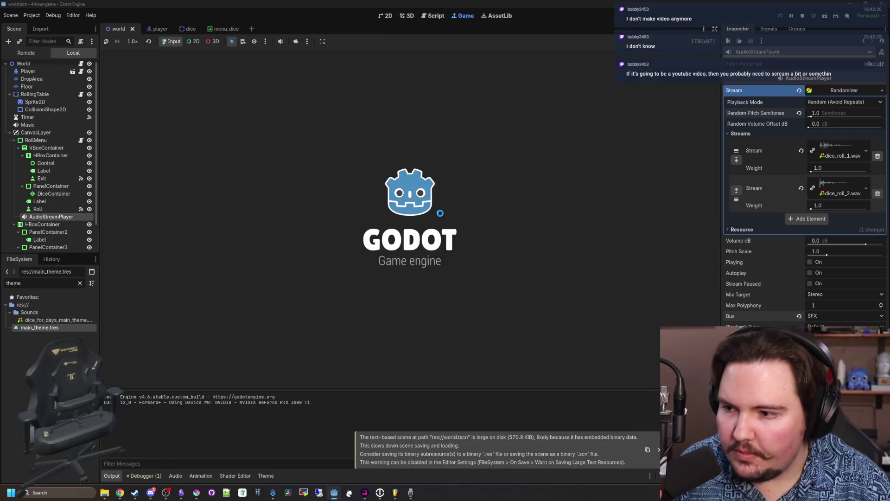
- In the running game, pick up a blue die and roll it at the table for cash
key("w")
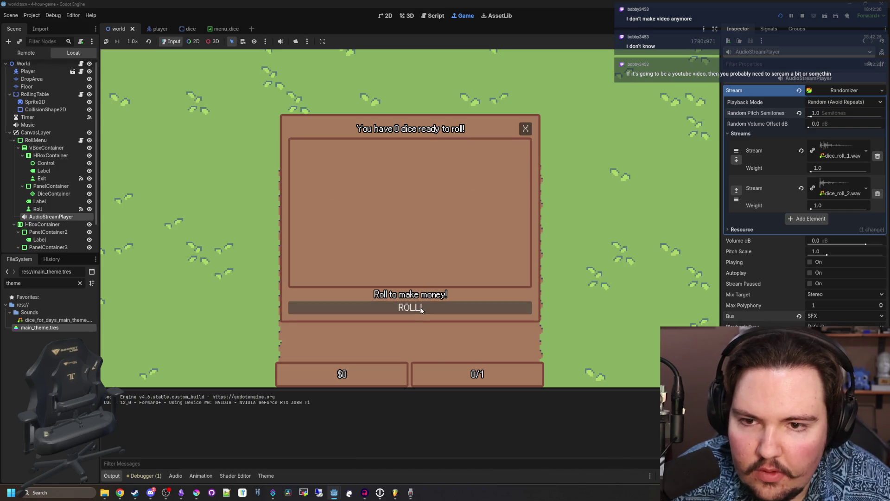
left_click(526, 130)
key("a")
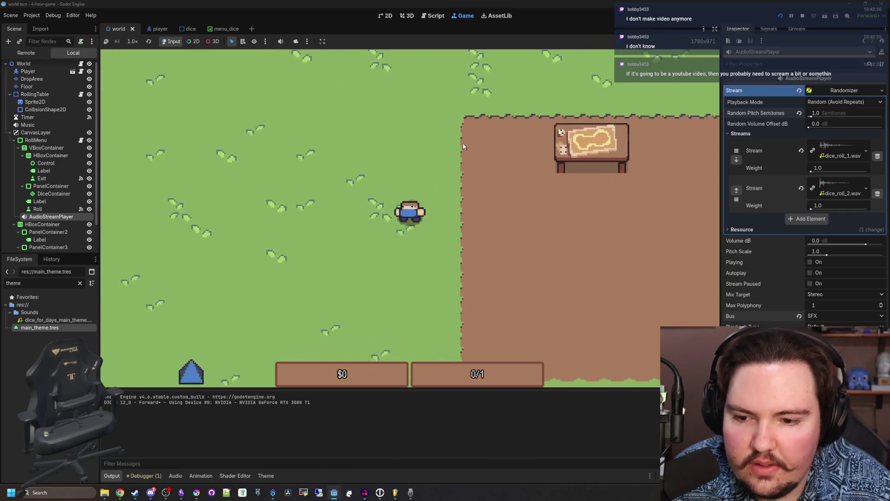
key("a")
key("s")
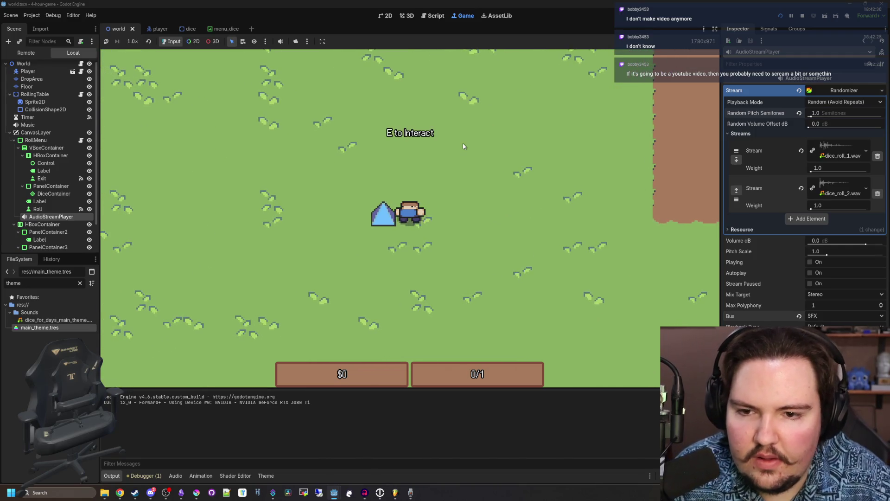
key("e")
key("w")
key("d")
key("w")
key("d")
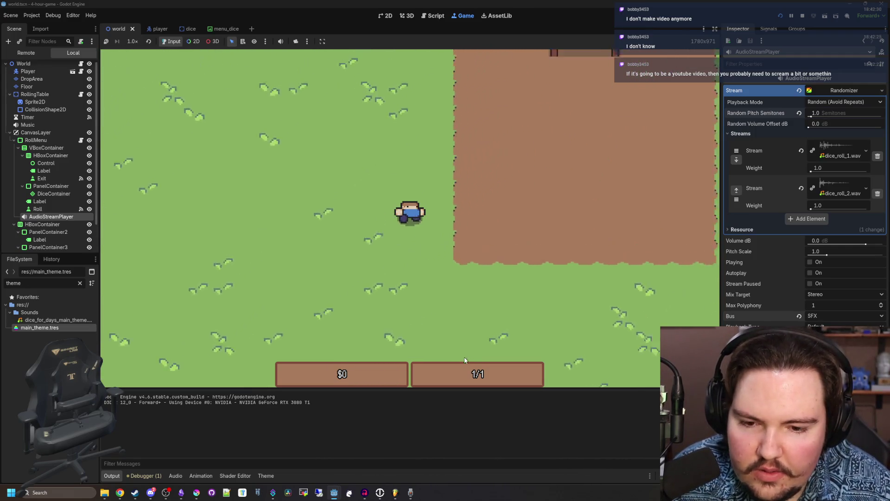
key("e")
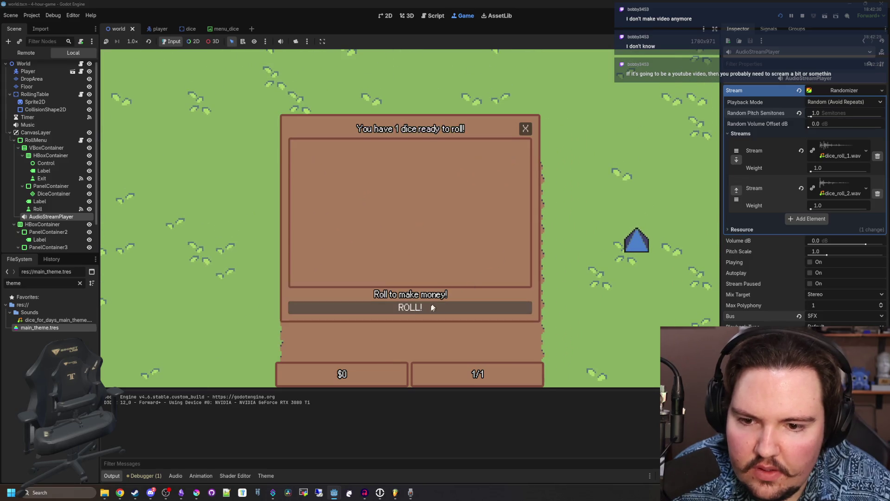
left_click(416, 308)
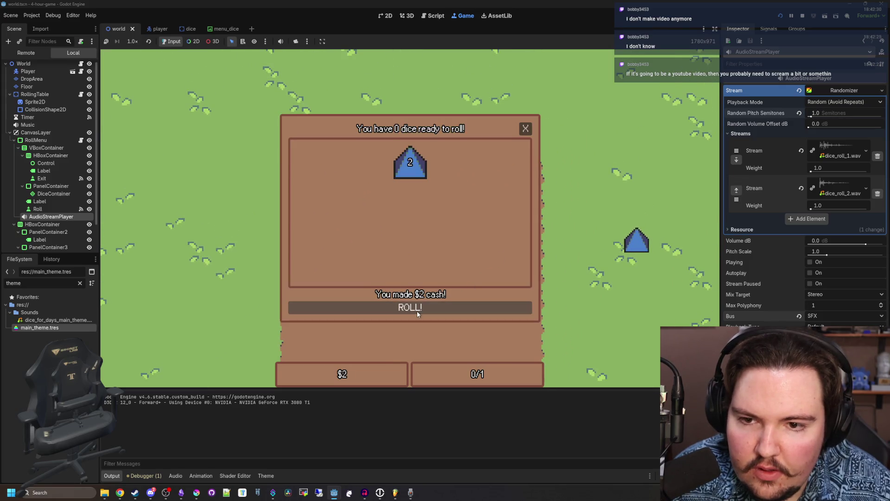
left_click(525, 129)
- Collect another blue die and roll again at the table for cash
key("d")
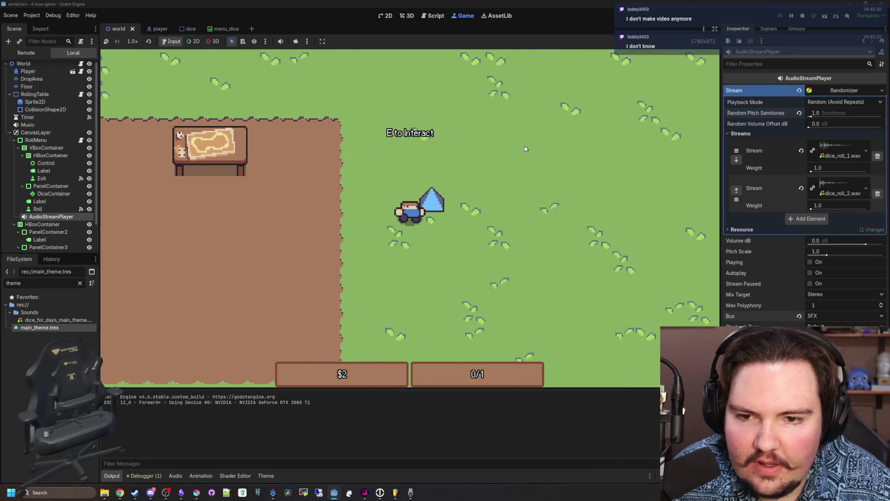
key("e")
key("a")
key("a")
key("e")
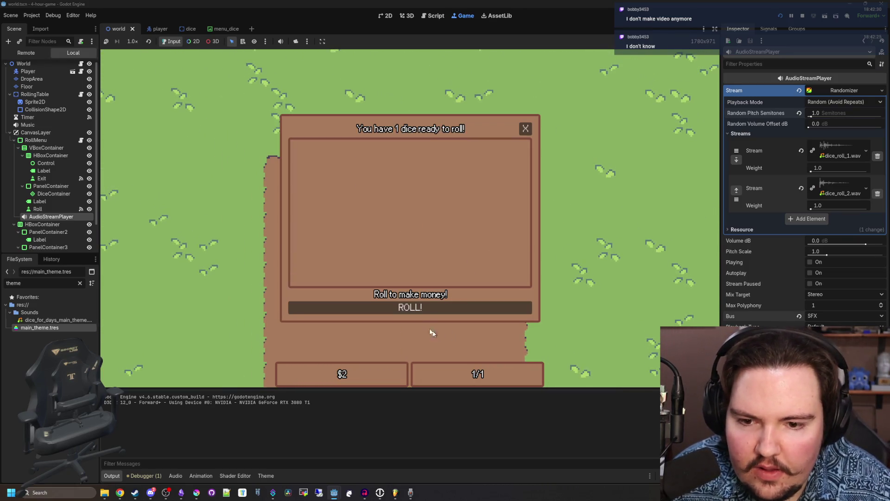
left_click(410, 307)
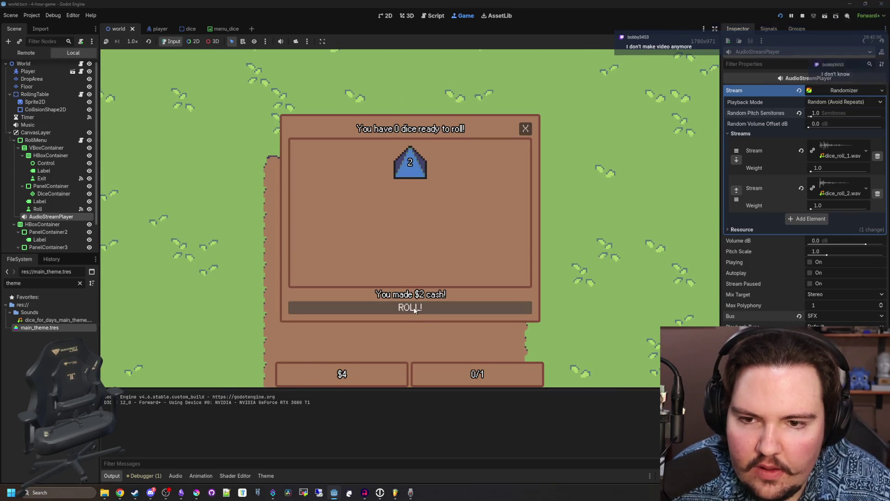
left_click(527, 129)
- Stop the game with F8 and return to the roll handler code at line 36 of roll_menu.gd
key("d")
key("s")
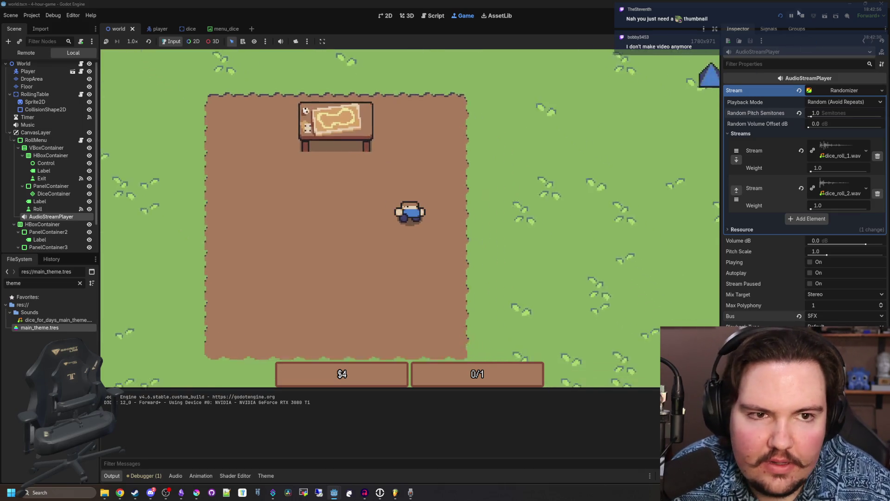
key("F8")
left_click(428, 206)
left_click(313, 178)
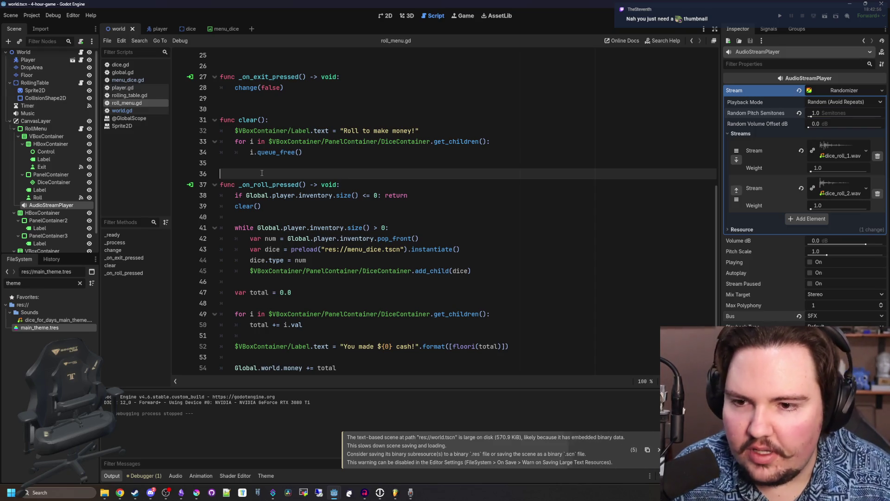
- Switch to Krita and bring up rolling_table.png, zooming in on the wooden table sprite
left_click(199, 495)
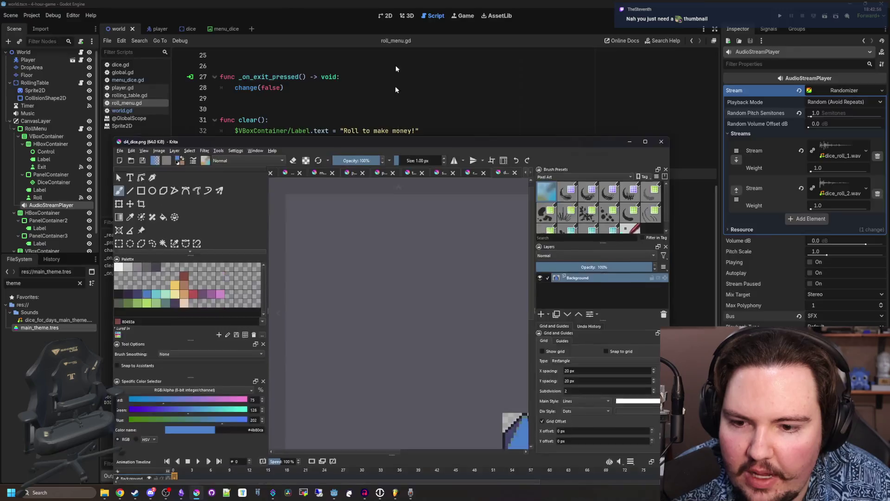
scroll(409, 208, "up", 8)
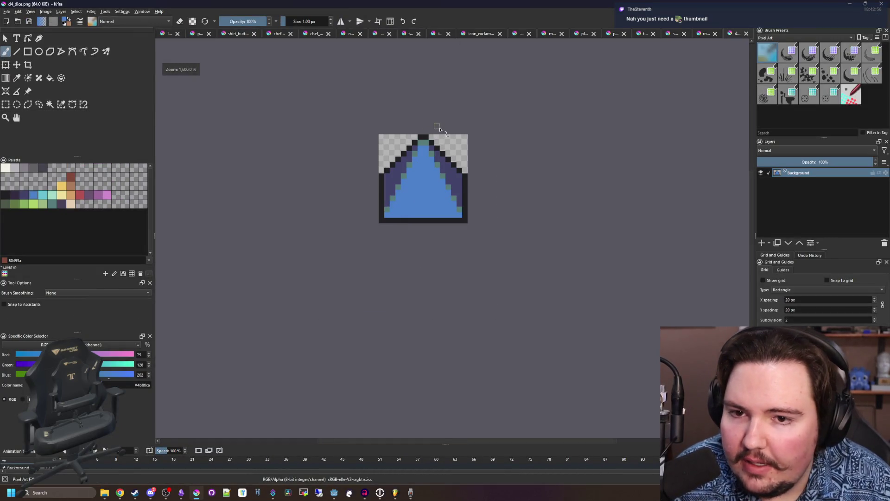
scroll(439, 128, "up", 2)
left_click(9, 12)
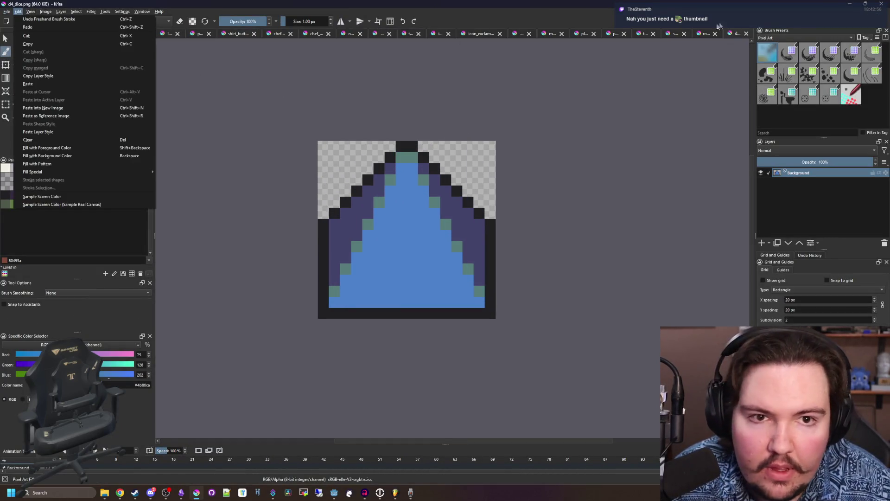
left_click(704, 34)
scroll(455, 274, "up", 2)
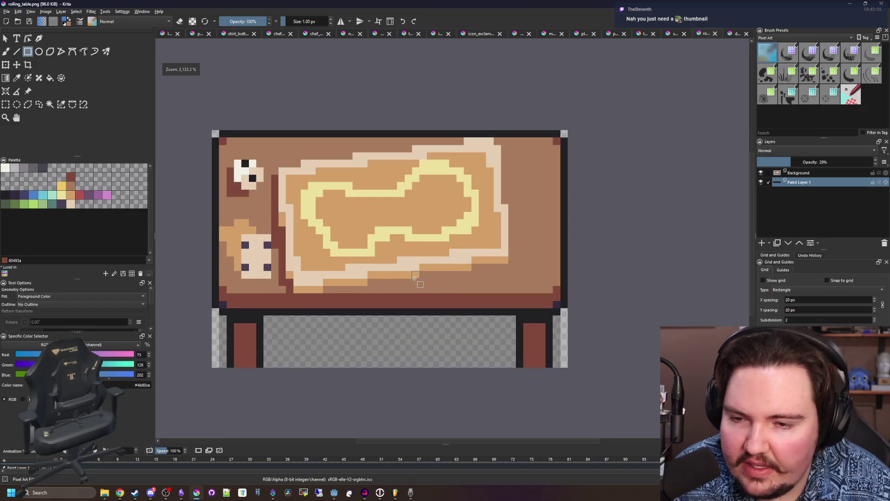
scroll(394, 259, "down", 1)
scroll(327, 288, "up", 1)
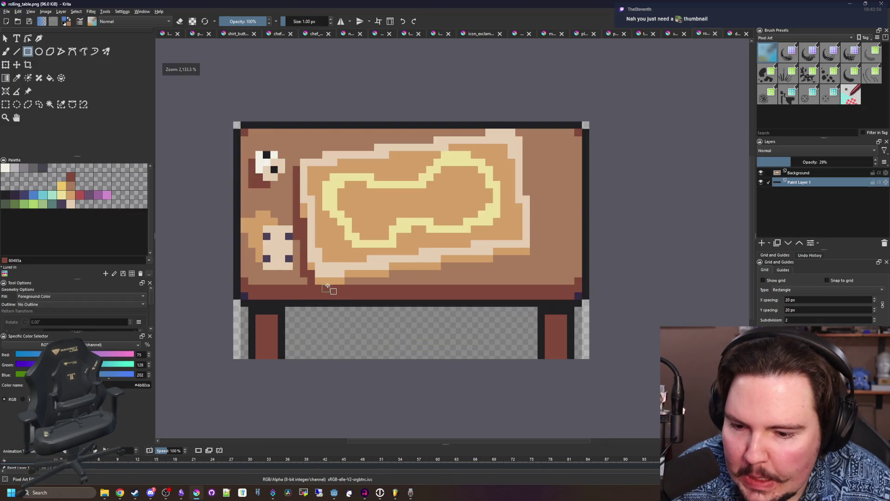
scroll(365, 208, "down", 1)
scroll(340, 238, "up", 1)
scroll(340, 238, "down", 1)
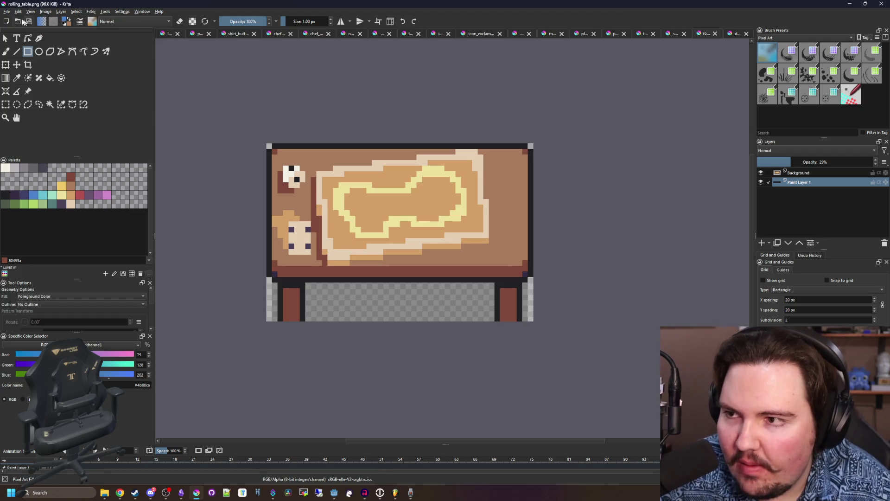
- Resize the rolling_table.png canvas to a 48x48 px square
left_click(45, 11)
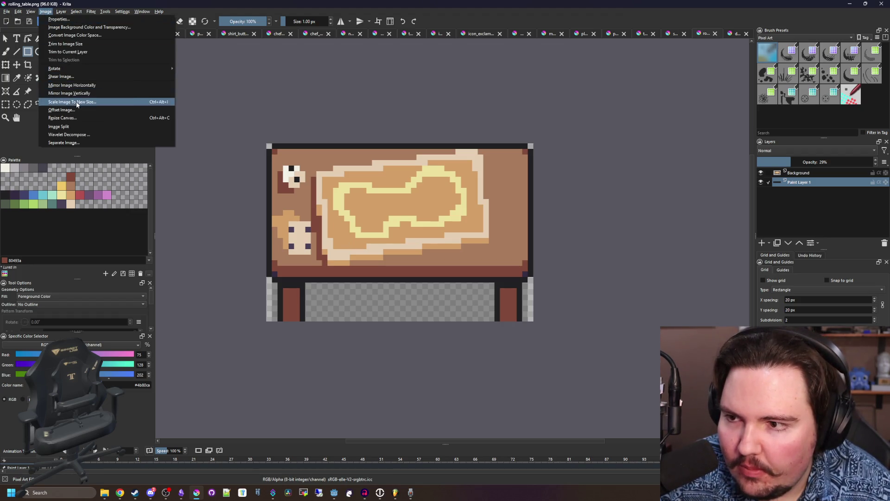
left_click(64, 118)
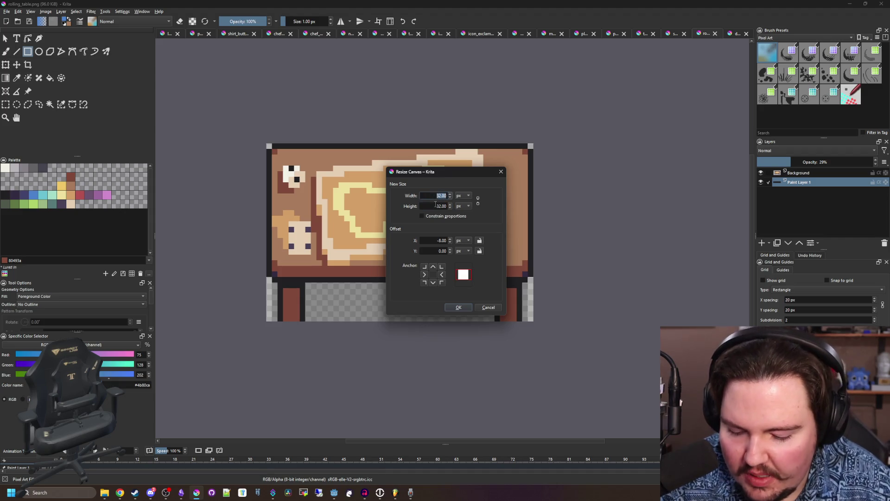
left_click(457, 308)
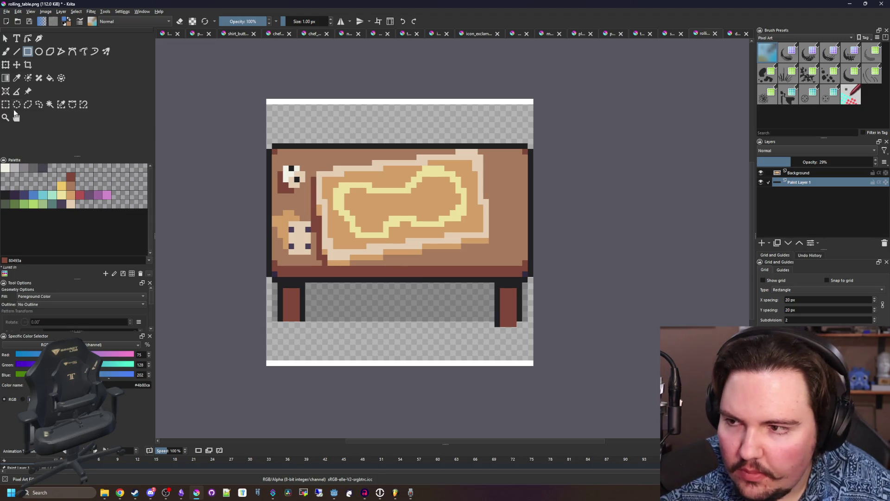
- Delete the old table artwork from the Background layer, deselect, and pick the Rectangle tool
key("ctrl+r")
mouse_move(616, 394)
left_mouse_down()
mouse_move(251, 80)
mouse_move(233, 54)
left_mouse_up()
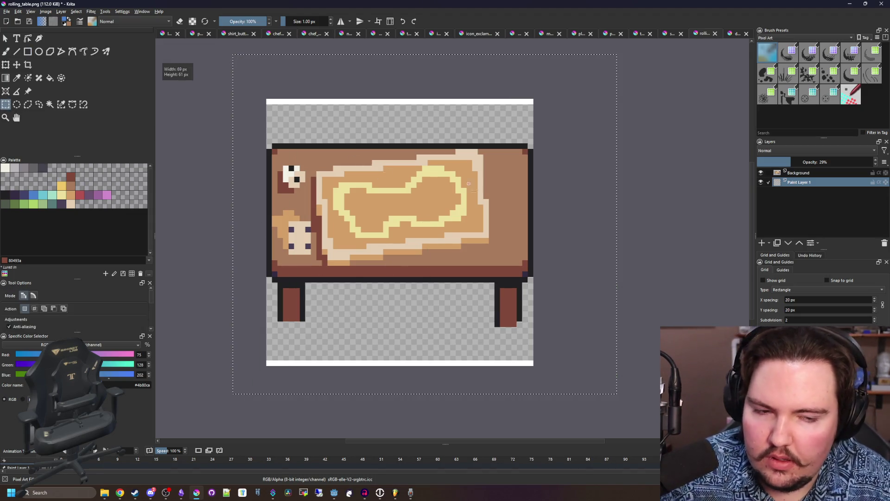
left_click(799, 175)
key("Delete")
key("ctrl+shift+a")
key("b")
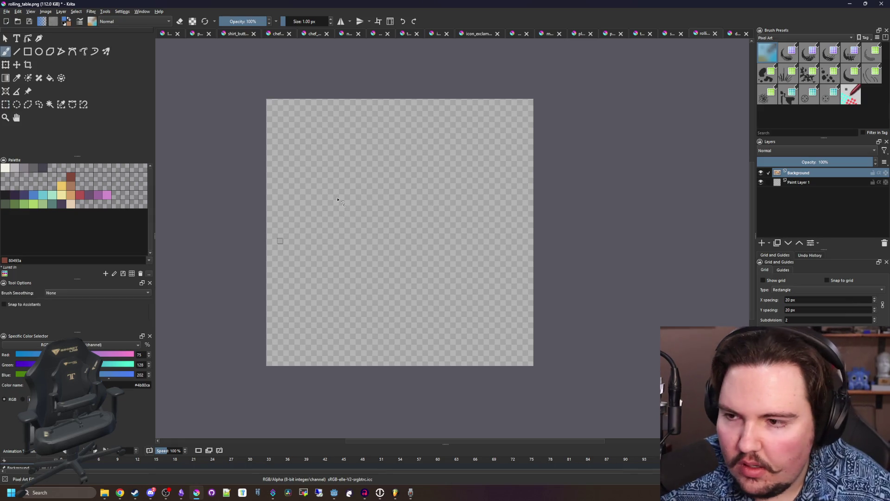
left_click(28, 52)
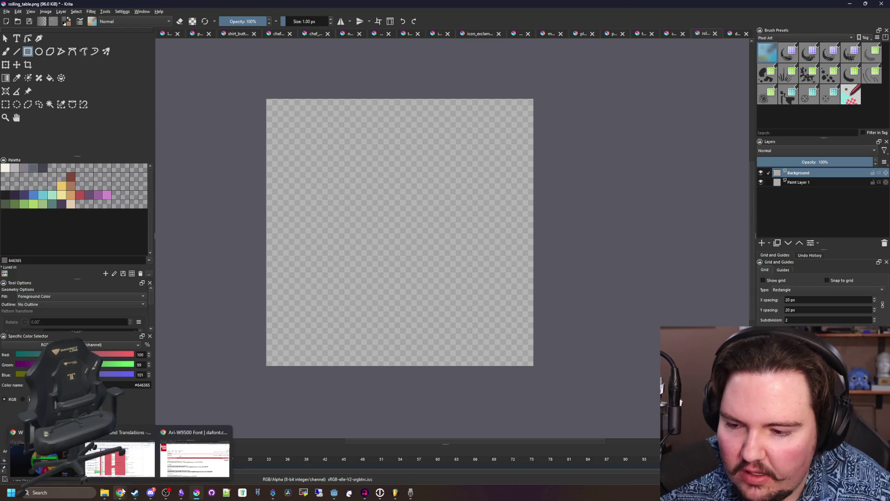
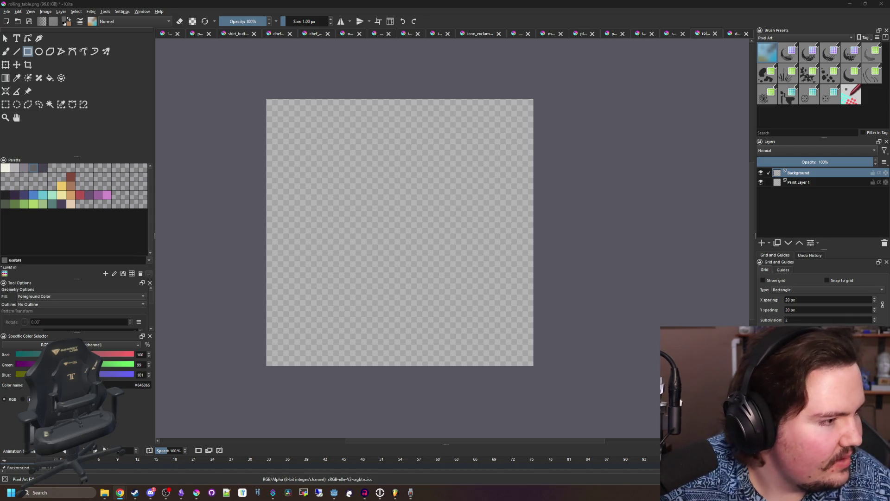
- Draw a blue (4b80ca) arch outline on the empty canvas with the freehand brush
left_click(436, 264)
left_click(34, 195)
key("b")
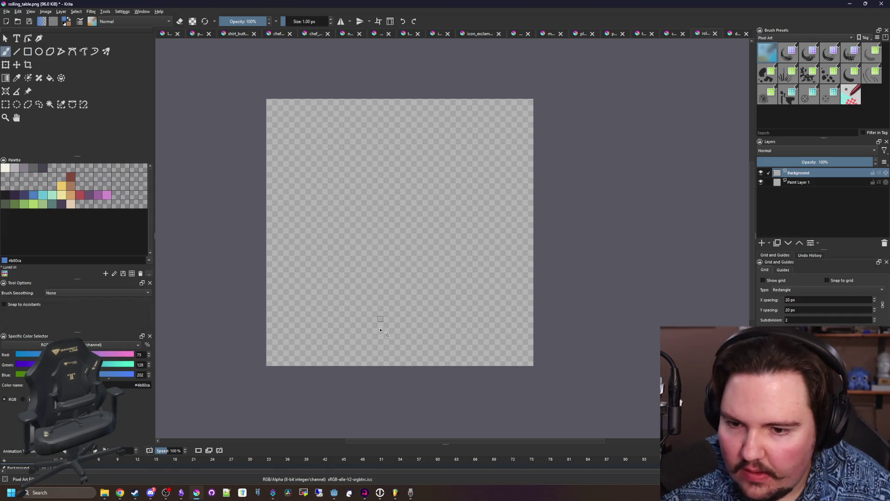
mouse_move(286, 348)
left_mouse_down()
mouse_move(298, 222)
mouse_move(334, 172)
left_mouse_up()
key("ctrl+z")
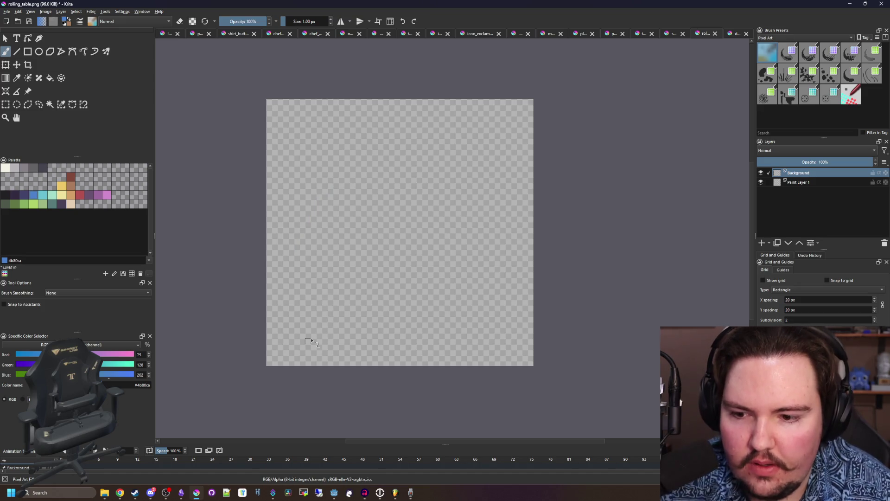
left_click_drag(280, 333, 284, 211)
key("ctrl+z")
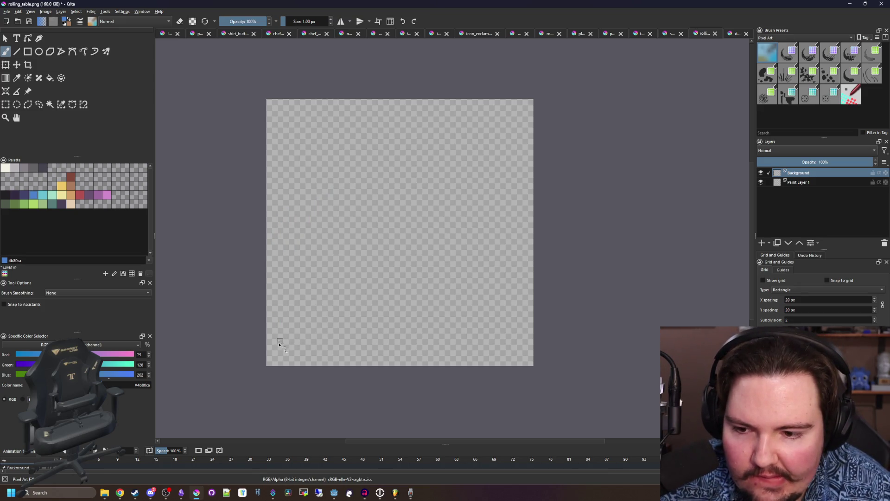
mouse_move(285, 345)
left_mouse_down()
mouse_move(280, 285)
mouse_move(383, 156)
mouse_move(491, 195)
mouse_move(520, 303)
mouse_move(516, 343)
mouse_move(524, 291)
left_mouse_up()
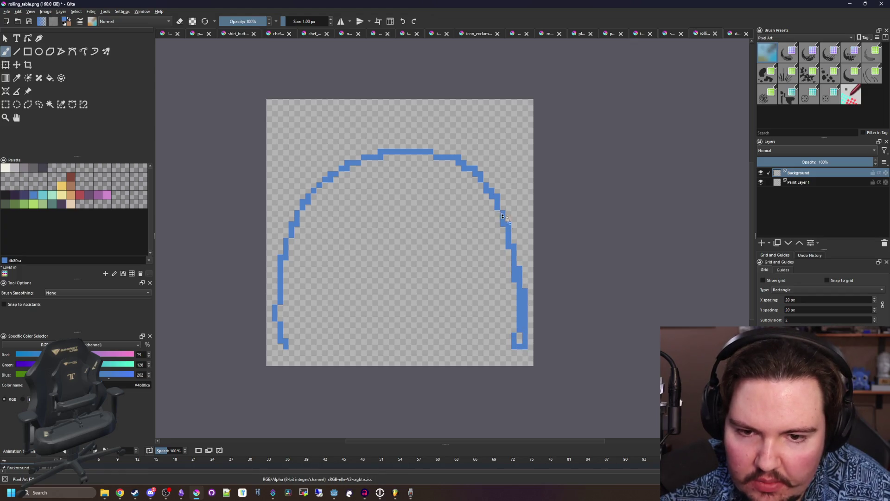
- Paint a red (b45252) block across the arch top and erase its stray bottom strip
scroll(394, 198, "up", 1)
left_click(80, 195)
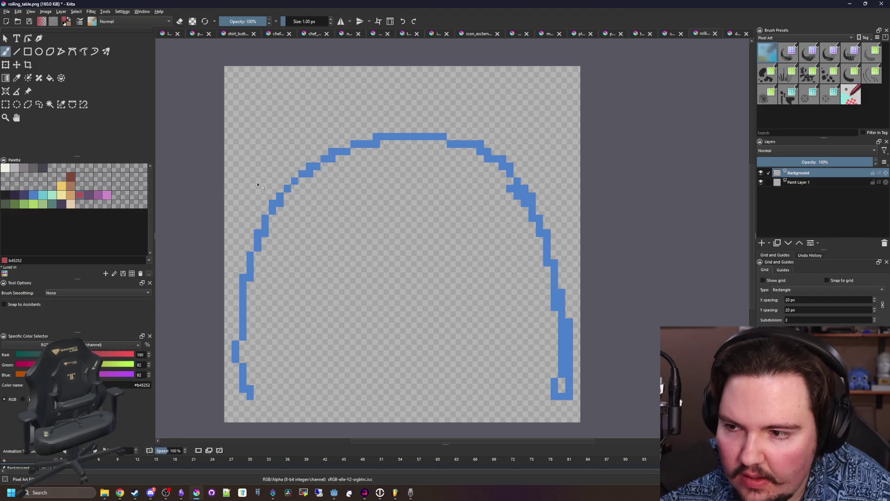
mouse_move(310, 190)
left_mouse_down()
mouse_move(321, 83)
mouse_move(508, 86)
mouse_move(519, 190)
mouse_move(307, 191)
mouse_move(311, 95)
mouse_move(382, 113)
mouse_move(394, 139)
mouse_move(325, 161)
mouse_move(346, 160)
left_mouse_up()
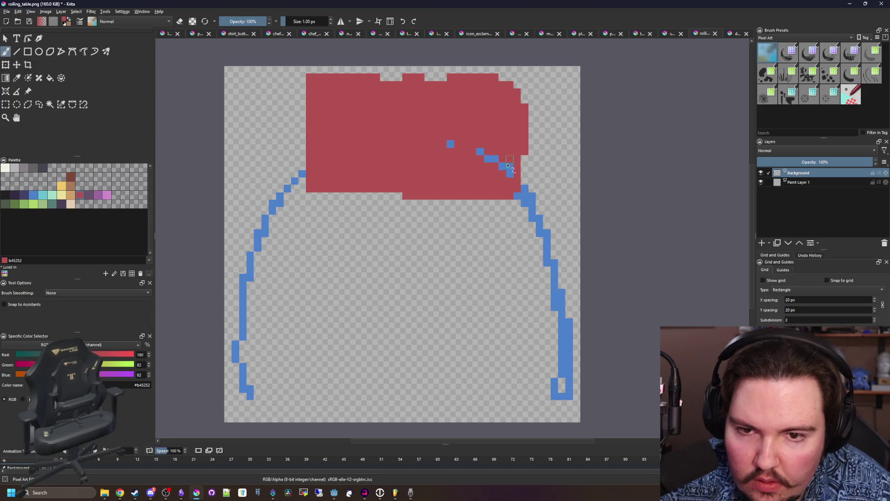
key("e")
left_click_drag(392, 196, 516, 197)
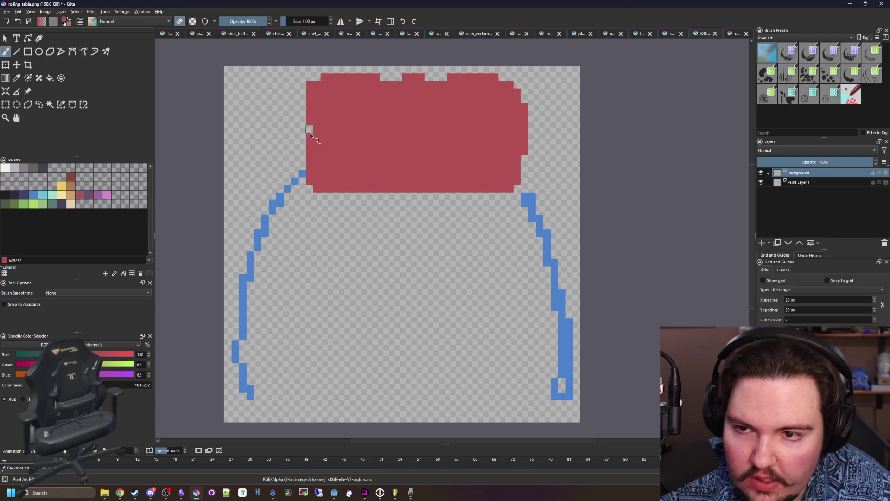
- Close the outline's bottom edge in sampled blue and flood-fill the arch solid blue
scroll(378, 163, "down", 5)
scroll(372, 183, "up", 5)
key("p")
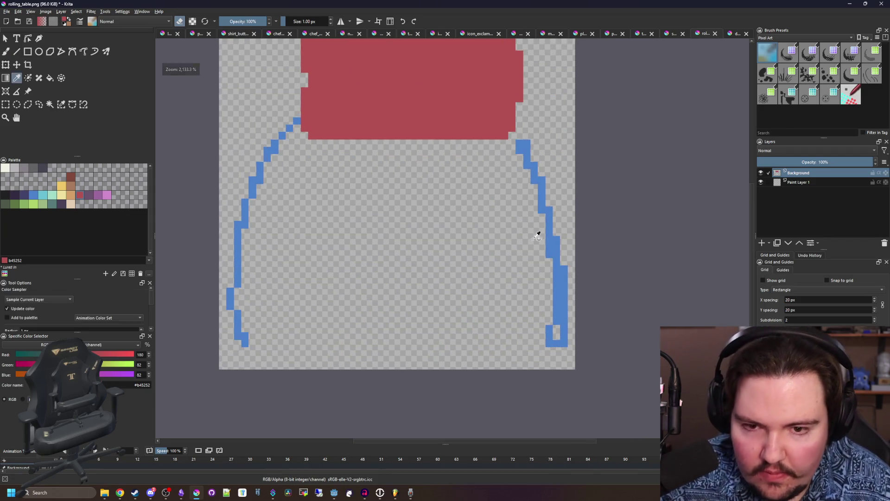
left_click(544, 186)
key("b")
key("e")
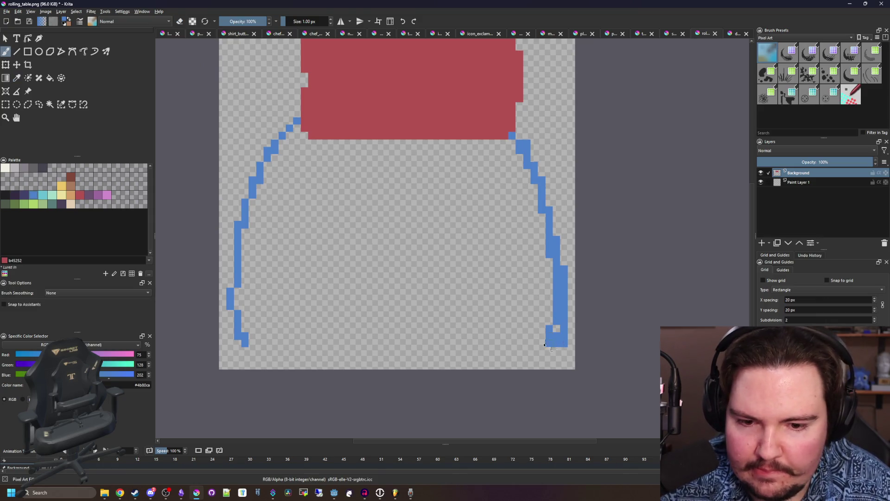
mouse_move(546, 344)
left_mouse_down()
mouse_move(459, 366)
mouse_move(357, 366)
mouse_move(241, 344)
left_mouse_up()
key("f")
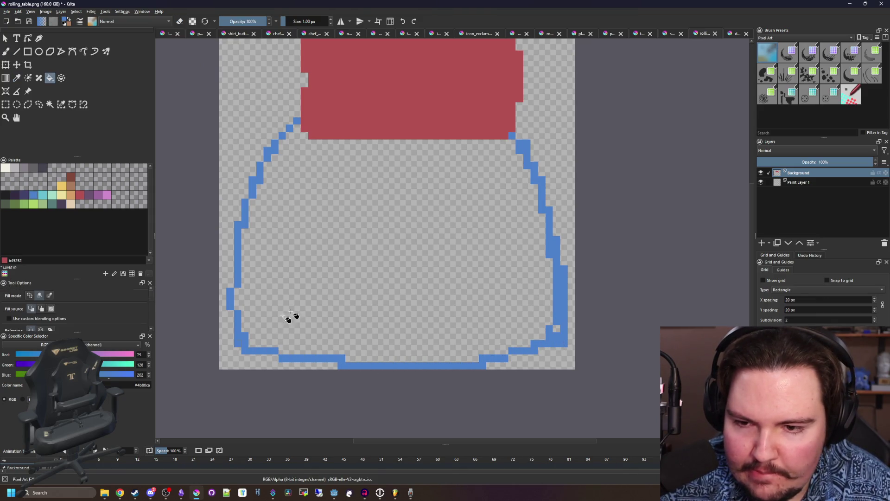
left_click(288, 318)
- Erase stray blue pixels along the bottom-left, bottom and bottom-right edges
scroll(397, 278, "down", 3)
scroll(357, 324, "up", 5)
key("b")
scroll(357, 324, "down", 4)
key("e")
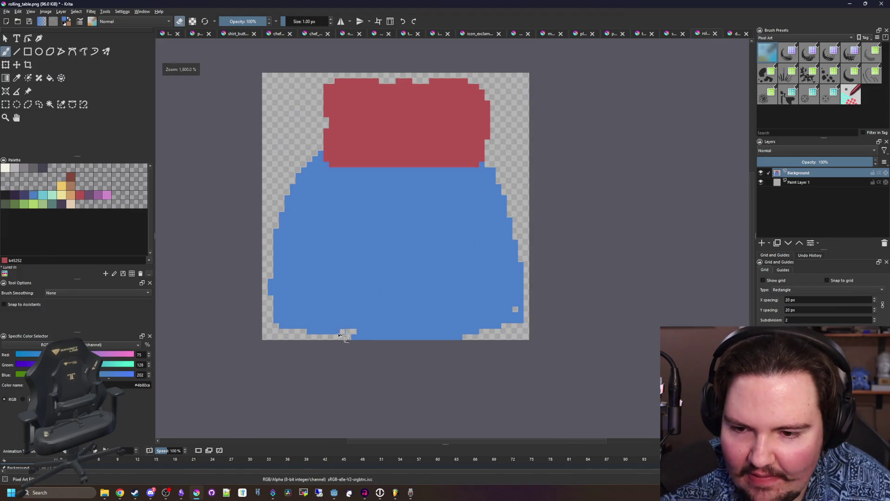
left_click_drag(339, 335, 274, 317)
scroll(313, 336, "up", 2)
key("e")
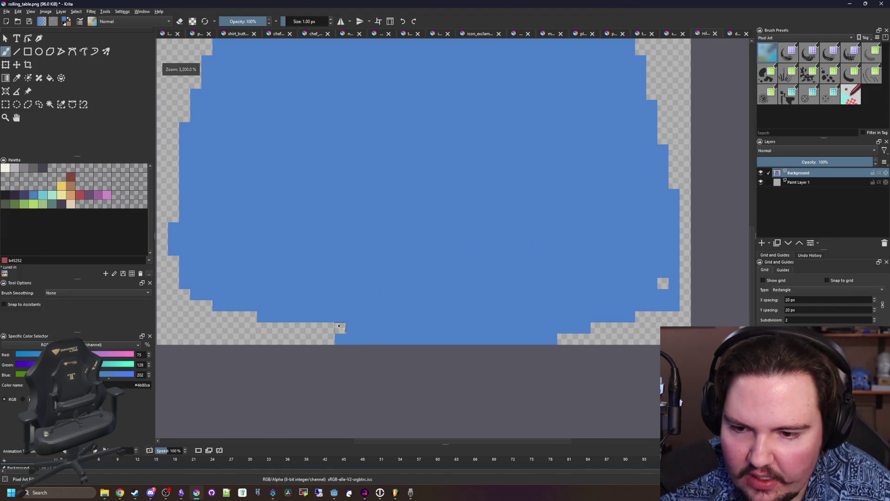
left_click_drag(544, 341, 582, 334)
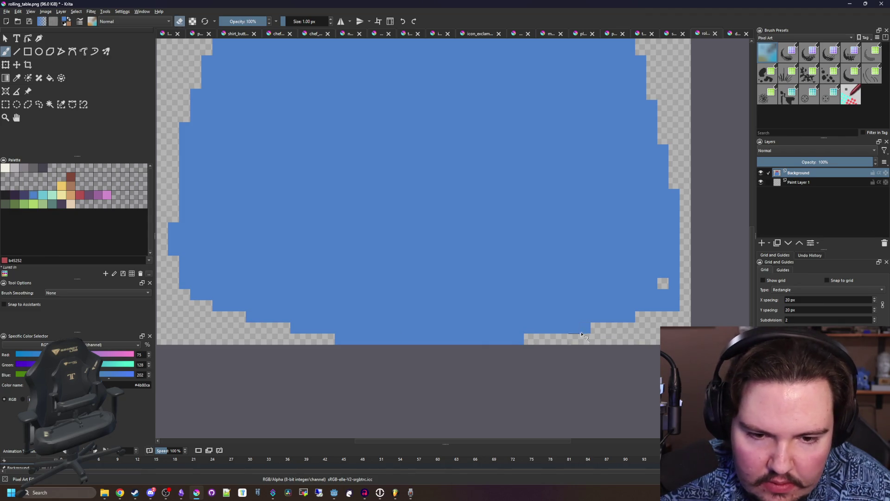
mouse_move(649, 316)
left_mouse_down()
mouse_move(686, 290)
mouse_move(664, 294)
left_mouse_up()
scroll(285, 285, "down", 3)
scroll(301, 297, "up", 3)
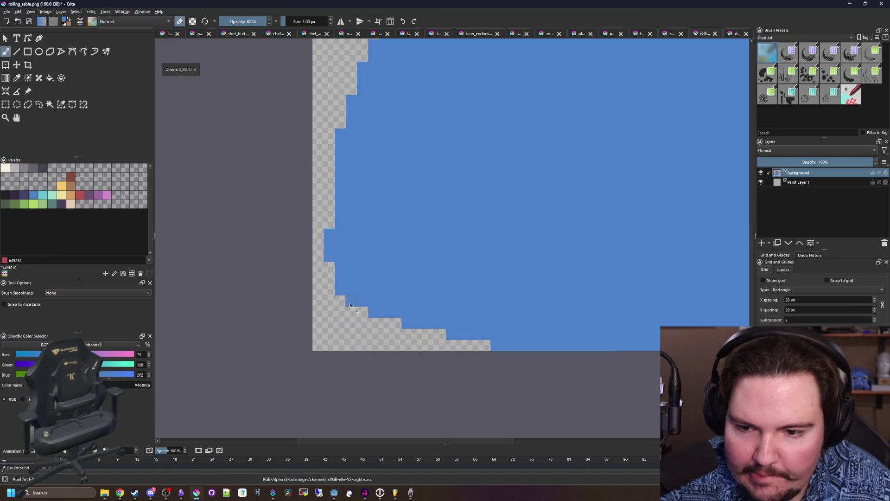
left_click_drag(357, 304, 346, 294)
scroll(387, 324, "down", 3)
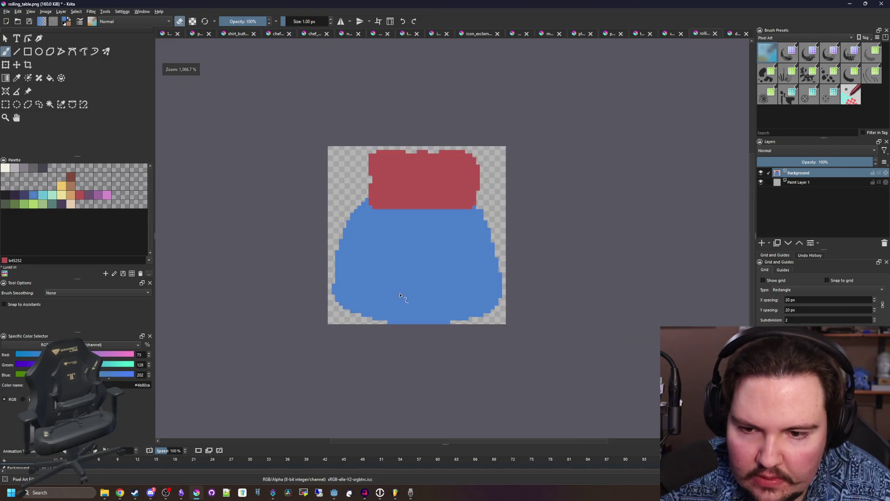
scroll(406, 292, "up", 3)
- Draw a dark navy (43436a) arc in the lower body and fill it navy
key("e")
left_click(25, 197)
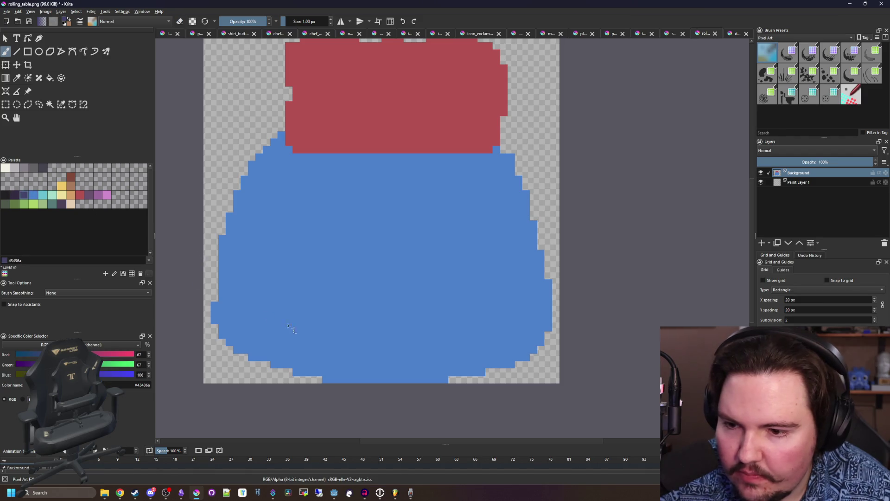
mouse_move(268, 331)
left_mouse_down()
mouse_move(291, 273)
mouse_move(438, 216)
mouse_move(495, 334)
mouse_move(308, 350)
mouse_move(268, 328)
left_mouse_up()
key("f")
left_click(344, 308)
scroll(364, 301, "down", 3)
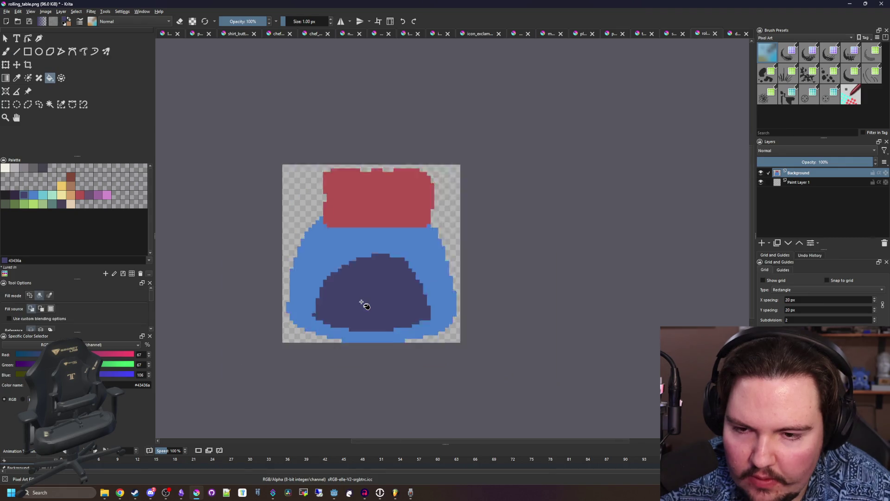
scroll(364, 272, "up", 3)
- Repaint the navy dome's top bump and top-right corner in the body blue
key("p")
left_click(371, 180)
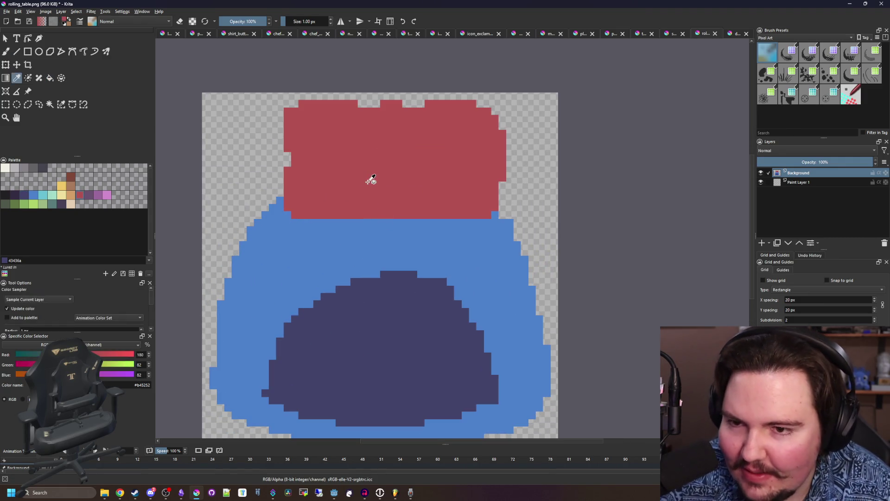
left_click(342, 268)
key("b")
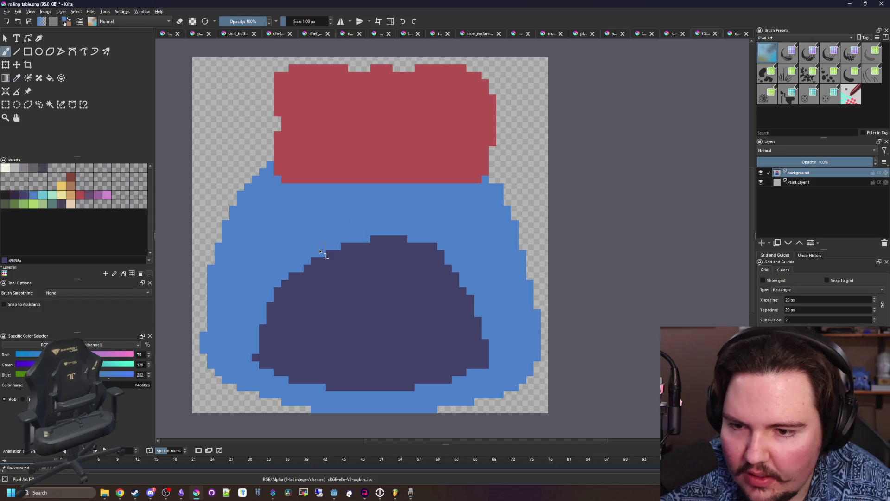
mouse_move(344, 248)
left_mouse_down()
mouse_move(407, 246)
mouse_move(373, 240)
left_mouse_up()
scroll(372, 240, "up", 3)
left_click_drag(433, 254, 427, 258)
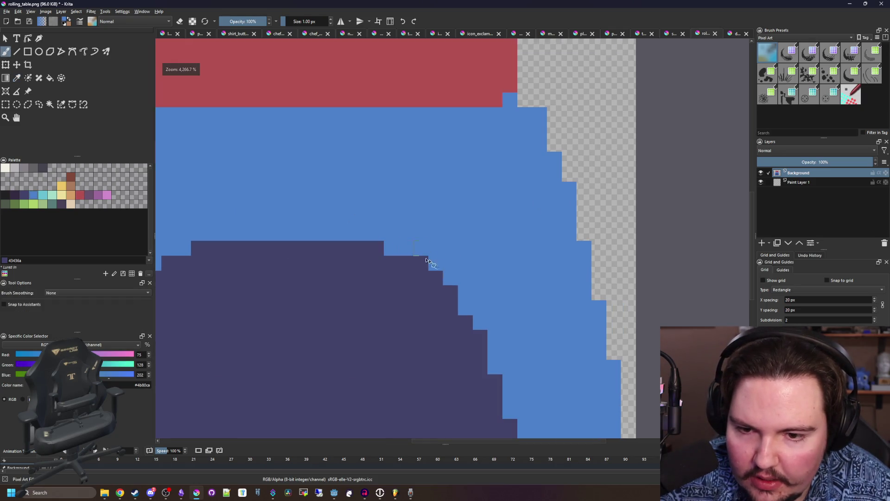
scroll(427, 258, "down", 5)
scroll(311, 315, "up", 4)
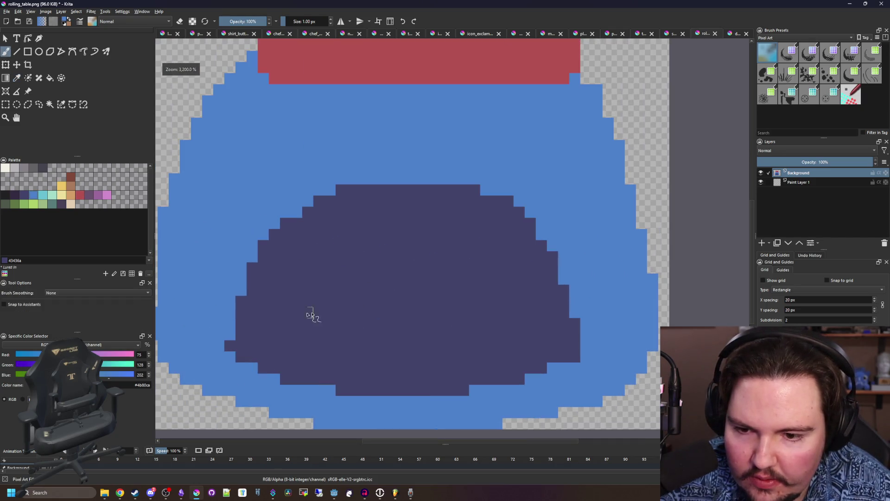
- Add navy pixels on the dome's left side and set the colour to beige ede19e
left_click(249, 334, "ctrl")
left_click_drag(229, 342, 229, 330)
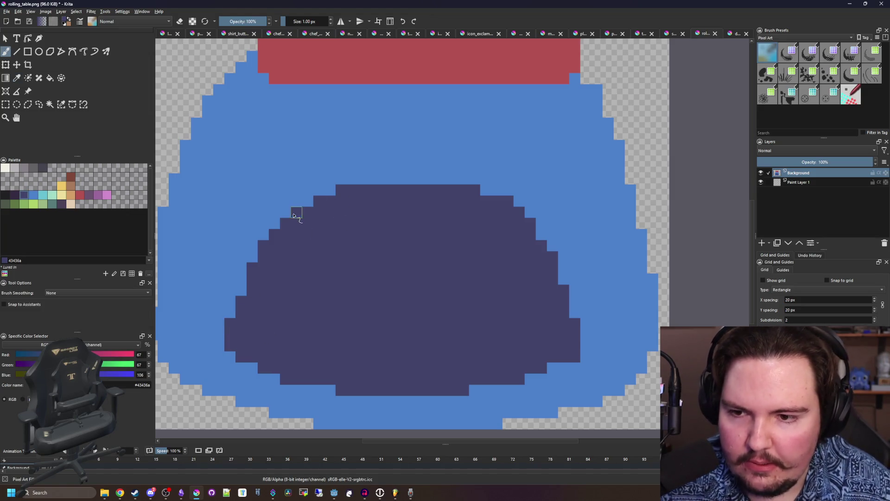
scroll(350, 258, "down", 3)
scroll(357, 297, "up", 3)
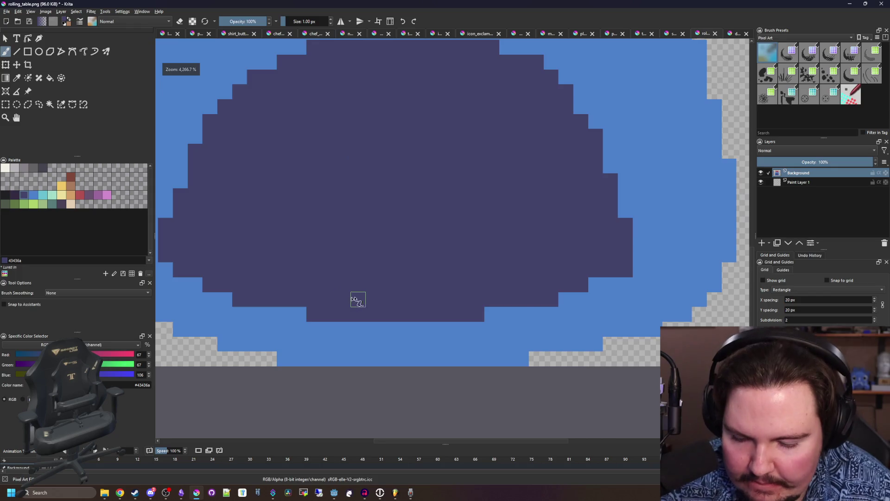
scroll(357, 297, "down", 1)
left_click(240, 253, "ctrl")
left_click(68, 201)
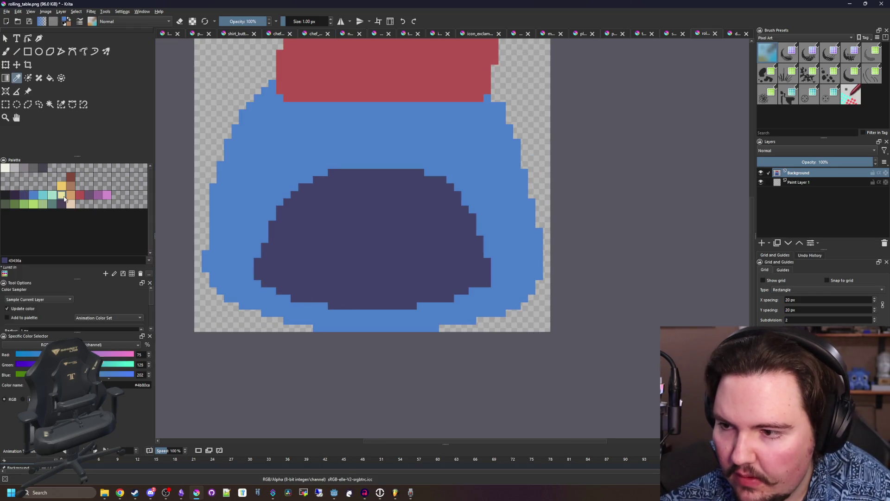
- Select the blue band and paint a 3 px beige rim along the dome's base
left_click(57, 105)
left_click(296, 320)
key("b")
key("bracketright")
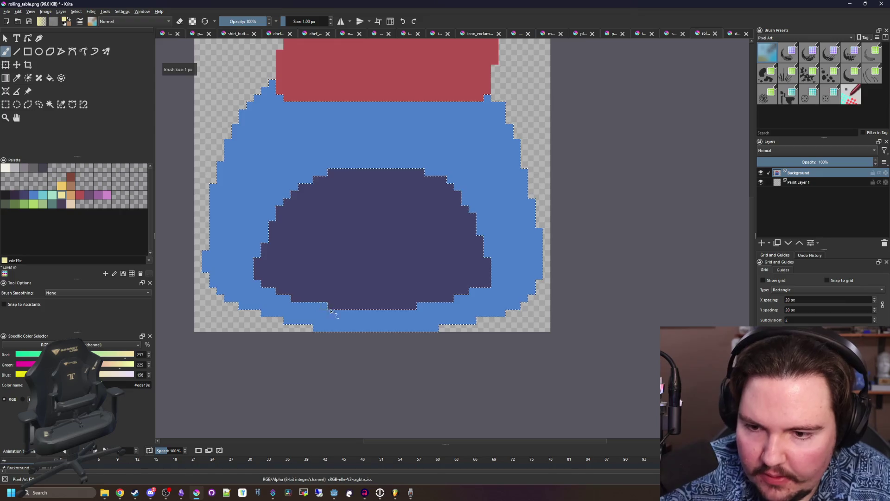
key("bracketright")
mouse_move(335, 310)
left_mouse_down()
mouse_move(255, 293)
mouse_move(236, 279)
mouse_move(351, 318)
mouse_move(445, 309)
mouse_move(501, 278)
left_mouse_up()
key("ctrl+shift+a")
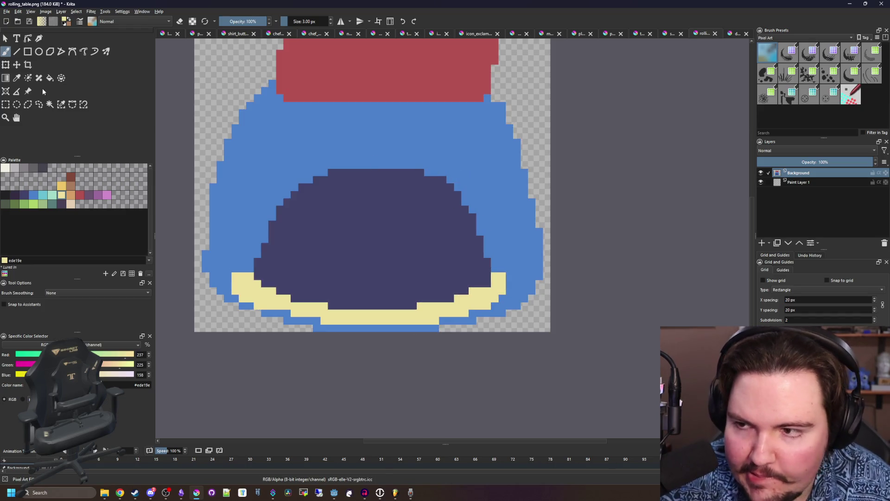
- Reselect the blue band and paint a beige rim arching over the dome's top
left_click(50, 104)
left_click(299, 139)
key("b")
mouse_move(485, 216)
left_mouse_down()
mouse_move(468, 181)
mouse_move(364, 170)
mouse_move(298, 176)
mouse_move(258, 198)
mouse_move(342, 163)
mouse_move(429, 160)
left_mouse_up()
scroll(482, 199, "up", 2)
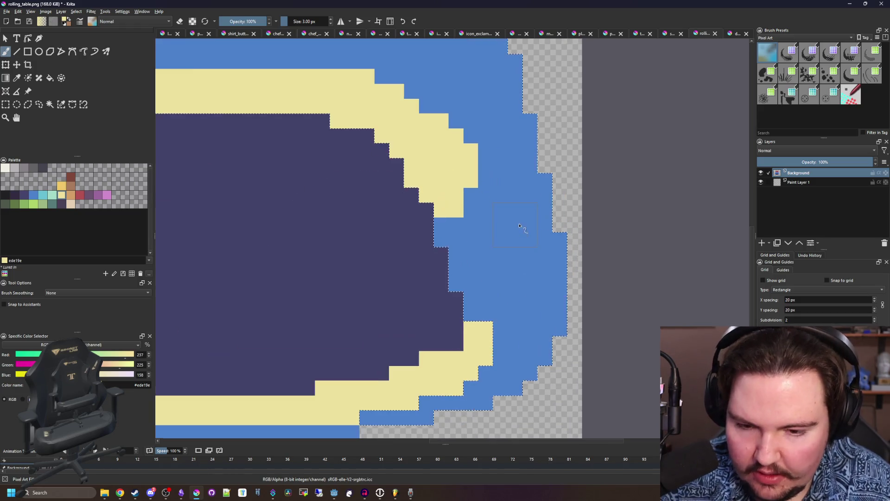
- Shrink the brush to 1 px and set the colour back to beige ede19e
key("p")
left_click(461, 223)
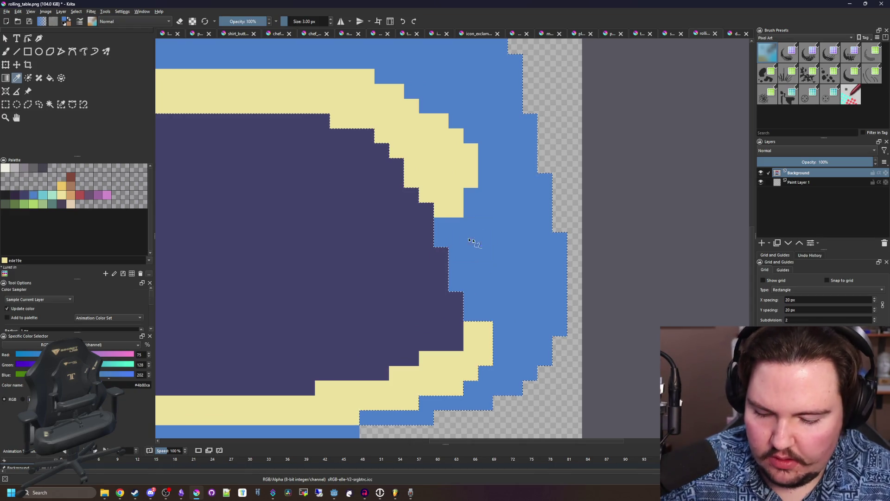
key("b")
key("bracketleft")
key("bracketleft")
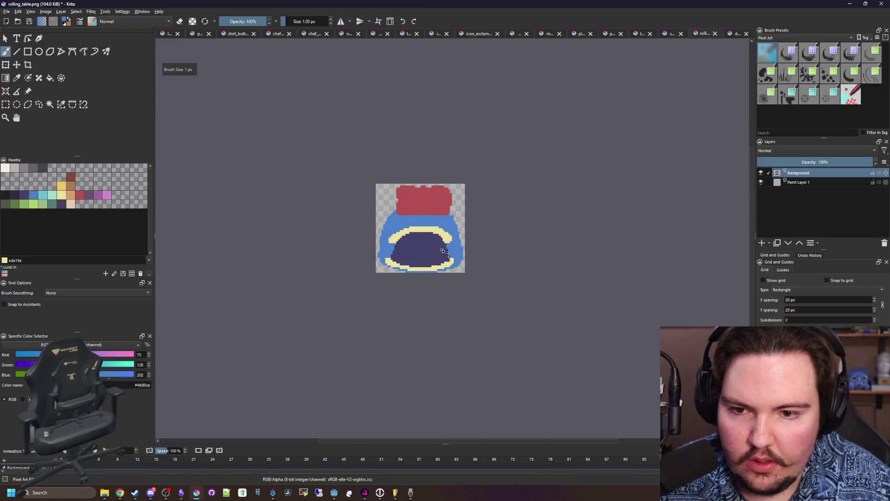
scroll(411, 265, "down", 10)
scroll(398, 242, "up", 4)
scroll(320, 238, "down", 4)
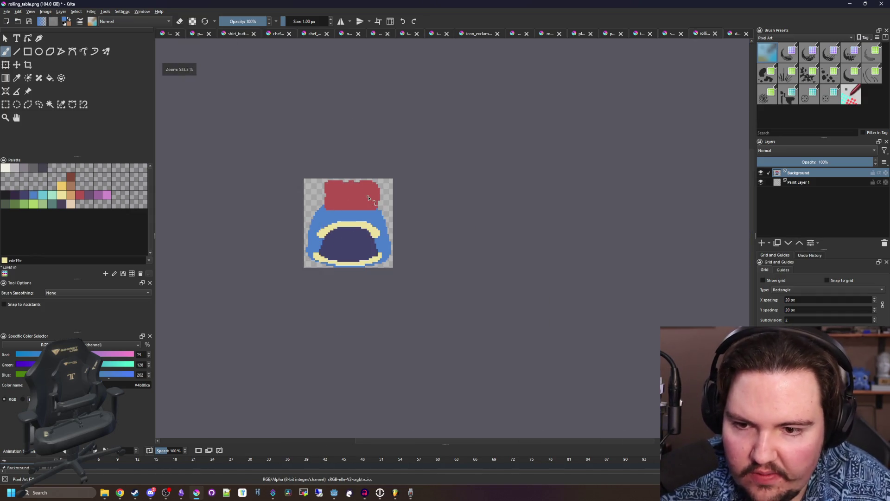
scroll(334, 229, "up", 5)
left_click(301, 229, "ctrl")
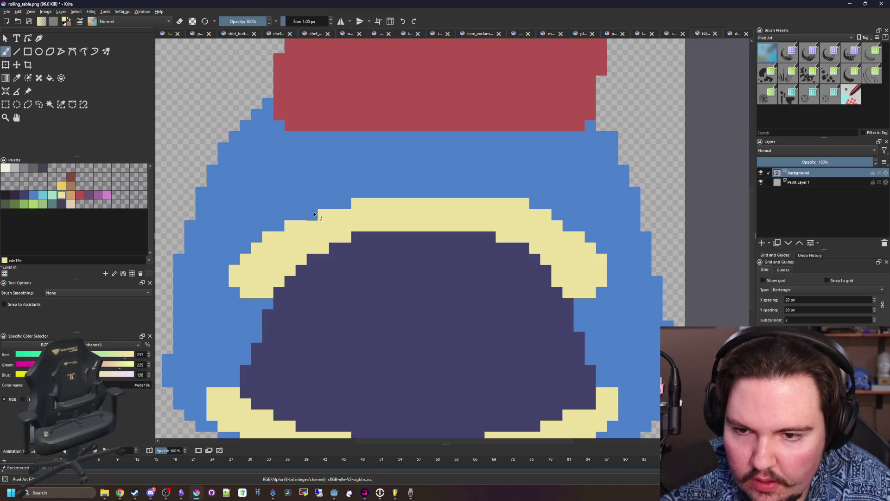
scroll(314, 213, "down", 8)
scroll(354, 224, "up", 7)
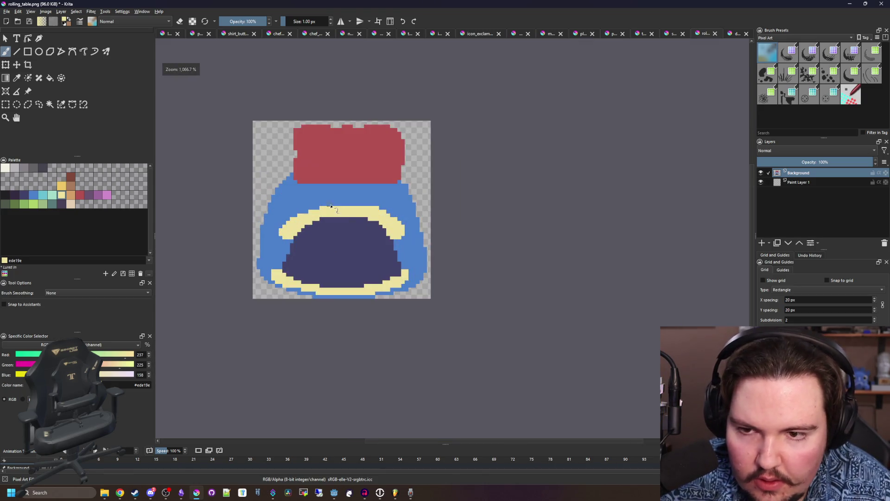
- Select the red top and cover its upper part in tan with a line and fill
left_click(71, 195)
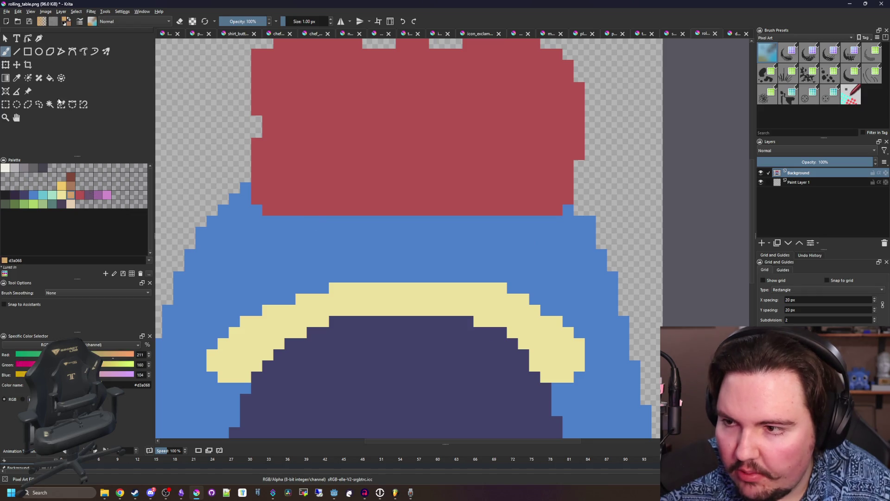
left_click(50, 104)
scroll(348, 169, "down", 3)
left_click(348, 169)
key("b")
mouse_move(288, 115)
left_mouse_down()
mouse_move(356, 146)
mouse_move(489, 130)
left_mouse_up()
key("f")
left_click(427, 110)
- Paint the leftover red pixel tan and clear the selection
key("b")
scroll(495, 139, "up", 3)
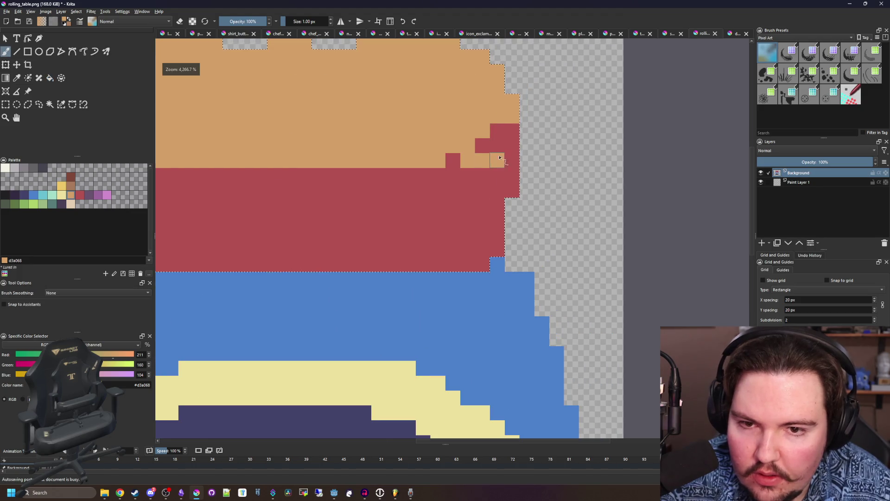
left_click(453, 161)
scroll(453, 161, "down", 3)
scroll(402, 201, "up", 2)
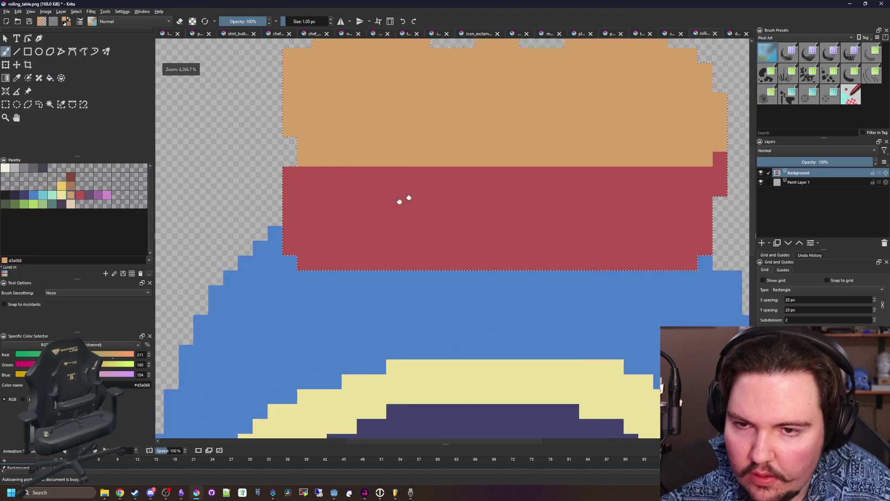
scroll(401, 201, "down", 1)
key("ctrl+shift+a")
- Paint red steps down into the blue body, then trim them back with blue
scroll(360, 181, "up", 1)
left_click(362, 181, "ctrl")
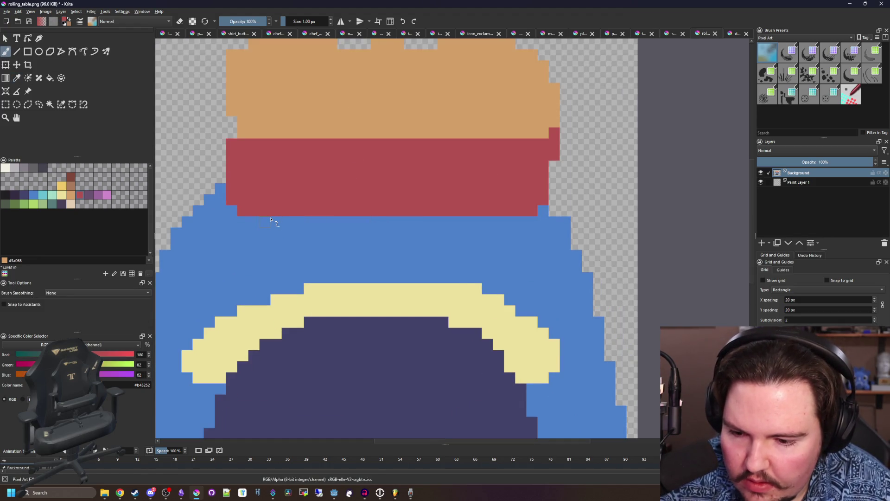
left_click_drag(265, 255, 288, 220)
mouse_move(482, 204)
left_mouse_down()
mouse_move(538, 255)
mouse_move(531, 221)
left_mouse_up()
mouse_move(283, 220)
left_mouse_down()
mouse_move(260, 245)
mouse_move(244, 234)
mouse_move(254, 208)
mouse_move(251, 251)
mouse_move(233, 261)
left_mouse_up()
left_click(343, 250, "ctrl")
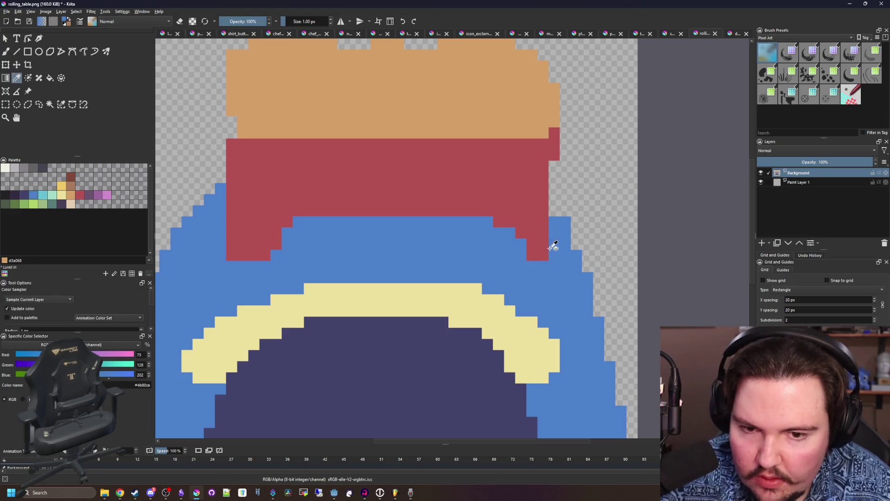
left_click_drag(544, 244, 532, 255)
mouse_move(262, 255)
left_mouse_down()
mouse_move(244, 254)
mouse_move(278, 231)
left_mouse_up()
- Paint a red inset panel into the tan top, leaving a thin tan border
left_click(527, 210, "ctrl")
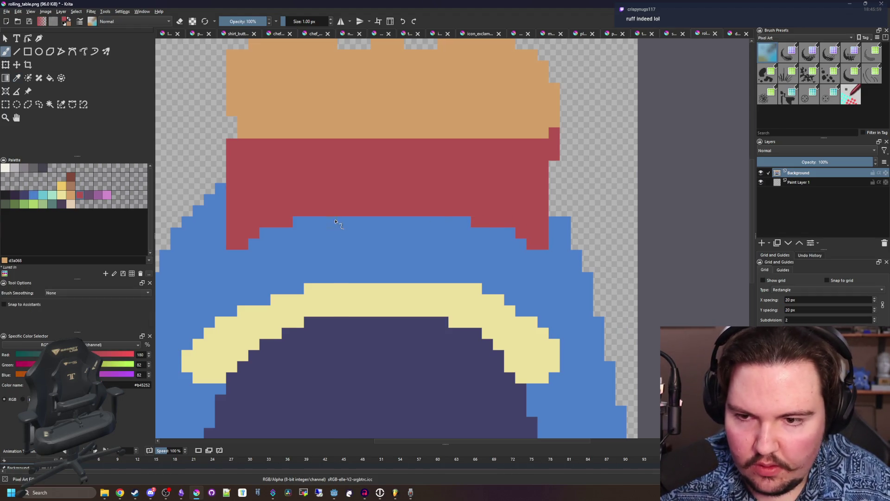
scroll(361, 238, "down", 6)
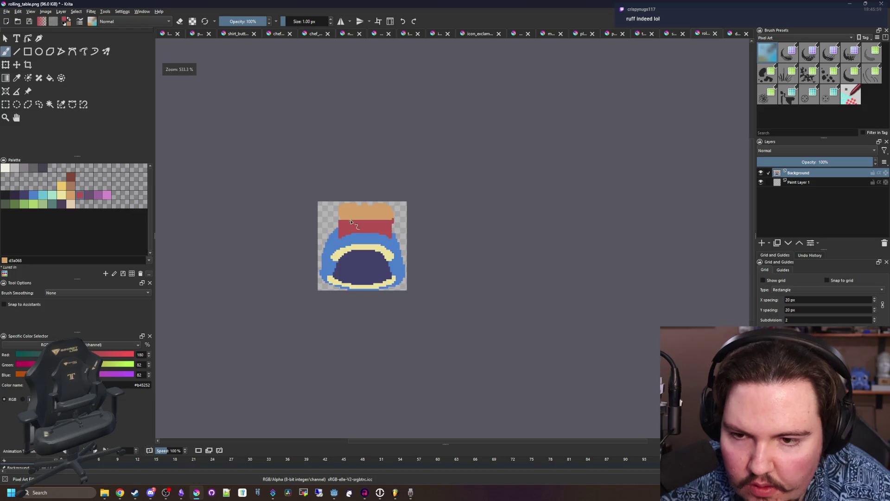
scroll(351, 223, "up", 5)
scroll(400, 230, "down", 5)
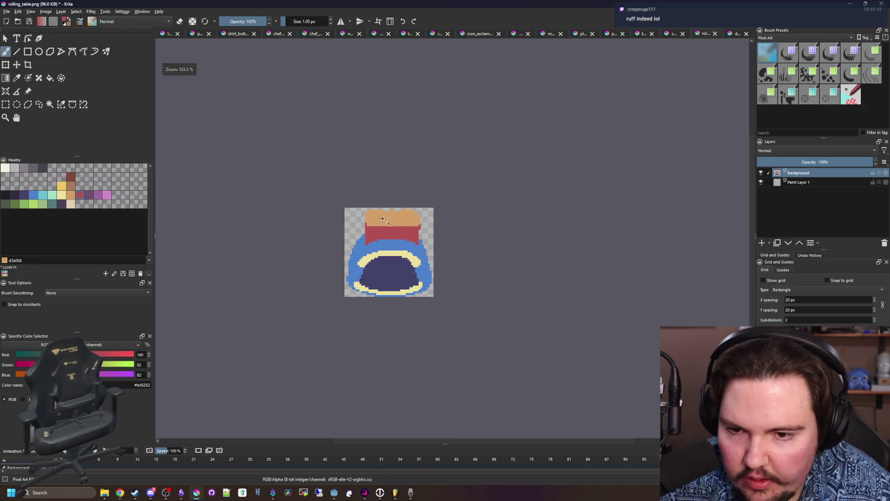
scroll(358, 250, "up", 6)
mouse_move(298, 204)
left_mouse_down()
mouse_move(528, 185)
mouse_move(301, 172)
mouse_move(523, 179)
mouse_move(501, 222)
mouse_move(299, 216)
mouse_move(301, 162)
mouse_move(298, 188)
mouse_move(482, 187)
mouse_move(504, 190)
mouse_move(524, 208)
mouse_move(326, 227)
left_mouse_up()
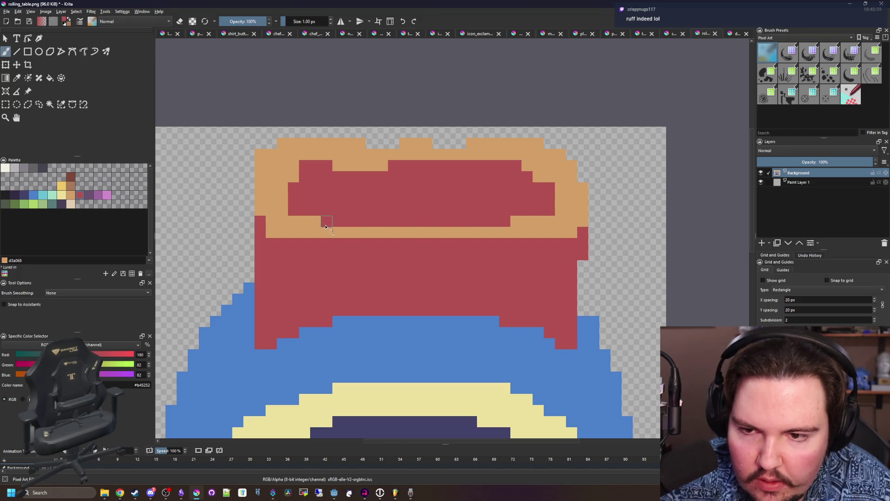
scroll(352, 219, "down", 5)
scroll(408, 223, "up", 3)
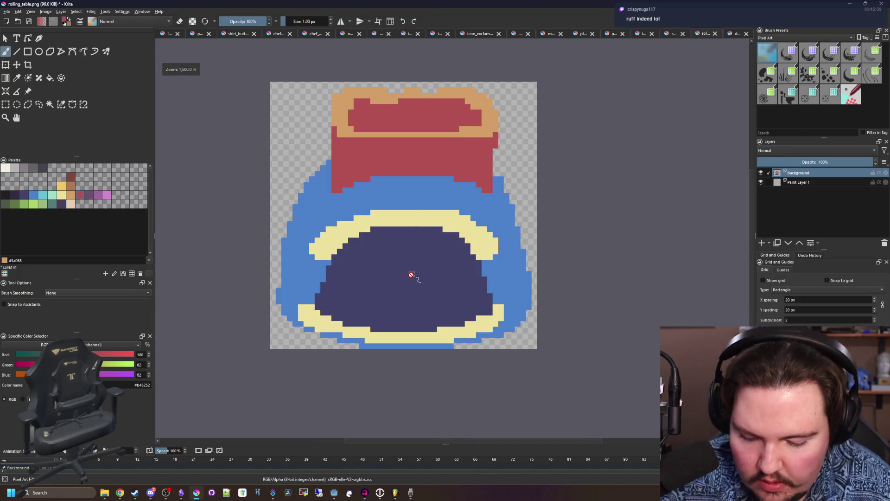
- Fill the red inset panel with dark purple and paint over the tan notch in purple
left_click(411, 272, "ctrl")
key("f")
left_click(414, 127)
scroll(430, 120, "up", 2)
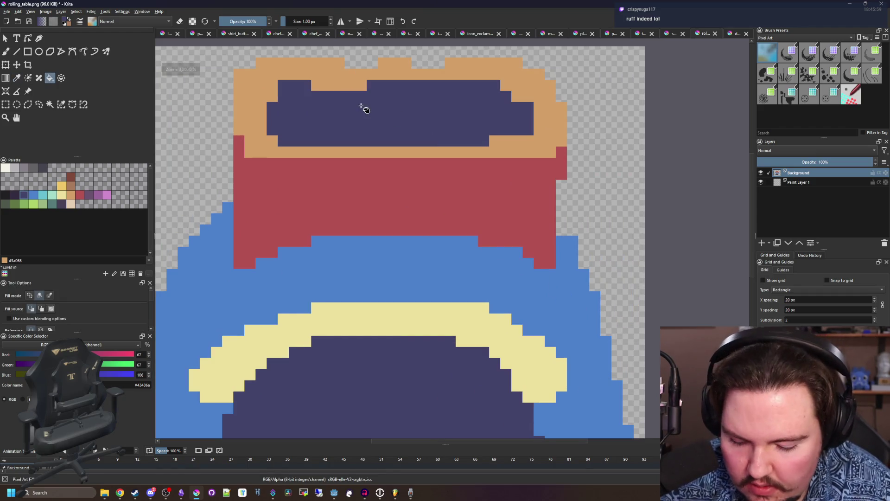
scroll(362, 104, "up", 1)
key("b")
left_click_drag(370, 120, 366, 119)
left_click(324, 121)
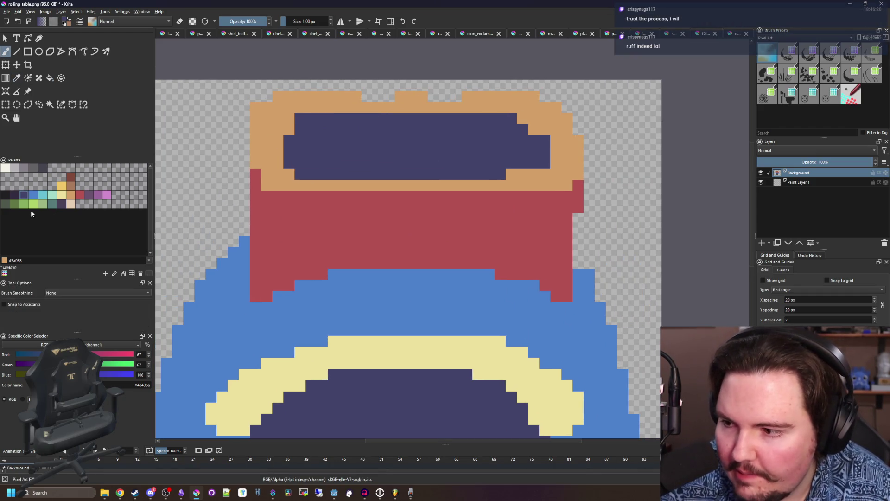
- Fill the tan rim with light grey and the red band with medium grey
left_click(12, 169)
key("f")
left_click(282, 120)
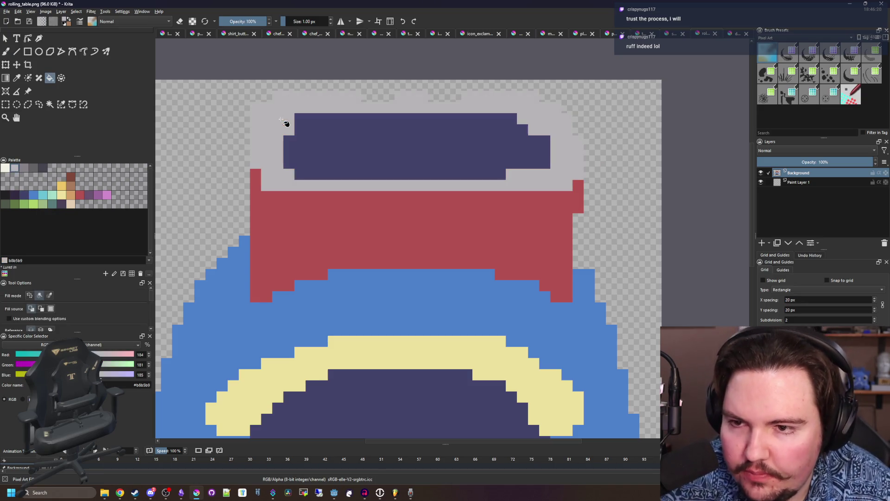
left_click(23, 167)
left_click(304, 202)
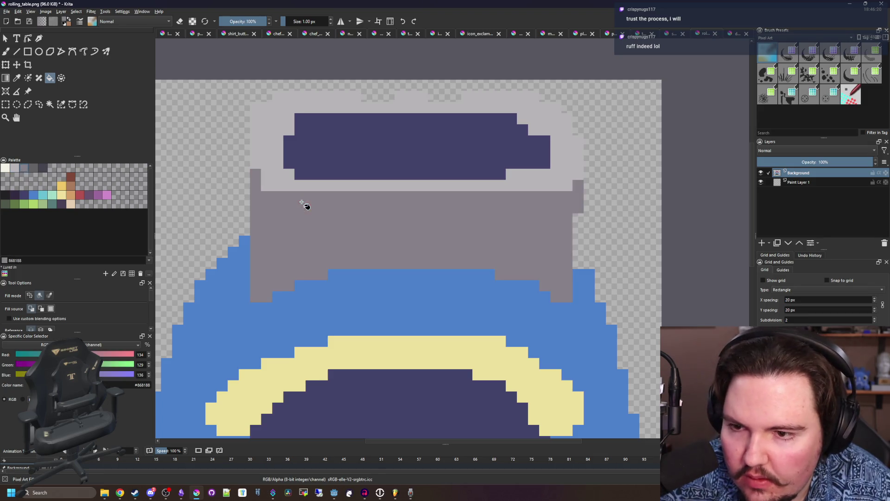
scroll(332, 227, "up", 1)
key("b")
- Paint a darker grey stripe across the grey band from its left edge
left_click(33, 167)
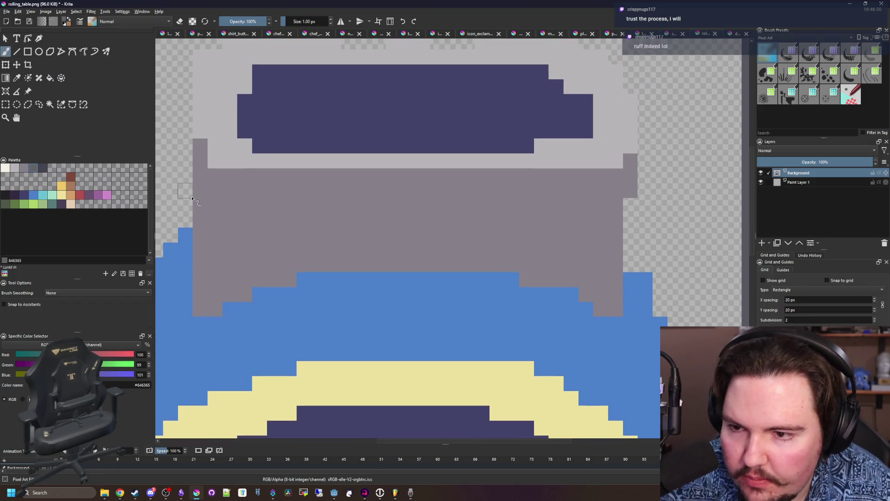
mouse_move(199, 206)
left_mouse_down()
mouse_move(204, 216)
mouse_move(291, 221)
left_mouse_up()
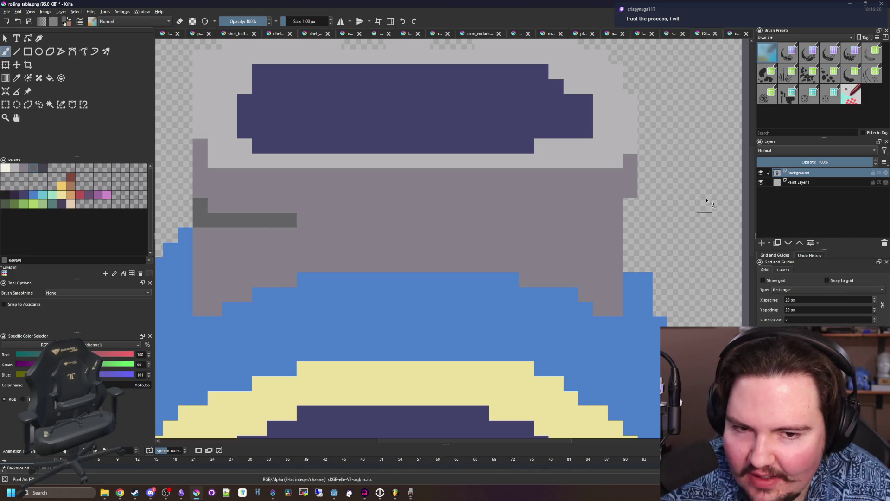
left_click_drag(617, 223, 524, 224)
left_click_drag(303, 225, 516, 221)
scroll(200, 236, "up", 2)
- Paint a blue column up the body's right edge and erase a stray pixel there
left_click(219, 285)
key("b")
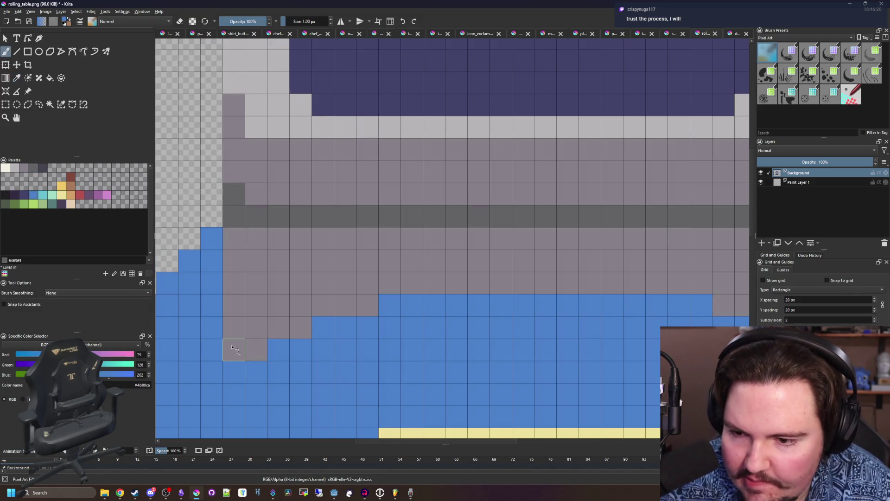
scroll(374, 282, "down", 2)
scroll(514, 289, "up", 1)
left_click_drag(552, 312, 548, 262)
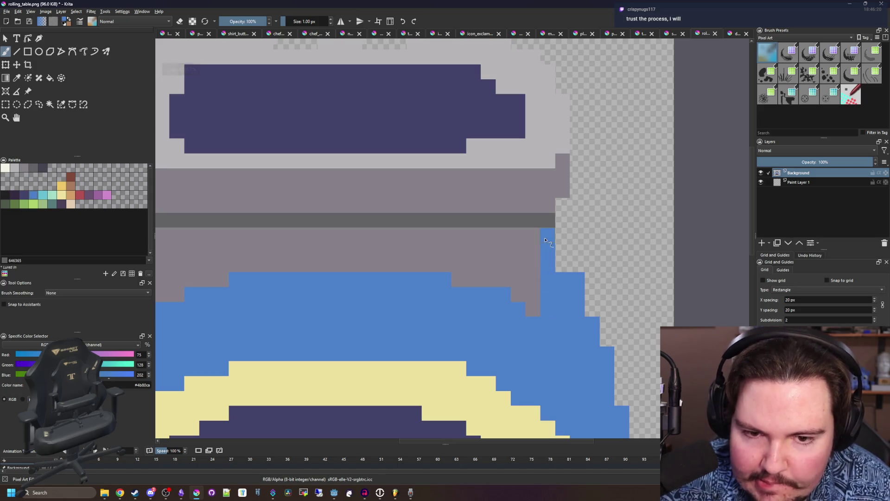
key("e")
left_click(578, 280)
- Turn off erasing and add blue pixels along the body's right edge
scroll(530, 237, "down", 3)
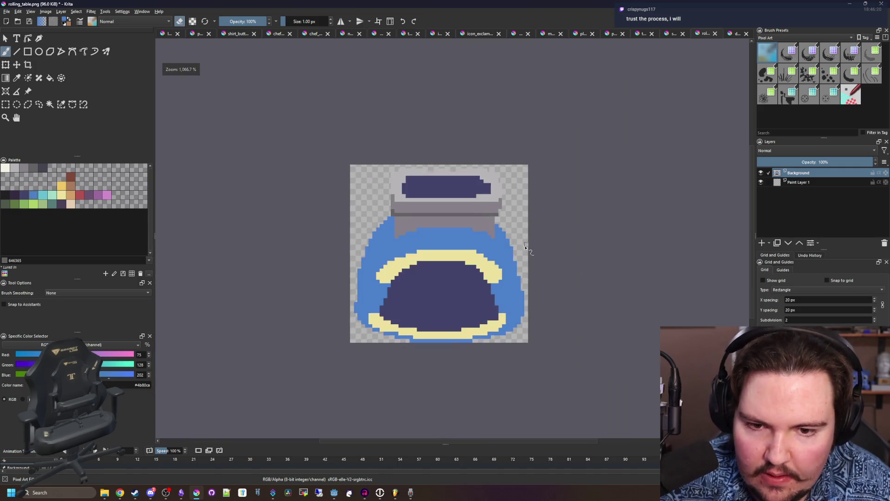
scroll(542, 237, "up", 3)
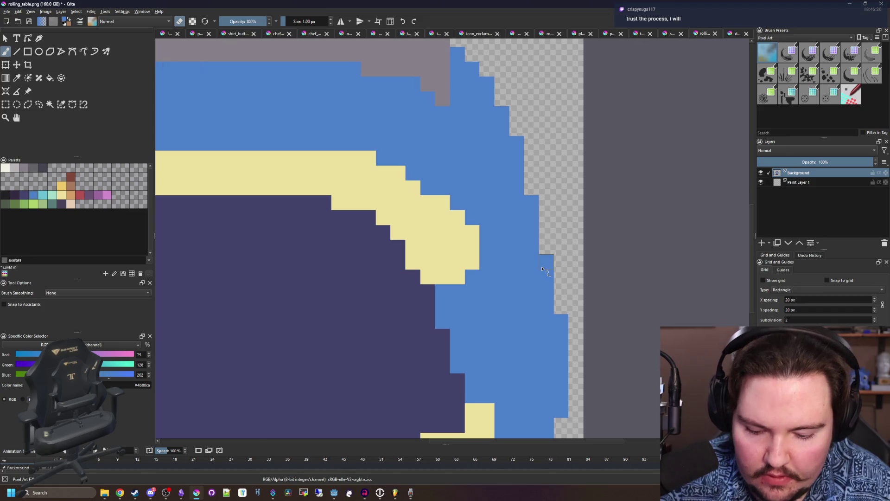
key("e")
left_click_drag(546, 246, 530, 174)
scroll(531, 175, "down", 3)
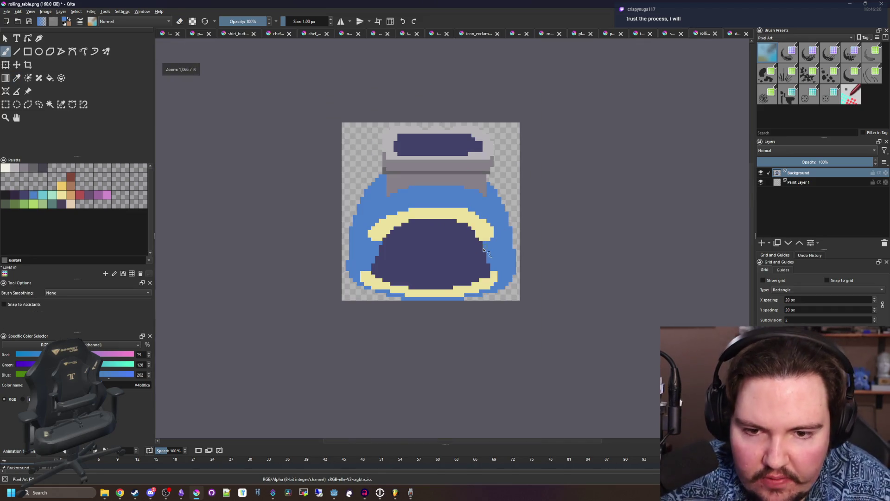
scroll(282, 241, "up", 3)
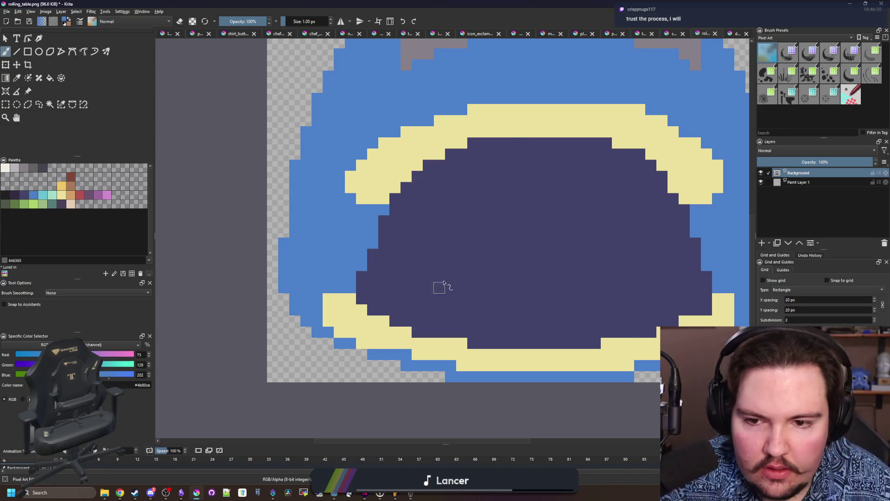
scroll(441, 288, "down", 2)
- Sample dark purple from the canvas and add purple pixels along the panel's right edge
key("p")
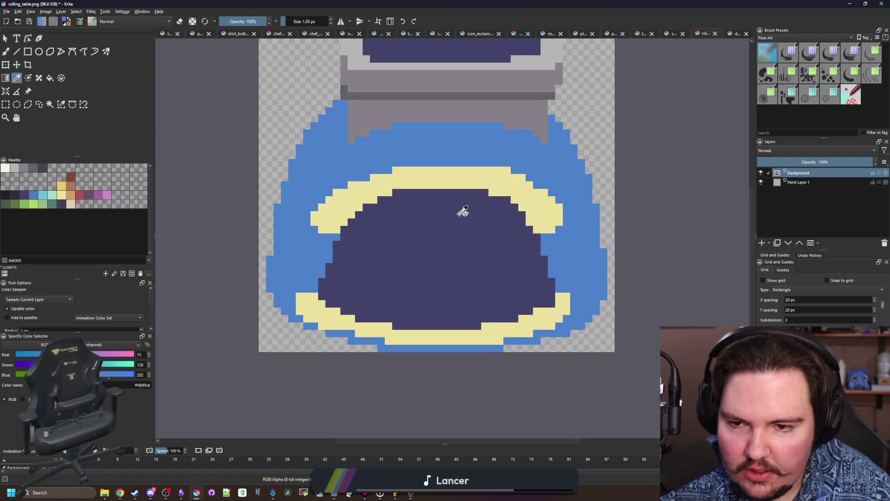
scroll(463, 208, "up", 2)
left_click(479, 143)
key("b")
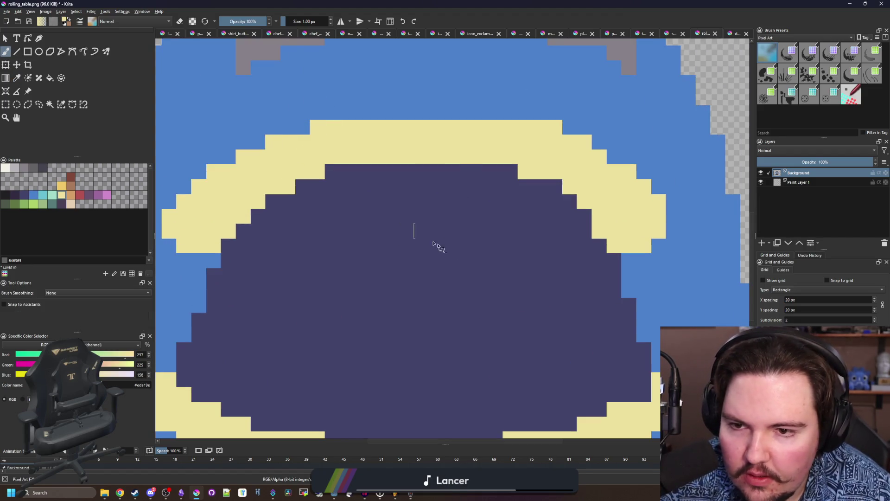
scroll(472, 263, "down", 4)
scroll(366, 278, "up", 2)
scroll(380, 276, "down", 3)
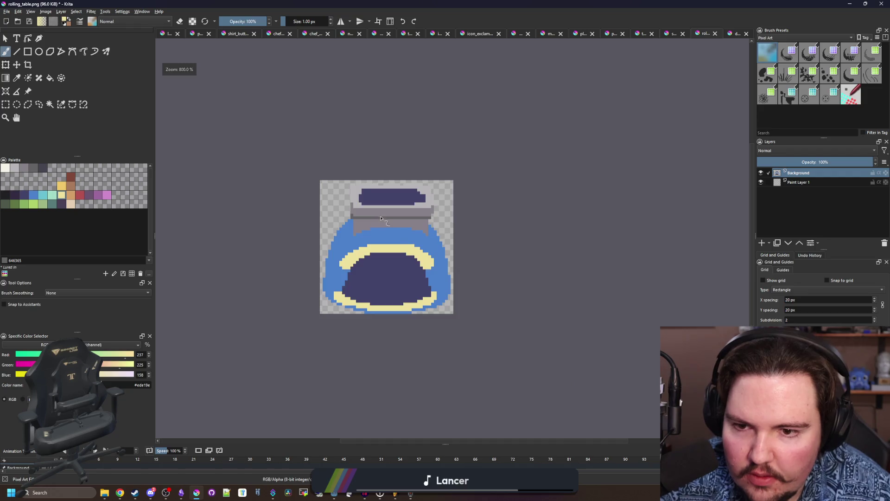
scroll(385, 221, "up", 5)
left_click(521, 185, "ctrl")
left_click(520, 165)
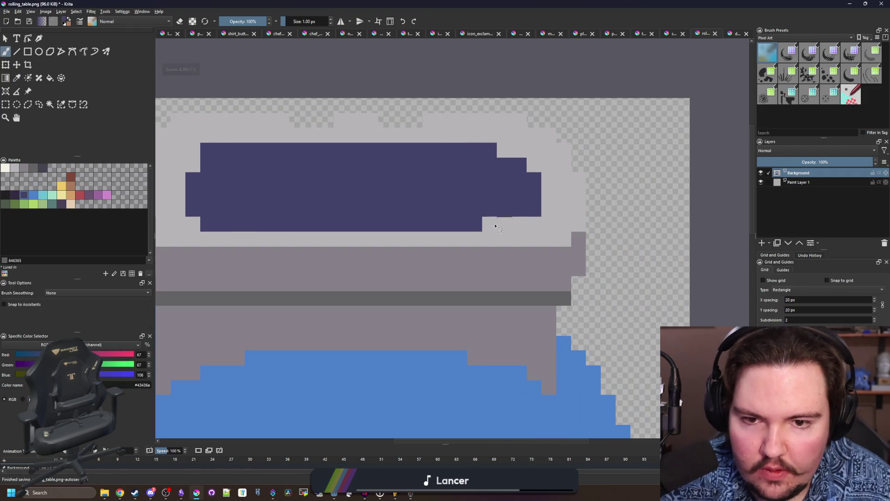
left_click(492, 224)
left_click(505, 225)
scroll(308, 205, "down", 3)
scroll(308, 204, "up", 3)
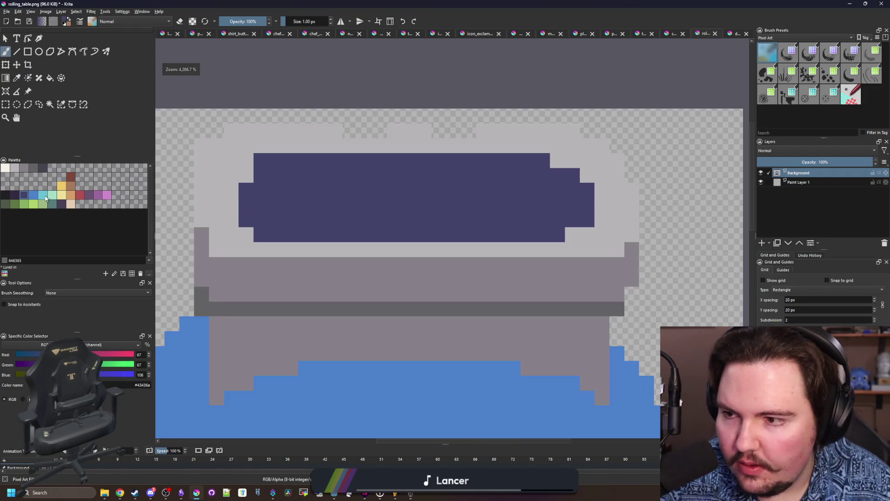
- Round off the purple panel's four corners with medium grey pixels
left_click(33, 170)
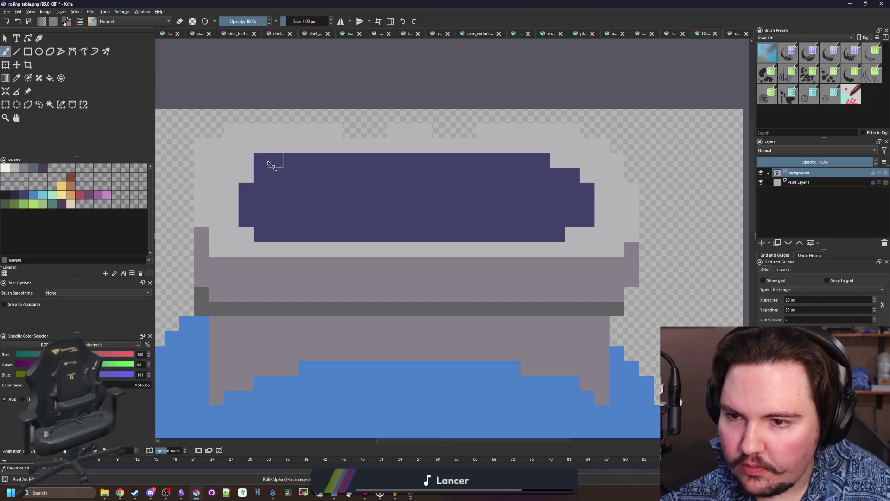
left_click(22, 172)
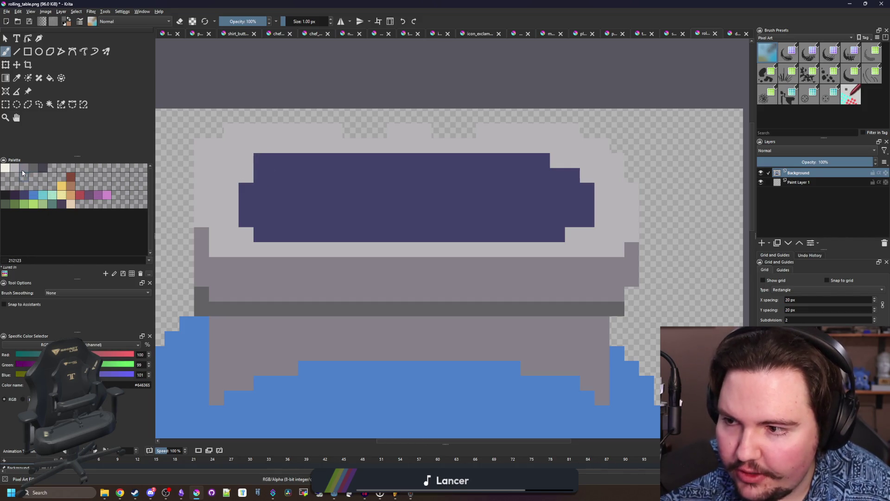
left_click(22, 171)
left_click(260, 161)
left_click(260, 234)
left_click(558, 234)
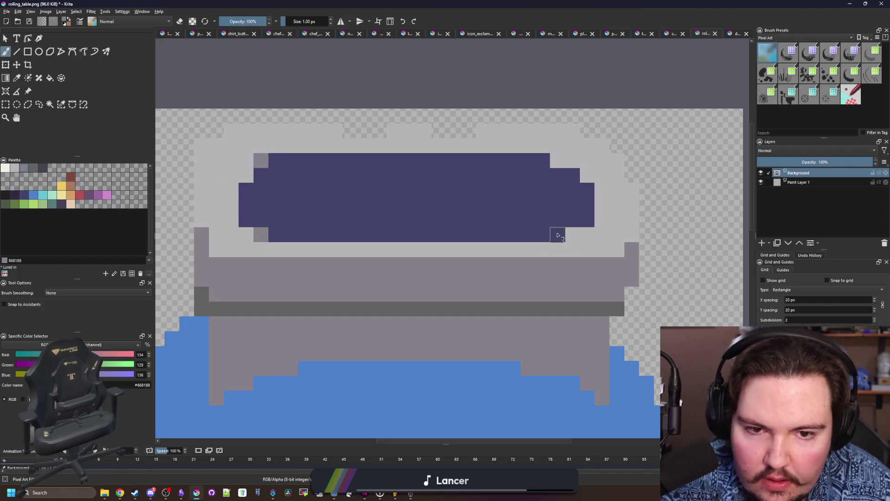
left_click(587, 219)
left_click(542, 160)
scroll(385, 180, "down", 3)
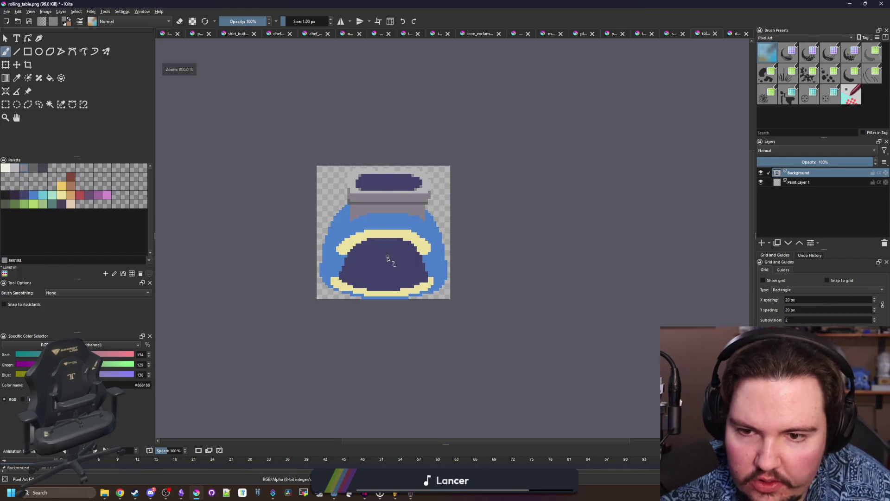
scroll(387, 258, "up", 5)
left_click(298, 159)
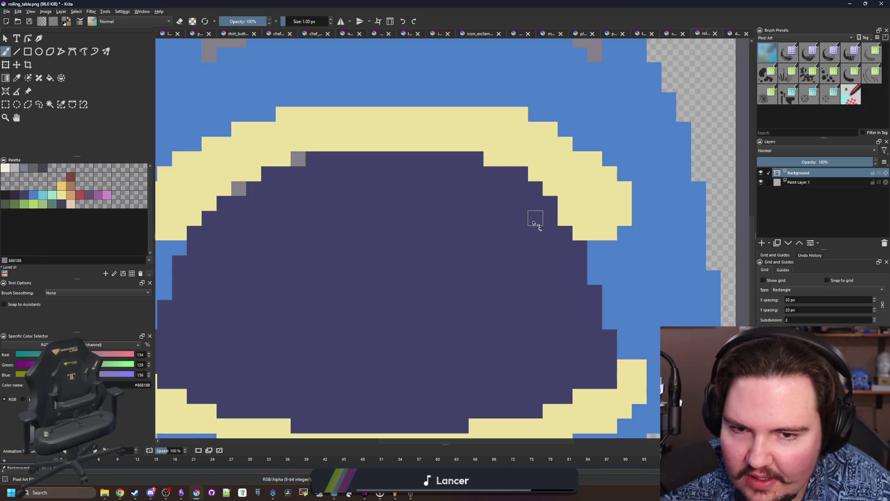
- Paint dark #45444f shadow cells under the left and right ends of the rim arc
scroll(583, 248, "down", 4)
scroll(374, 250, "up", 5)
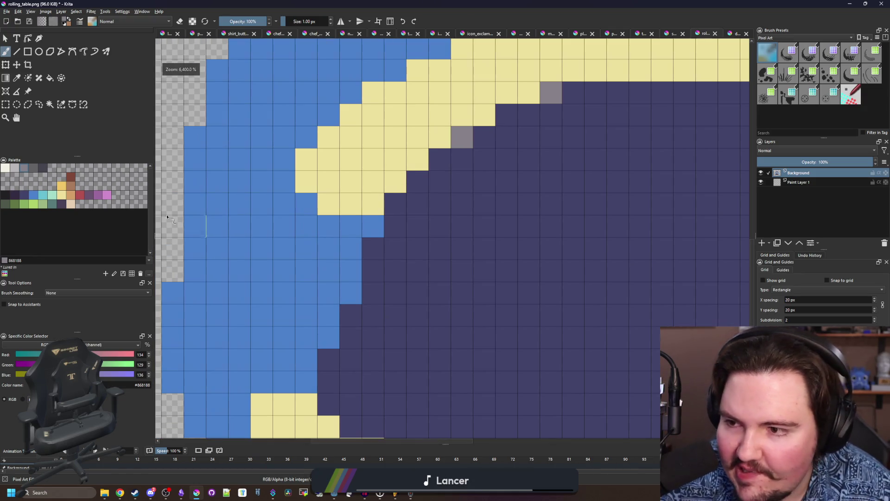
left_click(40, 166)
mouse_move(373, 226)
left_mouse_down()
mouse_move(290, 225)
mouse_move(286, 199)
mouse_move(308, 248)
left_mouse_up()
scroll(308, 248, "down", 4)
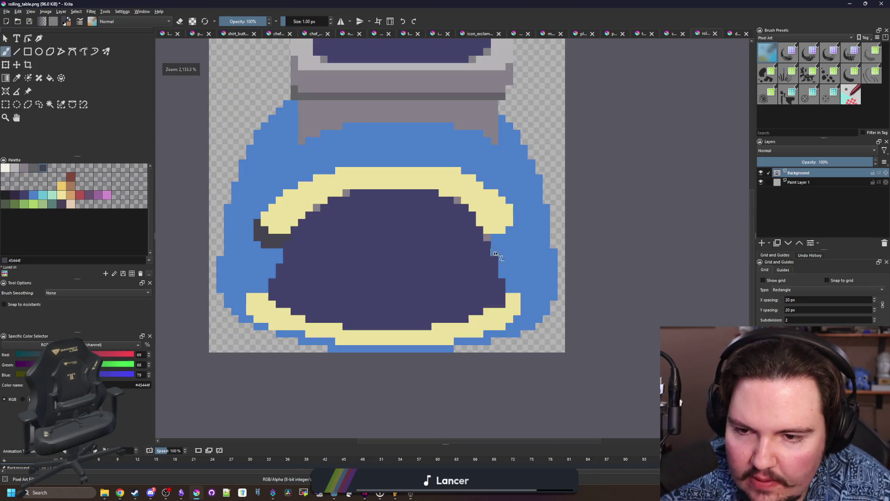
scroll(492, 238, "up", 4)
mouse_move(492, 238)
left_mouse_down()
mouse_move(519, 245)
mouse_move(547, 225)
left_mouse_up()
scroll(503, 265, "down", 3)
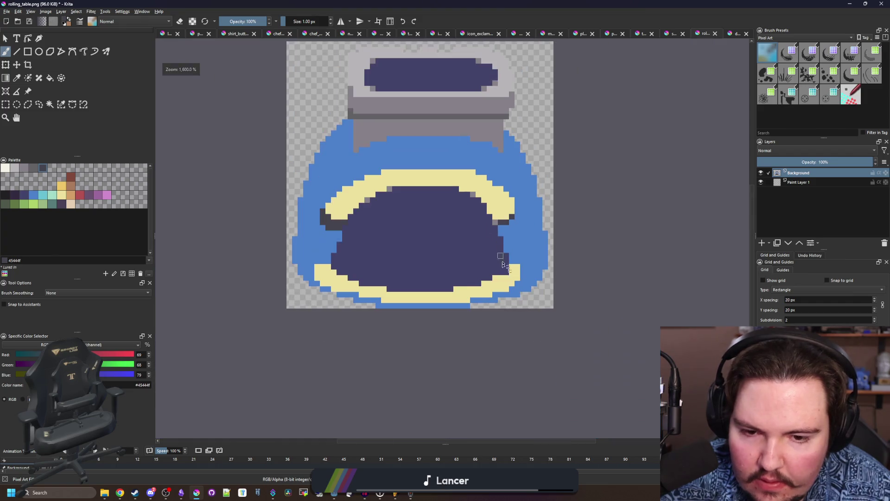
scroll(317, 274, "up", 3)
- Paint dark #45444f columns at the rim's lower left and the sprite's right edge
left_click_drag(299, 301, 288, 239)
scroll(288, 238, "down", 2)
scroll(575, 271, "up", 2)
left_click_drag(531, 270, 533, 181)
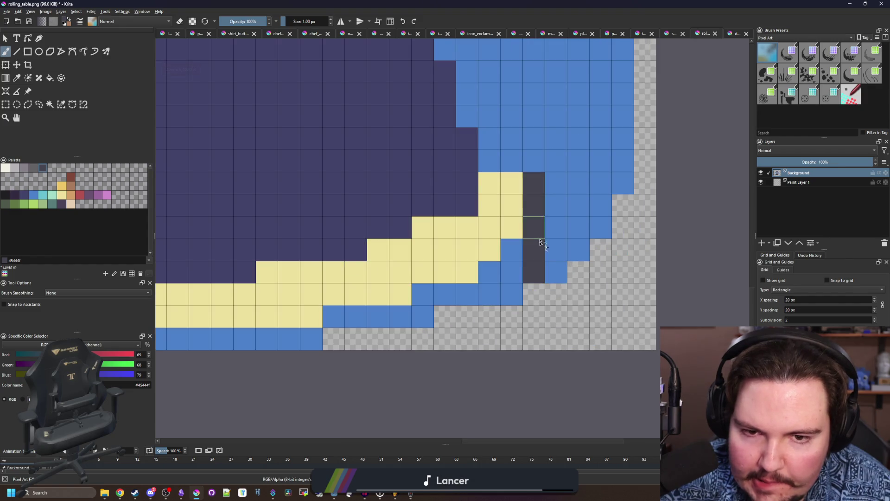
scroll(538, 251, "down", 2)
- Flood-fill the upper and lower yellow arcs with light grey b8b5b9
key("f")
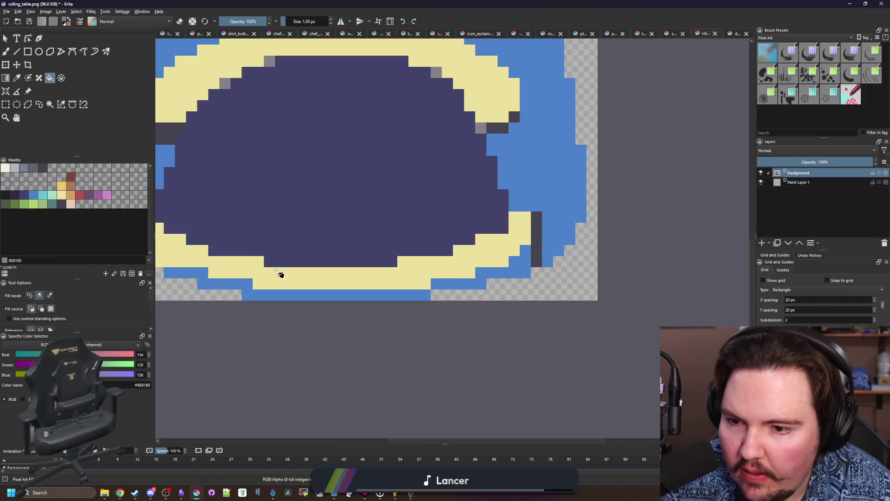
scroll(278, 272, "down", 2)
scroll(398, 294, "up", 1)
left_click(23, 168)
left_click(15, 167)
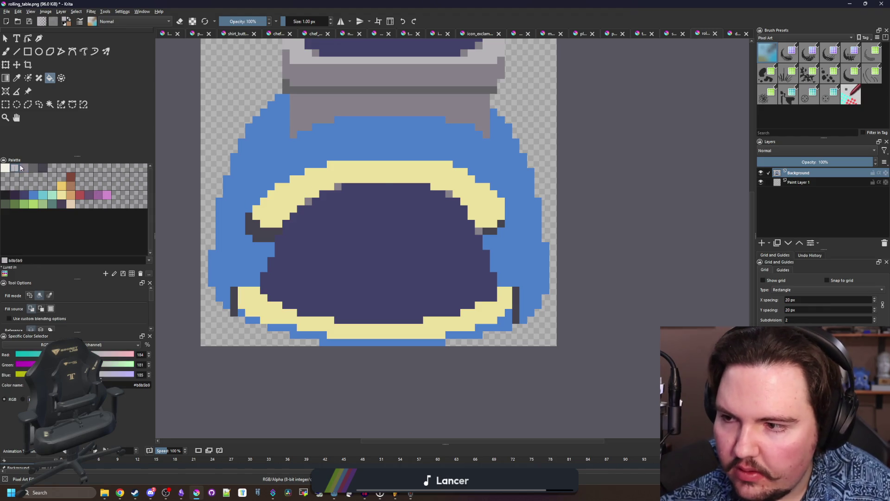
left_click(387, 179)
left_click(378, 334)
scroll(312, 217, "up", 2)
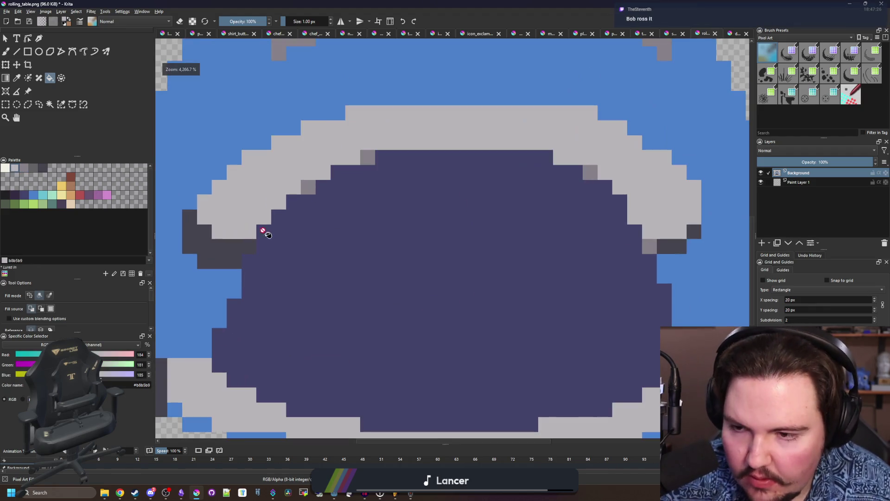
- Shade the arc's inner edge with dark grey 646365 rows and stair-steps
key("p")
left_click(33, 167)
left_click(50, 105)
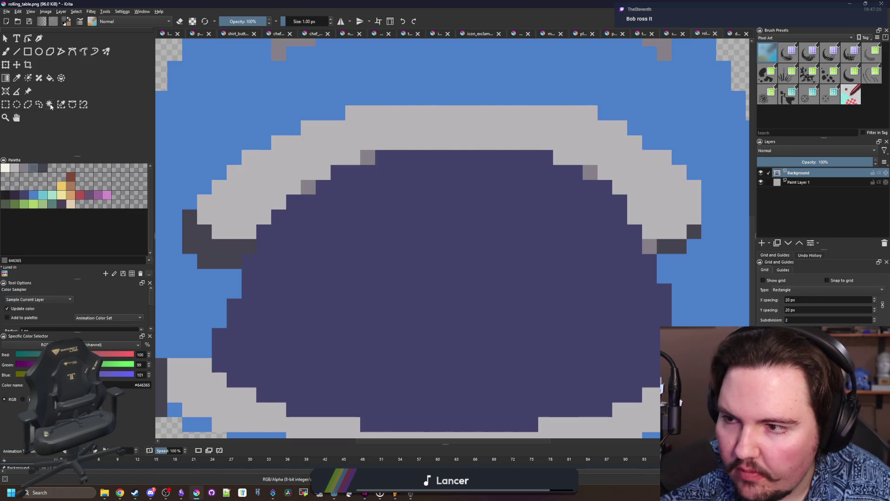
left_click(260, 204)
key("b")
left_click_drag(246, 234, 331, 175)
key("ctrl+shift+a")
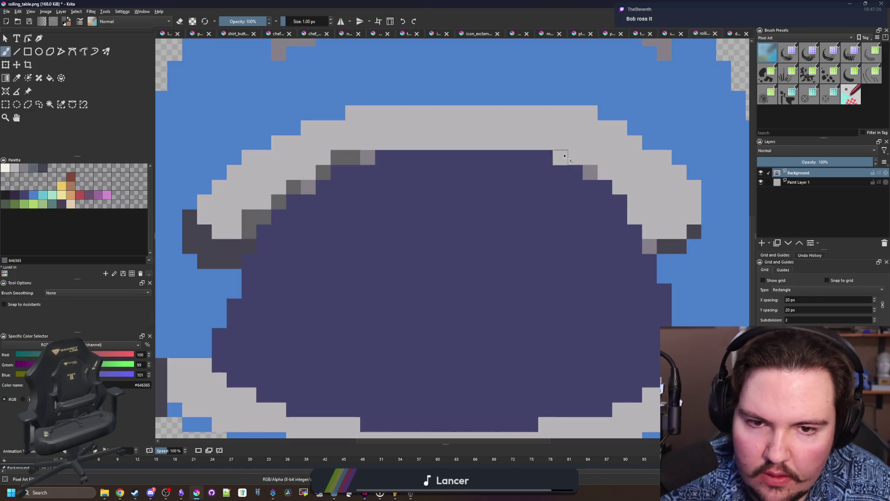
mouse_move(563, 157)
left_mouse_down()
mouse_move(364, 155)
mouse_move(320, 171)
mouse_move(253, 229)
mouse_move(352, 172)
left_mouse_up()
left_click_drag(575, 172, 653, 231)
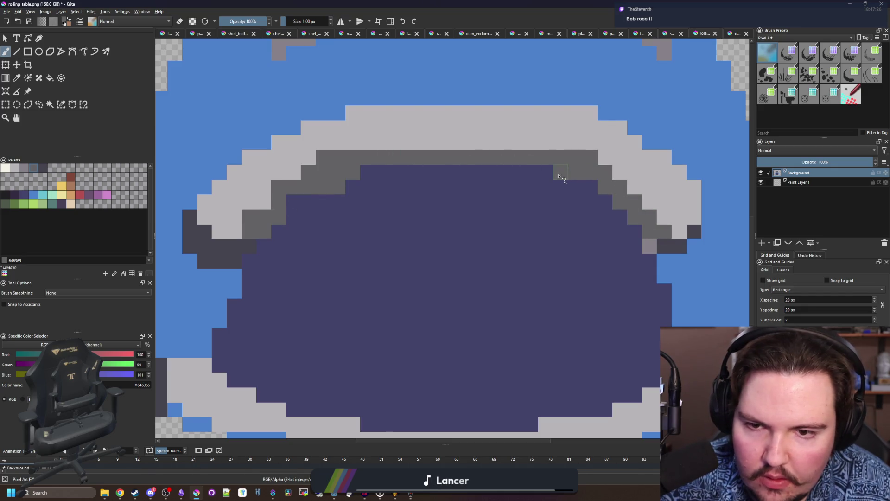
- Touch up the arc's dark inner edge with light grey b8b5b9
left_click(252, 185, "ctrl")
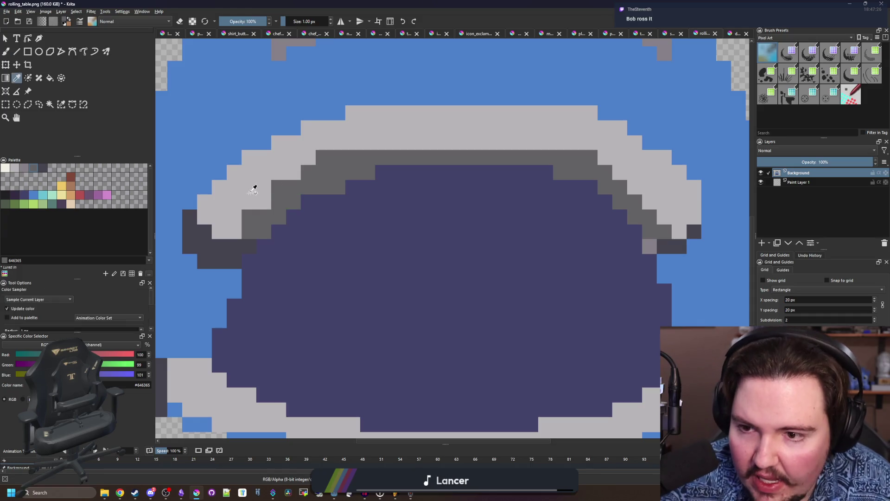
left_click_drag(278, 187, 334, 159)
scroll(364, 234, "down", 5)
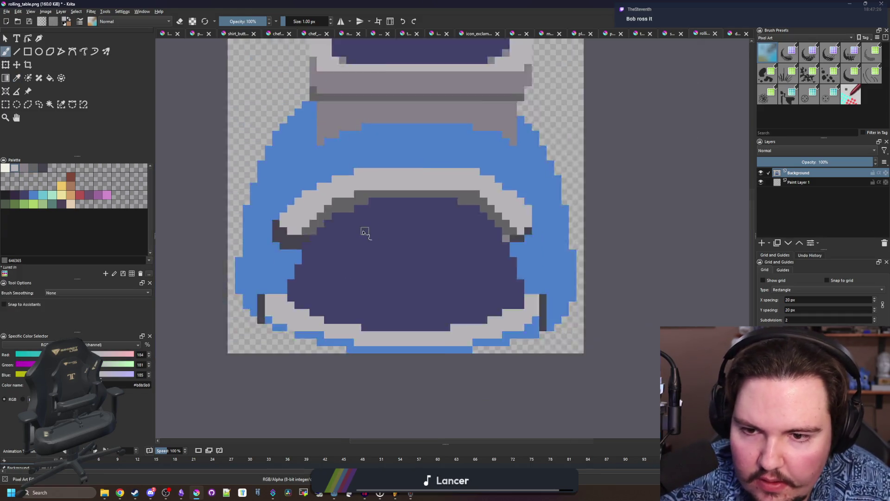
scroll(363, 231, "up", 3)
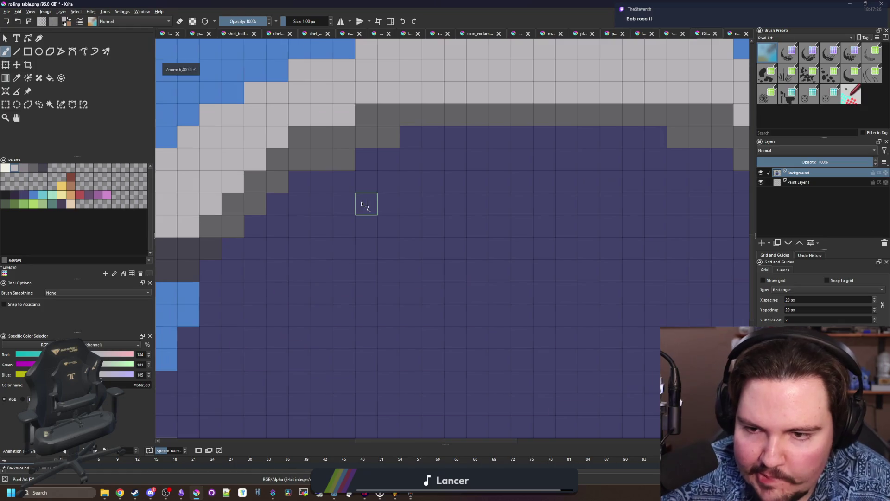
scroll(365, 202, "down", 3)
scroll(366, 199, "up", 4)
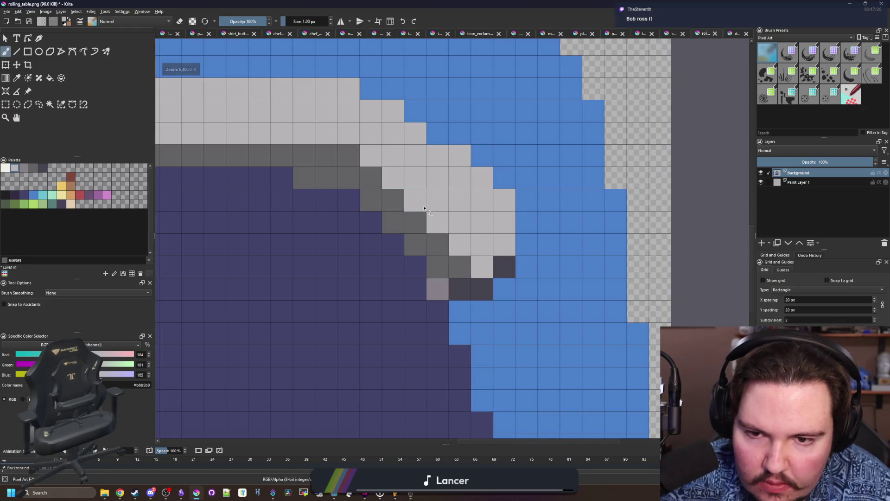
- Darken four light cells along the arc's diagonal edge with dark grey 646365
left_click(415, 222, "ctrl")
left_click(392, 178)
left_click(415, 200)
left_click(440, 221)
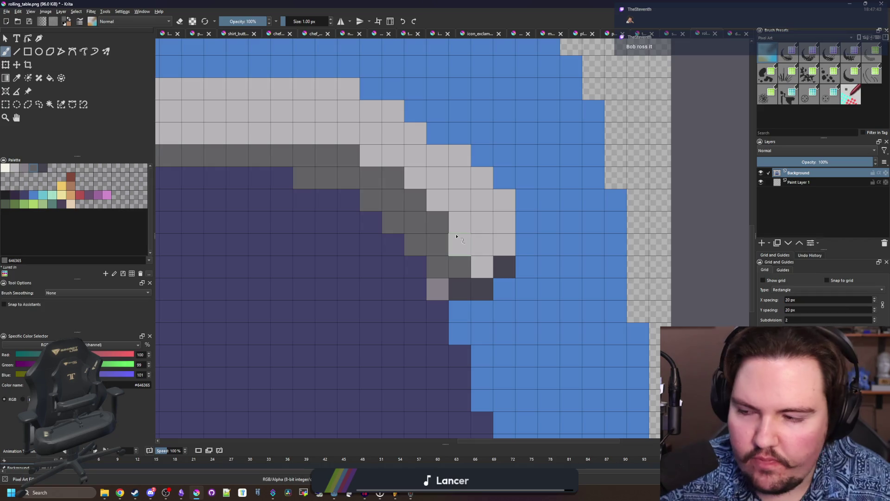
left_click(456, 236)
scroll(456, 237, "down", 3)
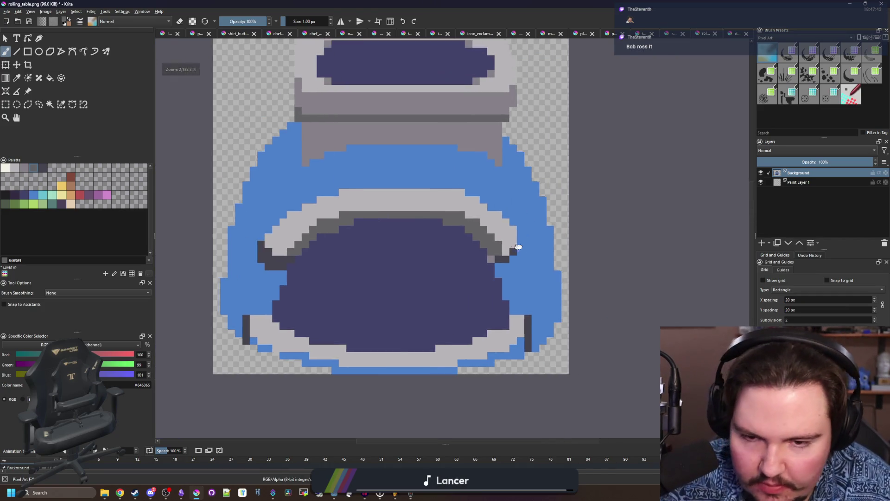
scroll(500, 232, "up", 2)
- Recolour the leftmost dark outline cells blue #4b80ca and a cell above the arc light grey
left_click(516, 233, "ctrl")
scroll(512, 229, "up", 2)
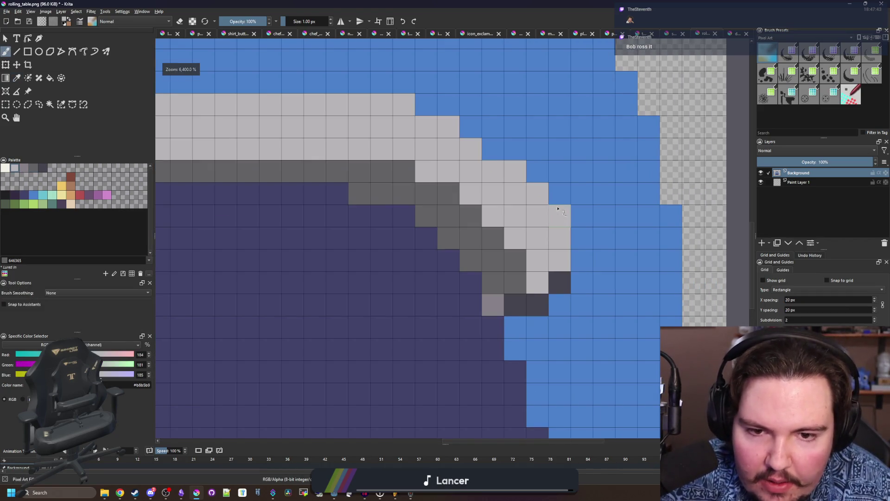
scroll(510, 227, "down", 3)
scroll(507, 223, "up", 1)
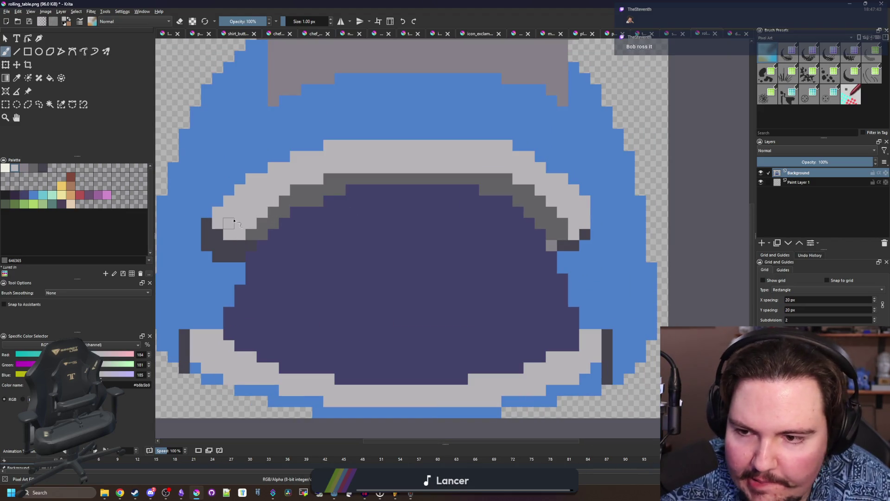
left_click(233, 244, "ctrl")
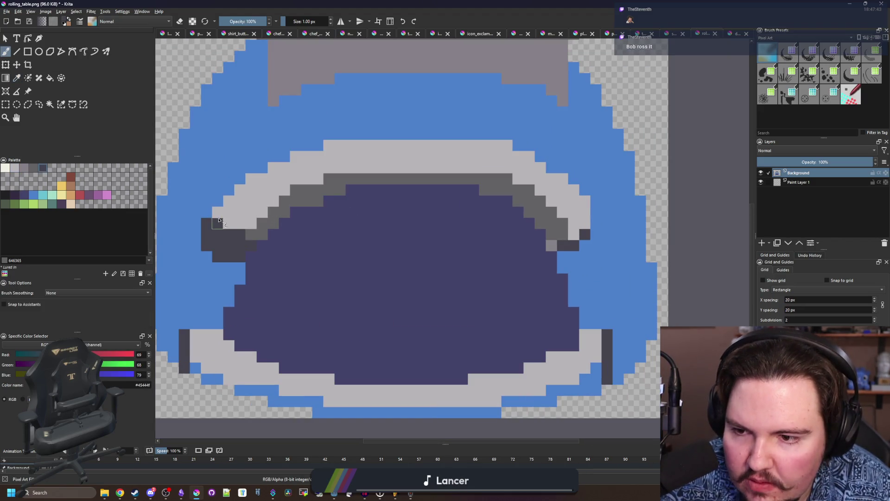
left_click(209, 189, "ctrl")
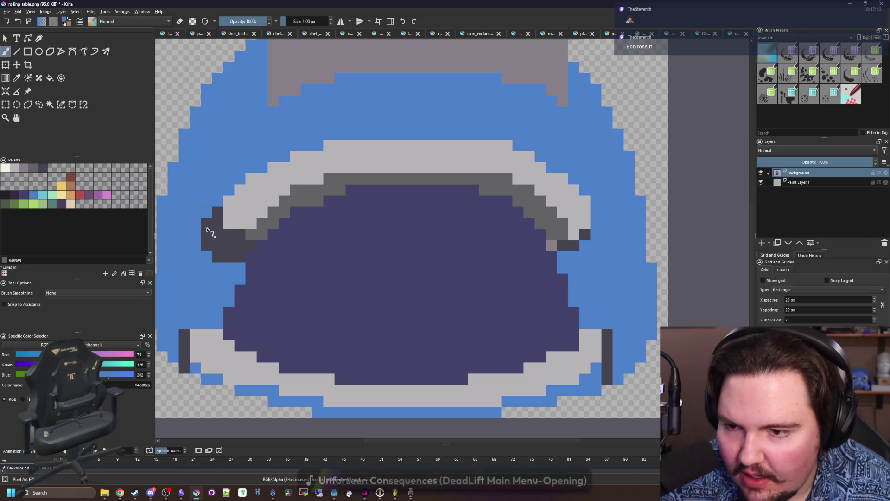
left_click_drag(207, 230, 218, 255)
left_click(352, 149, "ctrl")
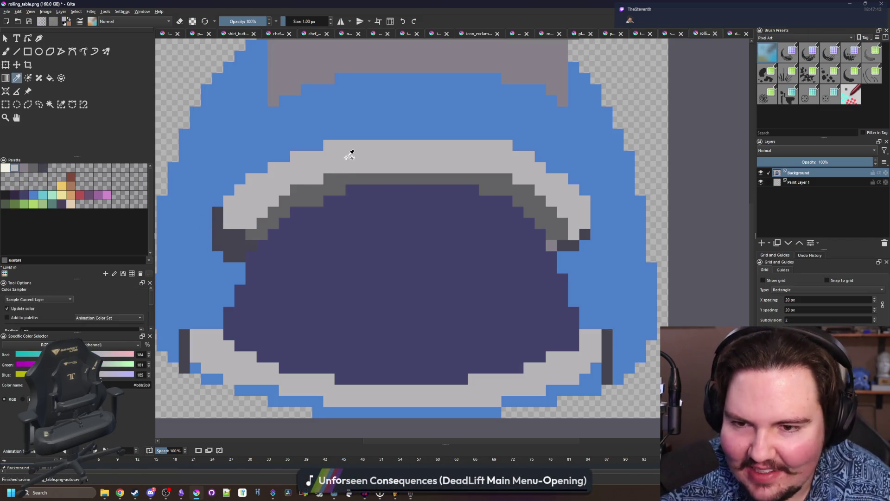
left_click(318, 145)
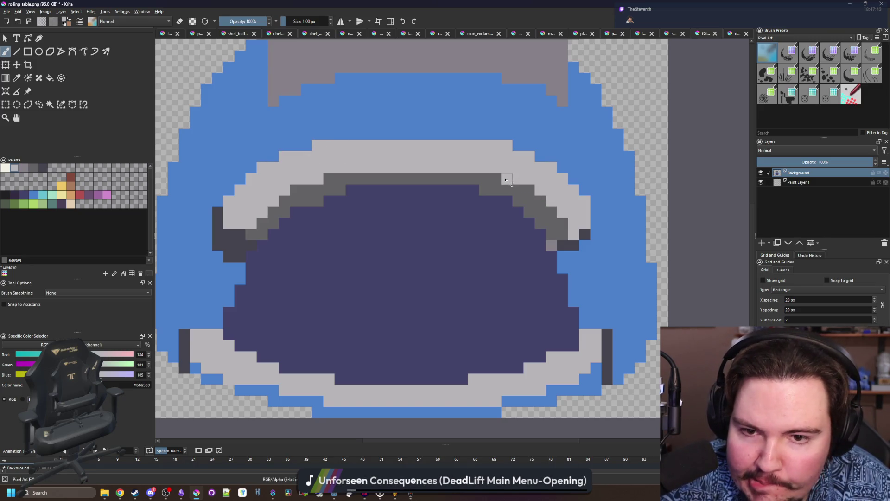
- Darken the purple row under the grey band to #646365, undoing a stray pixel
left_click(487, 183, "ctrl")
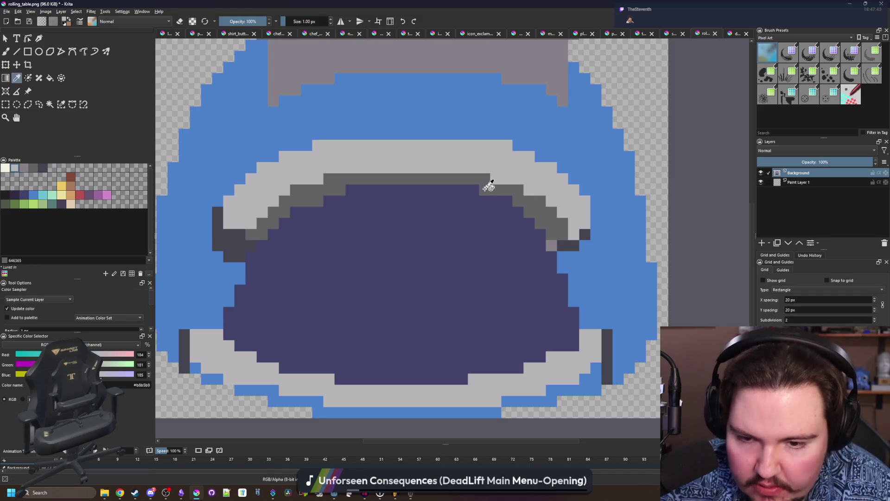
scroll(487, 183, "up", 1)
left_click_drag(468, 192, 302, 195)
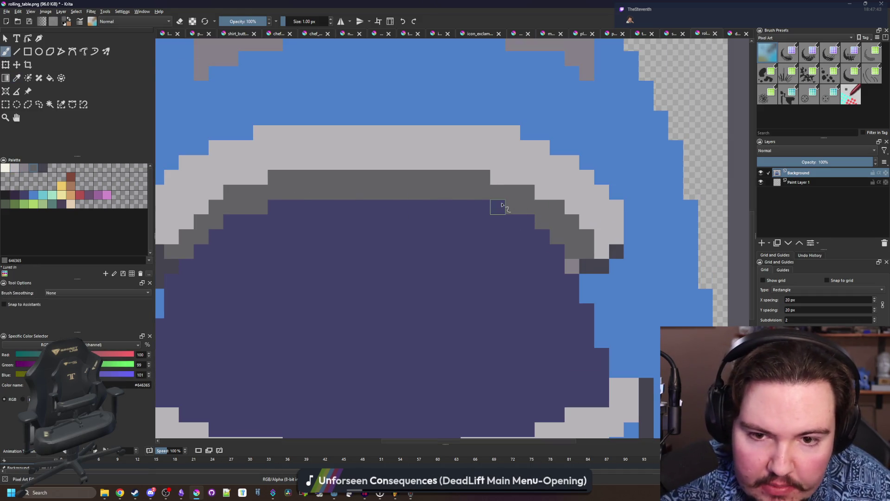
scroll(293, 212, "down", 5)
scroll(292, 232, "up", 5)
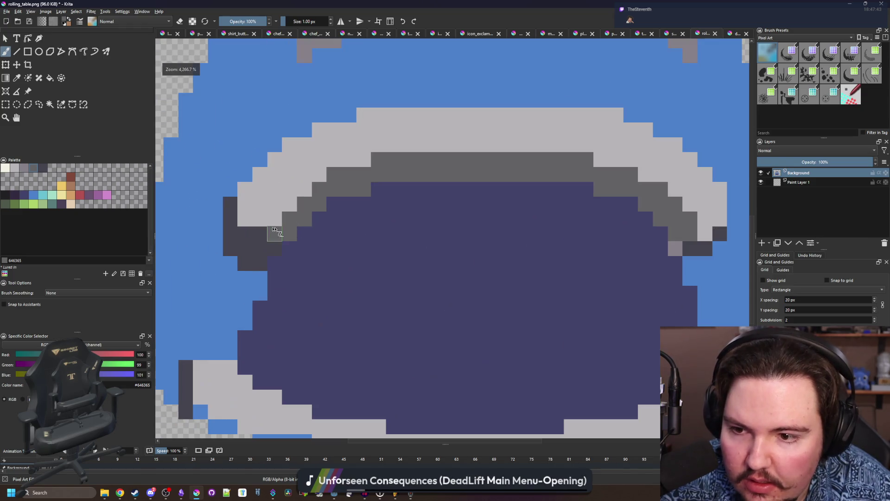
left_click(259, 232)
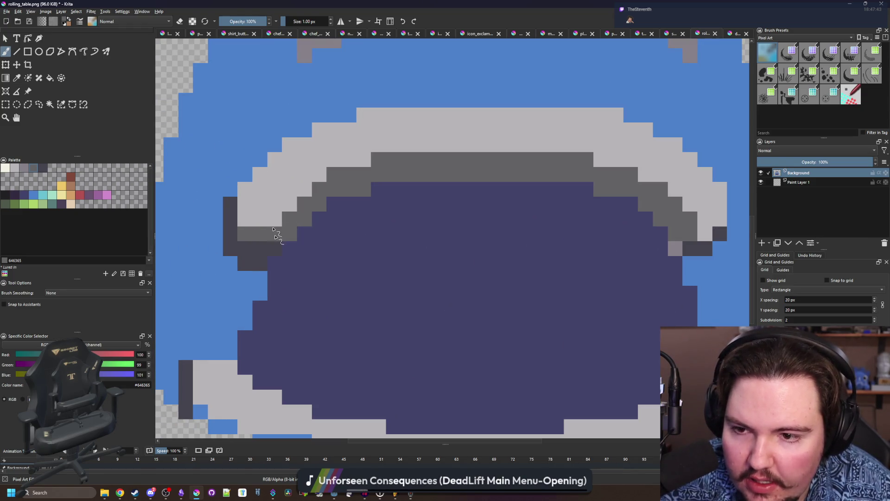
key("ctrl+z")
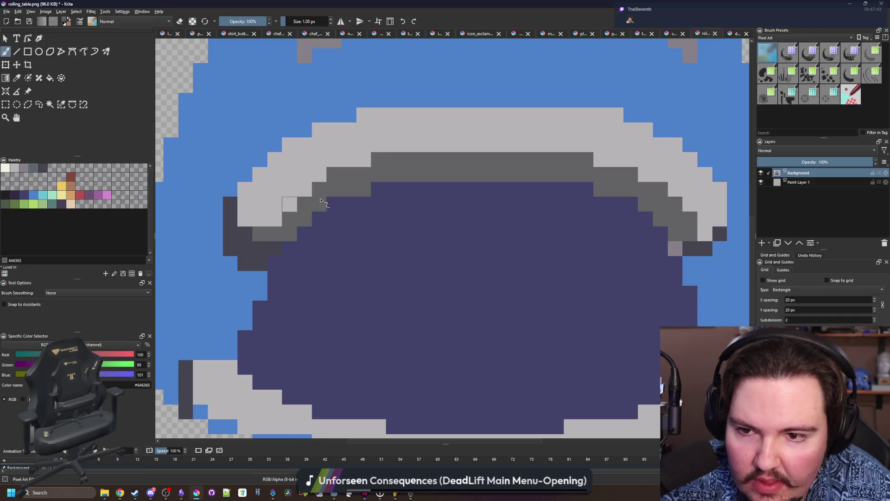
scroll(321, 200, "down", 5)
scroll(324, 197, "up", 4)
- Darken a light grey pixel at the arc's right end with #45444f
key("p")
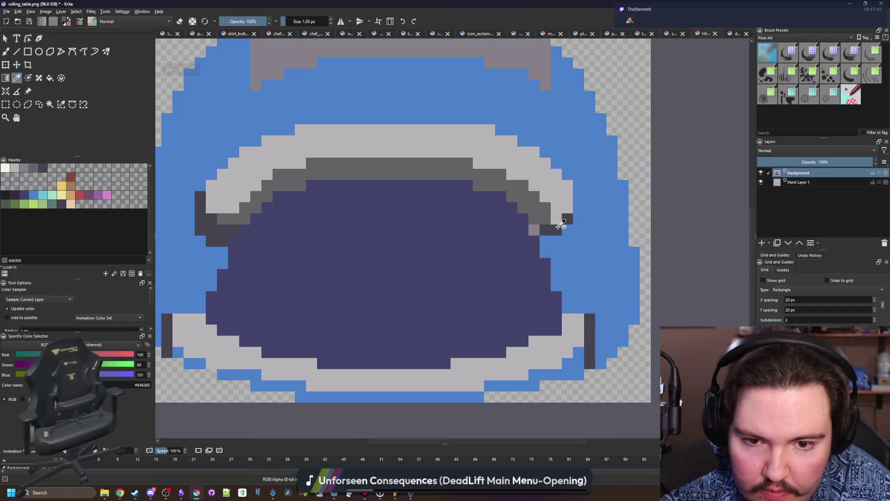
left_click(561, 226)
key("b")
left_click(536, 230)
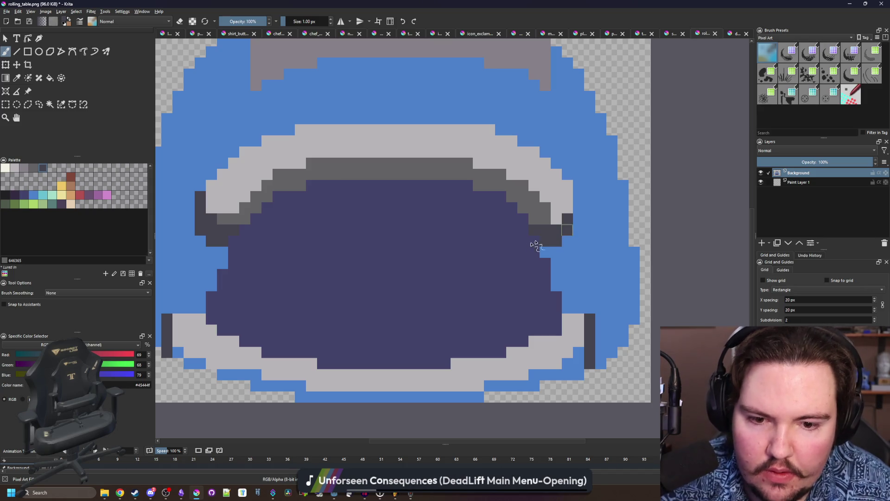
scroll(536, 245, "down", 6)
scroll(445, 248, "up", 6)
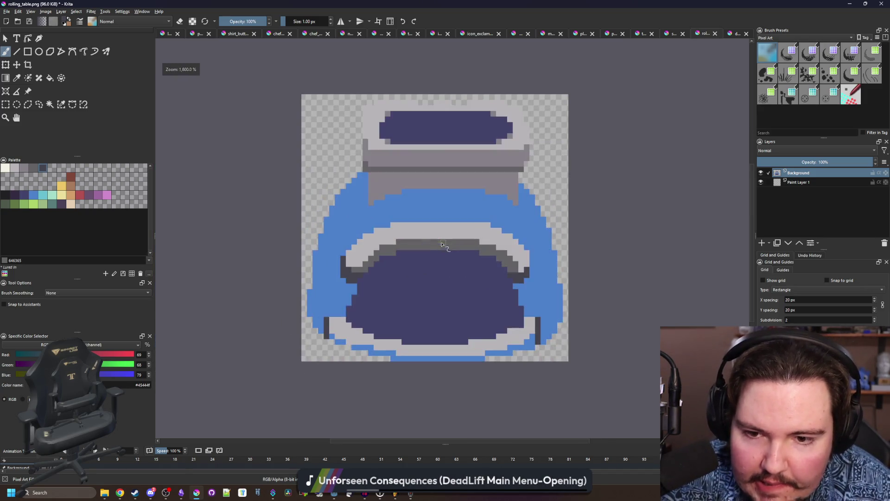
key("p")
left_click(407, 245)
key("b")
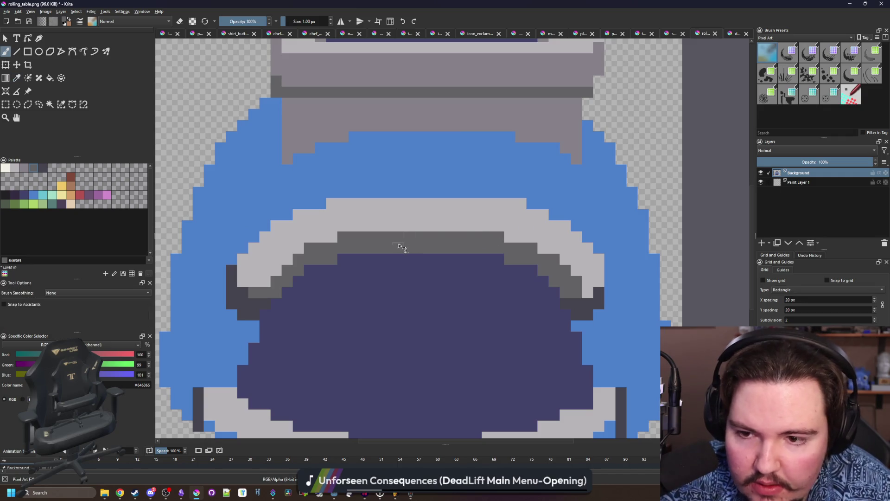
scroll(400, 245, "down", 1)
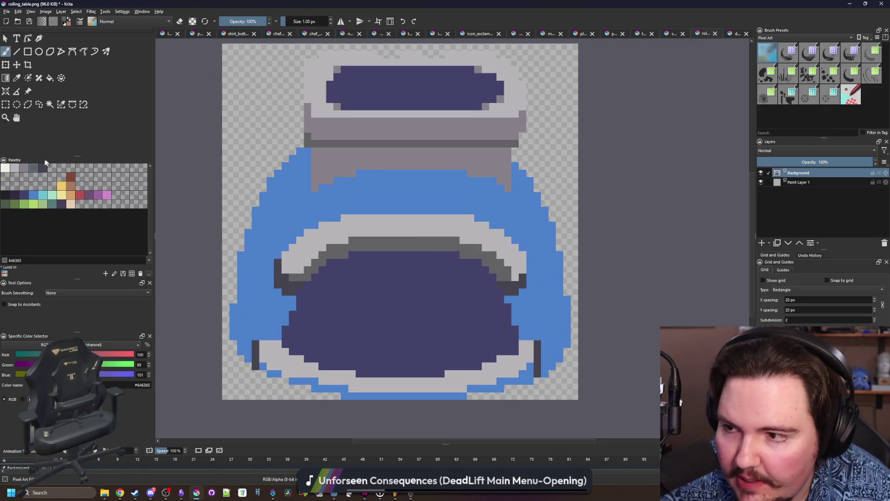
- Fill the blue outer shell with red #b45252 using the Fill tool
left_click(81, 195)
key("f")
left_click(449, 200)
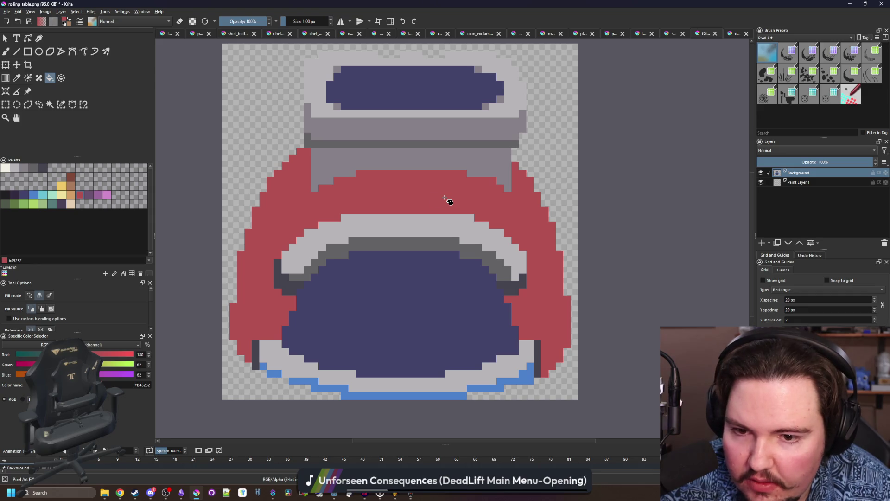
key("ctrl+z")
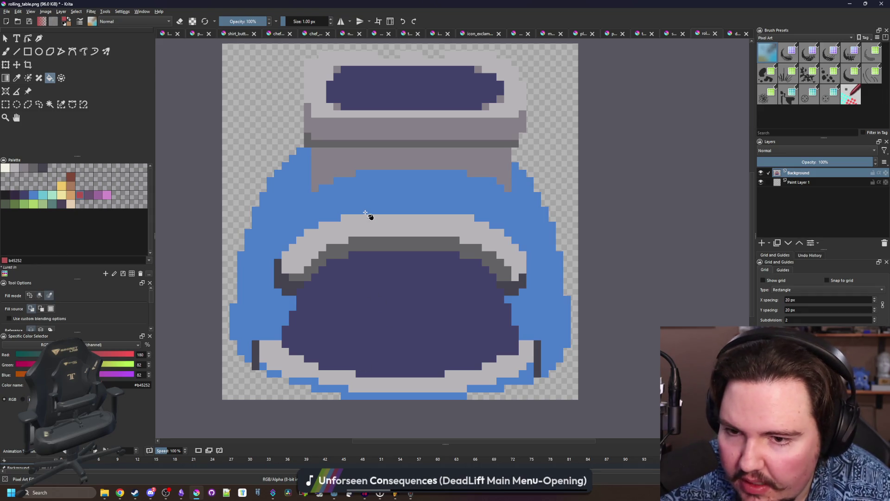
left_click(366, 212)
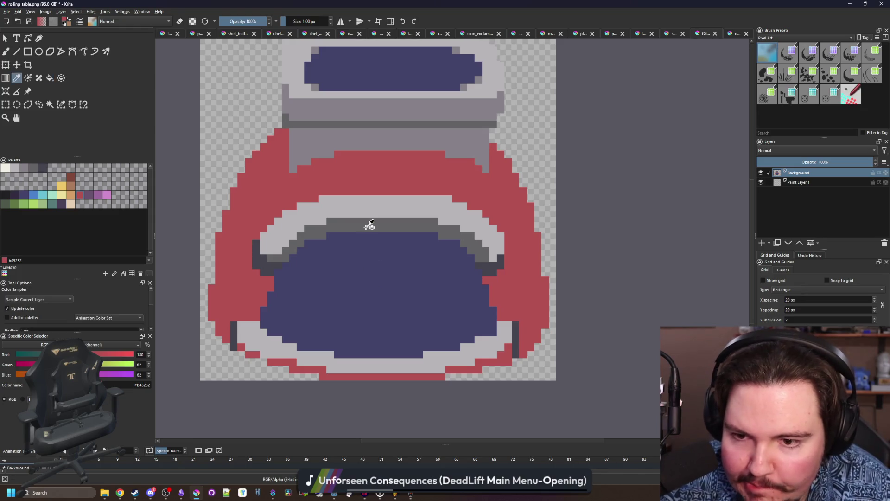
- Contiguous-select the red shell and brush its bottom strip dark grey
left_click(368, 224, "ctrl")
left_click(55, 105)
left_click(473, 370)
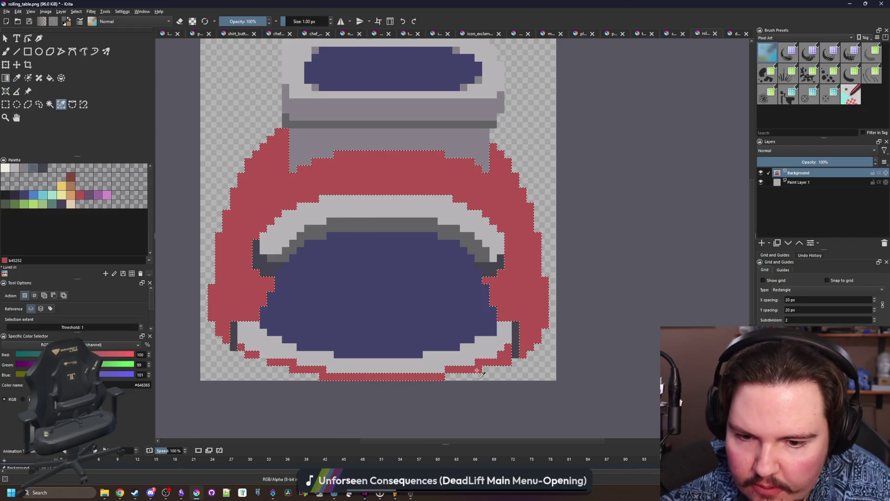
key("b")
key("bracketright")
key("bracketright")
left_click_drag(494, 369, 253, 355)
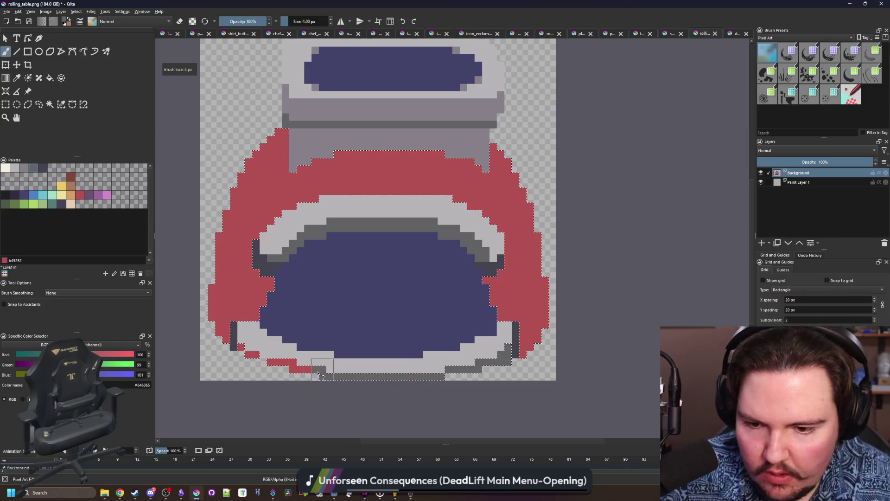
key("bracketright")
- With a 1 px brush, paint a single dark grey pixel on the shell's edge
scroll(252, 372, "up", 2)
scroll(253, 372, "up", 2)
key("bracketleft")
key("bracketleft")
key("bracketleft")
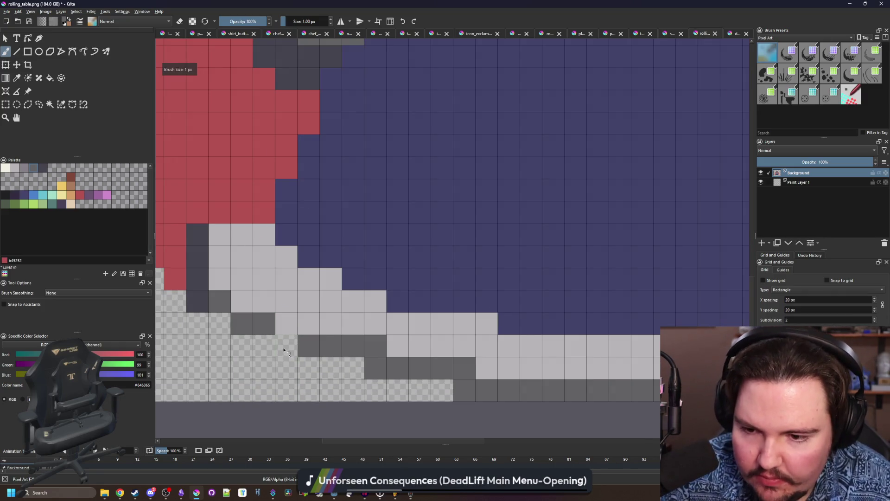
left_click(287, 345)
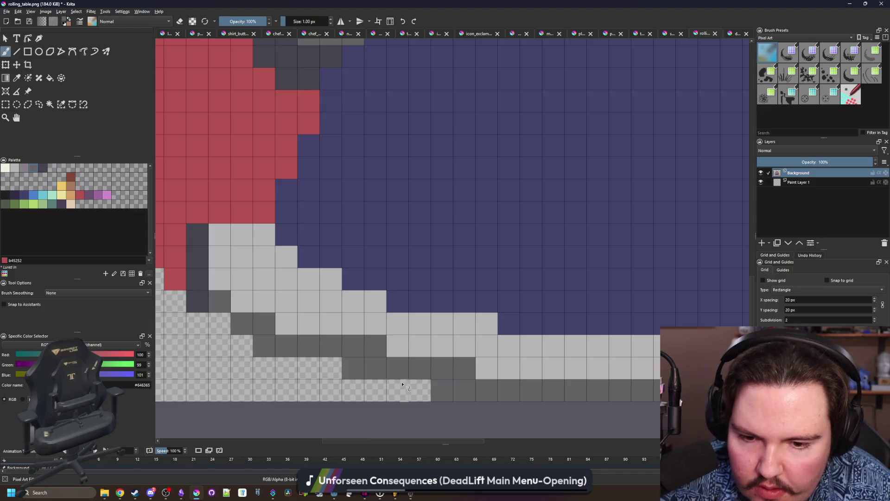
scroll(297, 366, "down", 5)
scroll(297, 369, "up", 4)
scroll(360, 254, "down", 1)
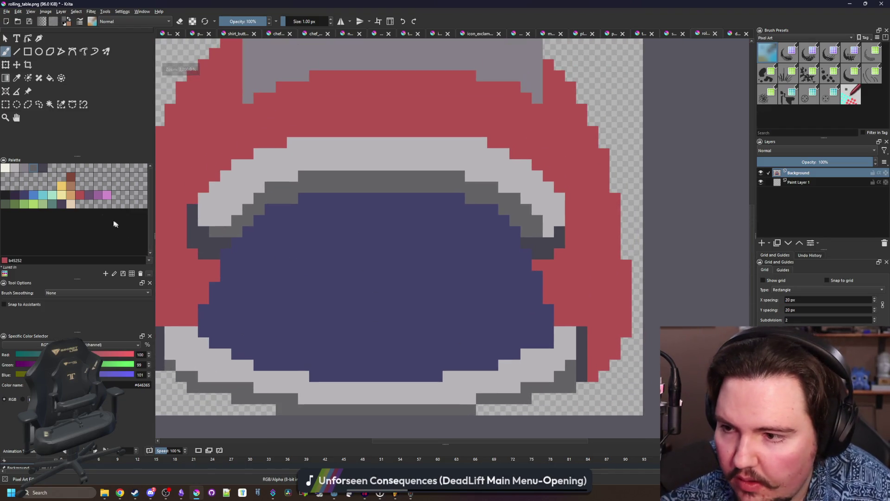
left_click(66, 190)
scroll(359, 302, "up", 1)
scroll(169, 246, "down", 1)
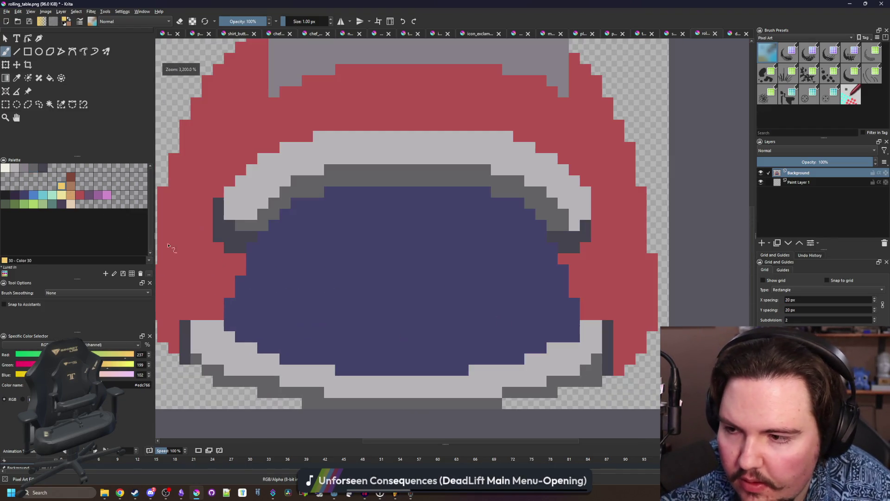
- Contiguous-select the dark blue interior of the sprite's opening
left_click(43, 167)
left_click(49, 104)
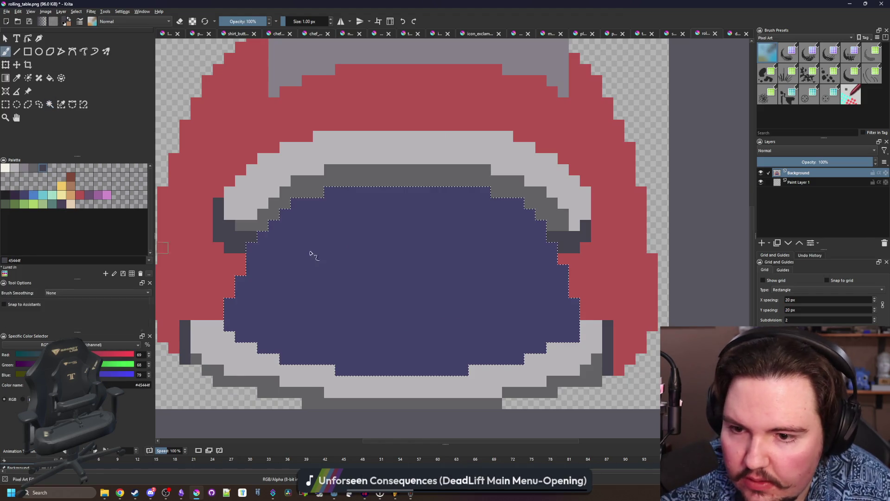
left_click(278, 266)
left_click_drag(258, 274, 439, 302)
key("ctrl+z")
- Draw a stepped near-black #212123 line across the opening and fill the area above it
left_click(5, 195)
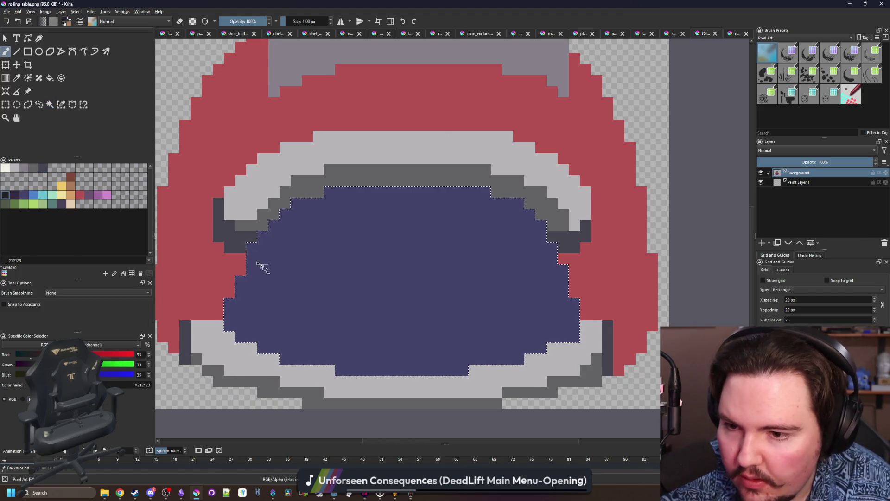
mouse_move(253, 259)
left_mouse_down()
mouse_move(352, 294)
mouse_move(528, 260)
mouse_move(392, 240)
mouse_move(246, 298)
left_mouse_up()
key("ctrl+z")
key("f")
left_click(352, 232)
scroll(367, 298, "down", 3)
key("ctrl+z")
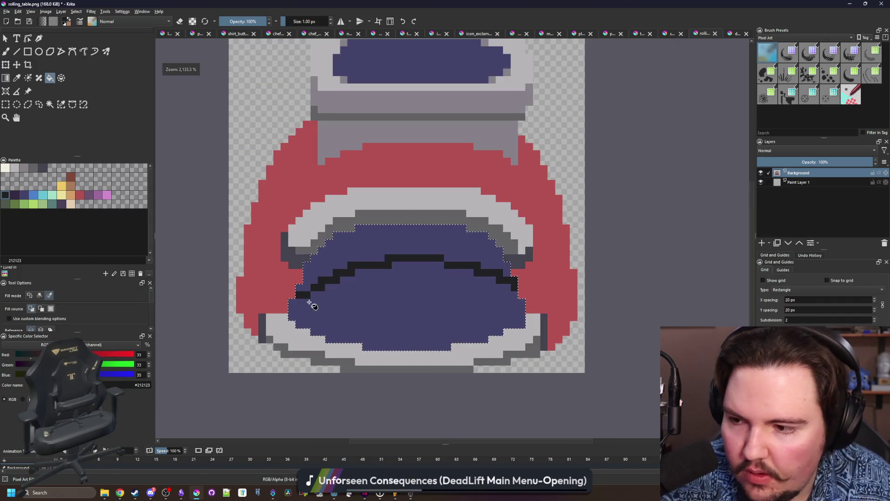
left_click(409, 242)
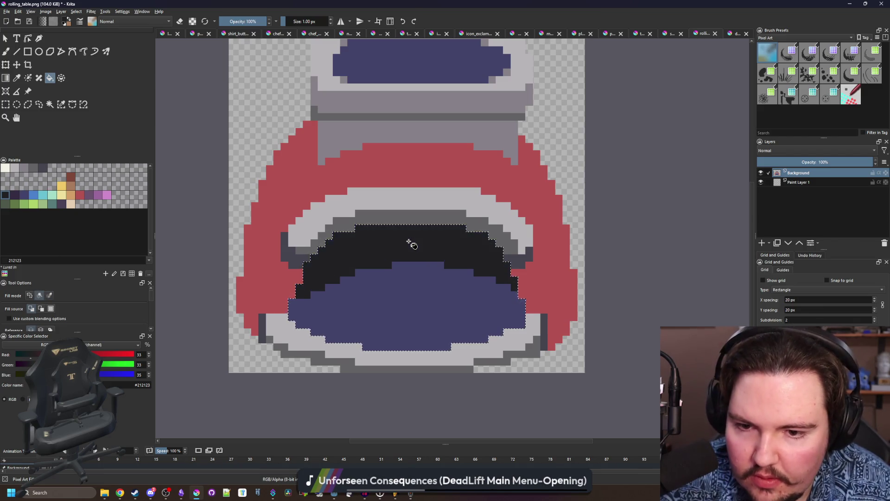
scroll(427, 249, "down", 3)
scroll(427, 248, "down", 2)
scroll(418, 238, "up", 5)
- Brush a dark near-black row above the purple area
key("b")
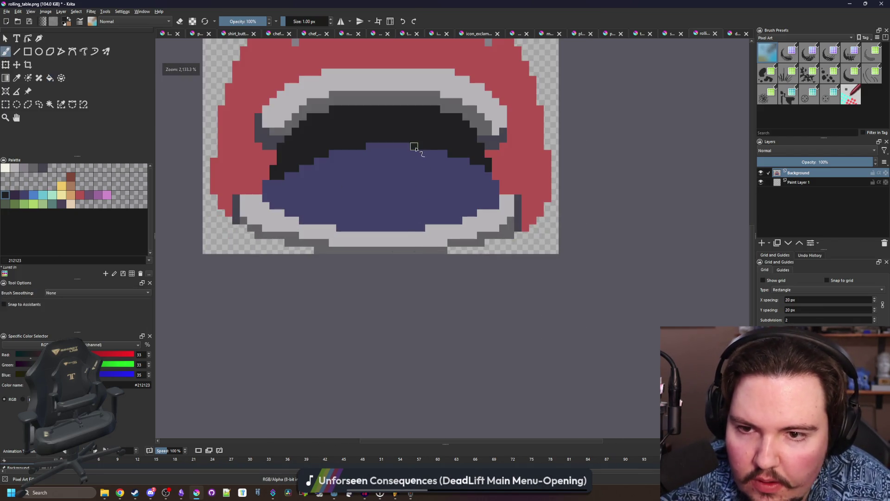
left_click_drag(416, 145, 366, 147)
scroll(436, 150, "up", 2)
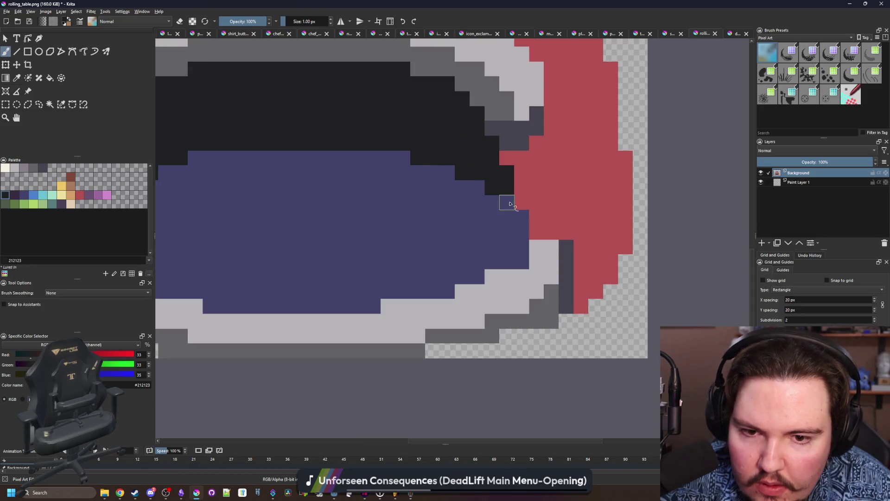
scroll(442, 251, "down", 3)
scroll(327, 255, "up", 3)
scroll(328, 255, "down", 3)
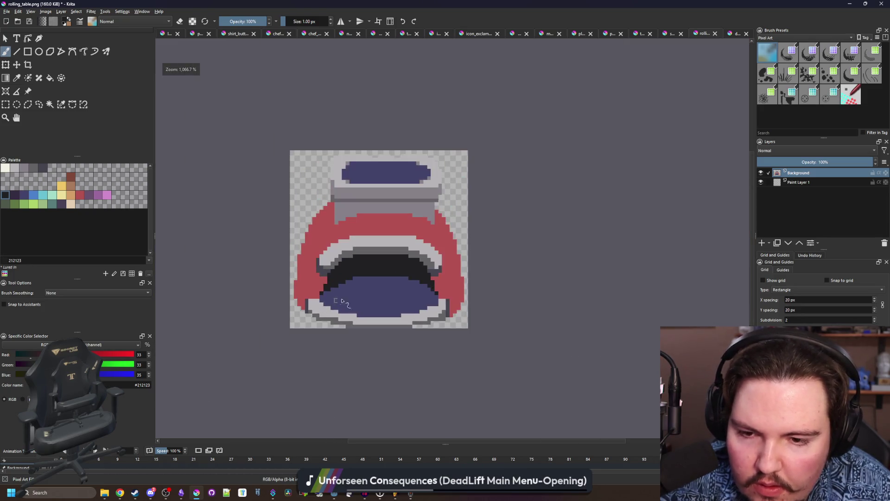
scroll(359, 281, "up", 3)
scroll(359, 281, "up", 1)
- Darken the leftmost top-row purple pixel and repaint a stray dark pixel purple
left_click(342, 280)
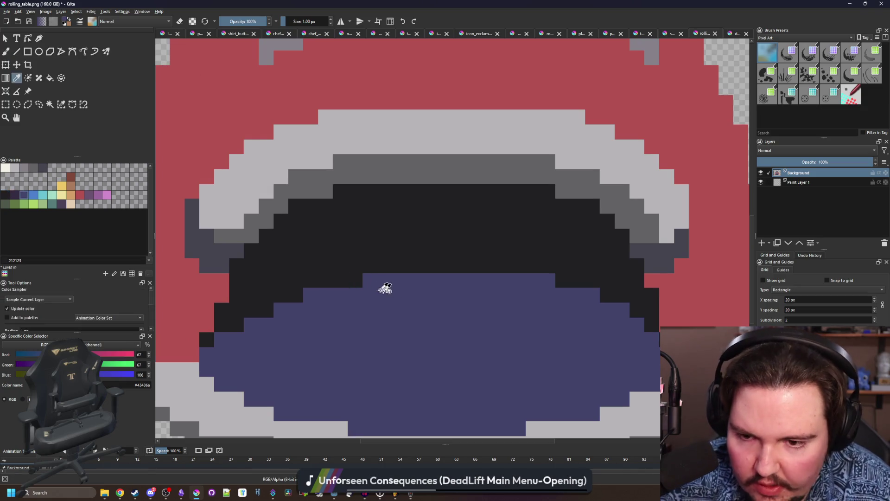
left_click(384, 288, "ctrl")
left_click(296, 295)
scroll(333, 297, "down", 5)
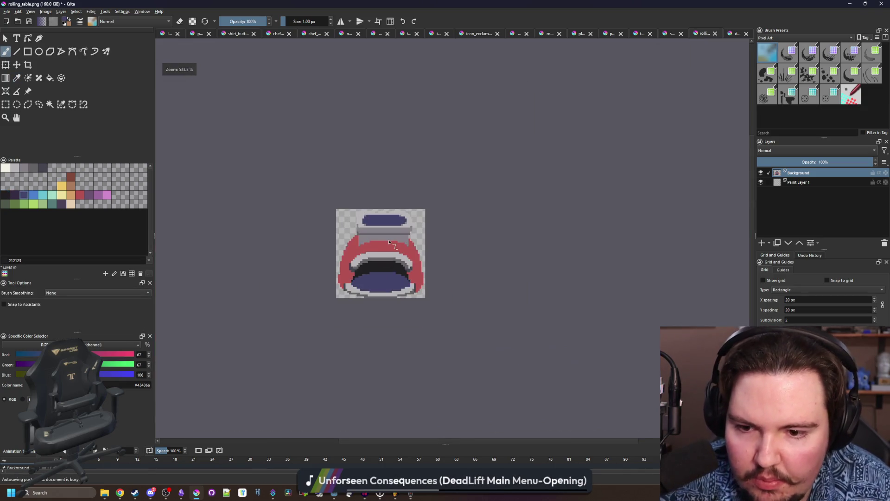
scroll(350, 325, "up", 5)
scroll(345, 329, "down", 2)
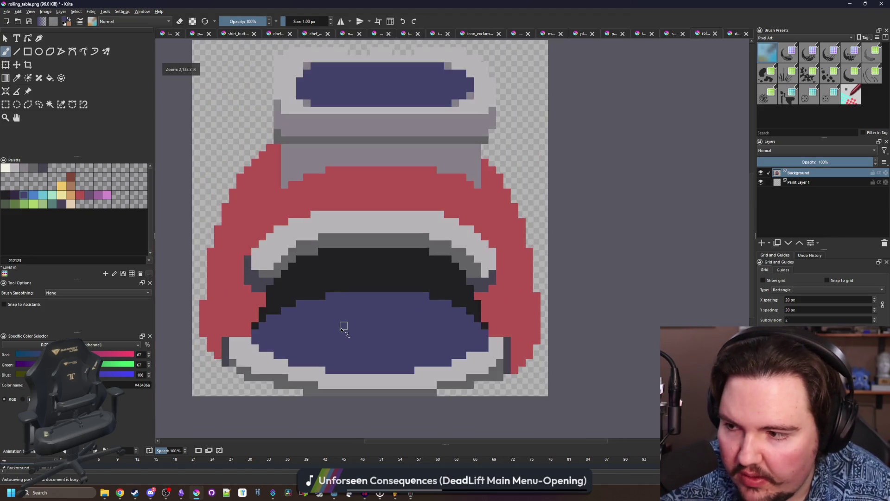
scroll(342, 328, "up", 3)
- Paint dark purple shading pixels and diagonal runs across the navy dome
left_click(42, 169)
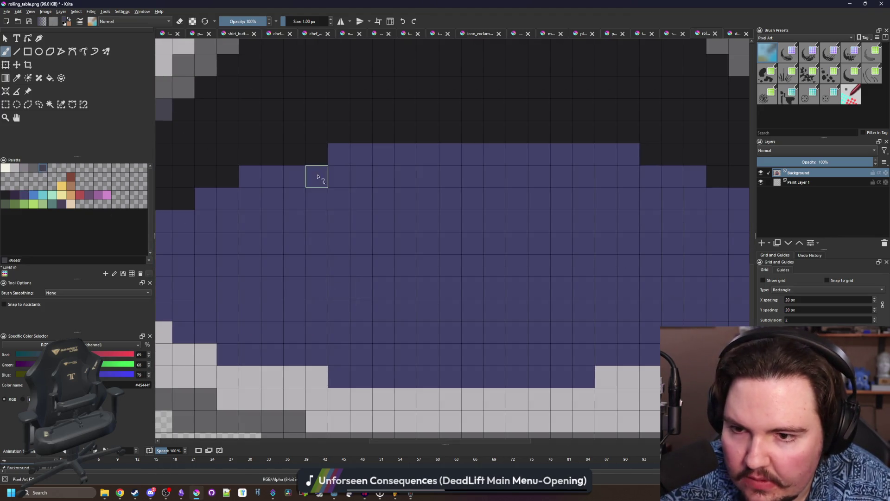
left_click(15, 194)
left_click_drag(318, 199, 298, 218)
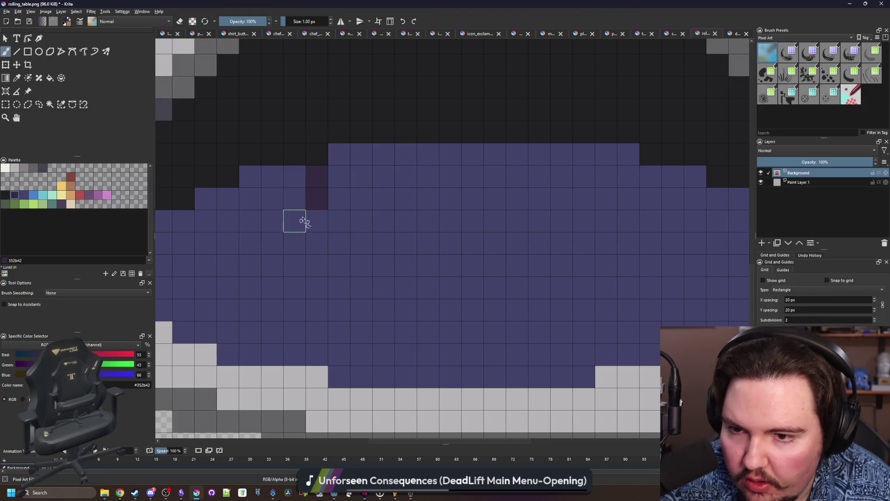
left_click(406, 154)
mouse_move(494, 287)
left_mouse_down()
mouse_move(433, 267)
mouse_move(433, 288)
left_mouse_up()
left_click(389, 267)
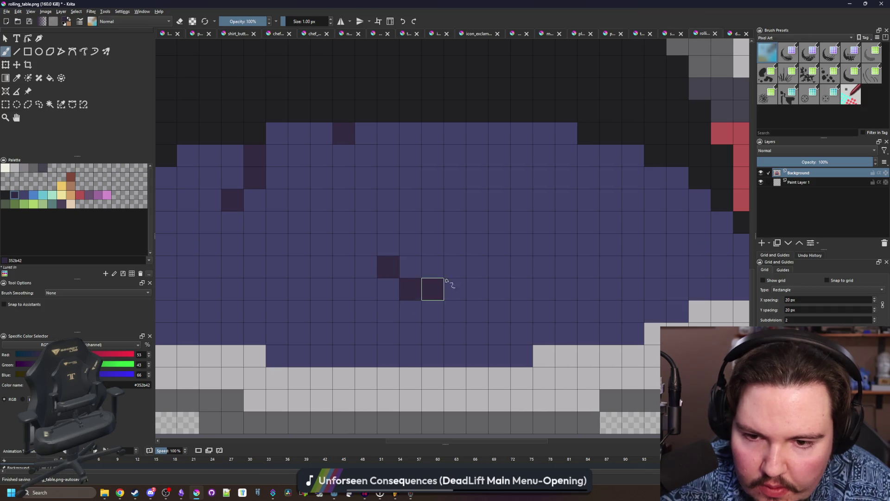
left_click(455, 267)
left_click(477, 244)
left_click(566, 178)
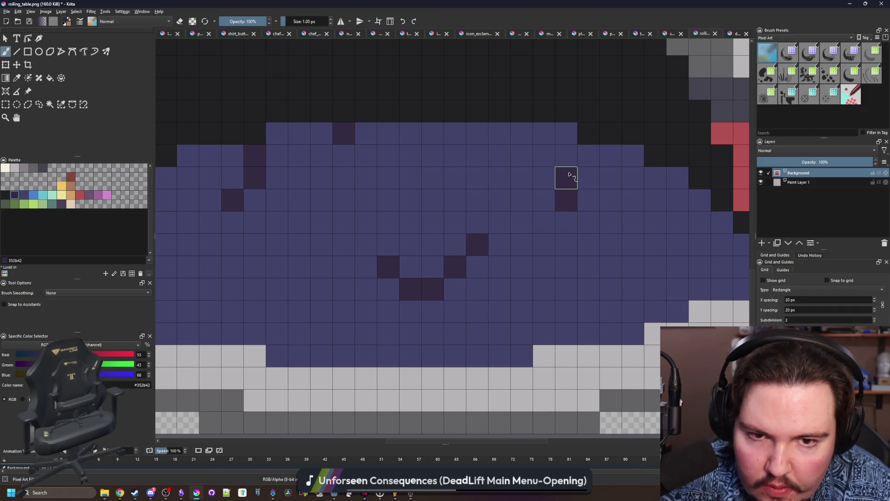
left_click_drag(566, 155, 588, 156)
left_click_drag(460, 137, 455, 155)
left_click(432, 134)
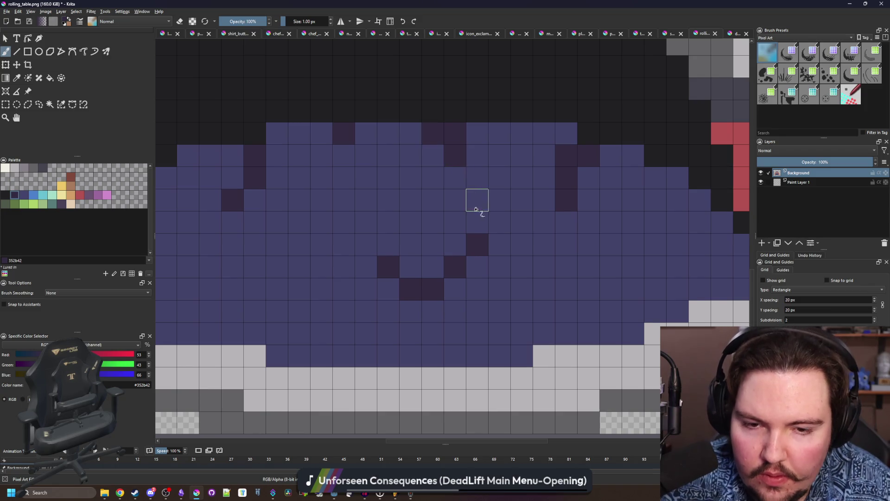
- Mirror the view and add dark purple rows, arches and a pixel staircase to the dome
scroll(477, 199, "down", 1)
scroll(583, 204, "up", 1)
left_click(583, 183)
left_click_drag(563, 204, 518, 204)
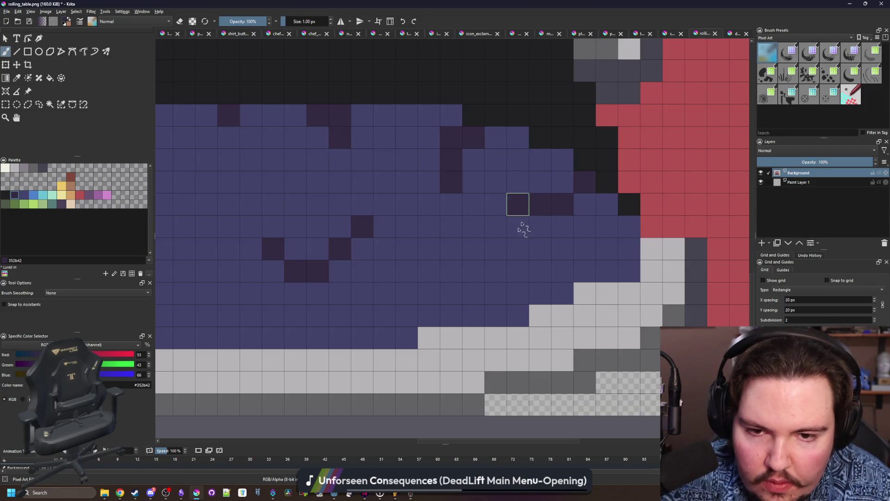
mouse_move(435, 304)
left_mouse_down()
mouse_move(429, 253)
mouse_move(452, 249)
left_mouse_up()
key("m")
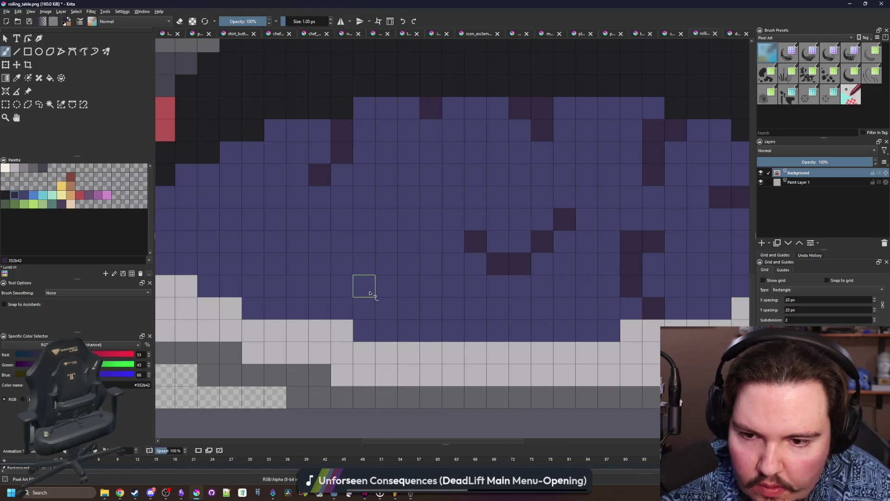
mouse_move(370, 293)
left_mouse_down()
mouse_move(348, 247)
mouse_move(304, 245)
mouse_move(276, 267)
left_mouse_up()
left_click_drag(212, 191, 349, 210)
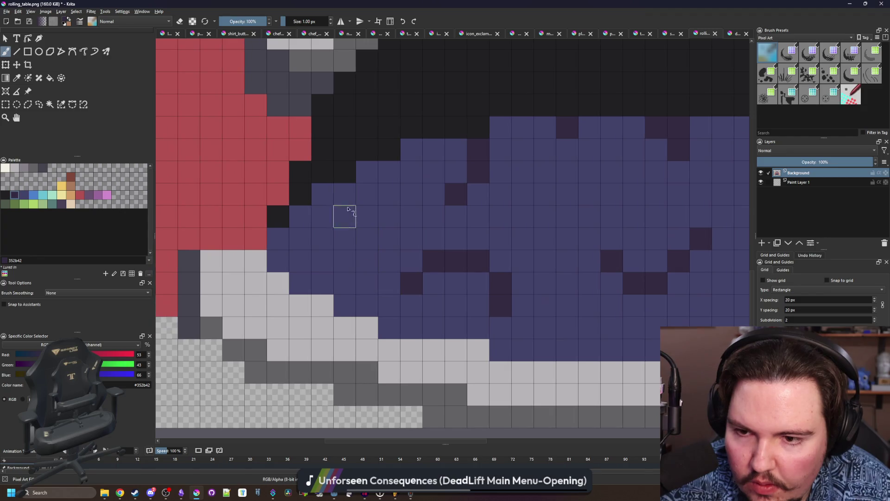
scroll(334, 208, "down", 10)
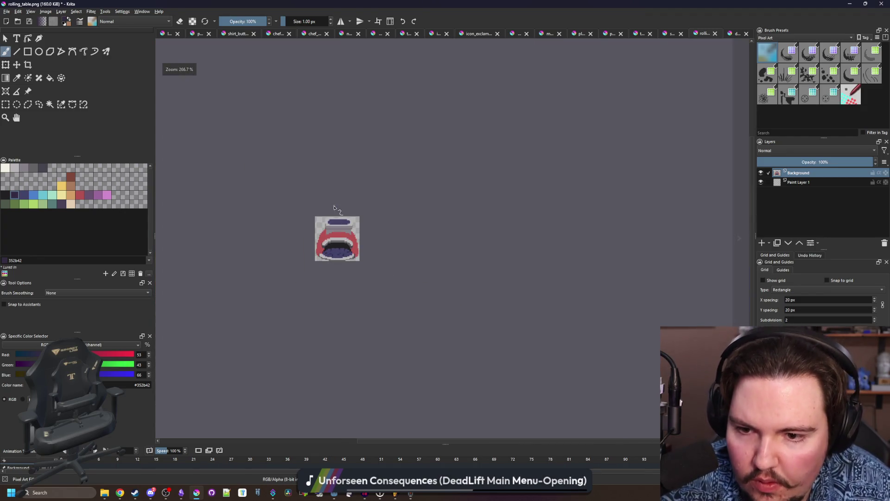
scroll(334, 207, "up", 10)
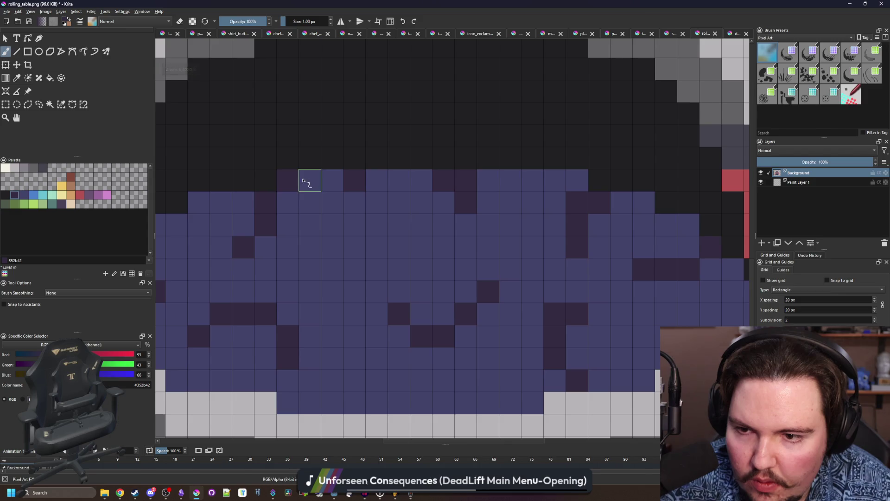
left_click(303, 180)
mouse_move(288, 225)
left_mouse_down()
mouse_move(310, 269)
mouse_move(308, 312)
mouse_move(301, 307)
left_mouse_up()
scroll(351, 236, "down", 5)
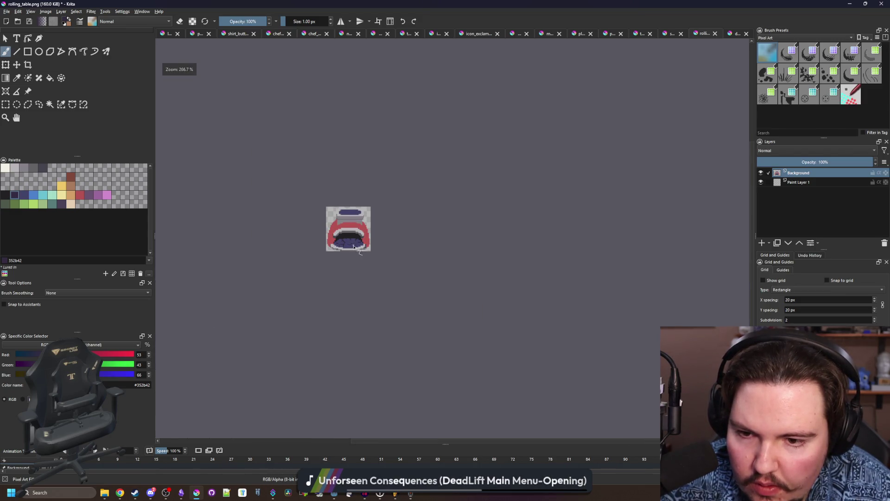
scroll(354, 247, "up", 8)
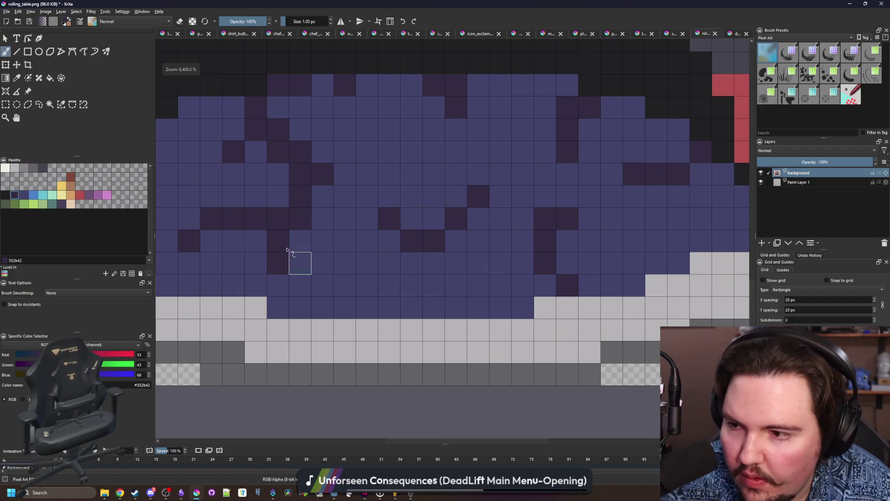
- Sprinkle grey #868188 highlight pixels over the purple bowl contents
left_click(26, 198)
left_click(24, 168)
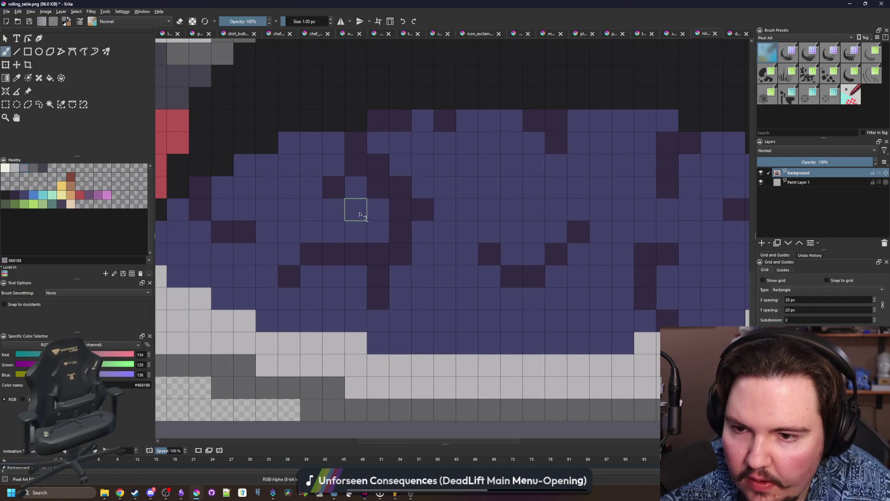
left_click_drag(355, 210, 399, 217)
left_click_drag(598, 172, 621, 173)
left_click_drag(599, 286, 595, 288)
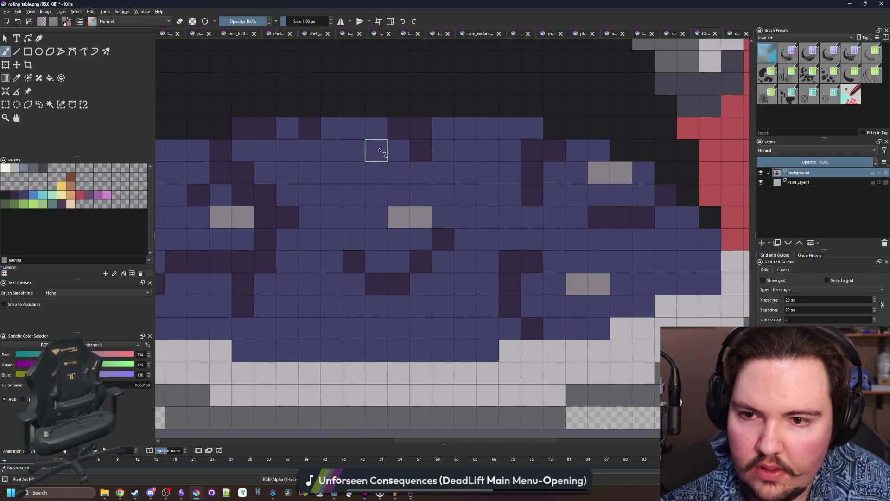
scroll(364, 238, "down", 1)
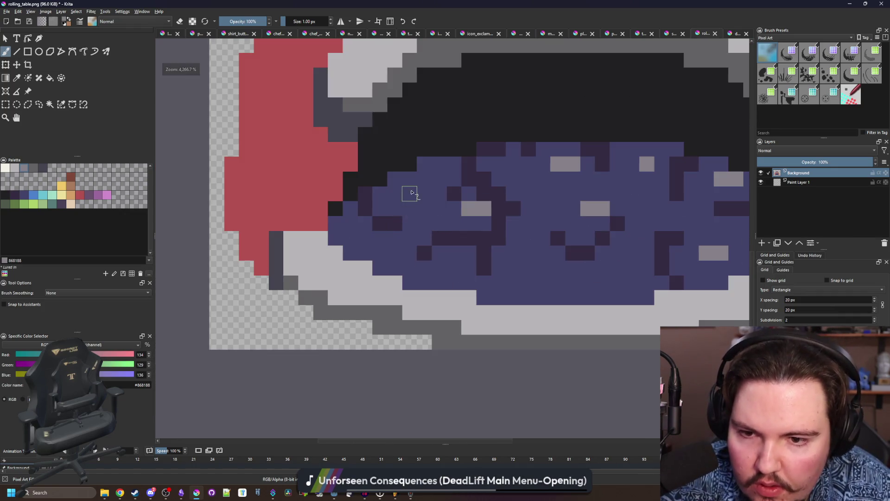
scroll(411, 192, "down", 8)
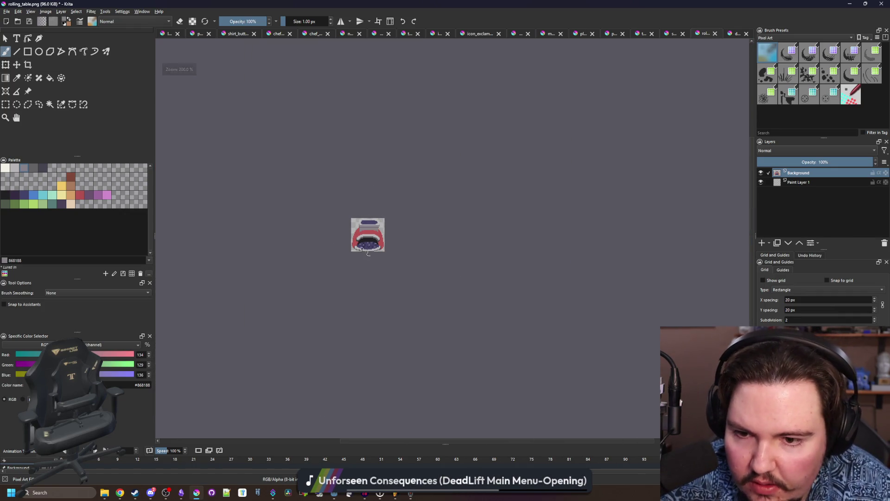
scroll(361, 249, "up", 6)
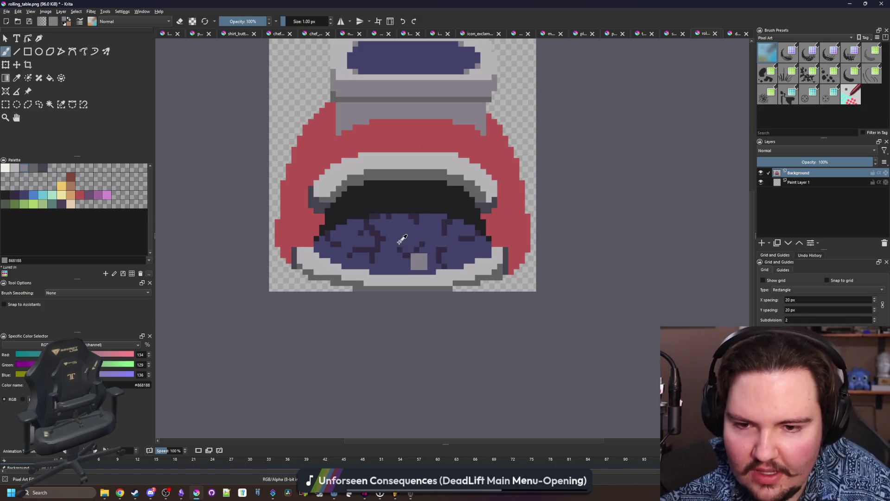
scroll(401, 239, "down", 2)
scroll(402, 239, "up", 6)
scroll(186, 217, "down", 1)
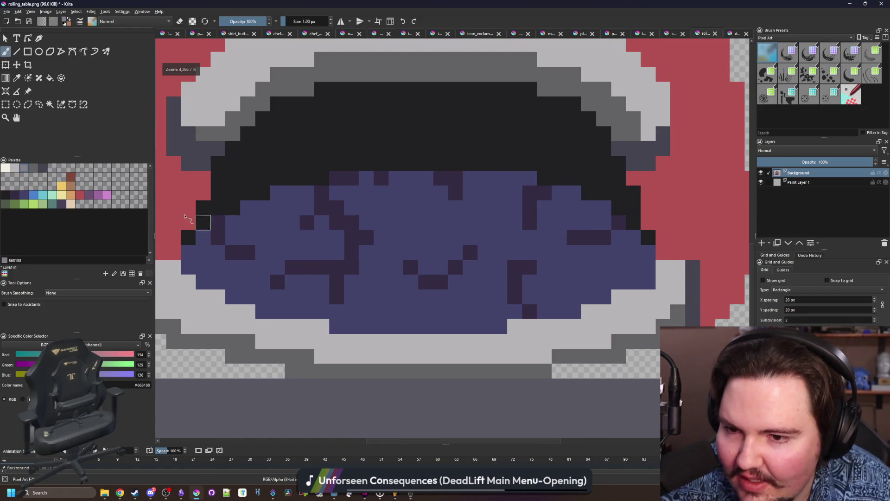
- Fill the bowl's contents with dark purple 352b42
left_click(15, 195)
key("f")
left_click(227, 226)
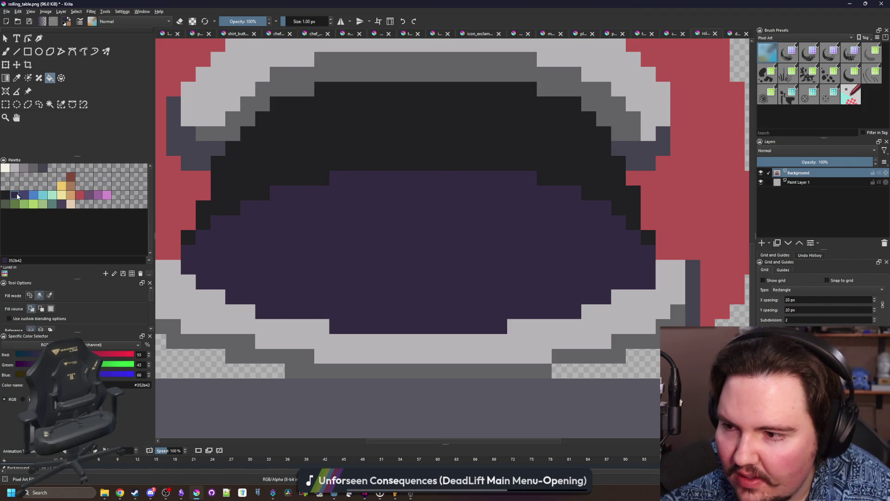
- Select the bowl area and stamp 3 px lighter purple 43436a blocks across it
left_click(24, 195)
left_click(379, 238)
key("b")
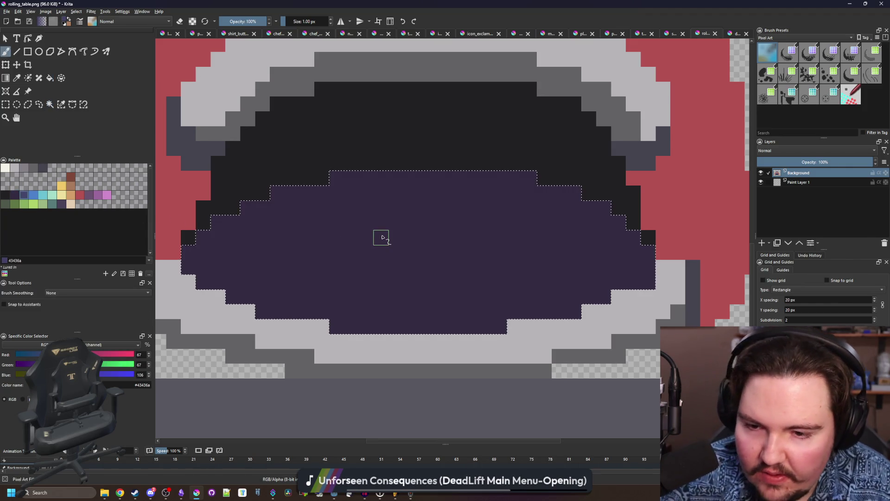
key("bracketright")
left_click(382, 222)
left_click(440, 193)
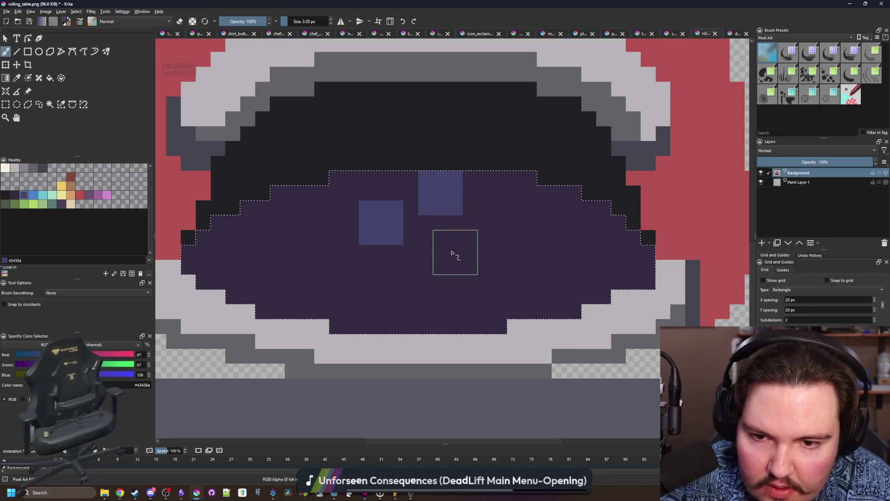
left_click(455, 252)
left_click_drag(502, 219, 477, 194)
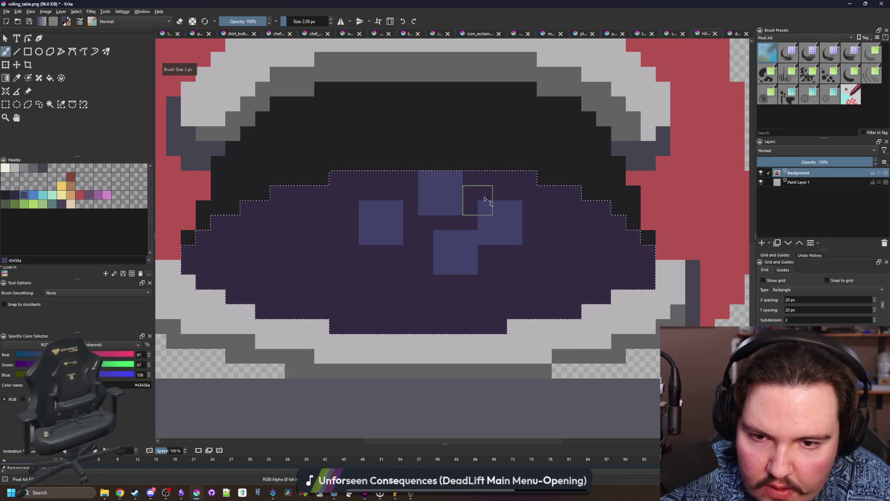
left_click(407, 268)
left_click(352, 193)
left_click(351, 267)
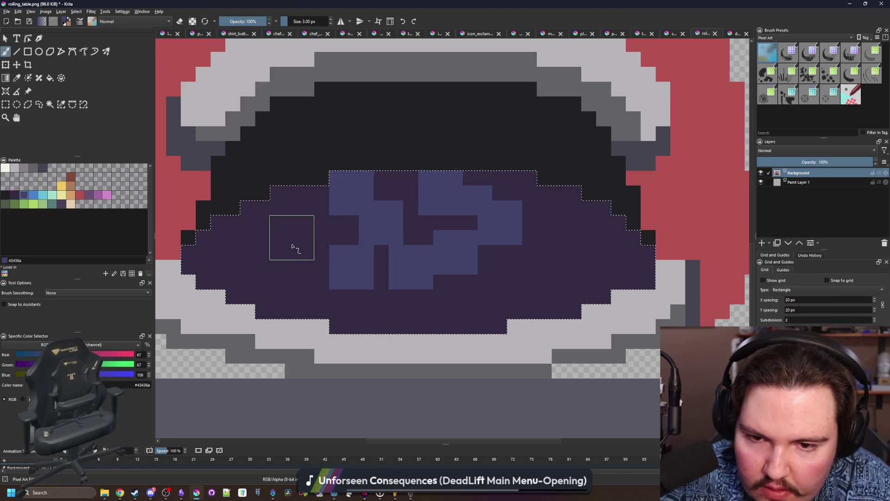
left_click(292, 238)
- At 1 px, add a light purple pixel and near-black #212123 shadow pixels between chunks
scroll(409, 218, "down", 10)
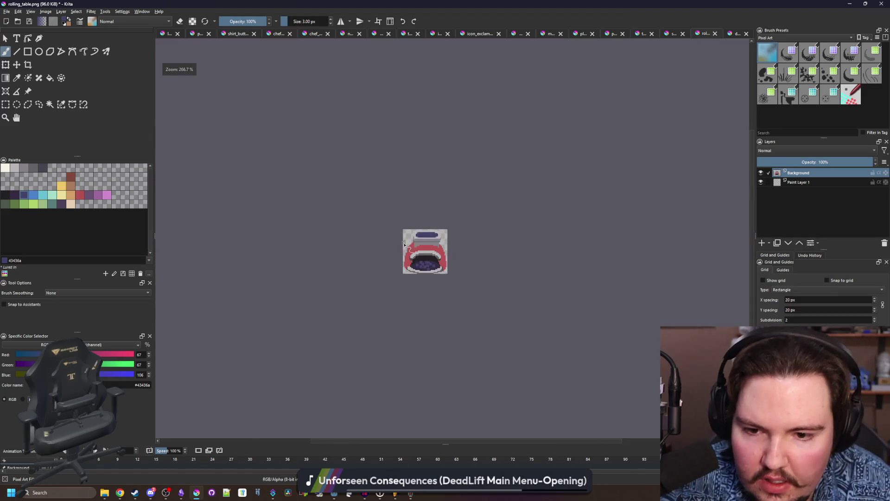
scroll(409, 218, "up", 10)
key("bracketleft")
key("bracketleft")
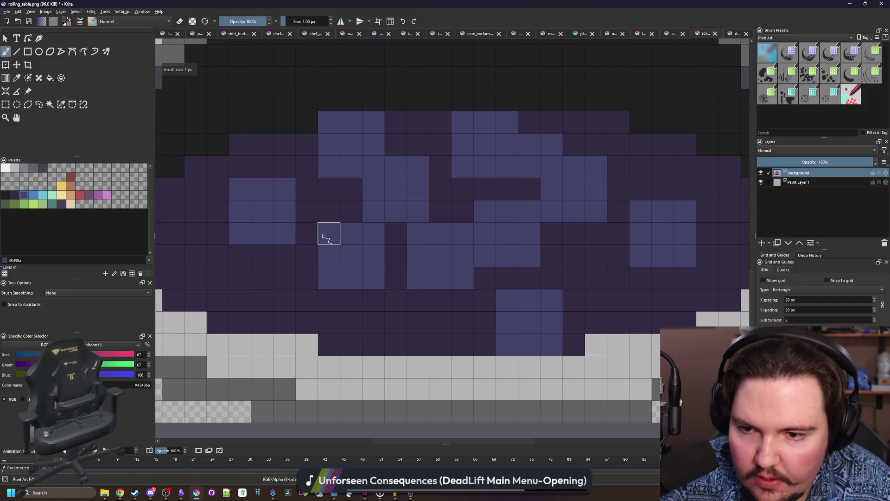
scroll(445, 302, "down", 2)
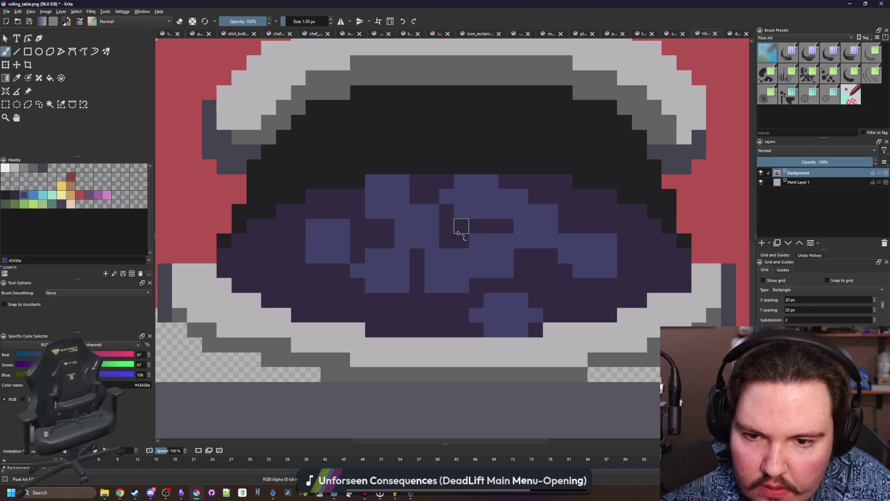
left_click(298, 240)
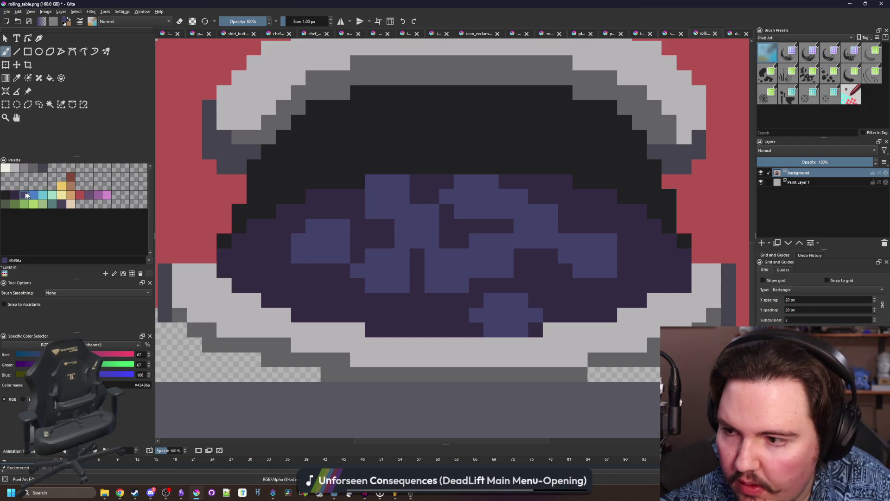
left_click(8, 196)
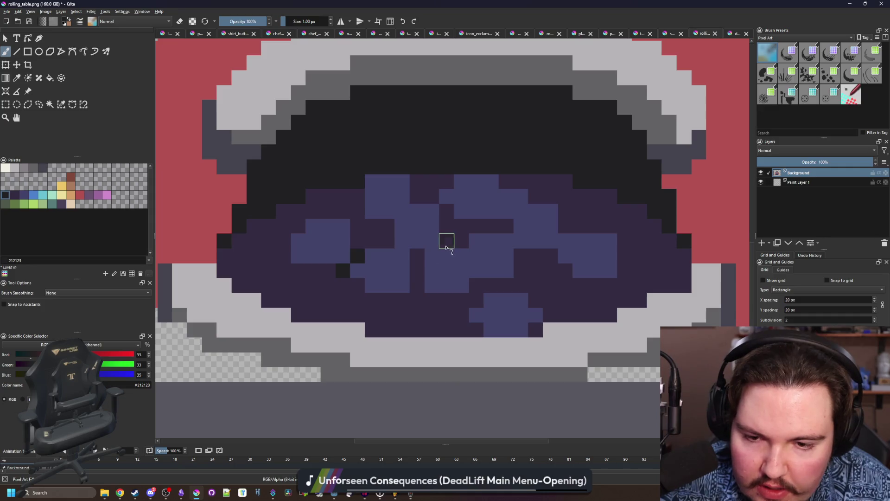
left_click_drag(409, 258, 398, 255)
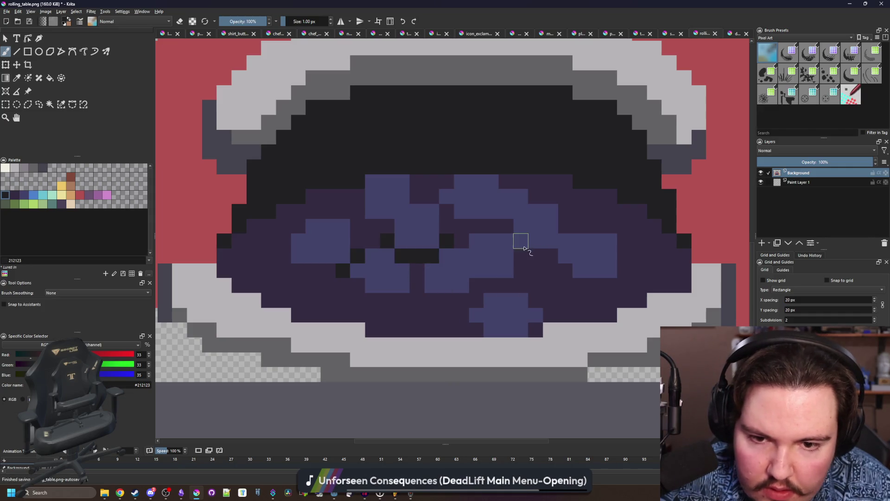
left_click(507, 241)
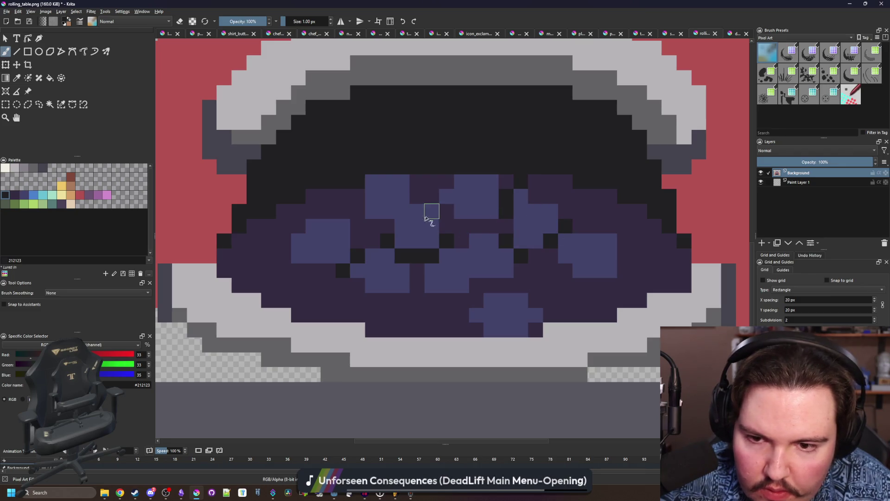
scroll(371, 239, "down", 5)
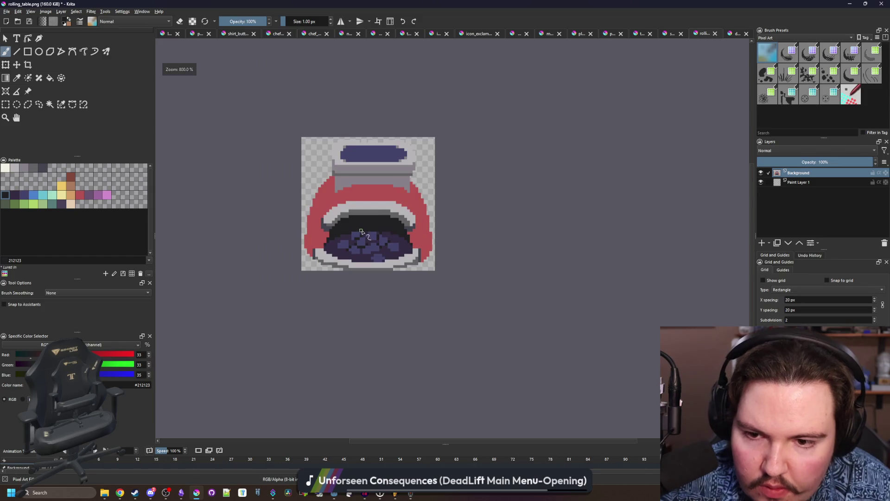
scroll(366, 255, "up", 8)
scroll(393, 272, "down", 6)
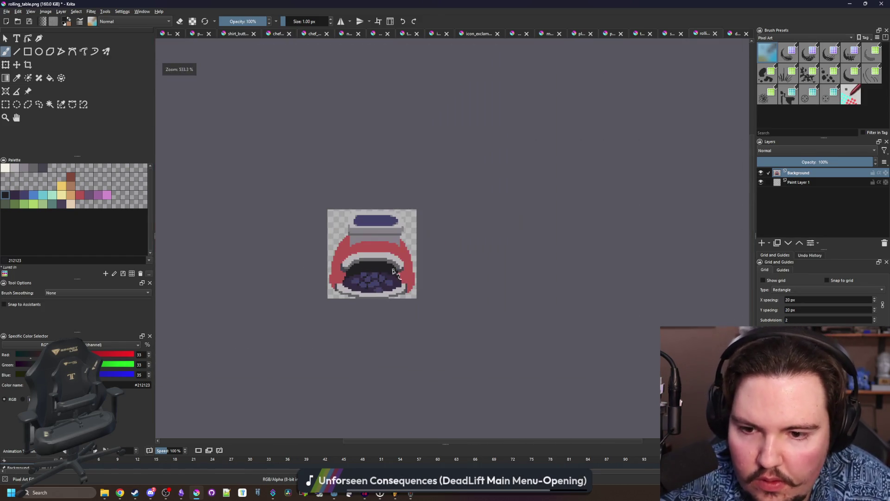
scroll(343, 273, "up", 4)
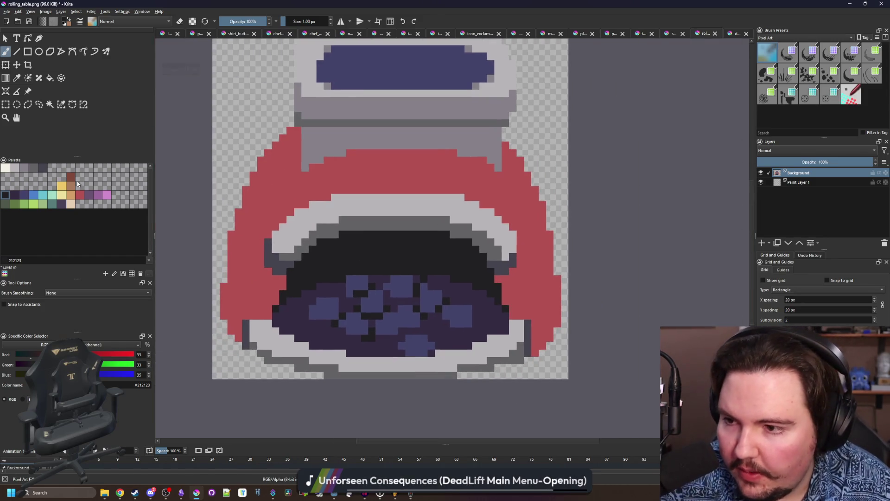
- Select the red body region and try a 4 px tan a77b5b band, then undo it
left_click(74, 196)
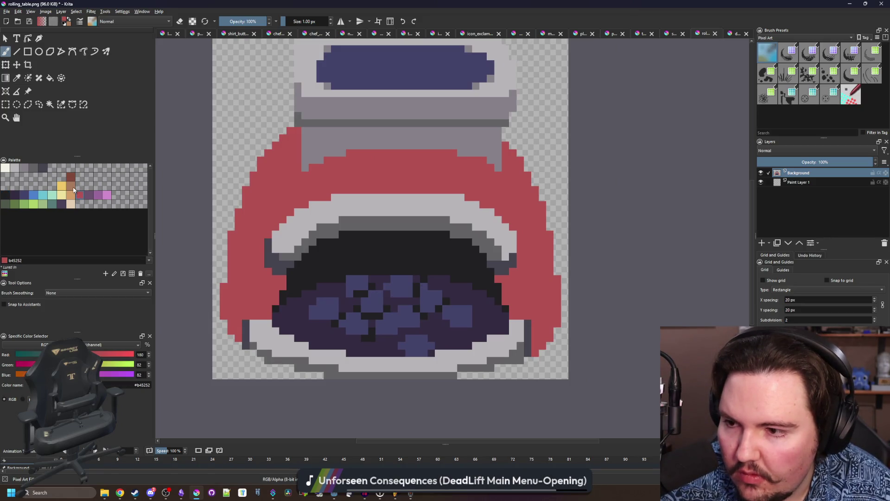
left_click(60, 104)
left_click(351, 183)
key("b")
key("bracketright")
key("bracketright")
key("bracketright")
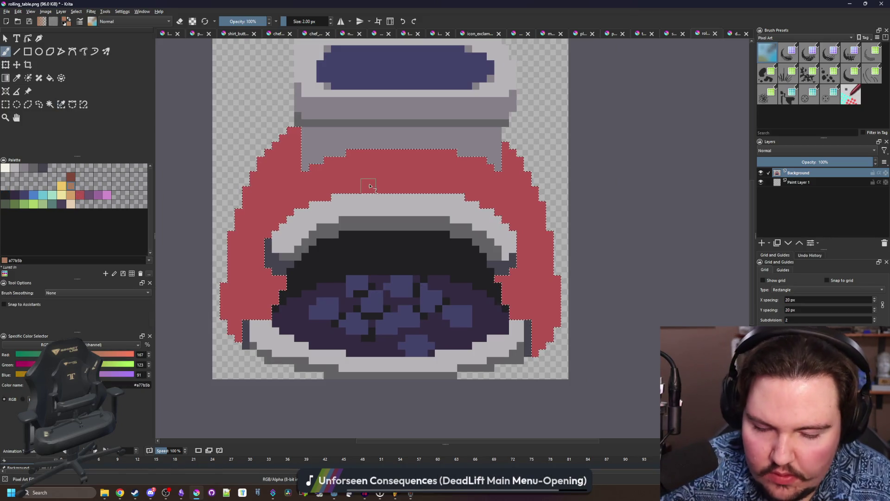
mouse_move(367, 182)
left_mouse_down()
mouse_move(338, 199)
mouse_move(459, 179)
mouse_move(444, 200)
mouse_move(334, 176)
mouse_move(419, 180)
left_mouse_up()
key("ctrl+z")
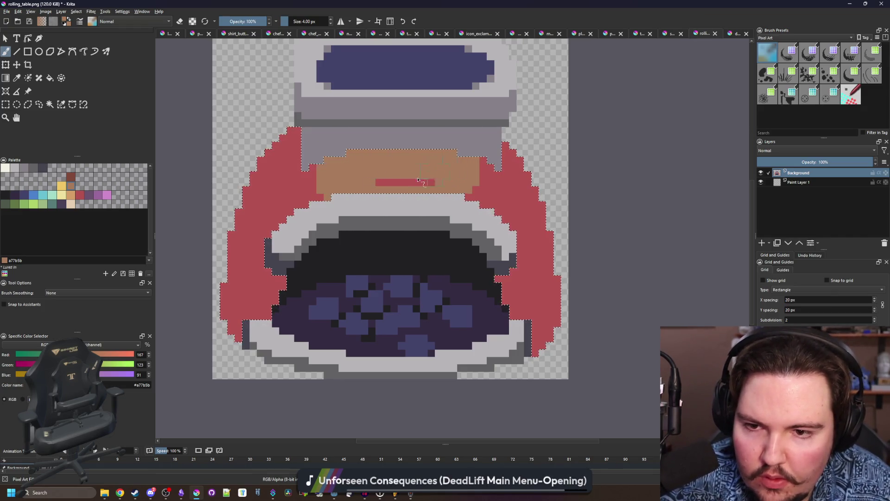
- Shade the red body's left, right and lower-left edges purple 6a536e
left_click(89, 198)
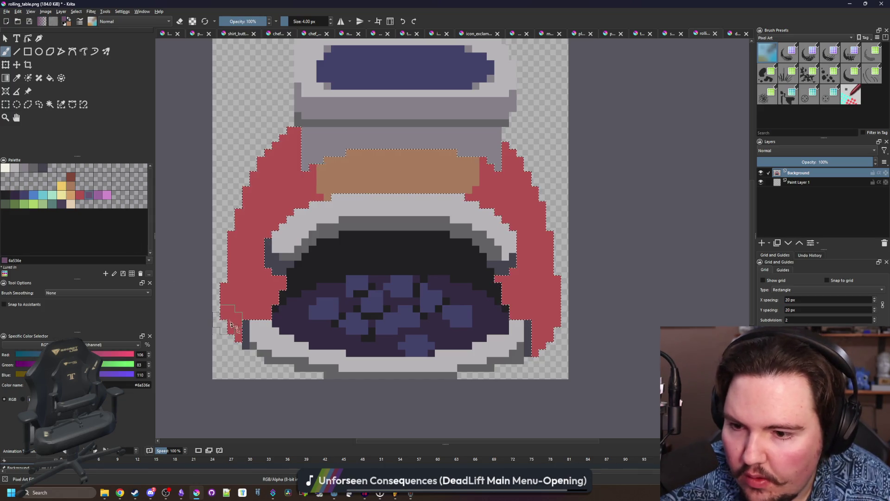
left_click_drag(233, 262, 281, 146)
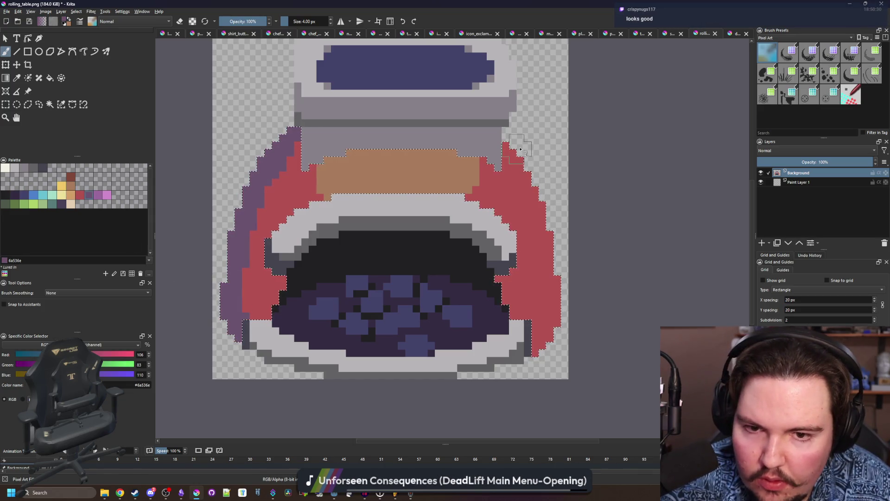
mouse_move(566, 313)
left_mouse_down()
mouse_move(541, 321)
mouse_move(522, 288)
mouse_move(532, 278)
mouse_move(522, 290)
mouse_move(505, 278)
left_mouse_up()
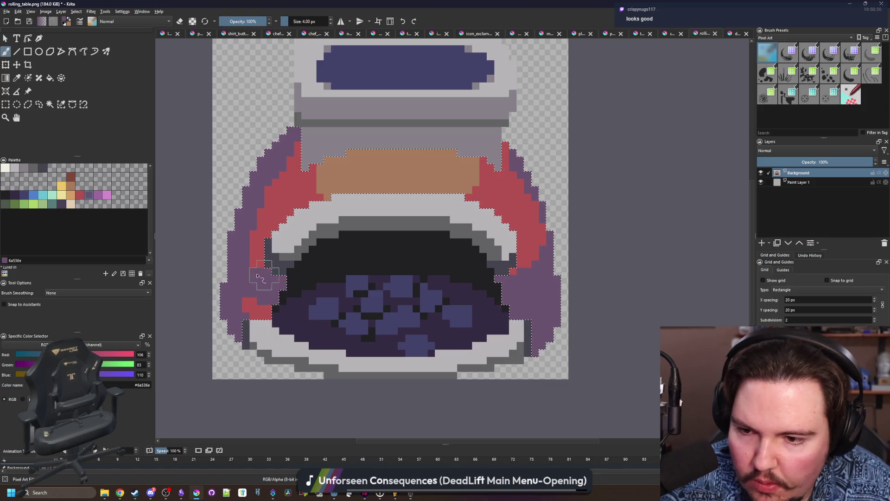
left_click_drag(279, 291, 253, 296)
- Sample red b45252 with a 1 px brush and clear the selection
scroll(273, 202, "up", 1)
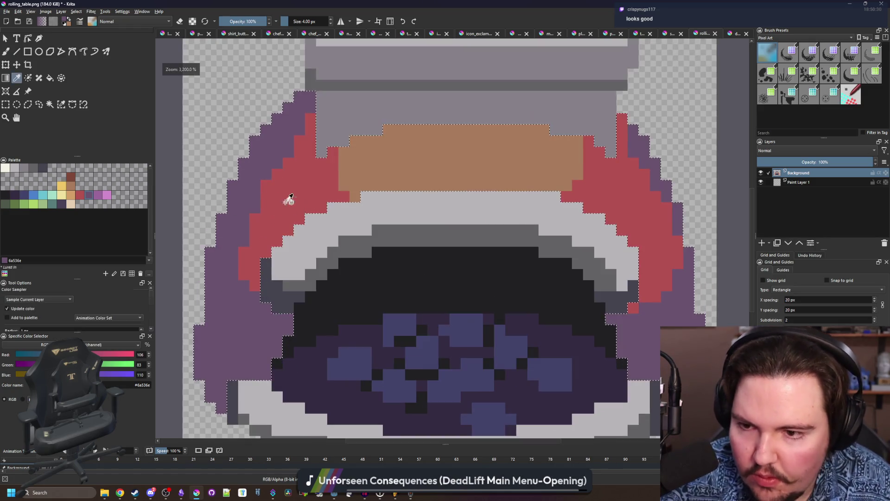
left_click(272, 201, "ctrl")
key("bracketleft")
key("bracketleft")
key("bracketleft")
key("ctrl+shift+a")
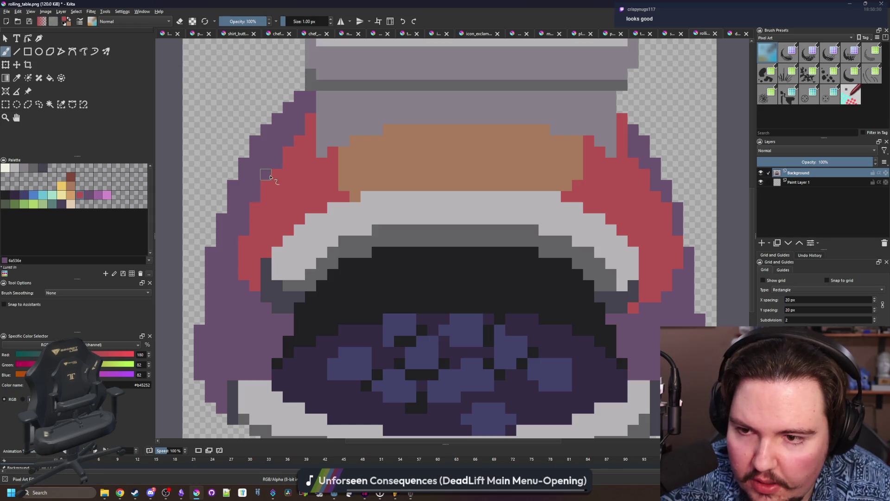
scroll(297, 206, "down", 4)
scroll(444, 218, "up", 2)
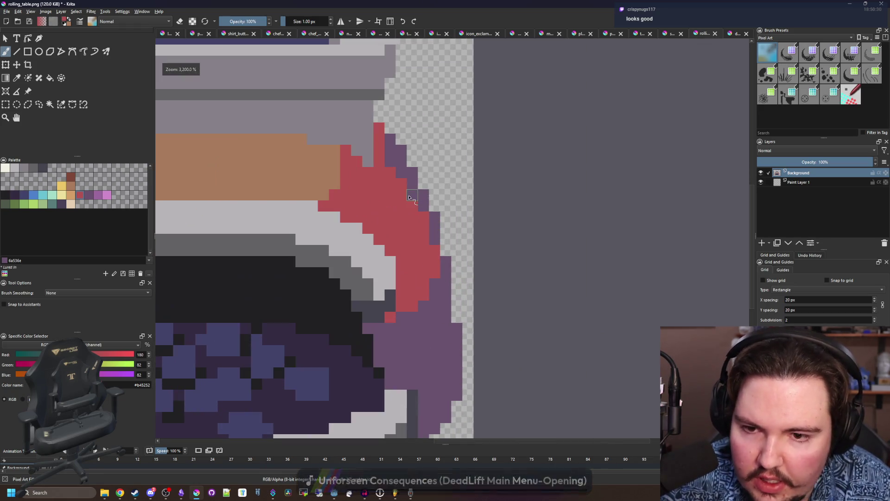
scroll(389, 203, "up", 1)
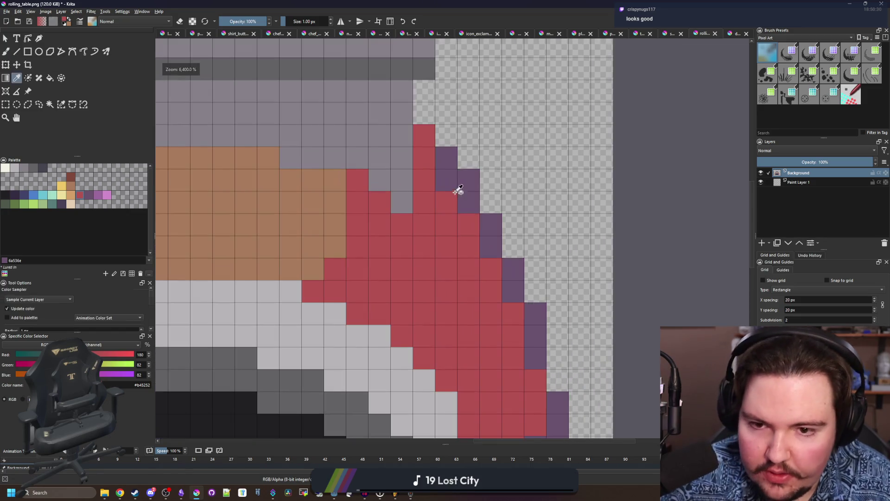
scroll(424, 135, "down", 2)
scroll(297, 139, "up", 2)
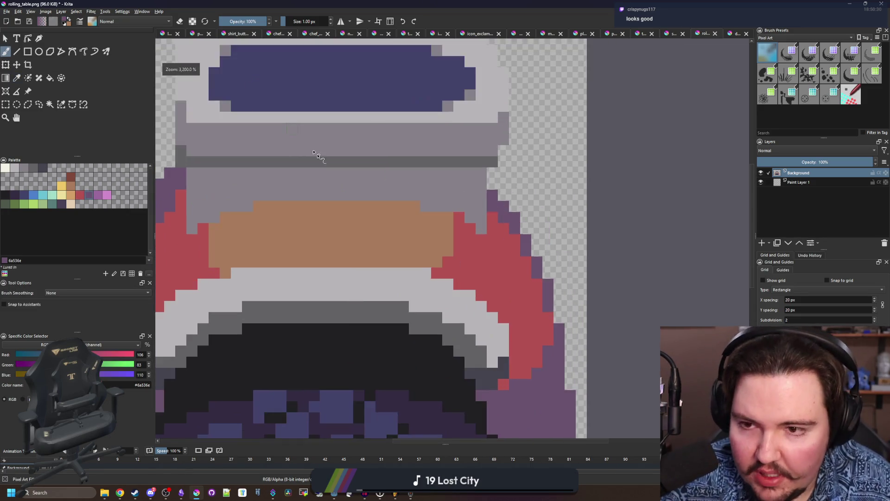
- Paint three dark grey divider lines across the grey top band and extend the left one
left_click(306, 204, "ctrl")
left_click_drag(294, 201, 294, 169)
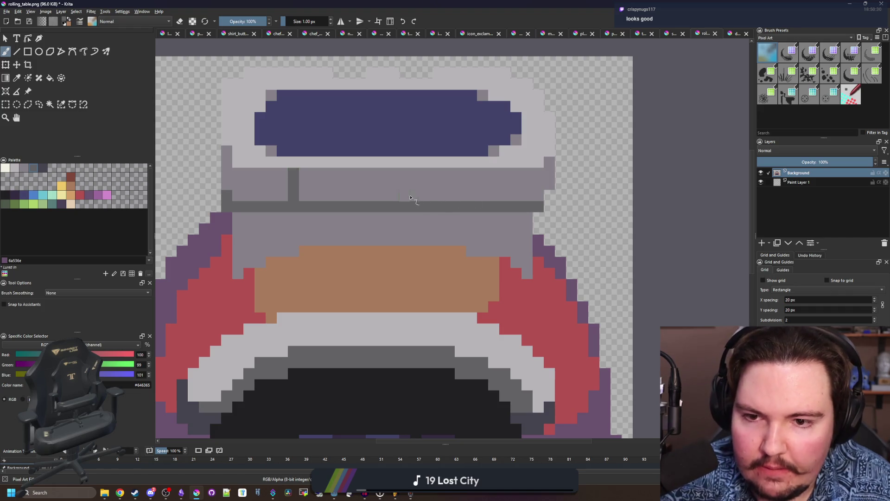
left_click_drag(410, 200, 410, 169)
left_click_drag(496, 200, 496, 177)
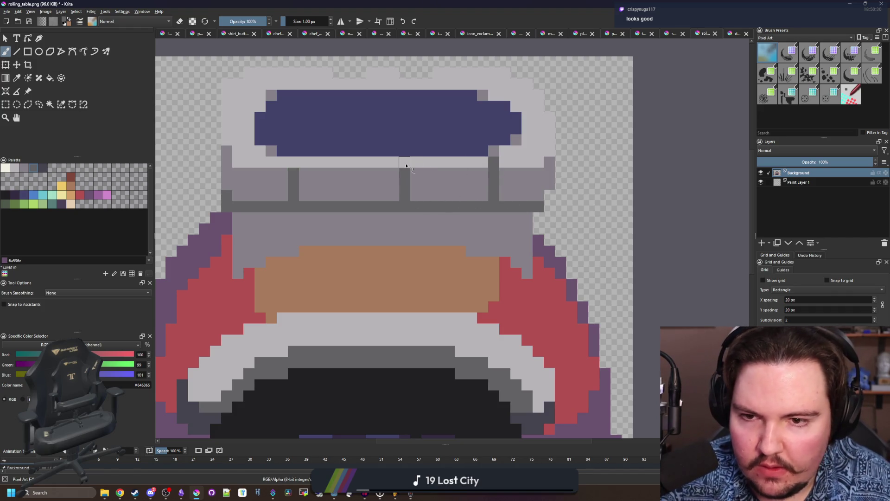
left_click(294, 162)
left_click(324, 183, "ctrl")
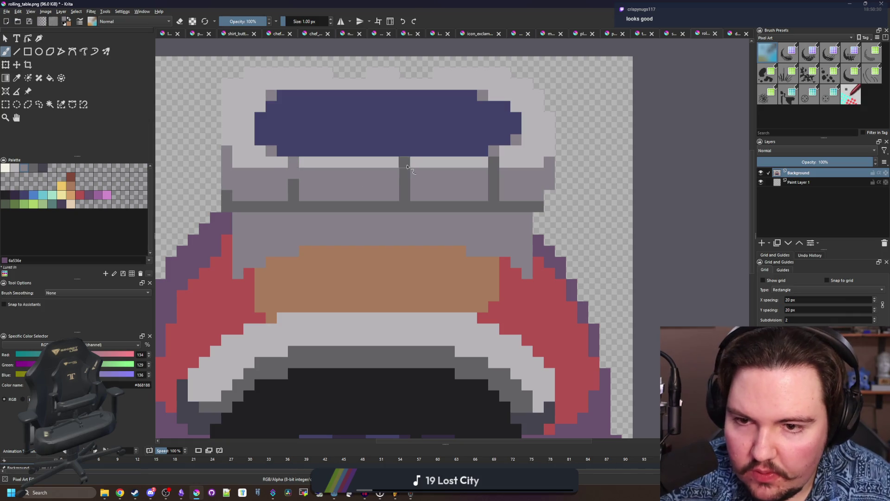
- Add dark purple #352b42 notches at the blue panel's top, undoing a misplaced grey seam
left_click_drag(493, 95, 496, 74)
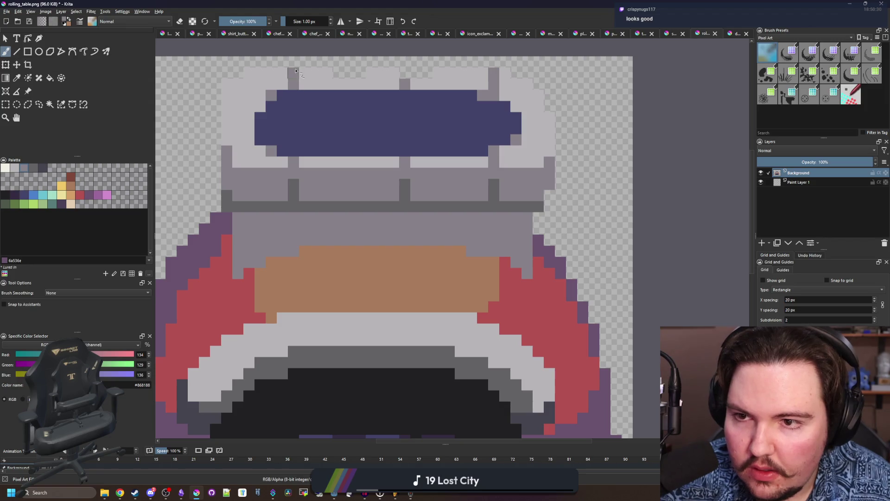
left_click(294, 189, "ctrl")
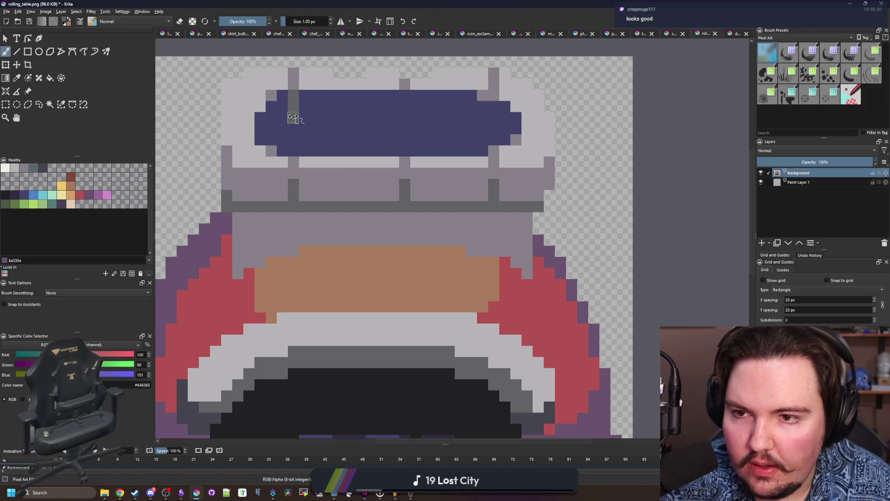
key("ctrl+z")
left_click(14, 195)
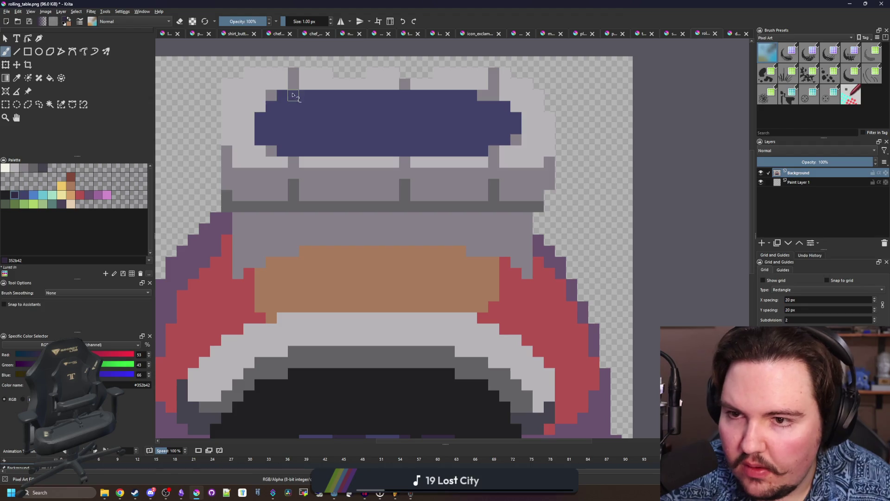
left_click_drag(293, 95, 293, 107)
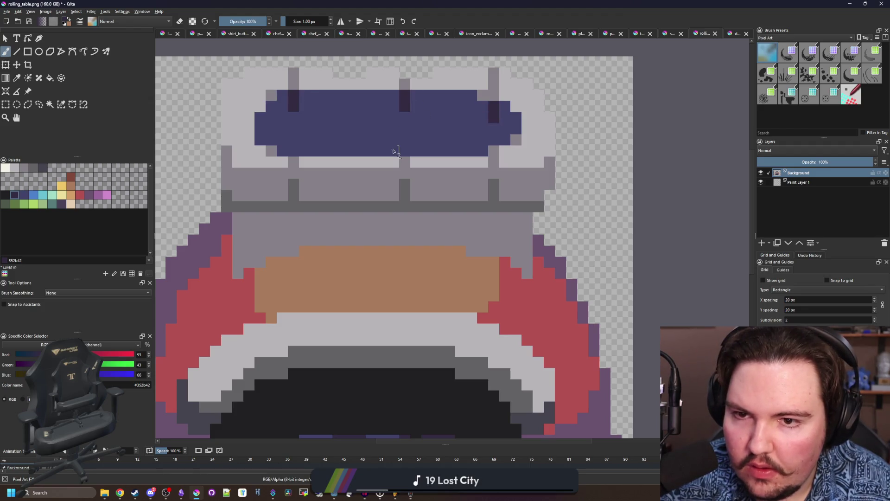
scroll(394, 151, "down", 5)
scroll(406, 157, "up", 4)
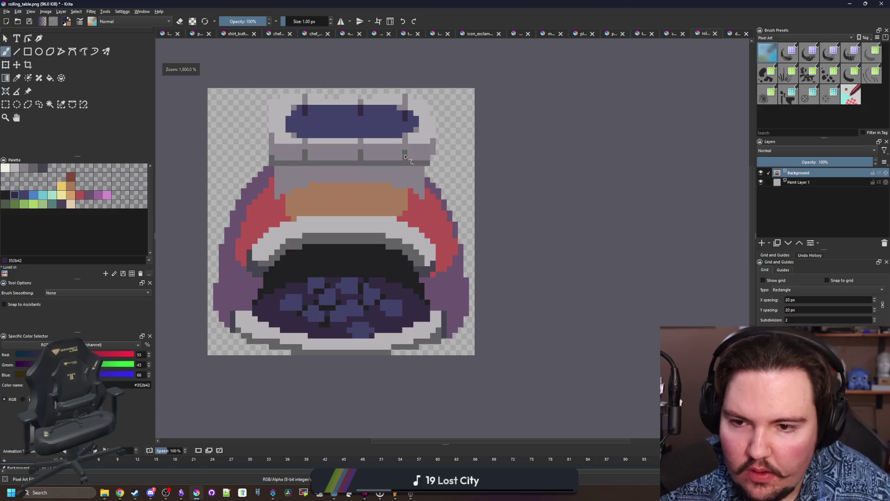
scroll(352, 215, "up", 2)
- Paint off-white #f2f0e5 pixels onto the orange band
left_click(5, 168)
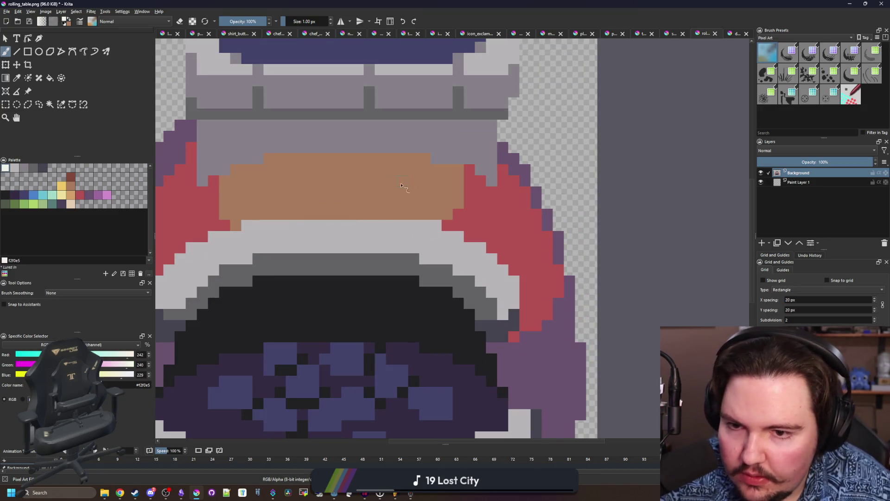
left_click_drag(403, 181, 395, 172)
left_click(359, 192)
scroll(366, 196, "down", 6)
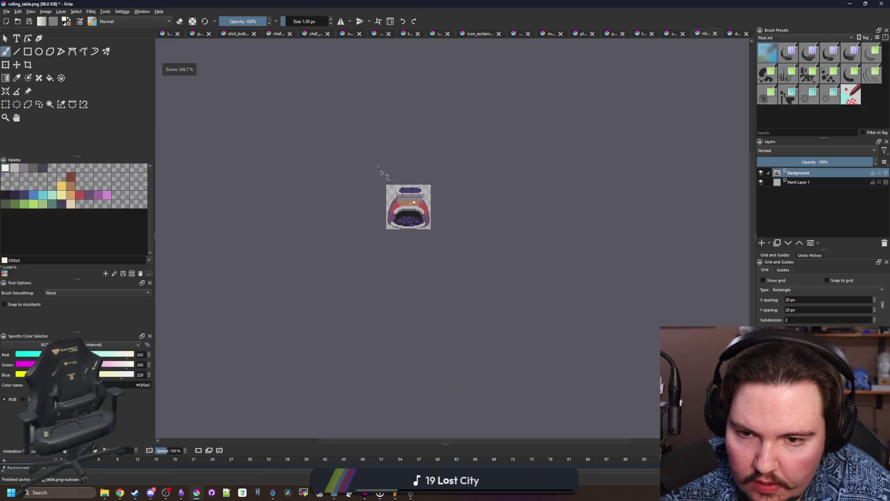
scroll(418, 212, "up", 4)
scroll(365, 206, "up", 1)
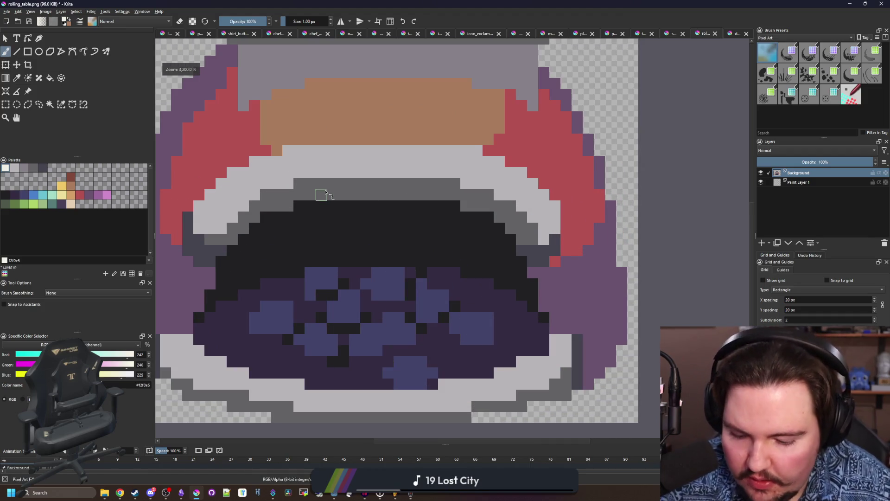
scroll(326, 192, "down", 2)
scroll(334, 131, "up", 2)
- Paint two purple-grey dividers on the upper white rim and darken two cells in its top row
left_click(316, 77, "ctrl")
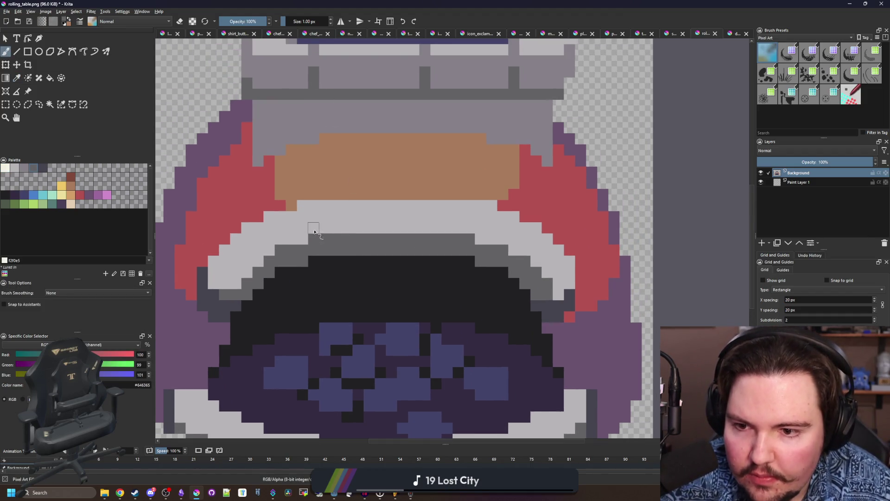
left_click(284, 84, "ctrl")
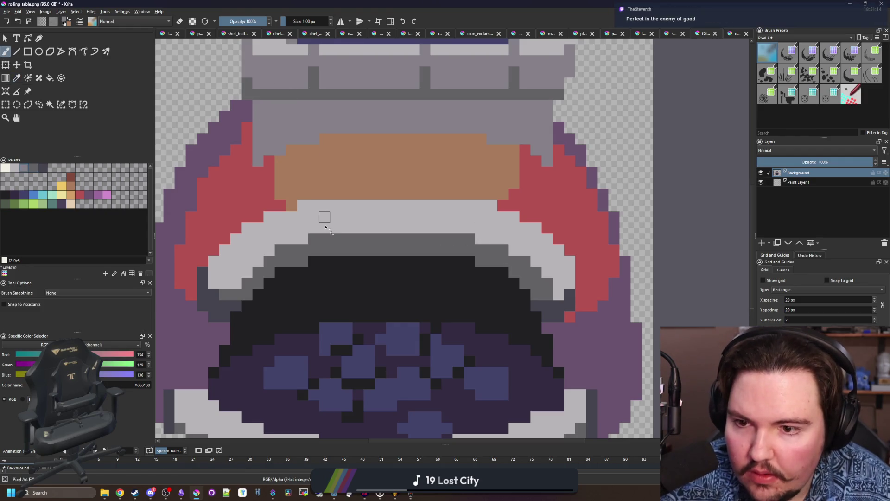
left_click_drag(313, 228, 316, 204)
left_click_drag(469, 230, 467, 212)
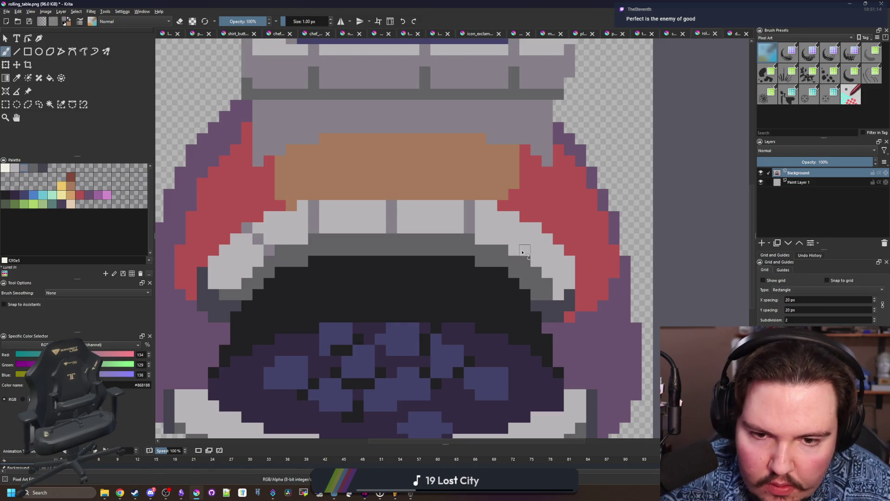
scroll(531, 241, "down", 2)
scroll(370, 244, "up", 3)
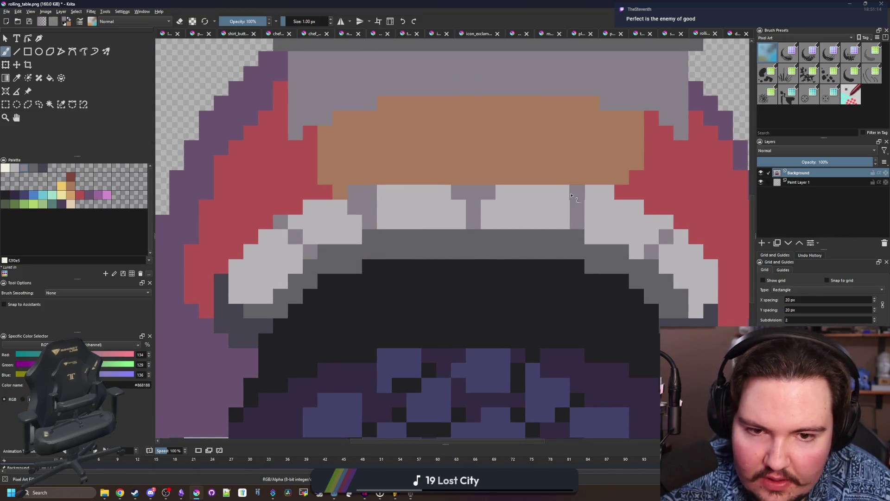
left_click_drag(592, 192, 563, 192)
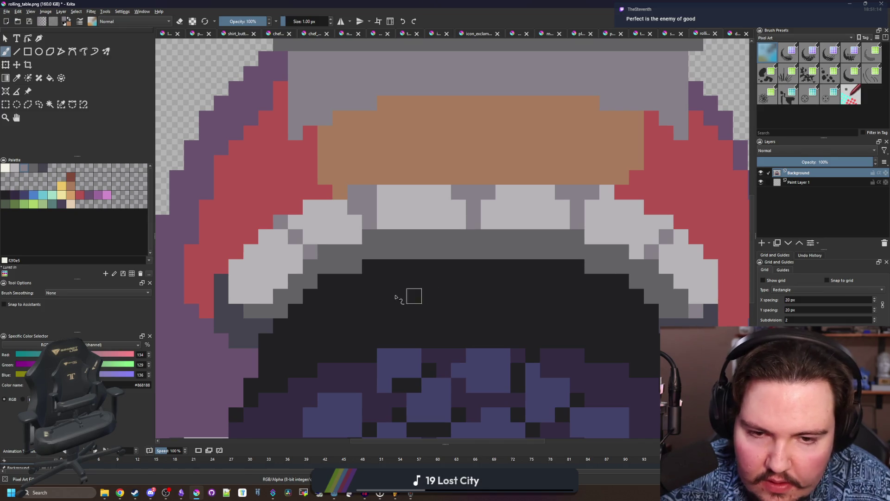
scroll(246, 293, "down", 4)
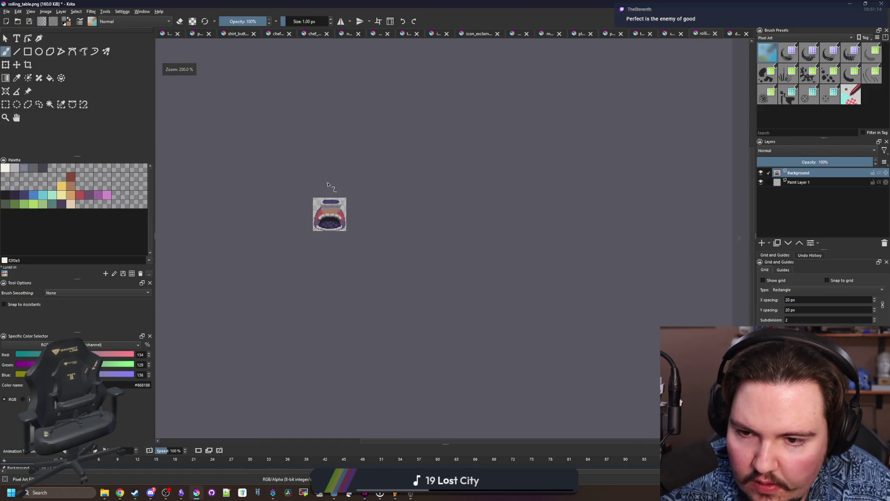
scroll(366, 268, "up", 4)
- Add three grey dividers to the bottom white rim and grey out its lower-left light cells
left_click_drag(291, 277, 293, 305)
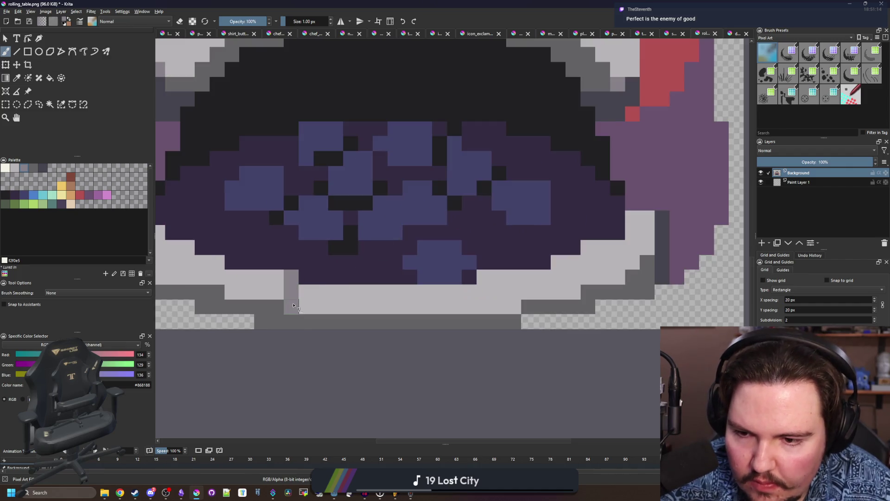
left_click_drag(513, 282, 513, 307)
left_click_drag(395, 290, 398, 305)
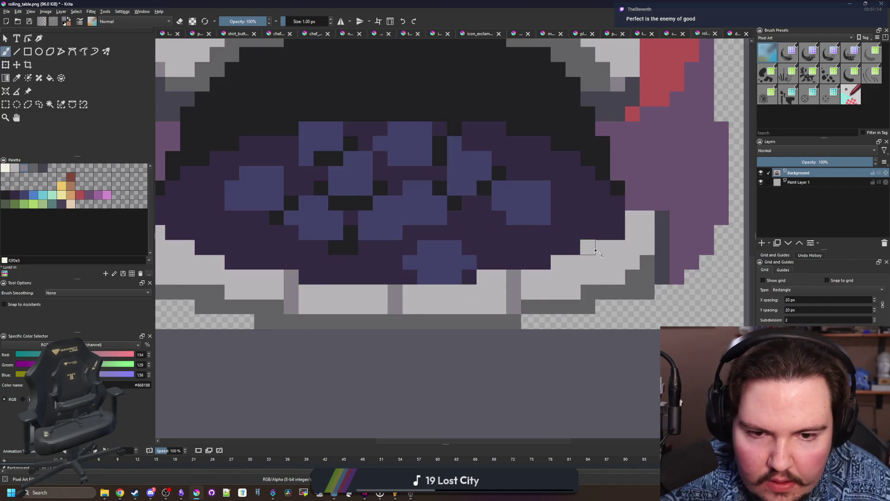
scroll(455, 273, "down", 1)
left_click_drag(257, 262, 226, 274)
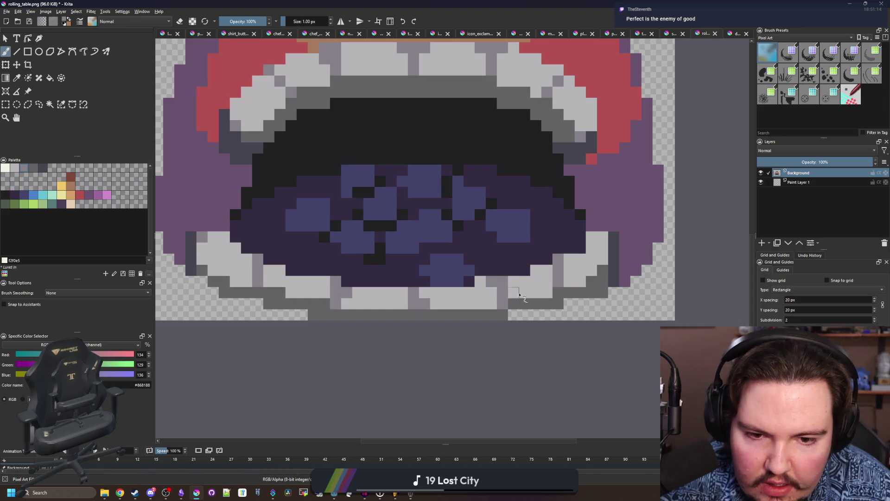
scroll(406, 261, "down", 4)
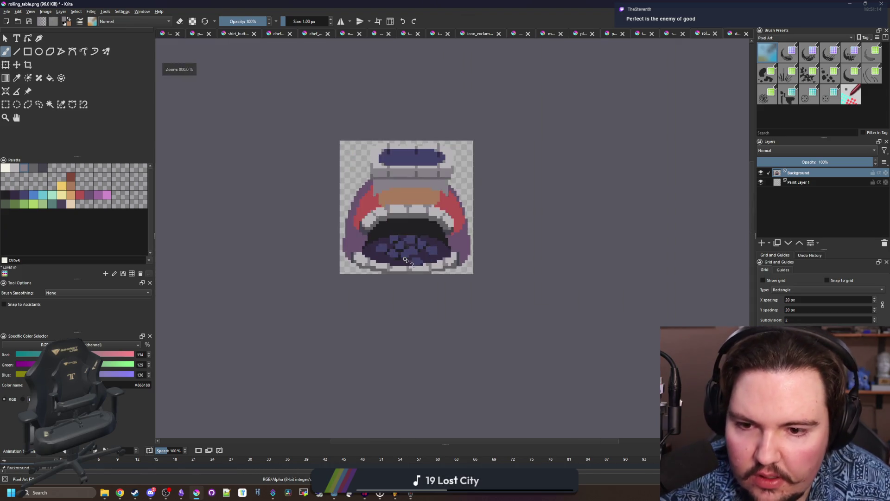
scroll(407, 261, "up", 4)
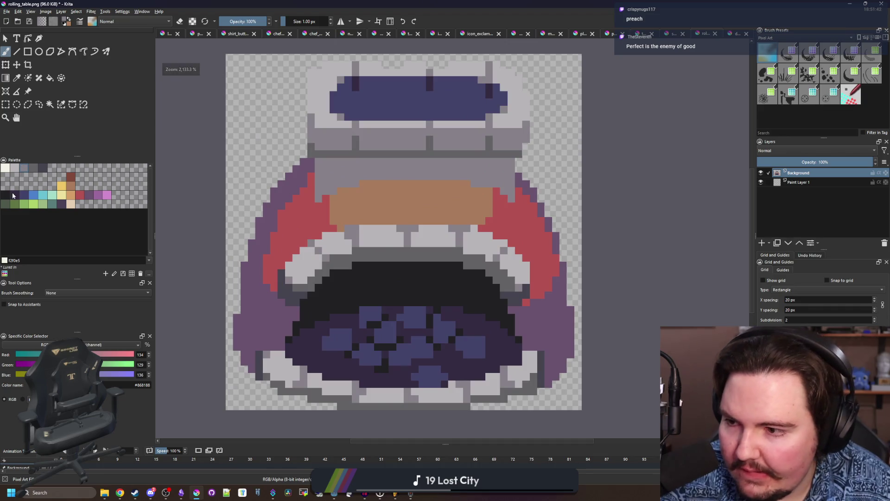
- Outline the table's top and upper-right edges in near-black #212123
left_click(9, 194)
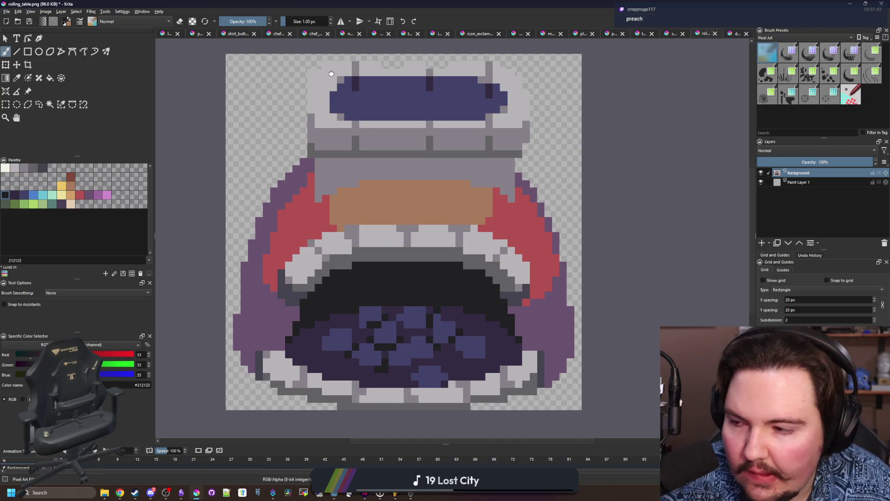
scroll(323, 136, "up", 1)
mouse_move(379, 134)
left_mouse_down()
mouse_move(302, 137)
mouse_move(279, 245)
left_mouse_up()
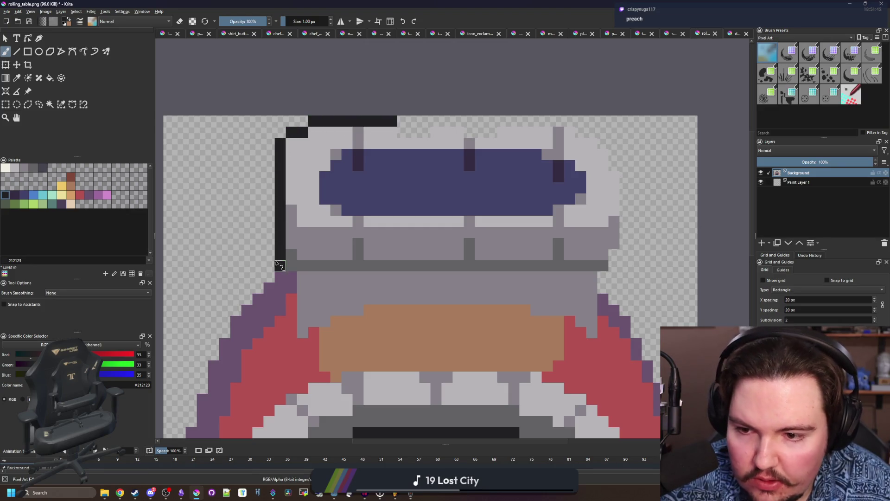
scroll(621, 274, "up", 1)
mouse_move(597, 296)
left_mouse_down()
mouse_move(632, 145)
mouse_move(612, 116)
mouse_move(571, 87)
mouse_move(482, 70)
mouse_move(418, 85)
left_mouse_up()
key("ctrl+z")
key("ctrl+z")
left_click_drag(467, 68, 547, 72)
mouse_move(418, 76)
left_mouse_down()
mouse_move(377, 71)
mouse_move(325, 86)
left_mouse_up()
scroll(366, 118, "down", 5)
scroll(392, 183, "up", 5)
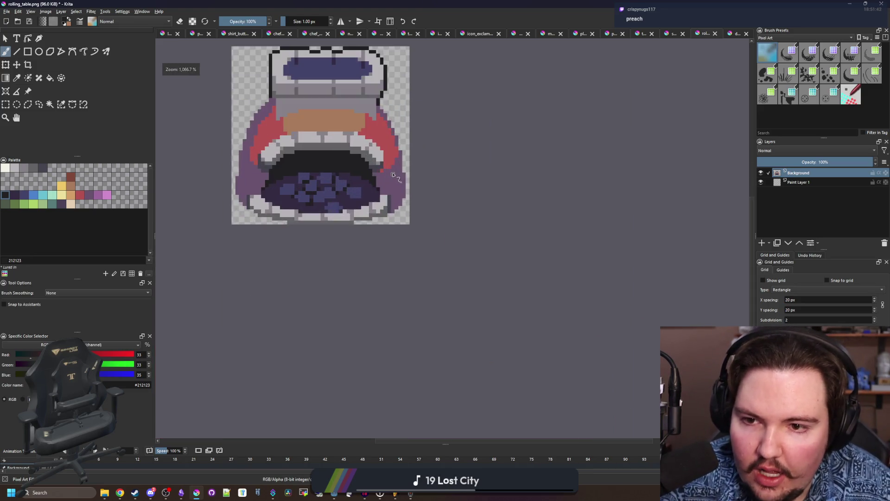
- Outline the purple shape's right edge in near-black
left_click_drag(429, 191, 438, 116)
scroll(438, 139, "up", 3)
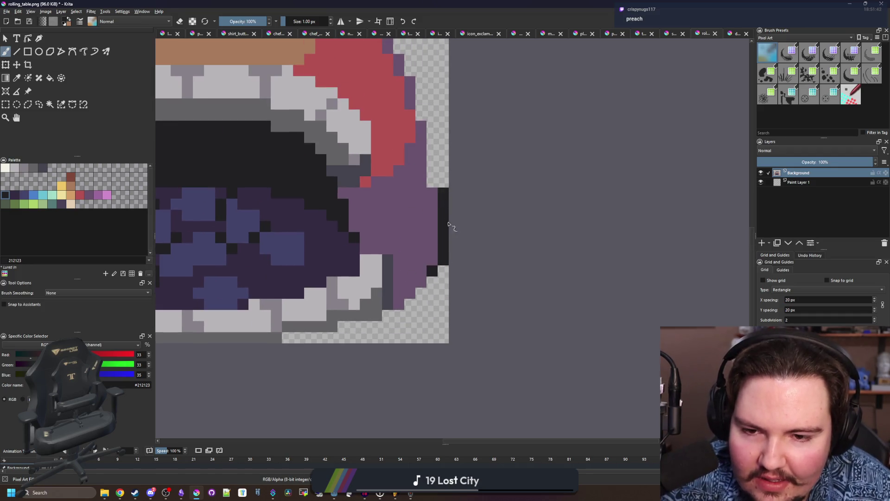
left_click_drag(443, 251, 430, 129)
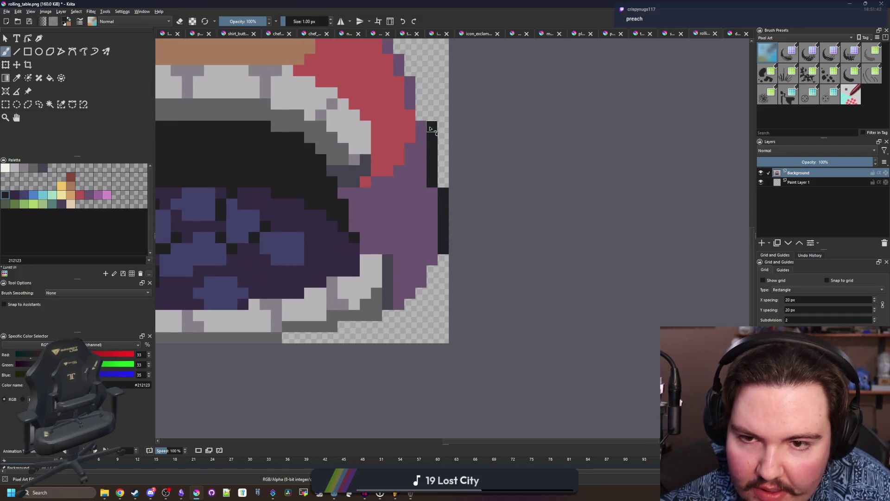
scroll(387, 305, "down", 3)
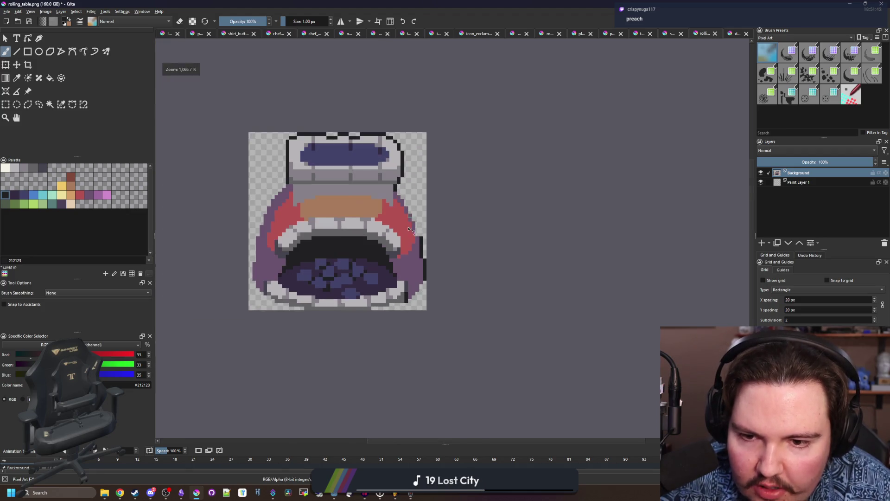
scroll(399, 195, "up", 4)
mouse_move(446, 263)
left_mouse_down()
mouse_move(438, 199)
mouse_move(410, 162)
mouse_move(387, 103)
mouse_move(366, 89)
left_mouse_up()
scroll(492, 211, "down", 3)
scroll(384, 197, "up", 3)
- Outline the purple shape's left and lower-left edges in near-black
mouse_move(438, 138)
left_mouse_down()
mouse_move(364, 232)
mouse_move(332, 325)
left_mouse_up()
left_click_drag(331, 320, 311, 214)
left_click_drag(298, 259, 300, 341)
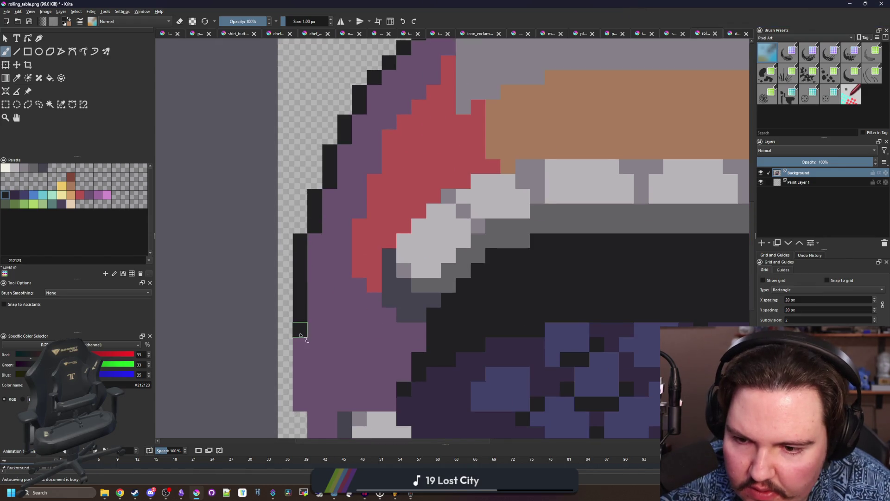
scroll(283, 269, "down", 1)
scroll(280, 268, "down", 2)
scroll(279, 269, "down", 3)
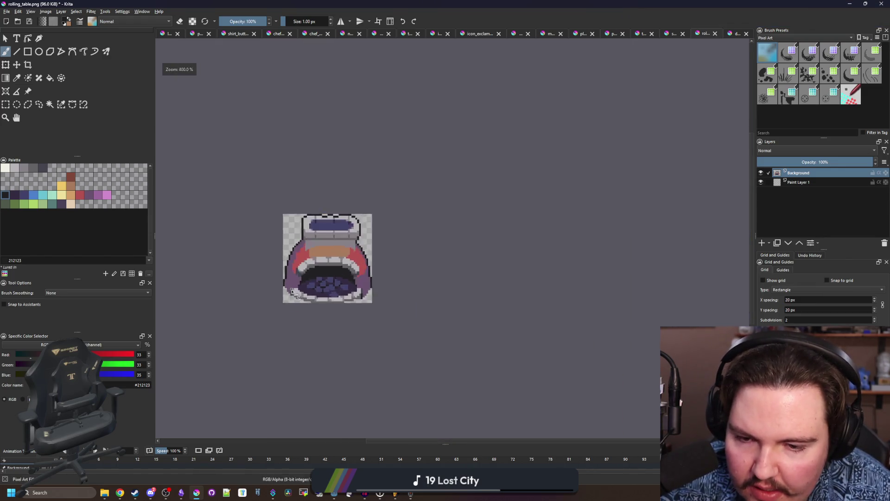
scroll(285, 288, "up", 6)
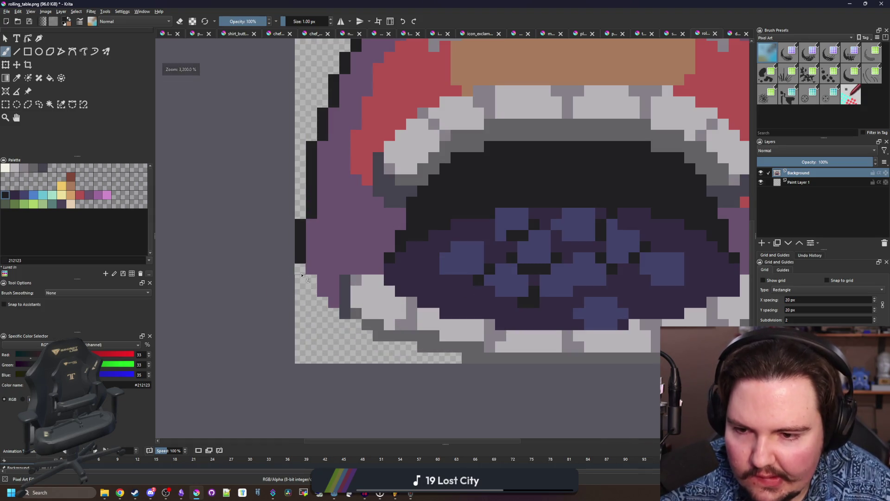
left_click_drag(301, 276, 317, 290)
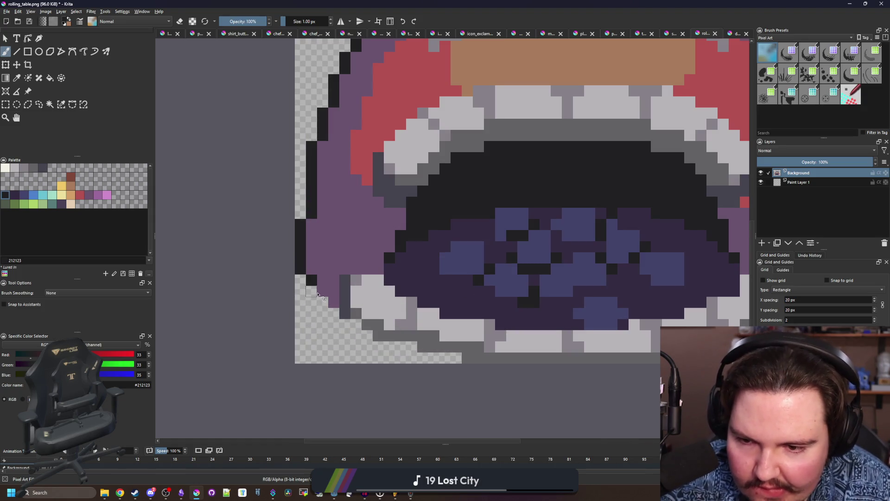
- View the whole sprite and paint a dark column along its left edge
key("1")
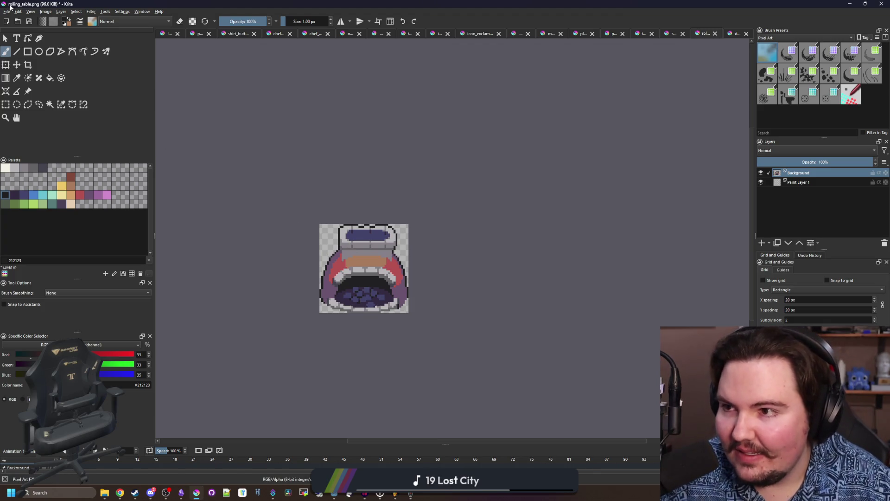
scroll(324, 297, "up", 5)
left_click_drag(300, 348, 300, 299)
scroll(312, 274, "down", 5)
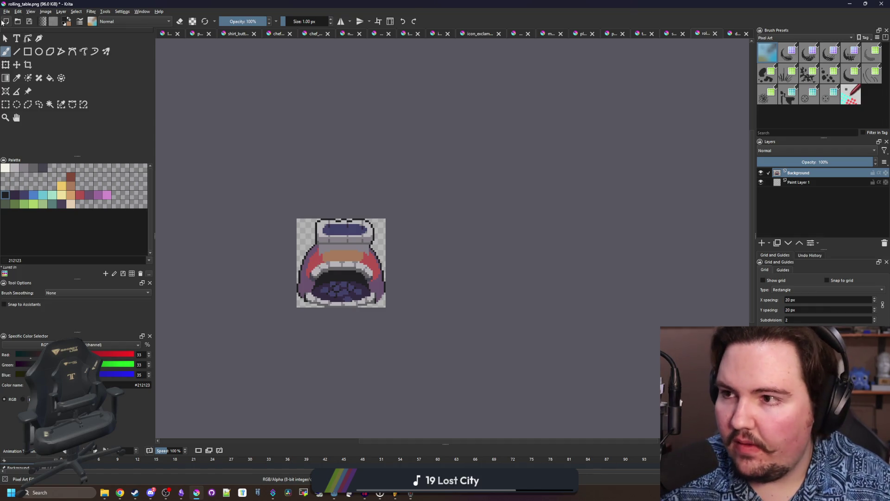
- Save the sprite as the_forge.png, accepting the default PNG export options
left_click(7, 12)
key("Escape")
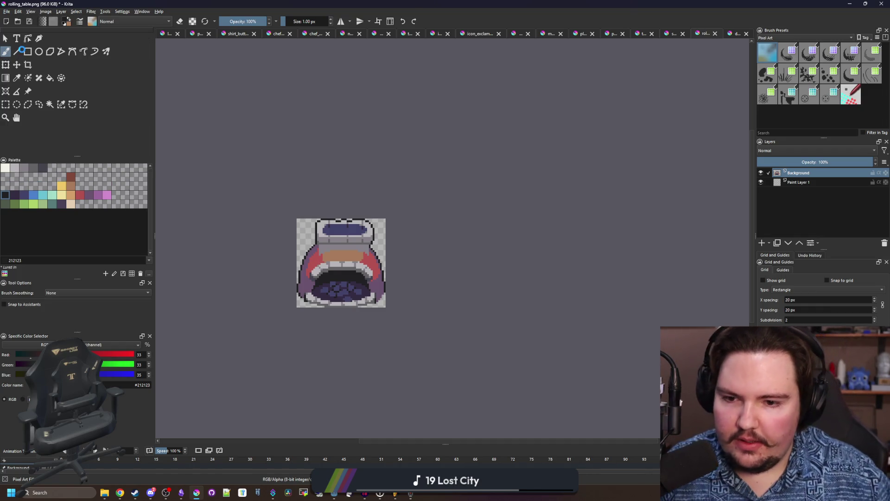
key("ctrl+shift+s")
type("the_forge")
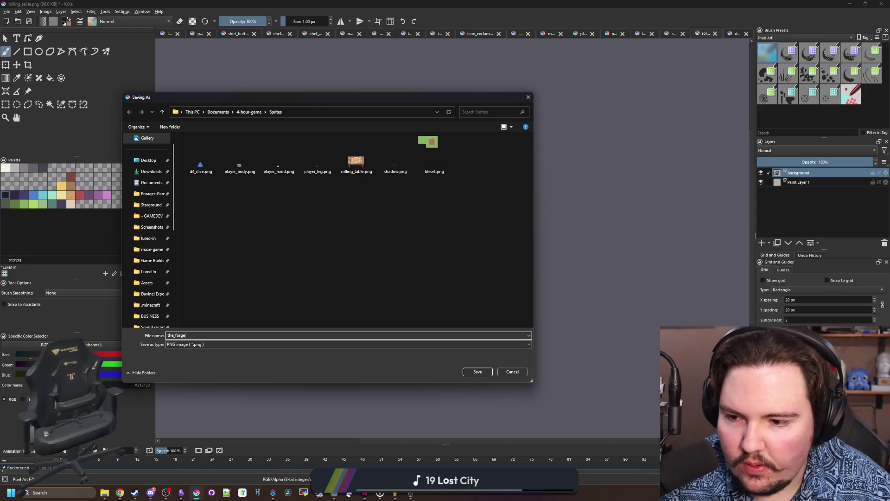
left_click(469, 372)
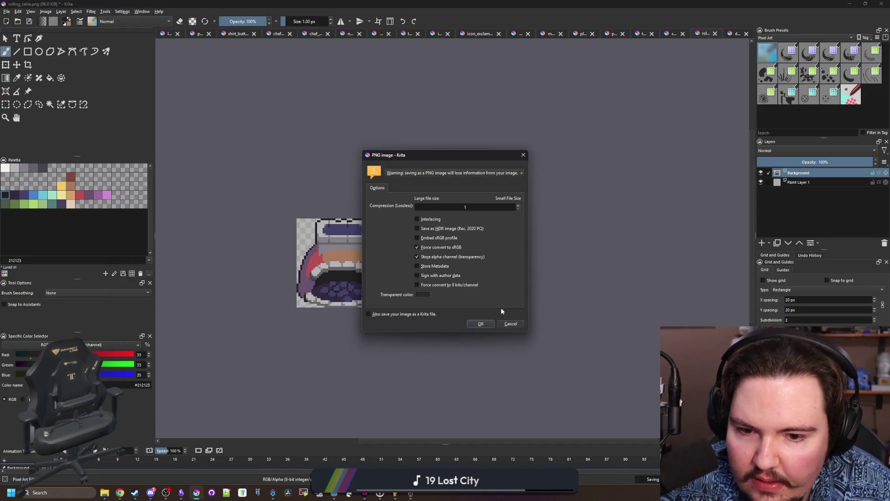
left_click(474, 325)
scroll(302, 250, "up", 5)
- Paint purple along the top rows of the orange band
left_click(288, 209)
key("b")
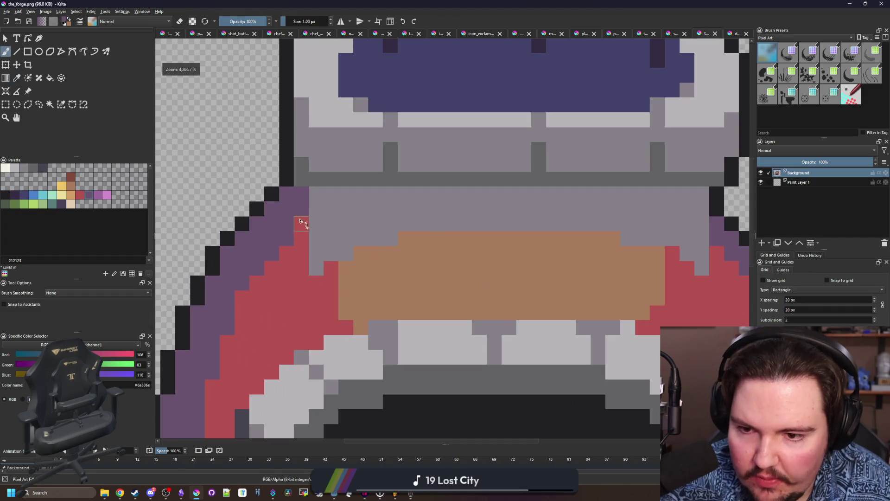
mouse_move(301, 218)
left_mouse_down()
mouse_move(306, 281)
mouse_move(417, 253)
mouse_move(421, 239)
mouse_move(573, 221)
left_mouse_up()
key("ctrl+z")
mouse_move(440, 239)
left_mouse_down()
mouse_move(403, 239)
mouse_move(668, 246)
mouse_move(601, 253)
mouse_move(453, 241)
mouse_move(368, 252)
mouse_move(327, 268)
mouse_move(317, 284)
mouse_move(285, 236)
mouse_move(344, 283)
mouse_move(376, 268)
mouse_move(361, 284)
mouse_move(417, 267)
left_mouse_up()
- Paint red pixels at the band's left end and turn nearby purple pixels red
left_click(332, 292, "ctrl")
left_click_drag(373, 284, 394, 284)
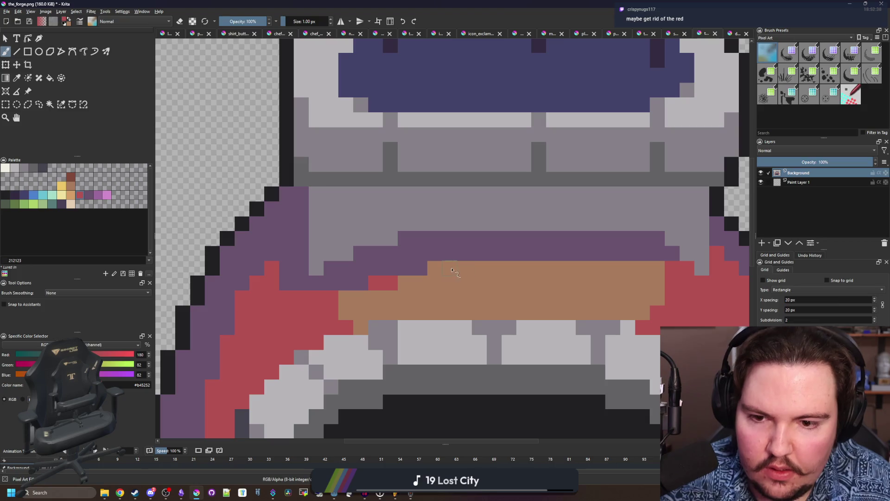
scroll(438, 274, "down", 8)
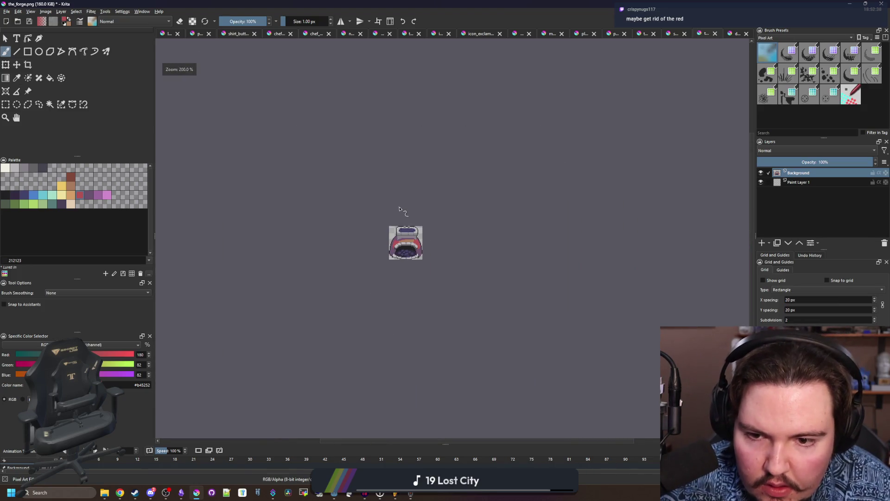
scroll(404, 218, "up", 6)
scroll(388, 337, "up", 3)
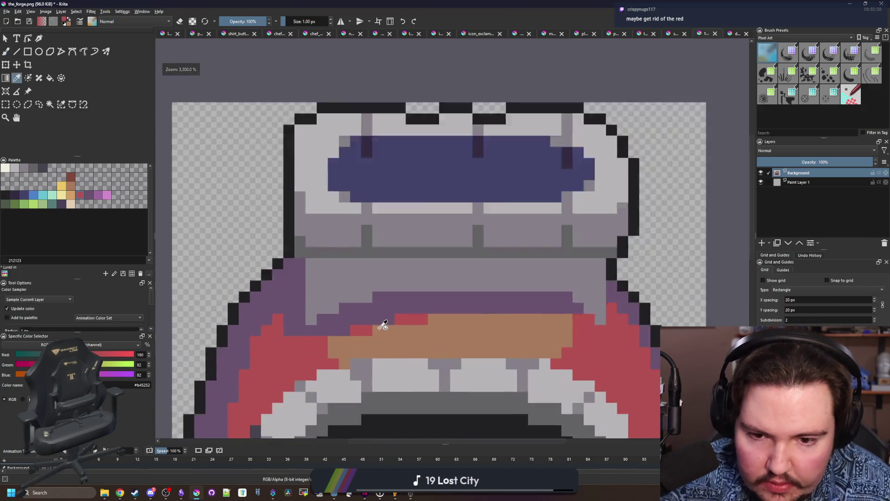
left_click(384, 325, "ctrl")
scroll(383, 340, "down", 1)
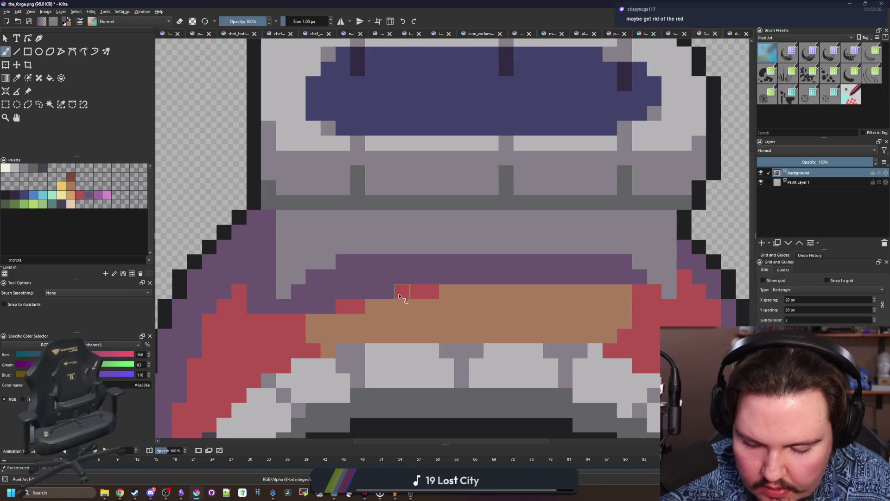
left_click(357, 306, "ctrl")
left_click_drag(389, 292, 329, 307)
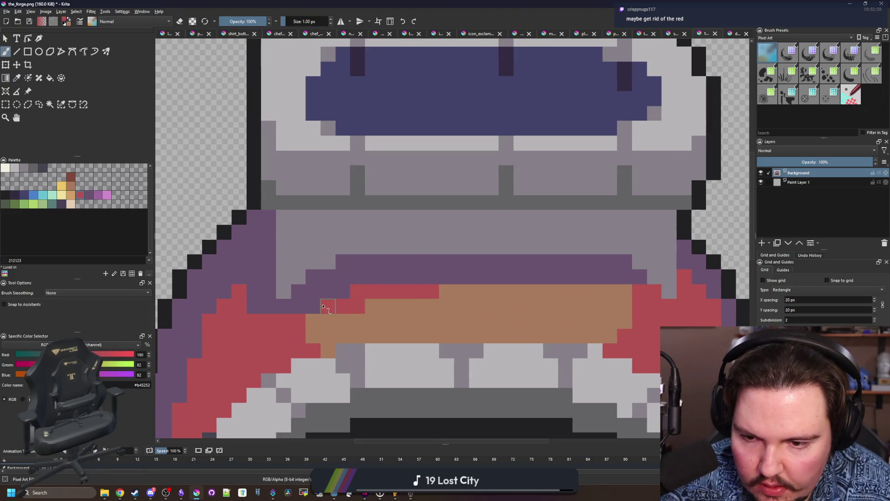
left_click(404, 320, "ctrl")
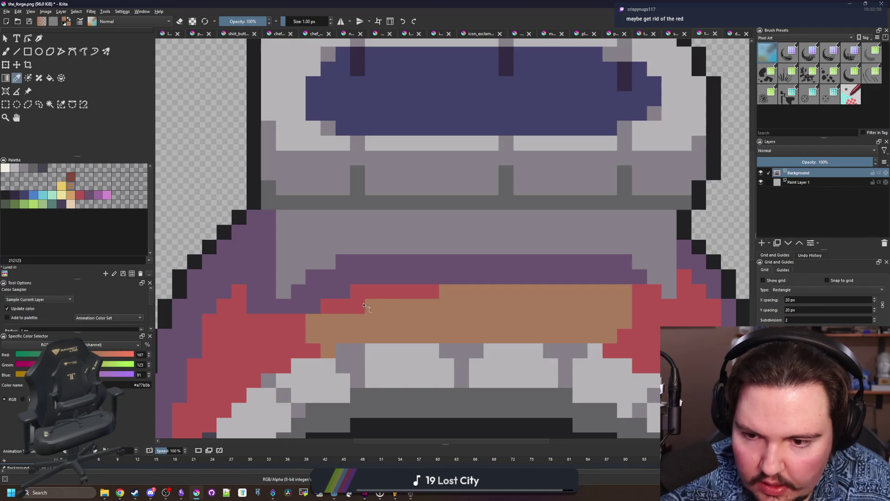
- Paint the red strip above the band tan and re-save the_forge.png
mouse_move(436, 292)
left_mouse_down()
mouse_move(381, 292)
mouse_move(387, 283)
left_mouse_up()
scroll(385, 237, "down", 6)
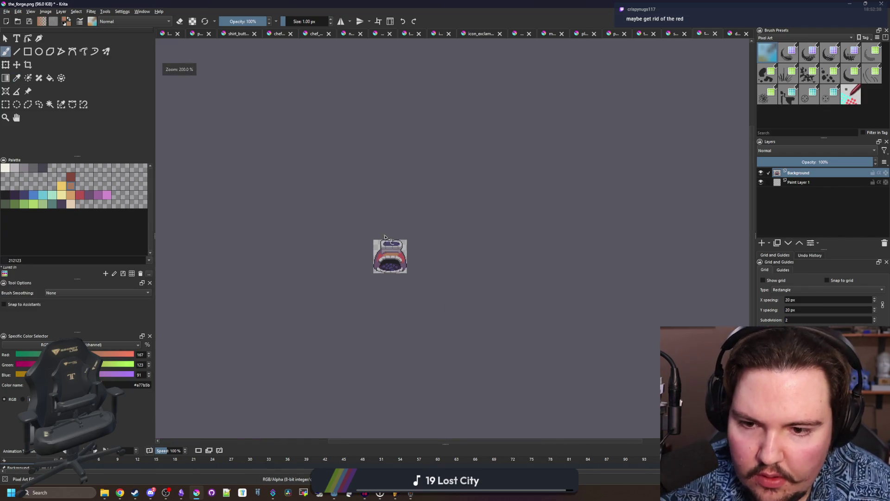
scroll(386, 254, "up", 3)
key("ctrl+s")
key("Return")
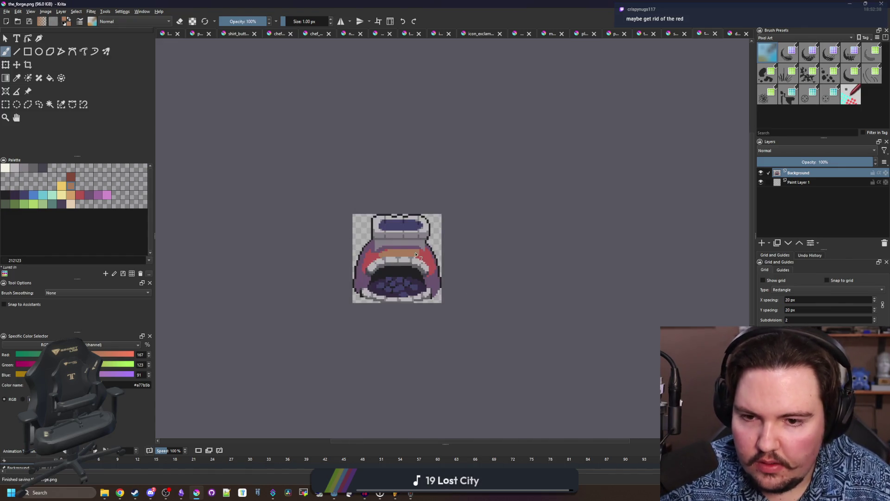
scroll(416, 255, "up", 4)
scroll(421, 242, "down", 3)
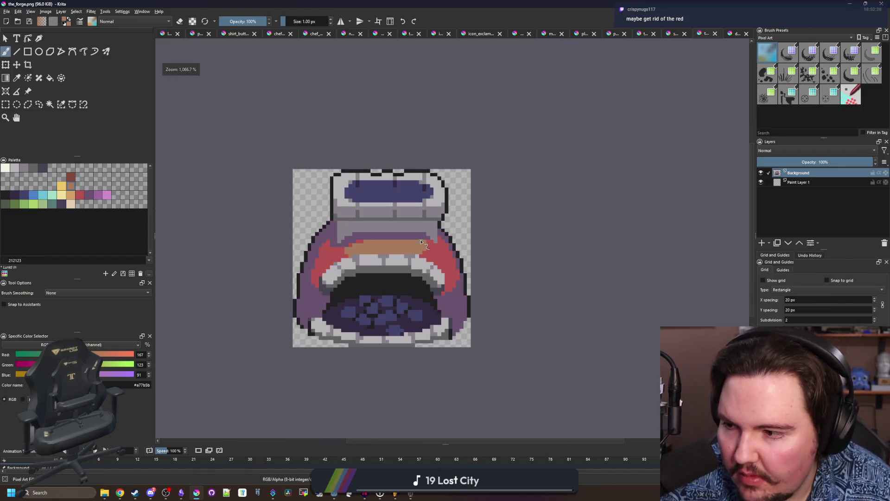
scroll(421, 242, "up", 2)
- Fill the purple outer band with dark grey 45444f and the red cheeks with grey 646365
key("f")
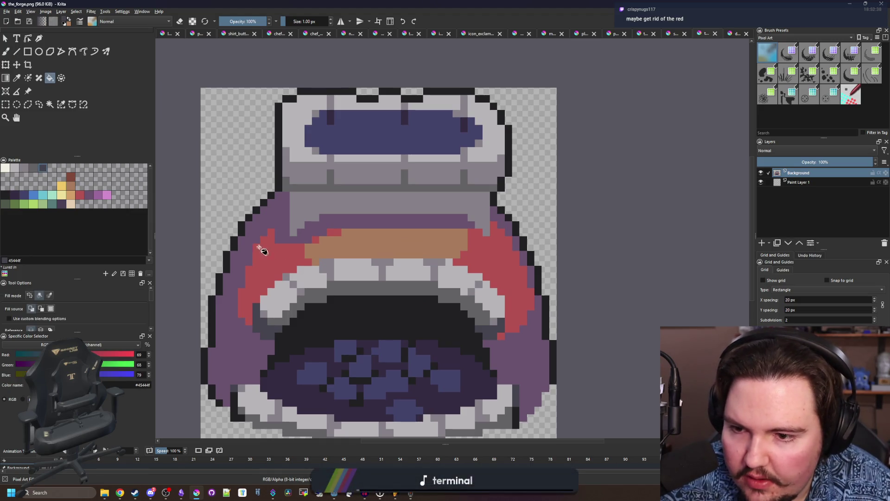
left_click(265, 227)
key("ctrl+z")
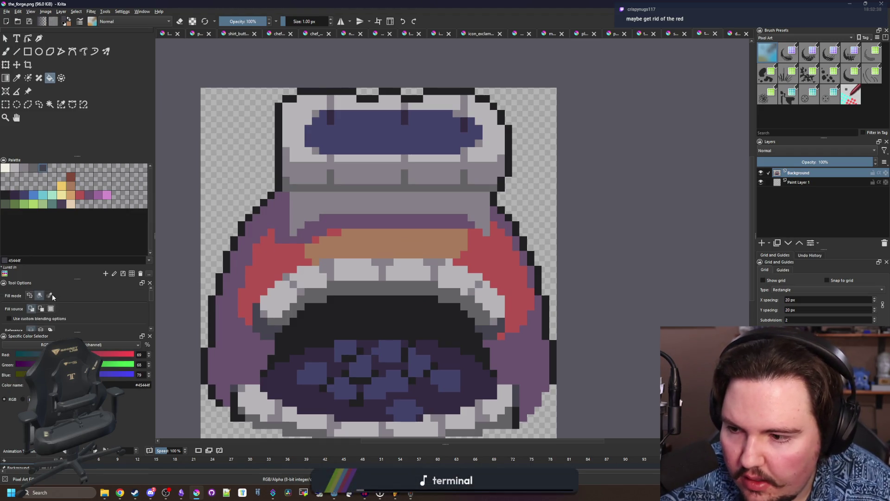
left_click(500, 220)
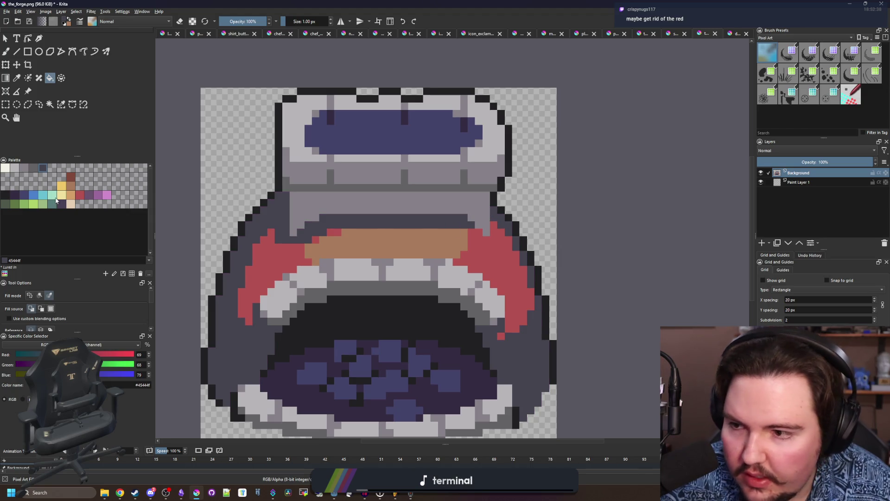
left_click(33, 167)
left_click(290, 256)
left_click(24, 167)
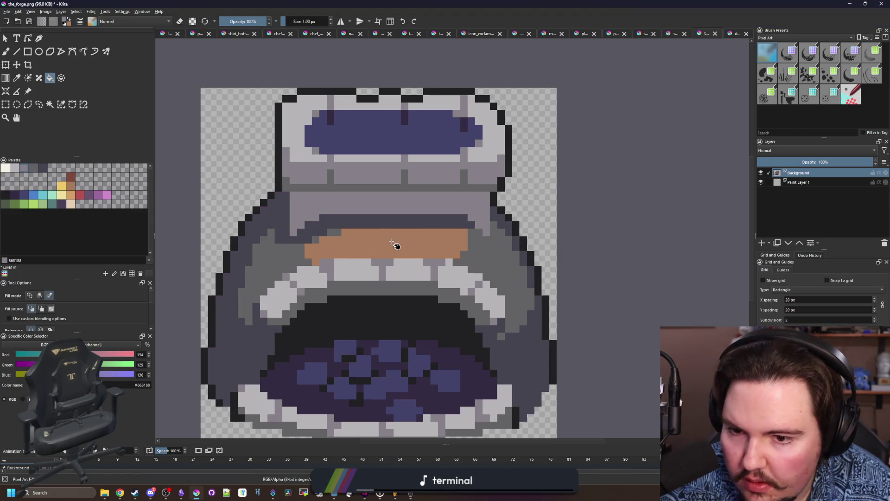
scroll(391, 241, "down", 4)
- Re-save the_forge.png and minimize Krita to return to Godot
key("ctrl+s")
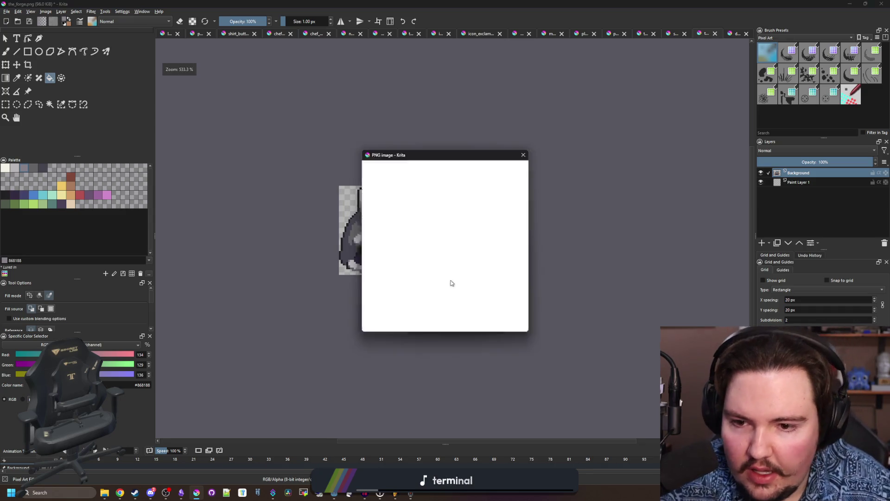
left_click(482, 324)
key("super+Down")
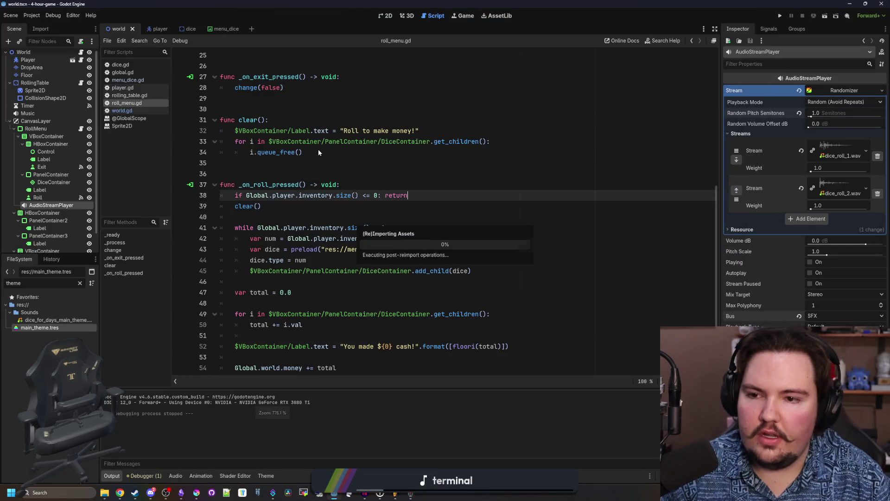
- Save the world scene and switch to the 2D view
left_click(318, 149)
key("Down")
key("ctrl+s")
left_click(388, 17)
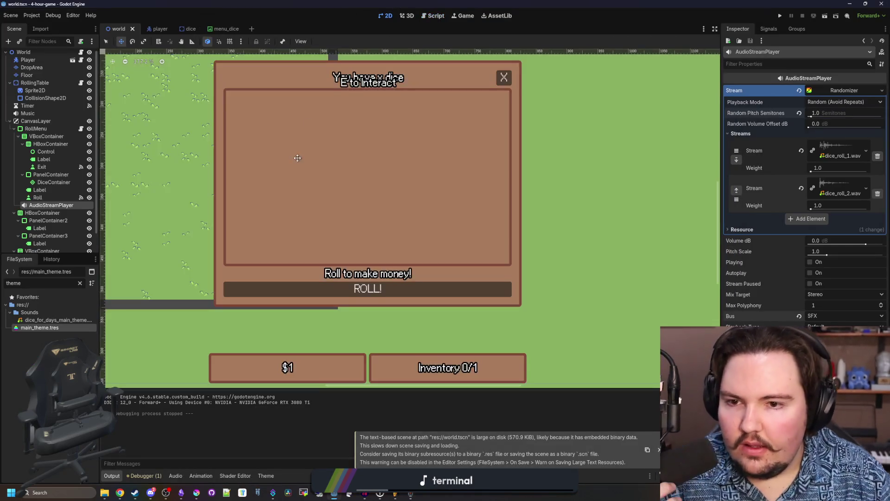
scroll(266, 135, "down", 3)
scroll(228, 126, "up", 2)
scroll(229, 118, "up", 8)
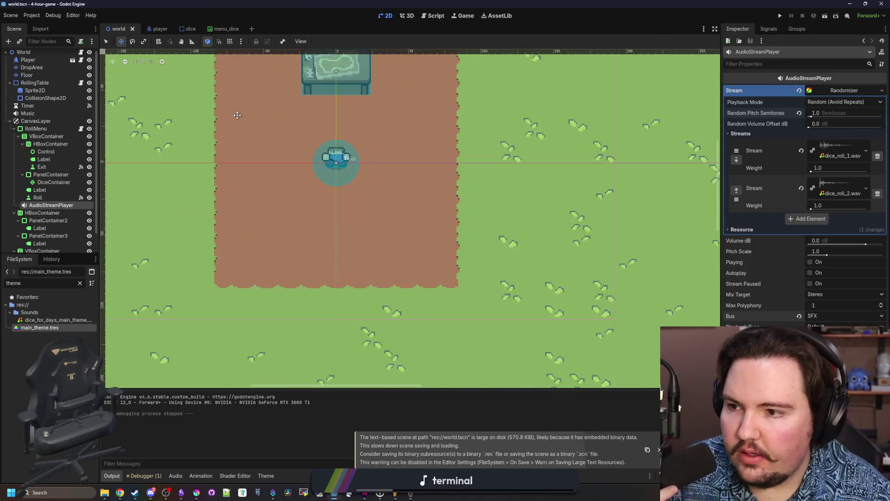
- Duplicate the RollingTable node and rename the copy Forge
left_click(59, 85)
right_click(59, 85)
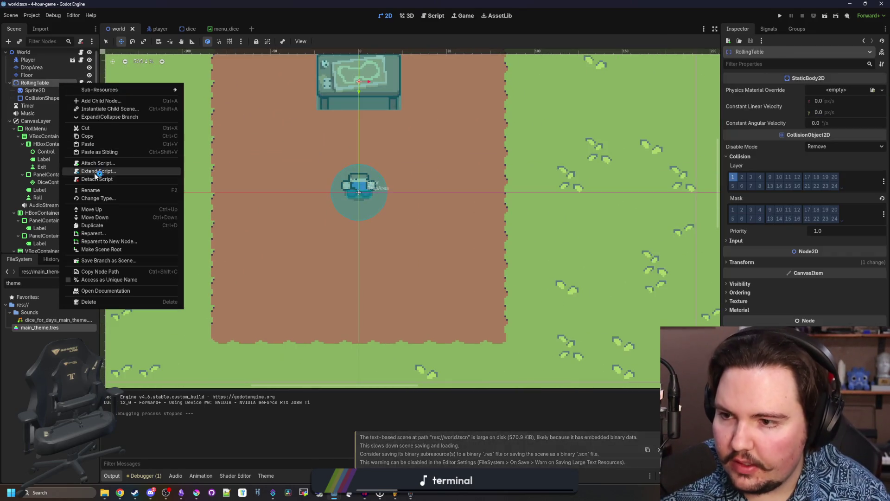
left_click(92, 224)
double_click(57, 107)
type("F")
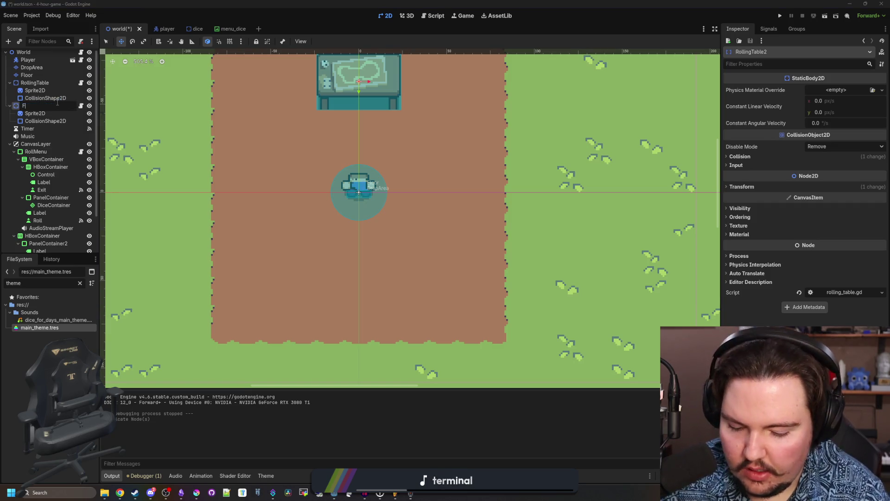
type("orge")
key("Return")
- Quick Load the_forge.png as the texture of the Forge's Sprite2D
left_click(35, 113)
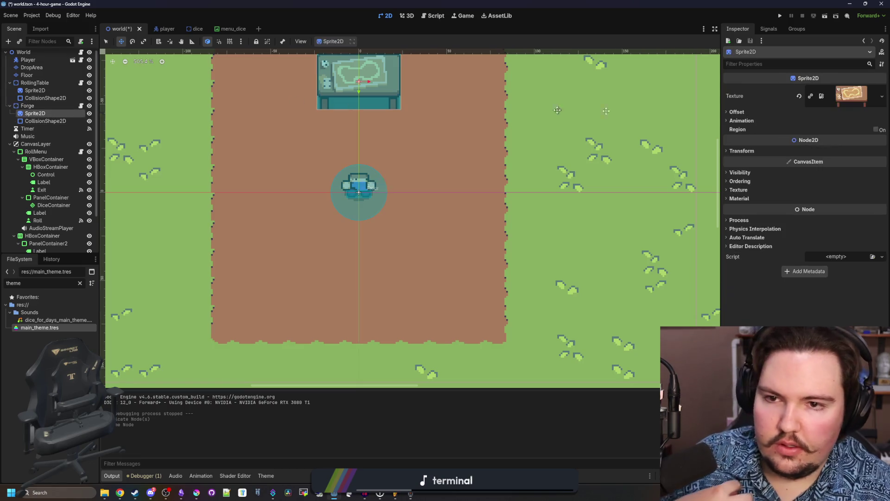
left_click(882, 96)
left_click(828, 252)
type("f")
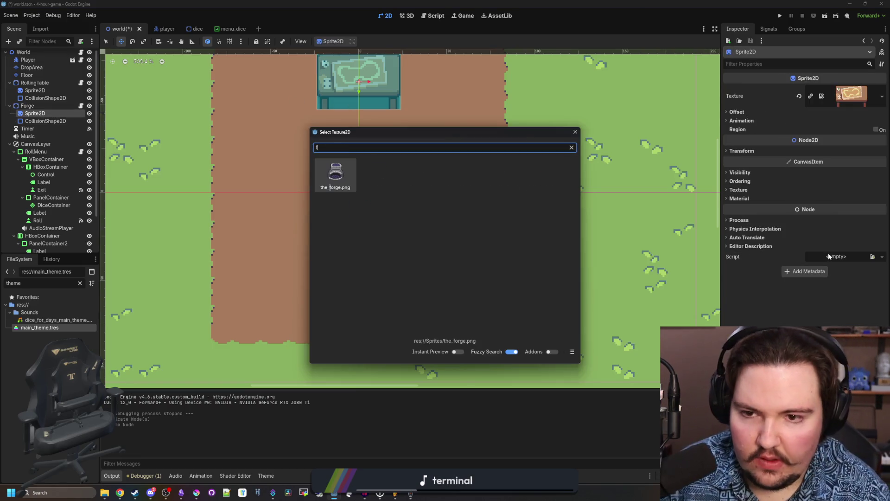
key("Return")
- Drag the forge sprite right and down, then nudge it up and right
scroll(297, 261, "down", 2)
mouse_move(304, 139)
left_mouse_down()
mouse_move(396, 221)
mouse_move(389, 286)
mouse_move(386, 158)
left_mouse_up()
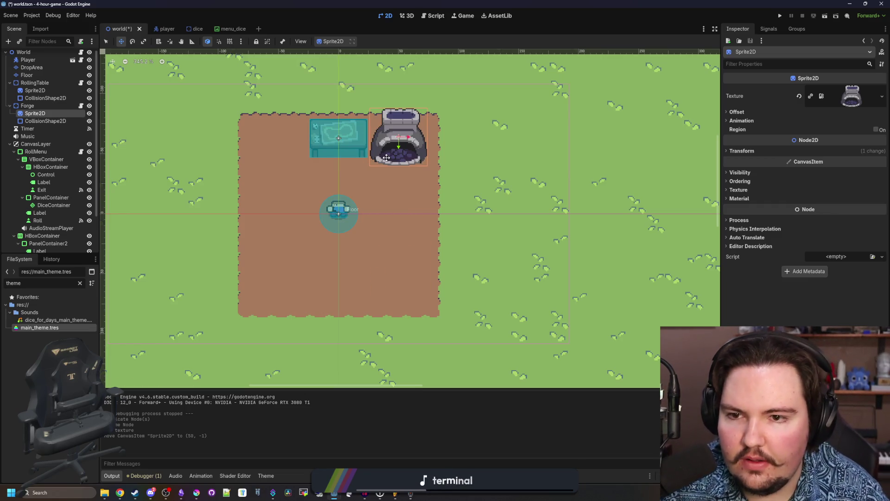
right_click(386, 158)
scroll(389, 128, "up", 2)
left_click(415, 117)
left_click_drag(409, 129, 426, 119)
- Move the rolling table left and place the Forge and its sprite beside it on the dirt
left_click(35, 82)
left_click_drag(282, 145, 194, 144)
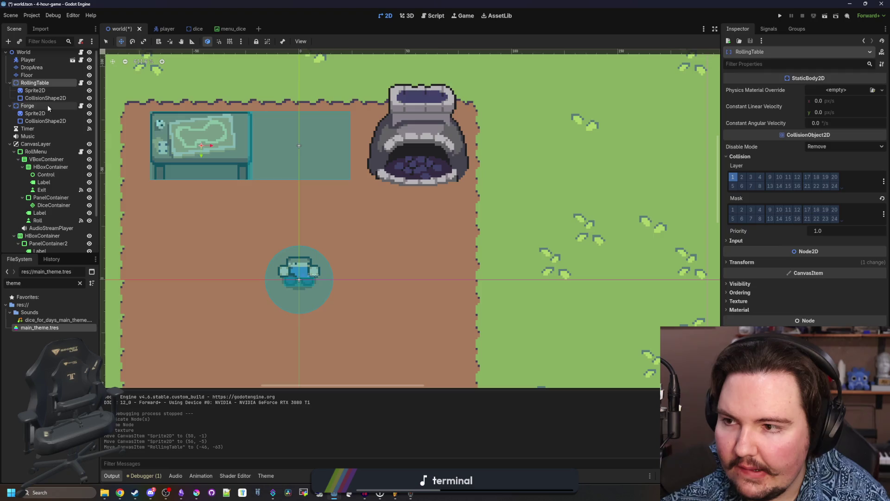
left_click(45, 106)
left_click_drag(281, 147, 372, 153)
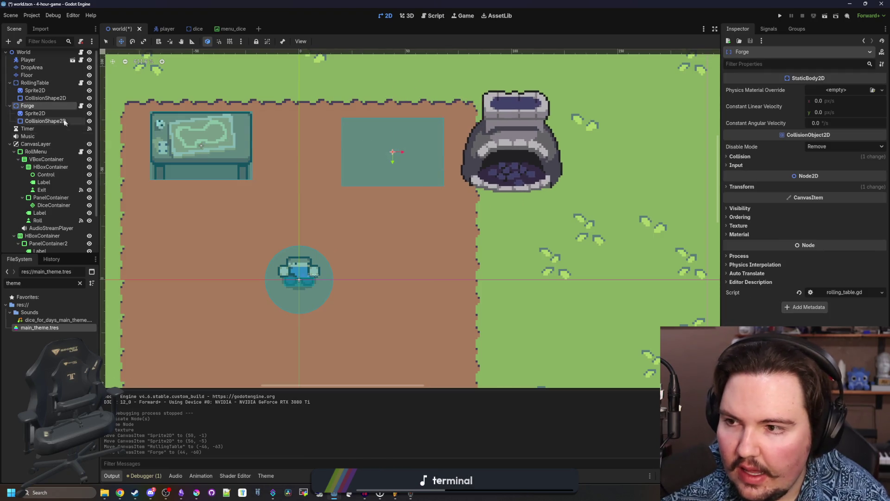
left_click(35, 113)
mouse_move(513, 149)
left_mouse_down()
mouse_move(388, 151)
mouse_move(405, 154)
mouse_move(396, 165)
left_mouse_up()
left_click(27, 105)
scroll(396, 165, "down", 3)
scroll(338, 231, "up", 2)
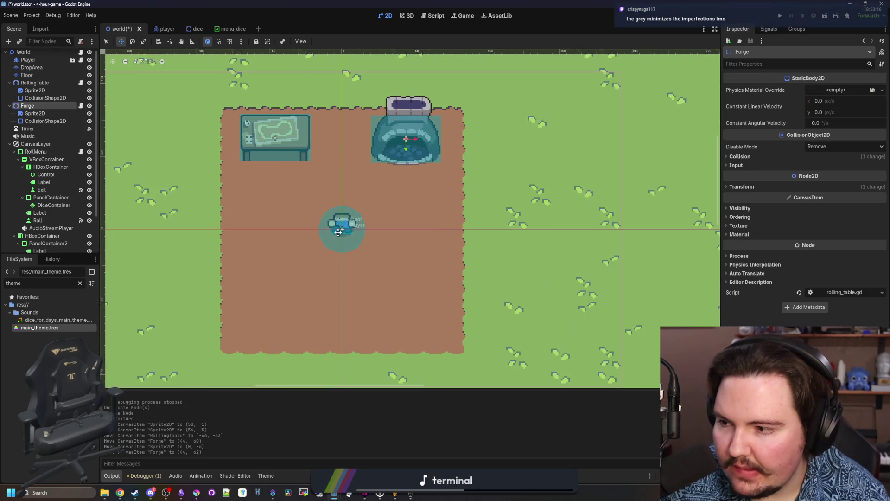
scroll(424, 125, "up", 2)
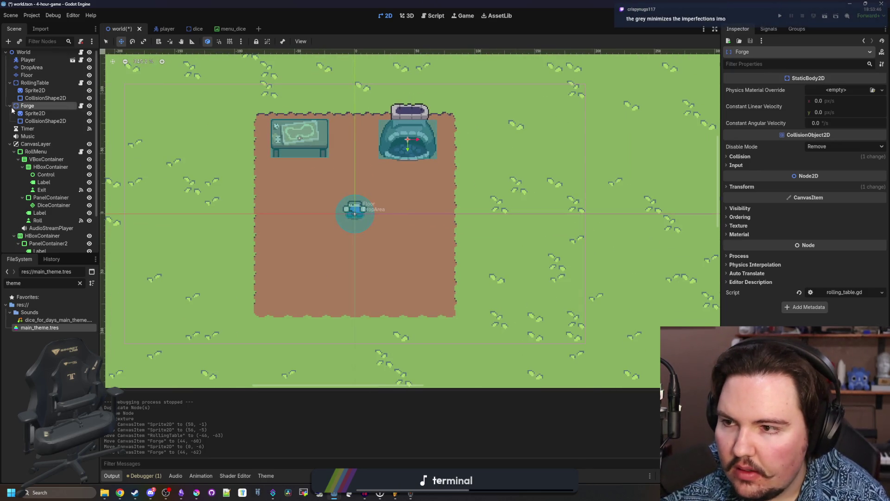
left_click(14, 114)
left_click(74, 106)
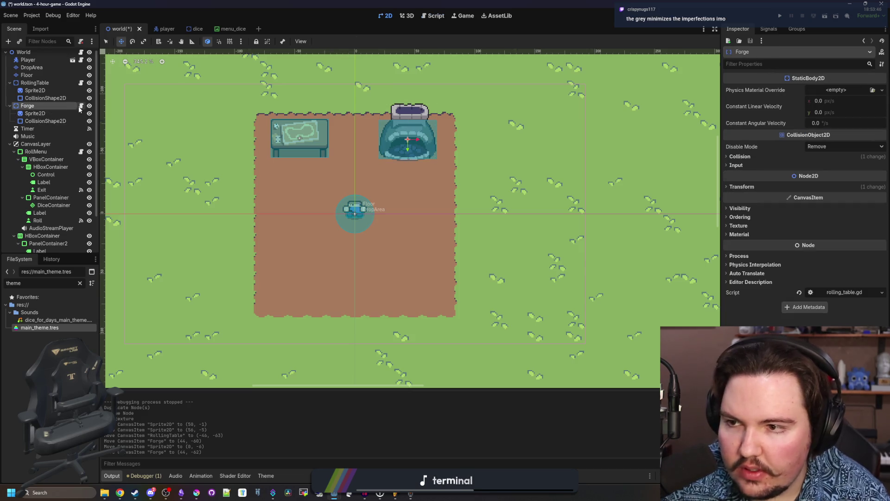
- Open Forge's existing rolling_table.gd script and undo an attempted class-name edit
left_click(81, 106)
double_click(296, 55)
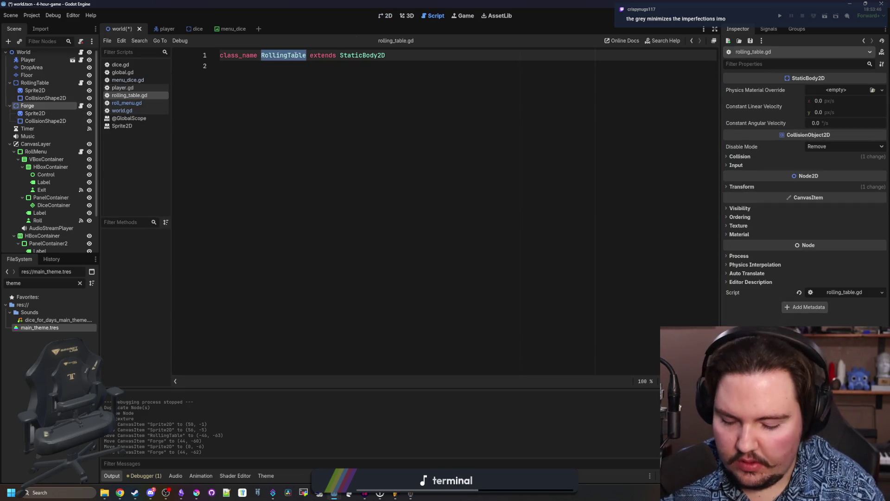
type("F")
key("ctrl+z")
key("ctrl+z")
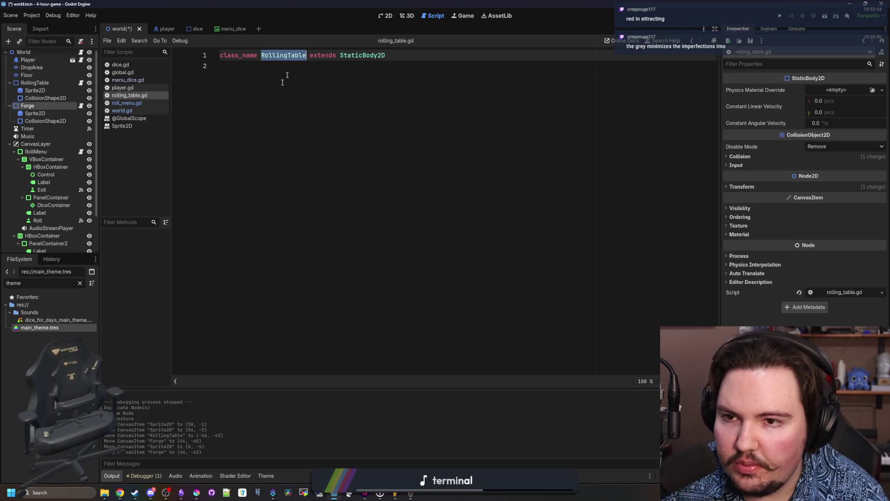
- Attach a new res://forge.gd script to Forge, add 'class_name Forge', and save
left_click(81, 41)
left_click(80, 41)
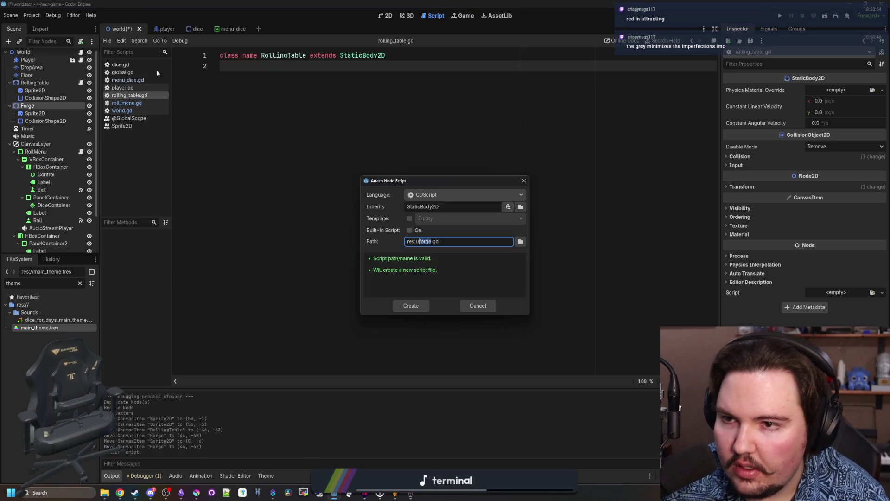
left_click(411, 305)
type("class_nam")
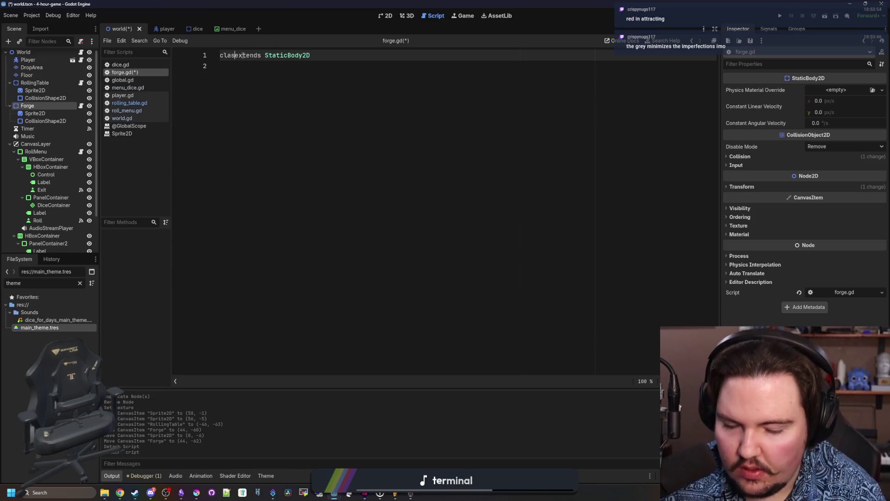
type("e Forge")
right_click(242, 57)
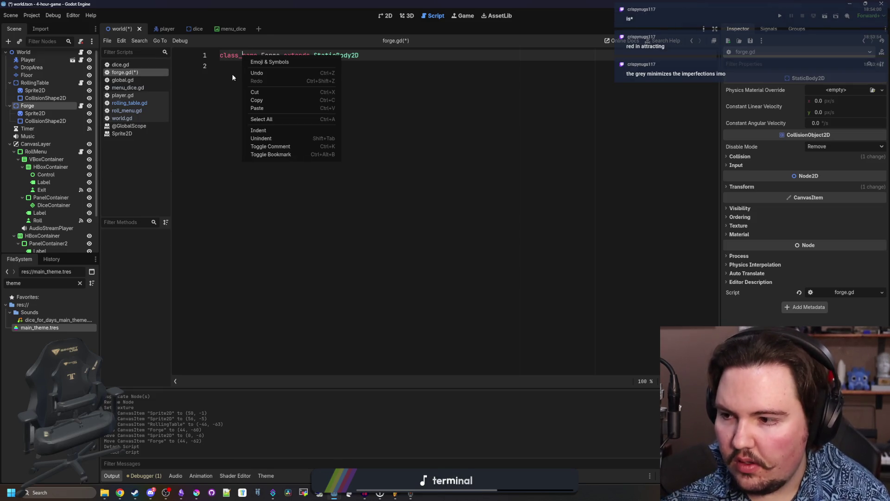
left_click(253, 214)
left_click(270, 68)
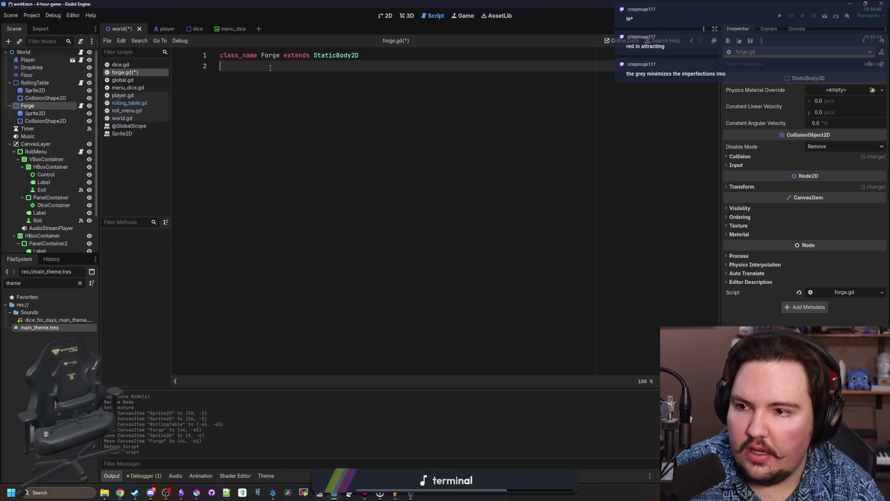
key("ctrl+s")
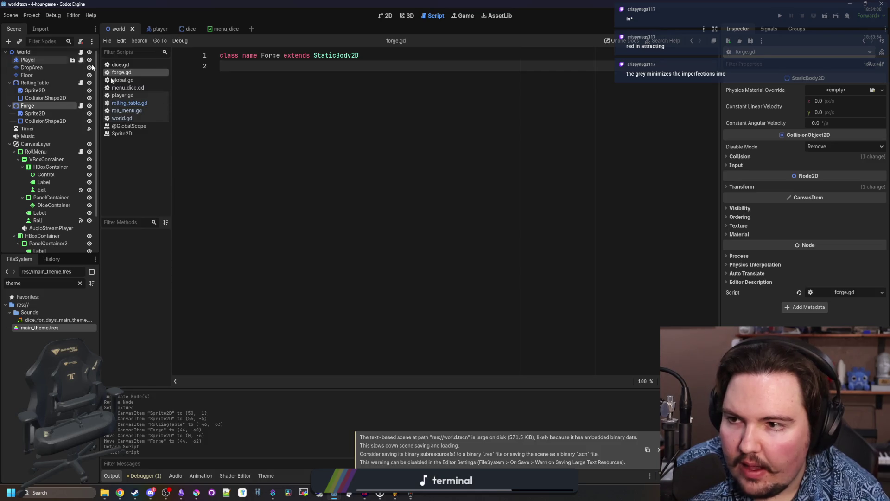
scroll(42, 135, "down", 2)
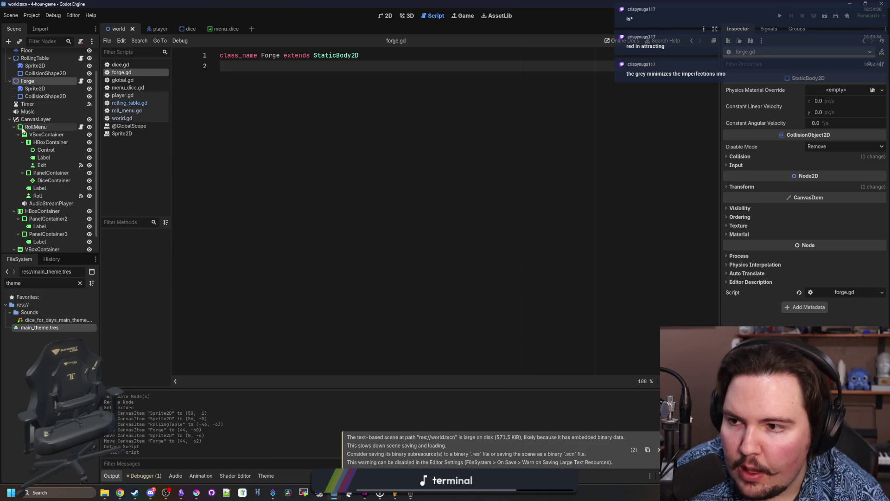
- Duplicate the RollMenu node and rename the copy UpgradeMenu
scroll(23, 131, "up", 2)
right_click(33, 155)
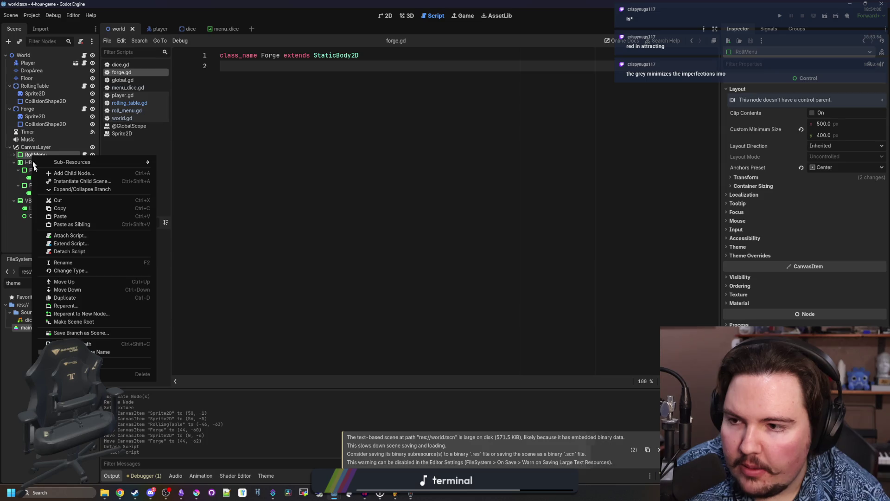
left_click(61, 297)
left_click(386, 15)
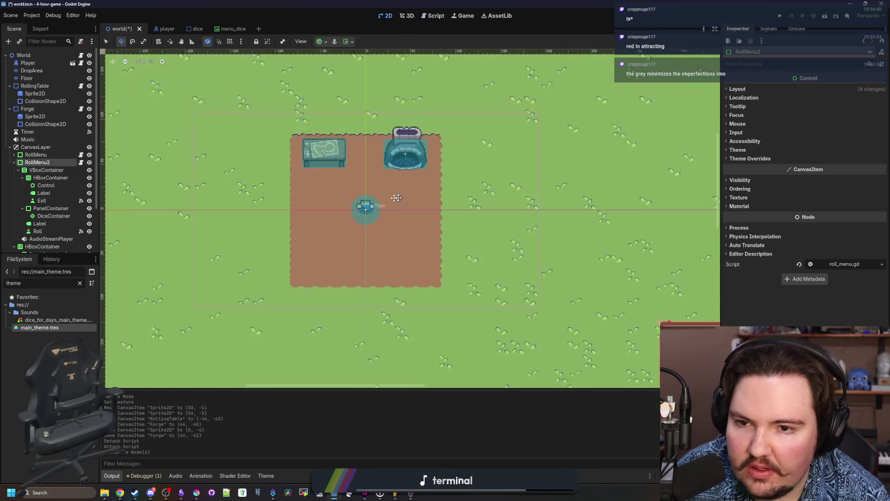
scroll(46, 177, "down", 2)
scroll(253, 153, "down", 6)
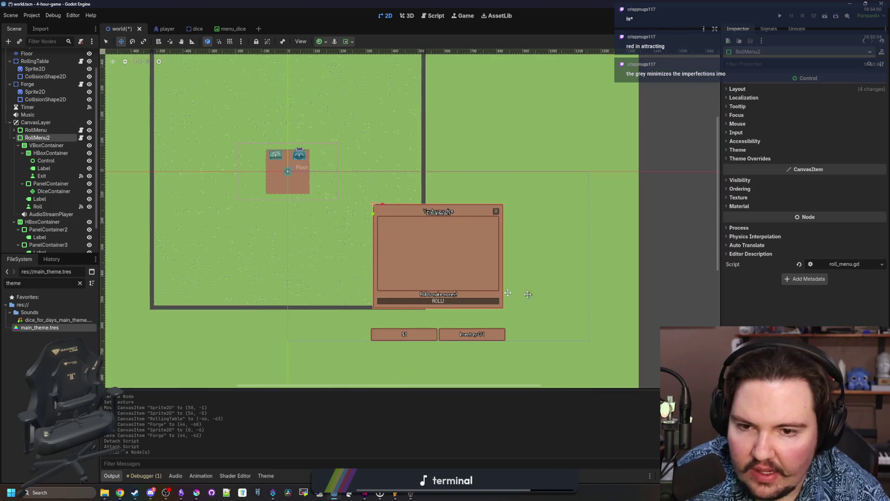
key("shift+f")
left_click(58, 135)
type("UpgradeMenu")
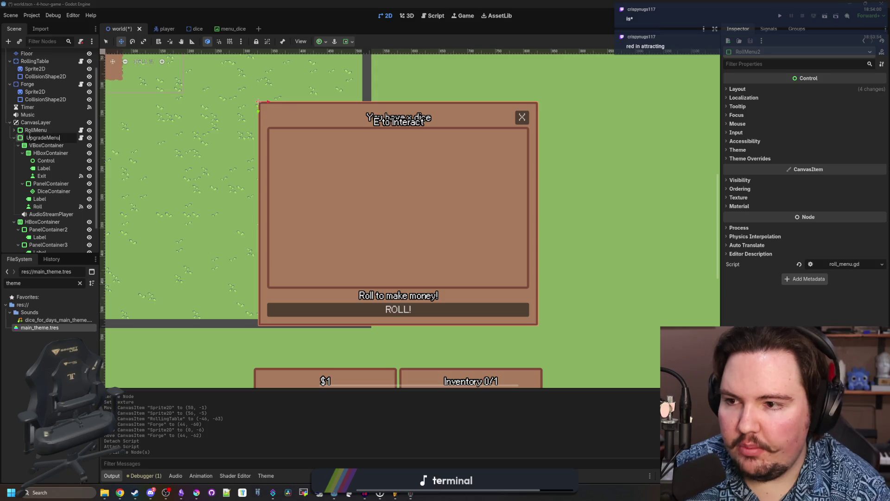
key("Return")
- Save the UpgradeMenu branch as upgrade_menu.tscn and open that scene
scroll(54, 171, "down", 2)
right_click(59, 112)
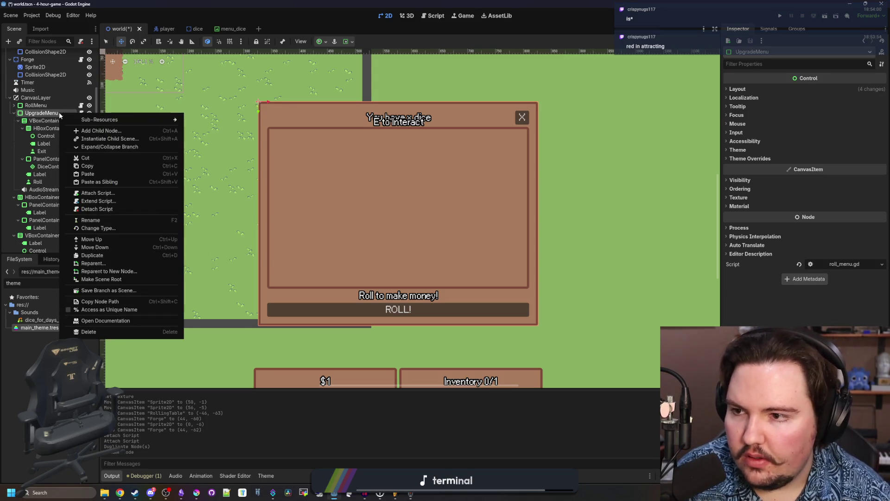
left_click(114, 292)
left_click(378, 363)
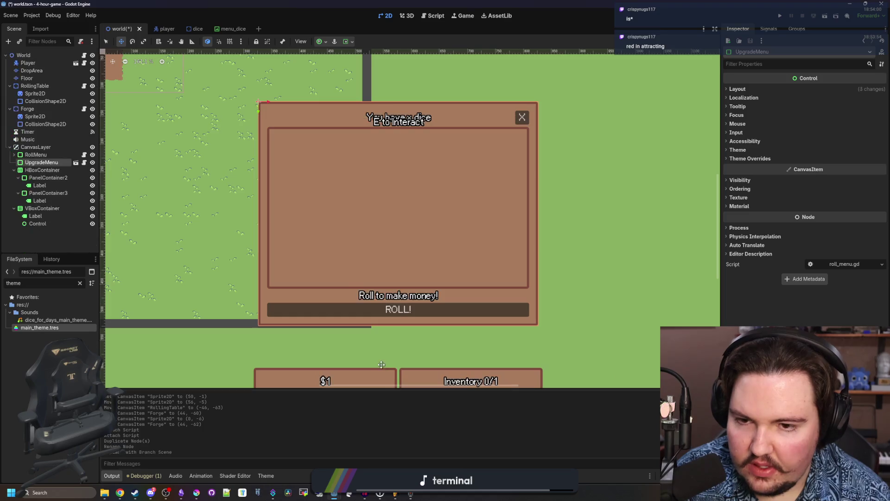
left_click(76, 162)
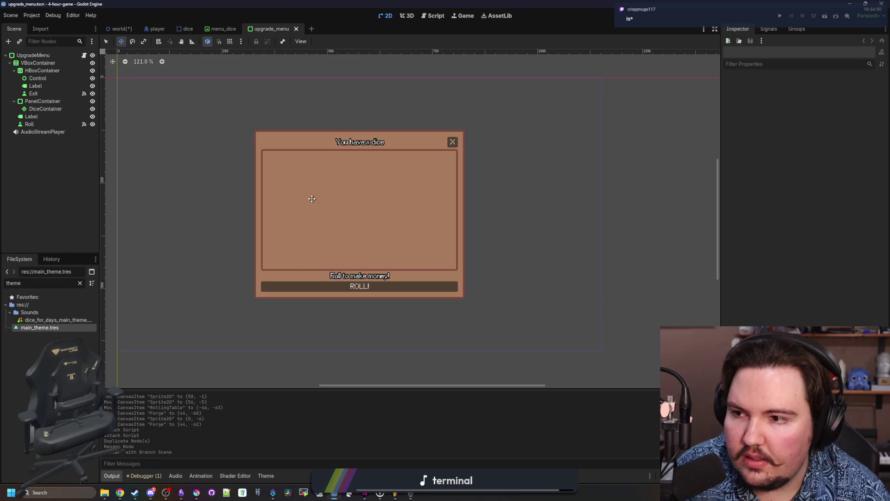
- Delete the Roll button, the 'Roll to make money' label and the DiceContainer
scroll(312, 199, "up", 4)
left_click(38, 122)
key("Delete")
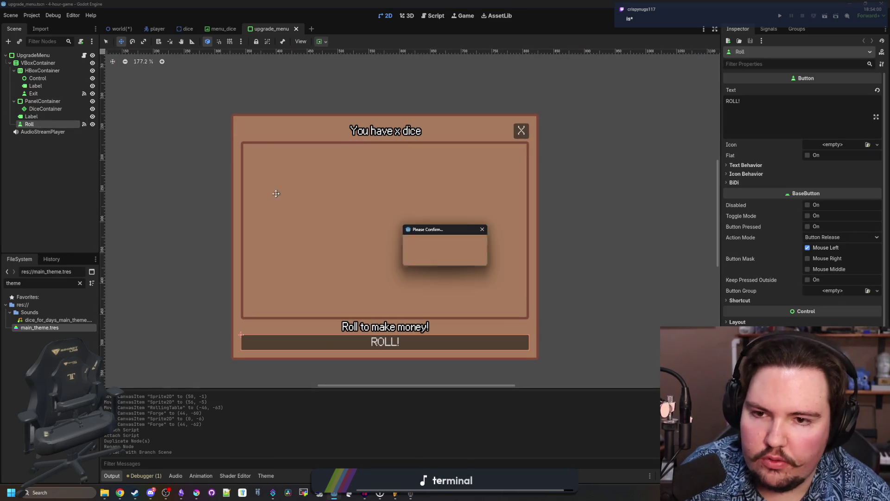
key("Return")
left_click(40, 116)
key("Delete")
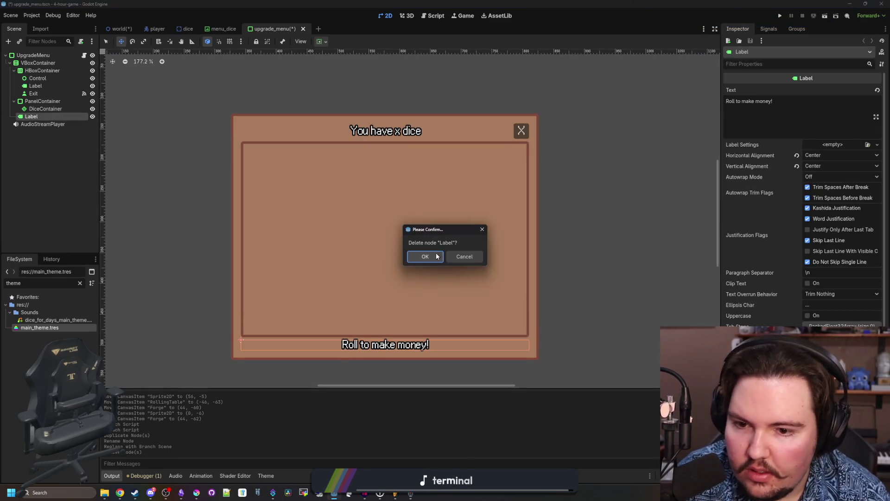
left_click(425, 257)
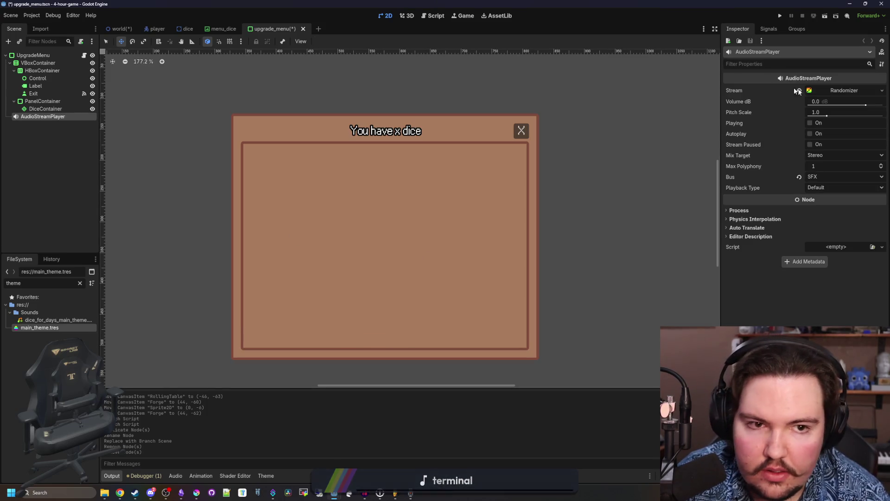
left_click(45, 109)
key("Delete")
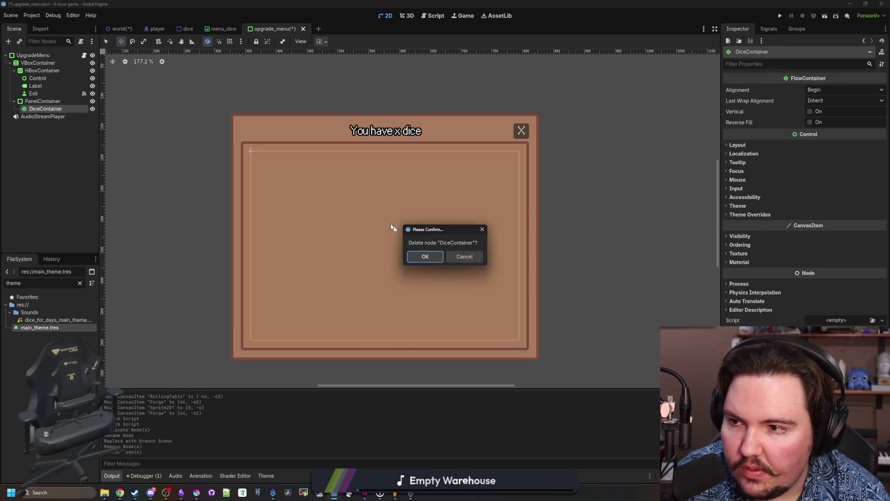
left_click(425, 256)
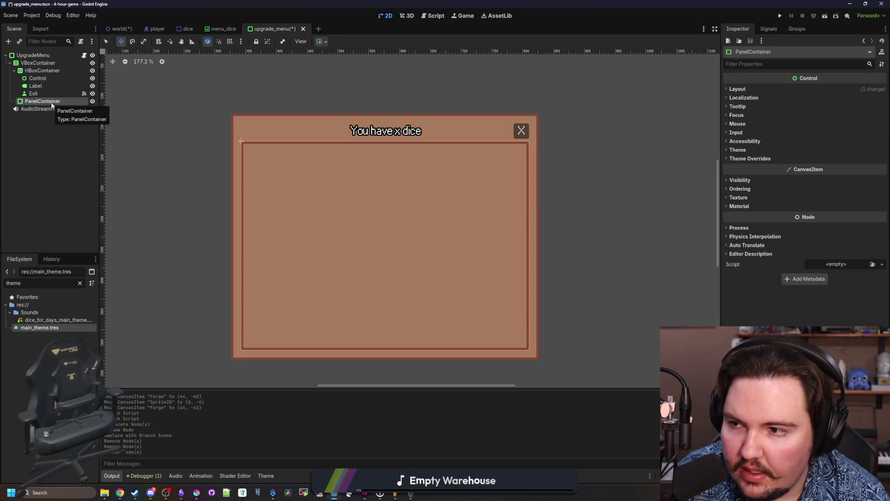
- Add a VBoxContainer child under PanelContainer
right_click(52, 103)
left_click(70, 109)
type("vbox")
key("Return")
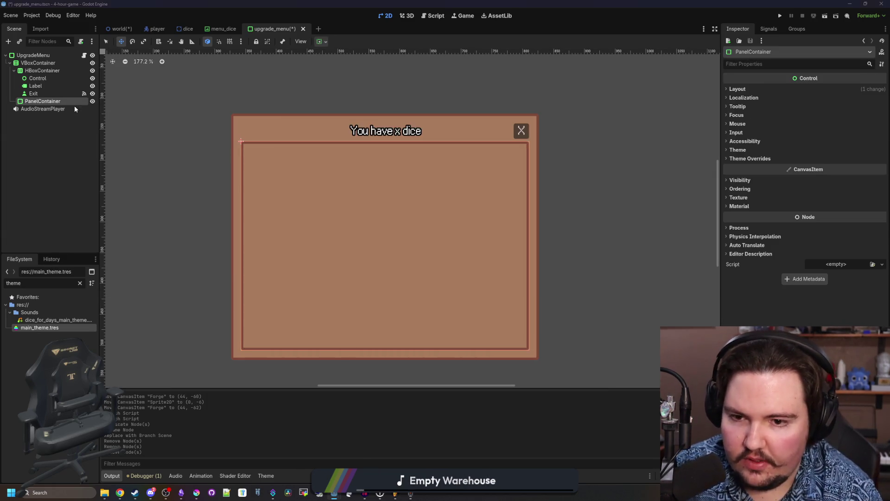
- Change the title Label's text to 'Upgrade Forge'
left_click(385, 130)
left_click(764, 102)
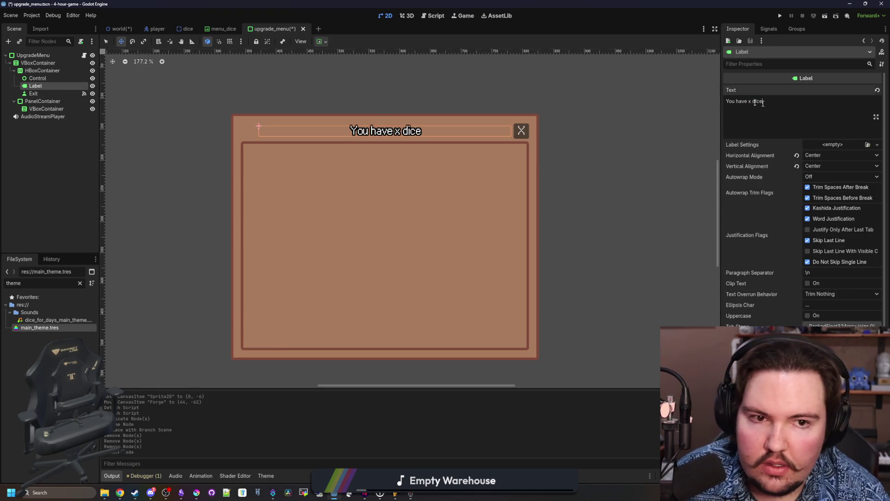
key("ctrl+a")
type("Sh")
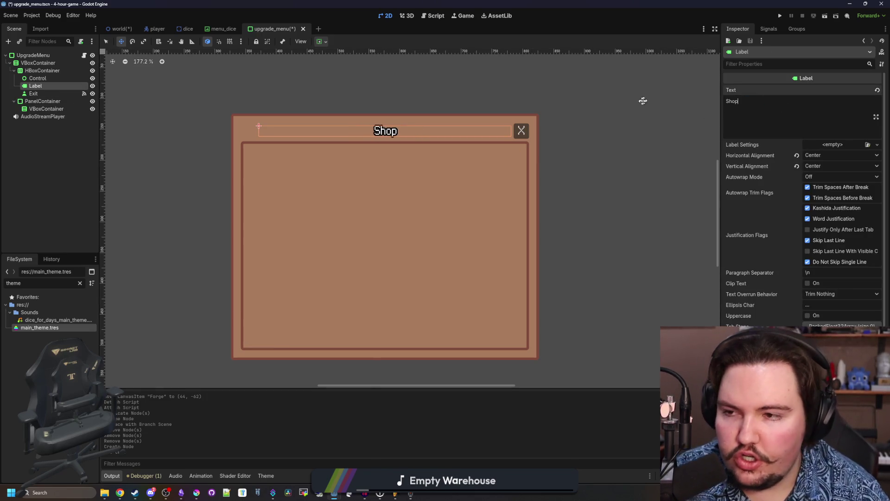
scroll(643, 101, "down", 1)
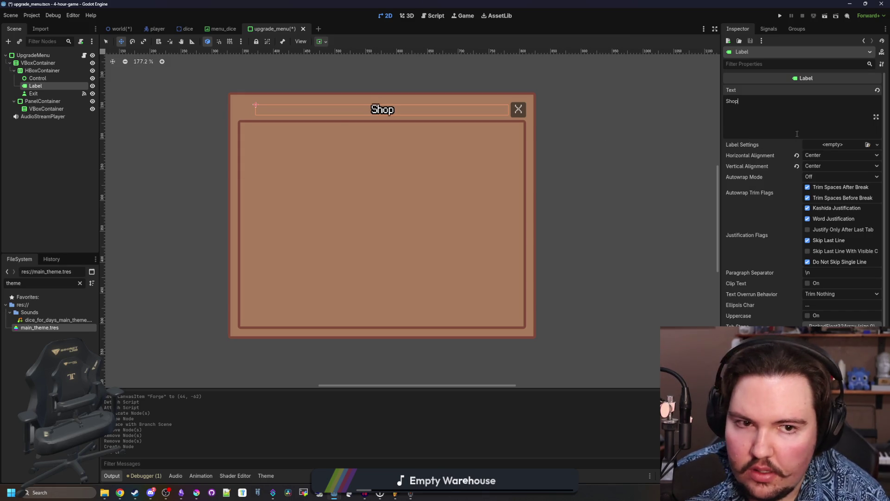
type("Upgrade Forge")
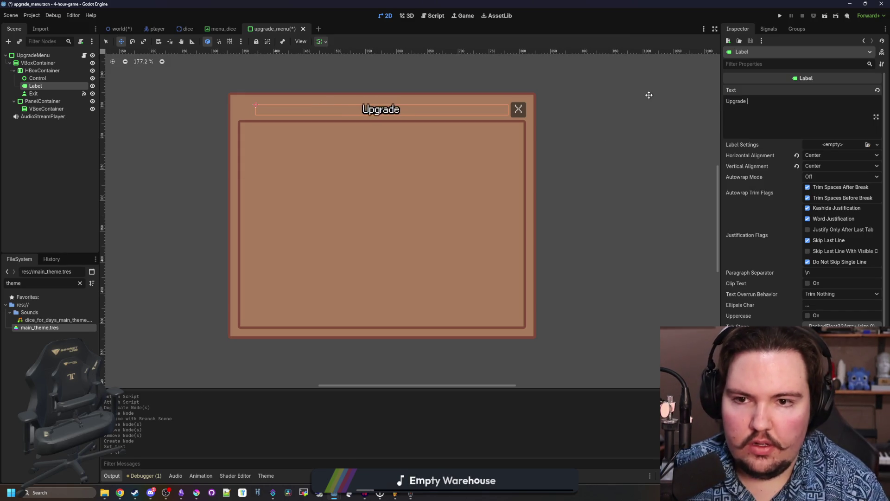
left_click(43, 92)
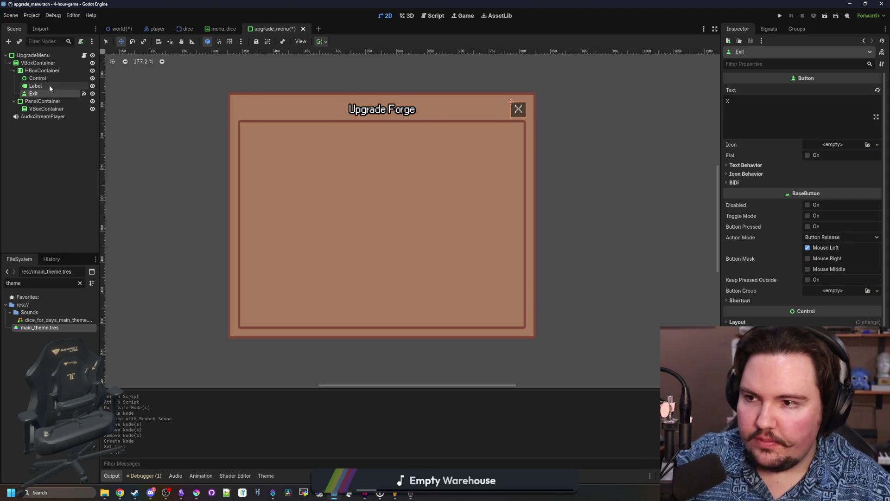
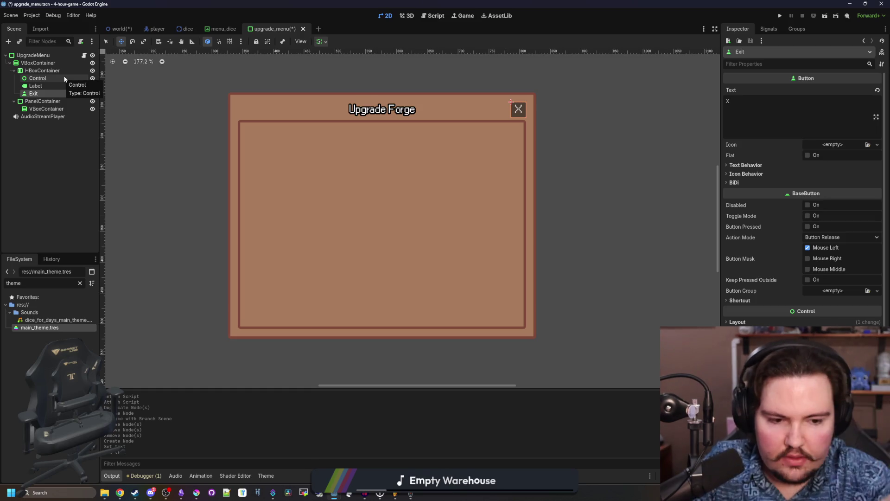
- Save the upgrade_menu scene
key("ctrl+s")
scroll(297, 190, "up", 2)
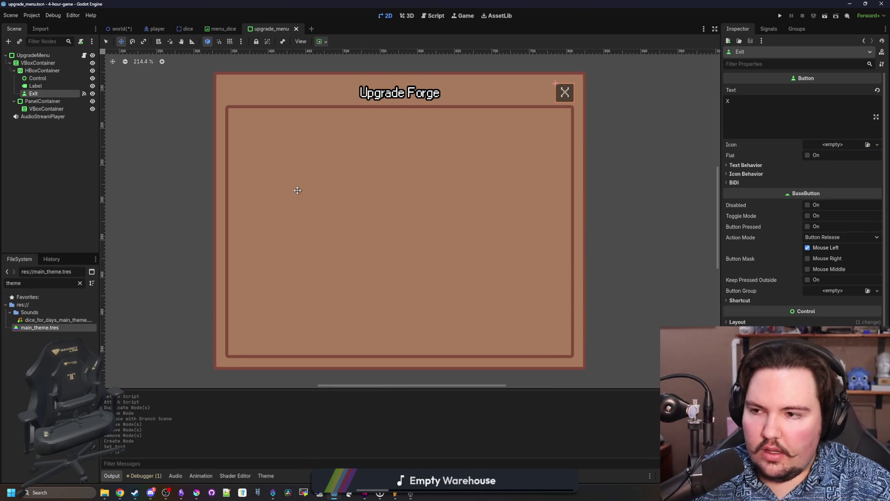
scroll(297, 190, "down", 1)
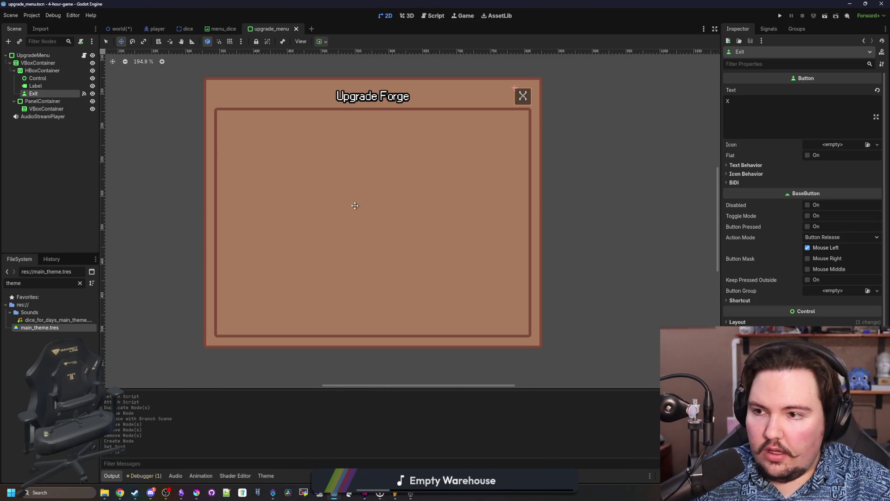
- Add a PanelContainer as a child of the VBoxContainer
left_click(46, 108)
right_click(47, 109)
left_click(69, 113)
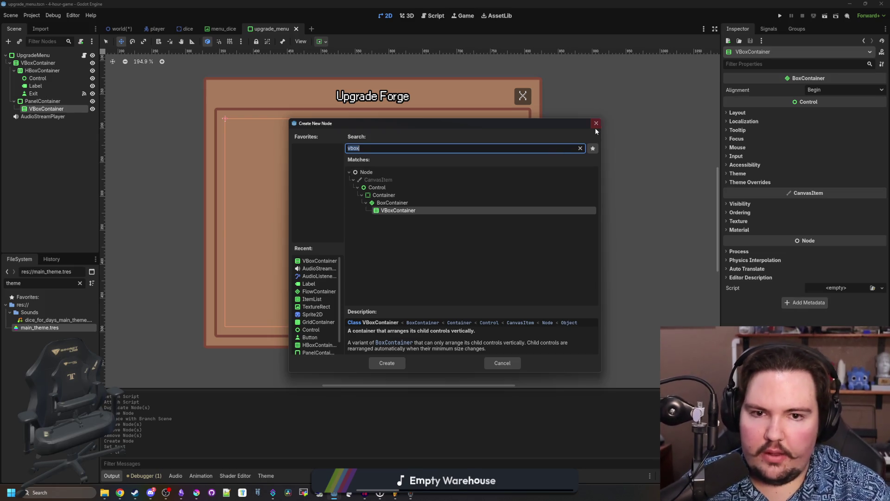
key("BackSpace")
key("BackSpace")
key("BackSpace")
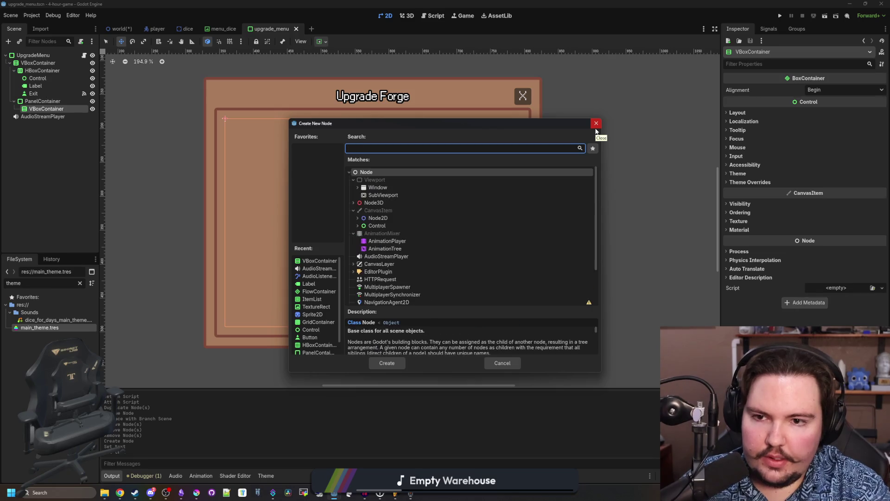
type("pane4l")
key("BackSpace")
type("l")
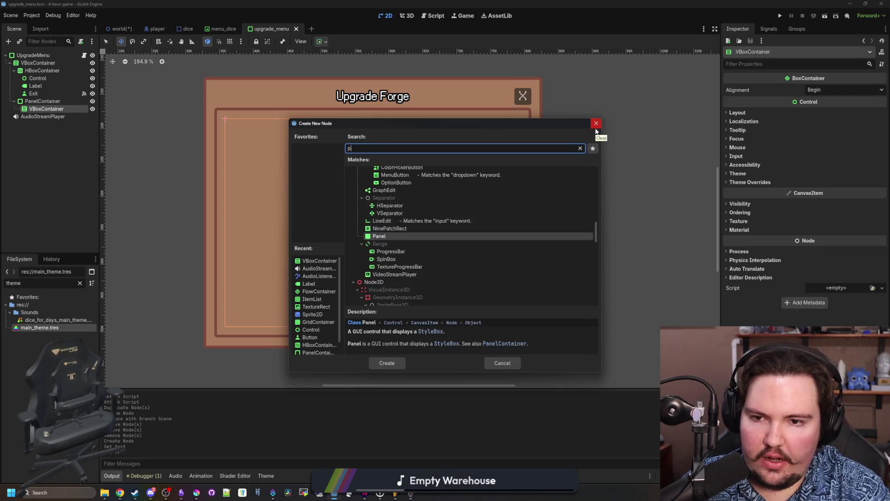
key("BackSpace")
type("l")
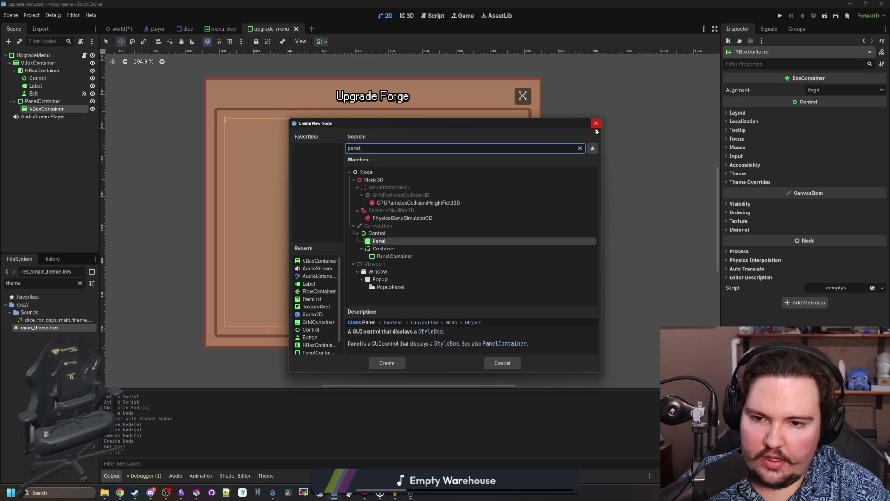
key("Down")
key("Down")
key("Return")
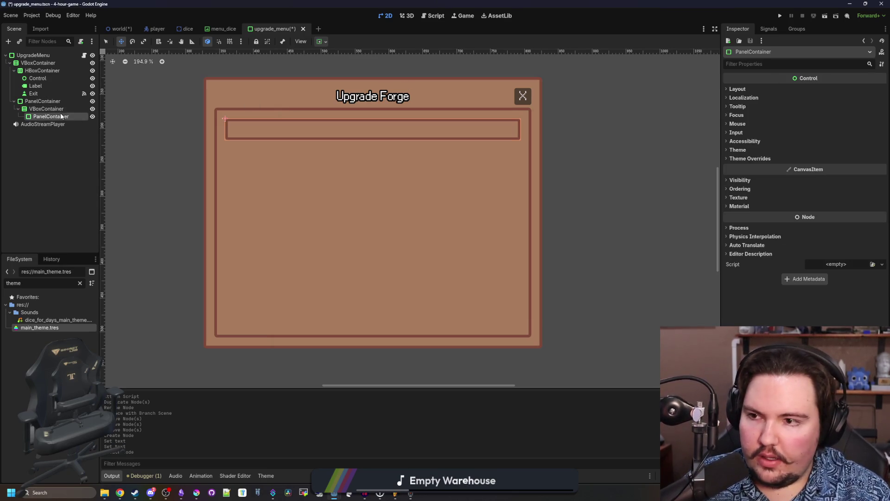
- Add an HBoxContainer inside the new PanelContainer
right_click(59, 116)
left_click(79, 122)
key("Escape")
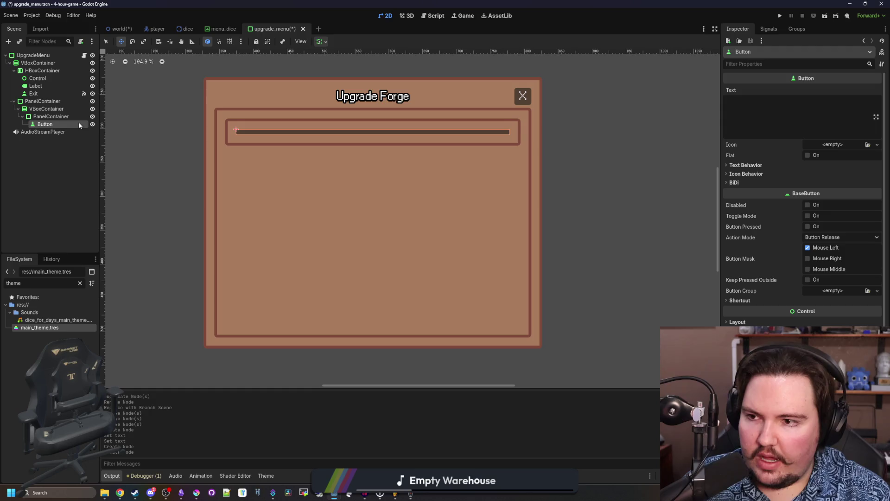
right_click(78, 116)
left_click(99, 121)
type("hbox")
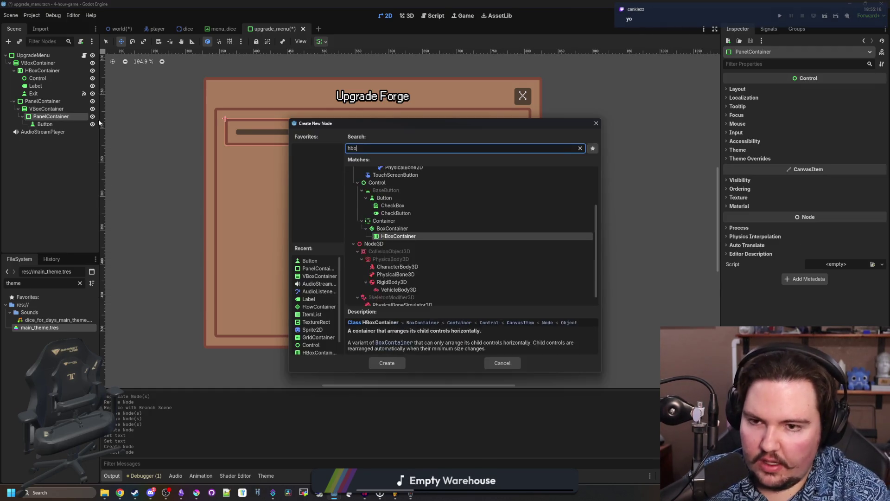
key("Return")
- Add a RichTextLabel to the HBoxContainer and move the Button in after it
right_click(60, 131)
left_click(75, 136)
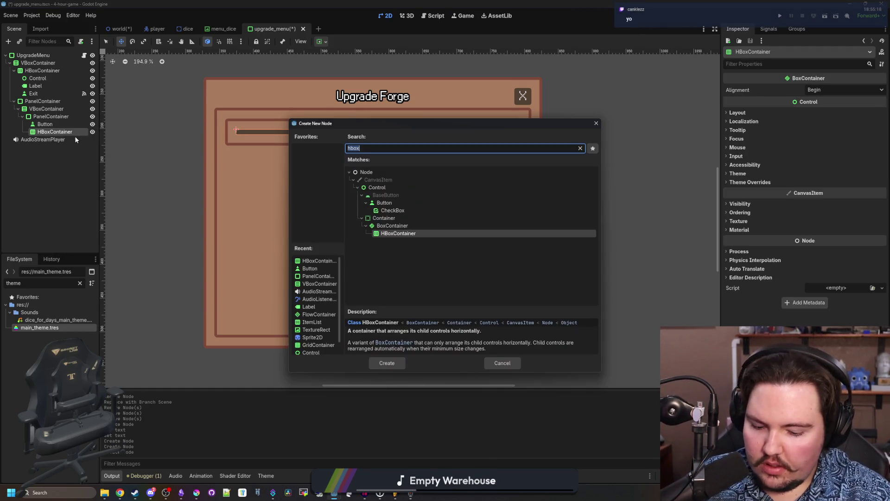
type("rich")
key("Return")
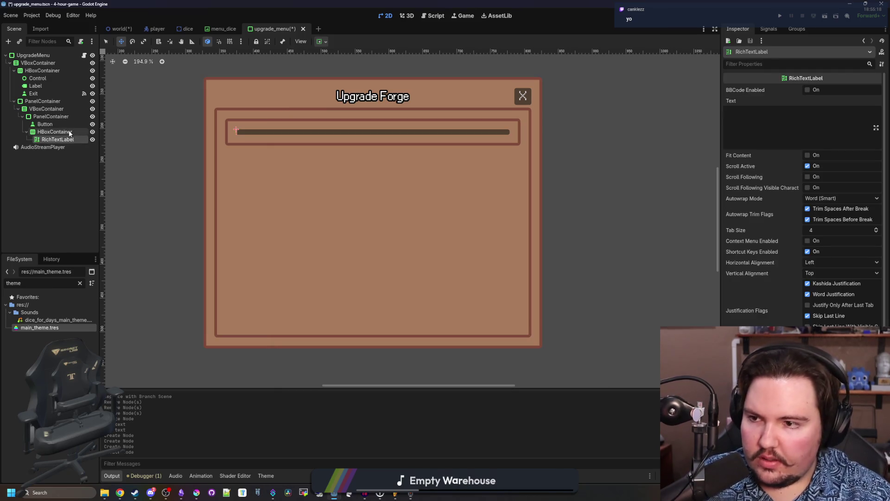
right_click(68, 132)
left_click_drag(45, 124, 58, 139)
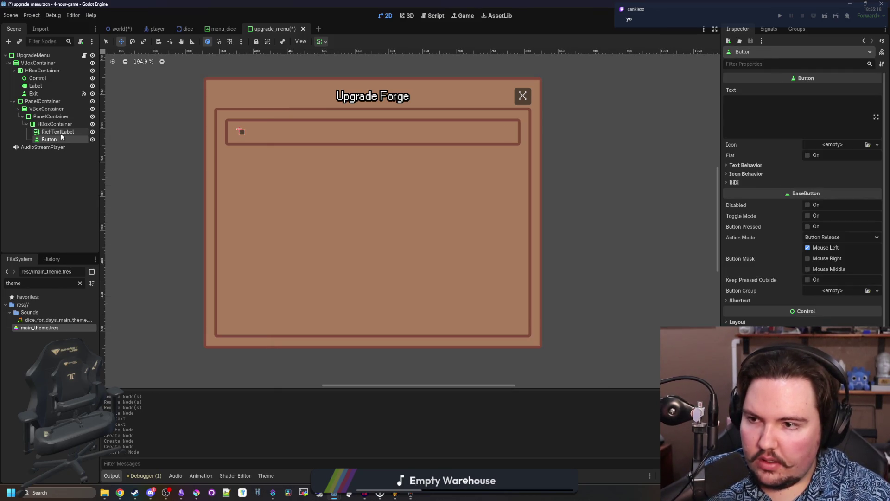
- Make the RichTextLabel fit content, disable Scroll Active, and expand horizontally
left_click(85, 134)
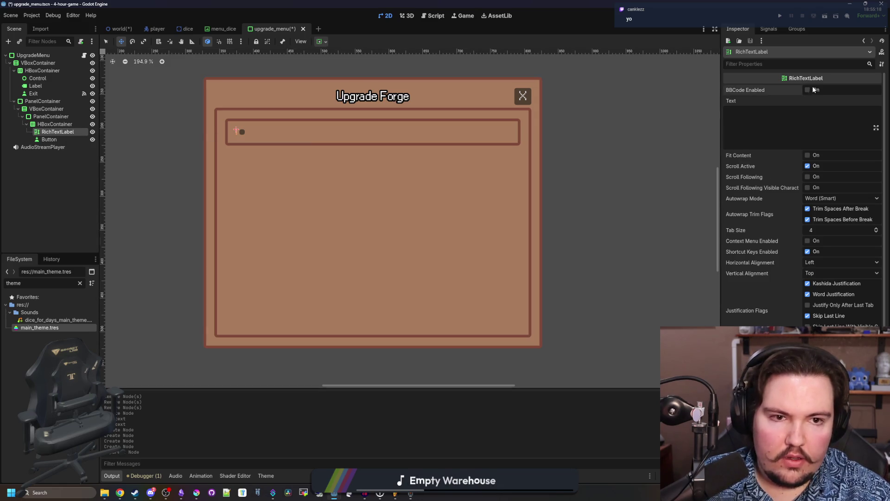
left_click(808, 155)
left_click(808, 166)
scroll(748, 290, "down", 5)
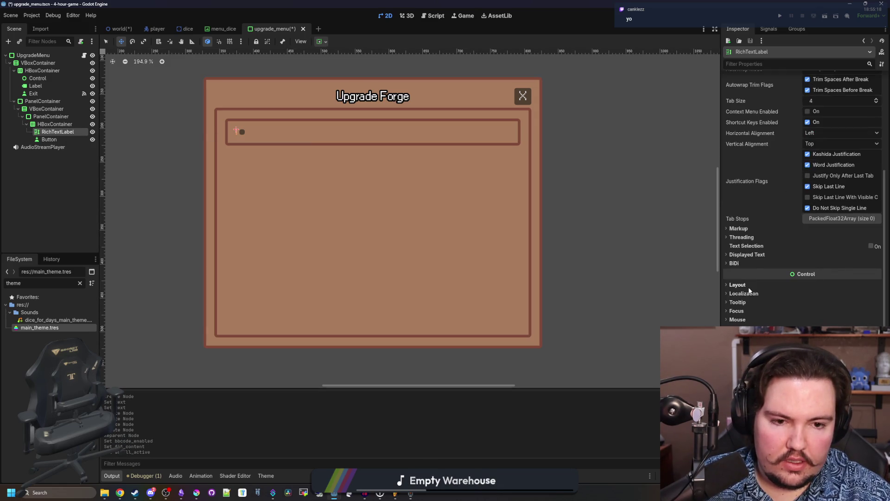
scroll(781, 197, "up", 5)
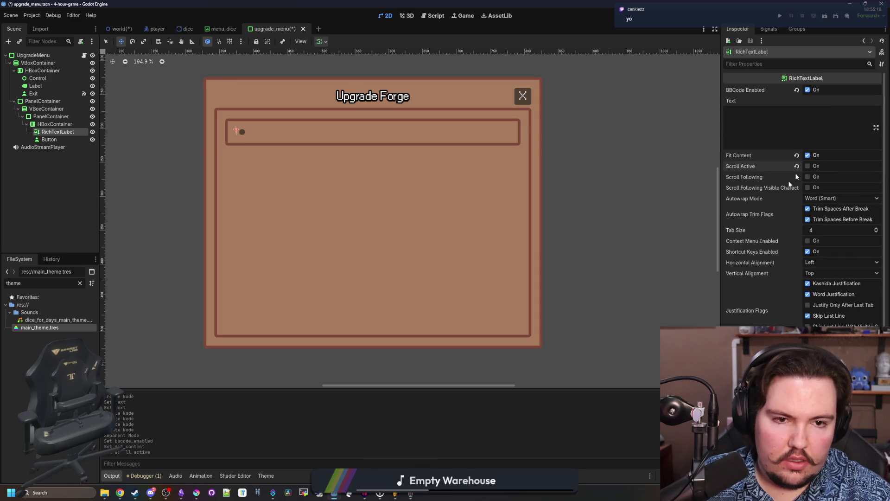
scroll(779, 222, "down", 5)
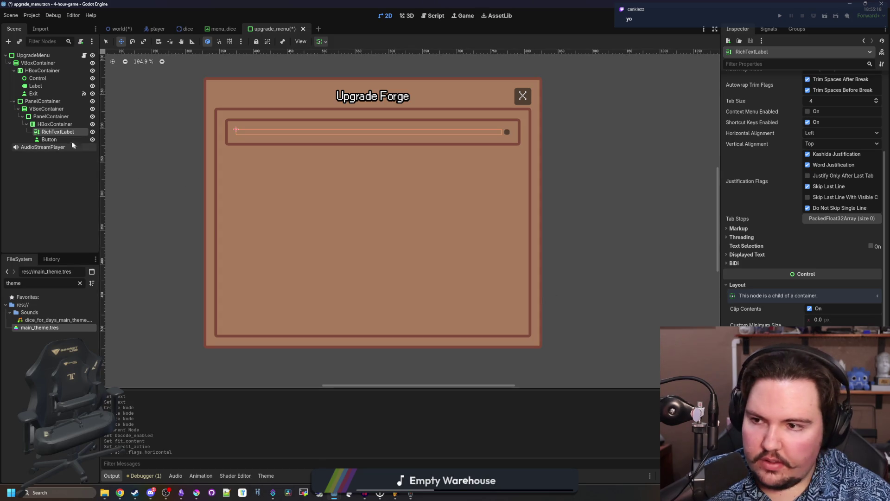
left_click(49, 139)
- Set the Button text to 'Purchase ($1000)' and save the scene
left_click(781, 105)
type("P")
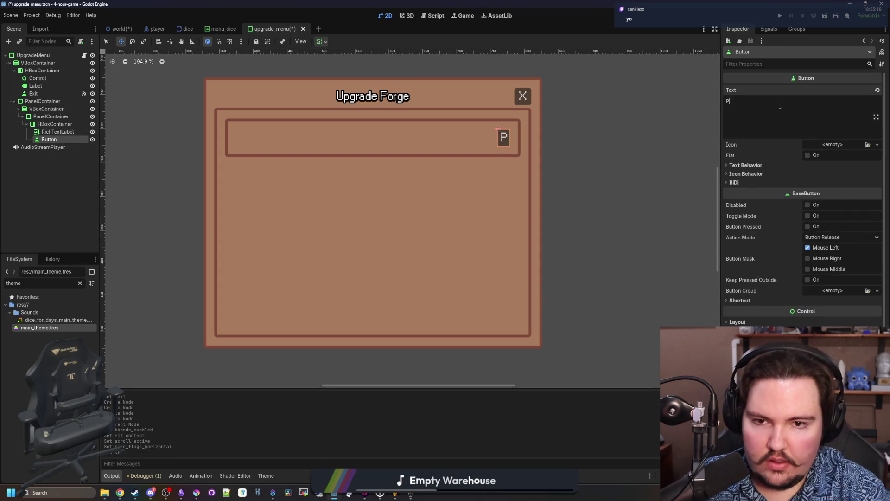
type("urchase ($1000)")
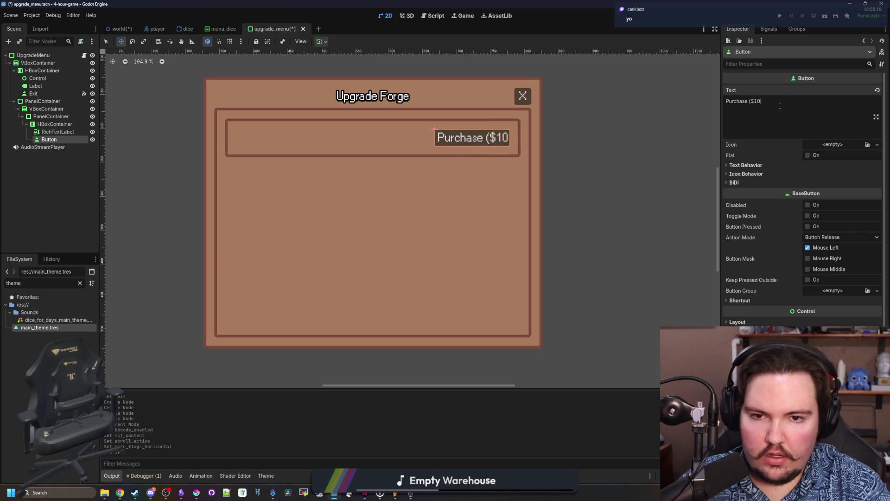
scroll(483, 137, "down", 1)
scroll(371, 93, "up", 2)
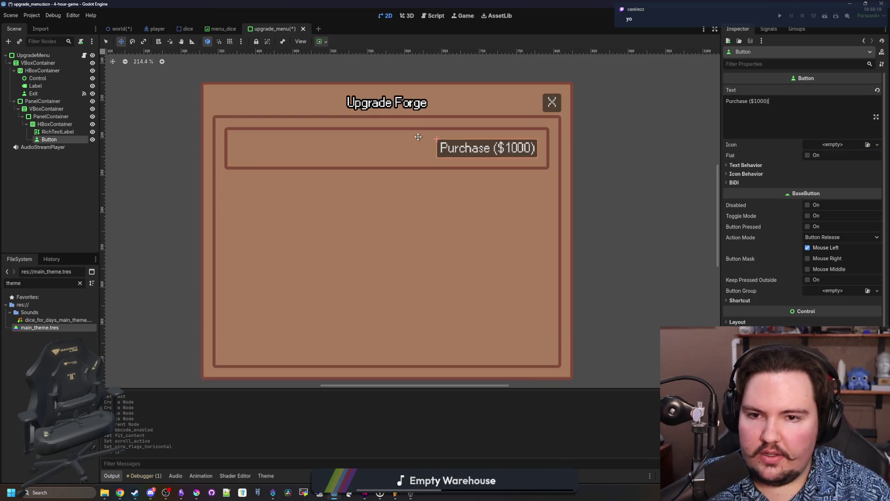
key("ctrl+s")
- Select the RichTextLabel and begin editing its Text property
left_click(57, 131)
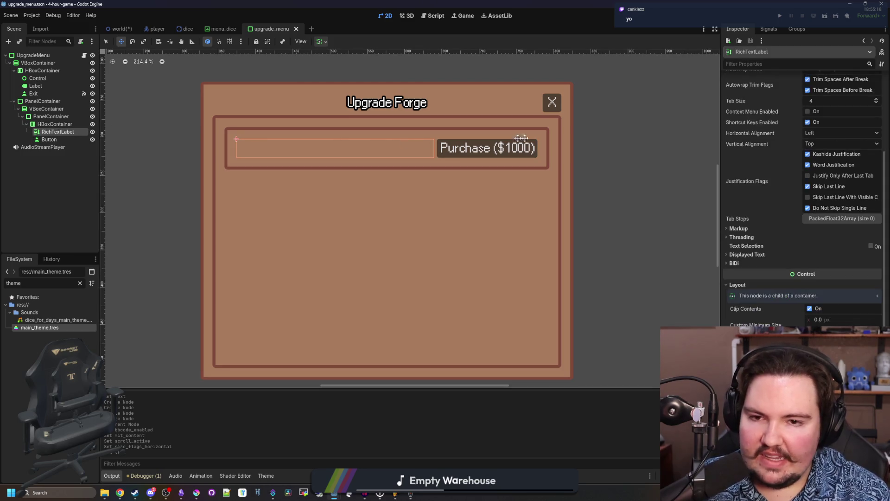
scroll(521, 139, "up", 5)
scroll(413, 105, "down", 5)
scroll(363, 169, "up", 5)
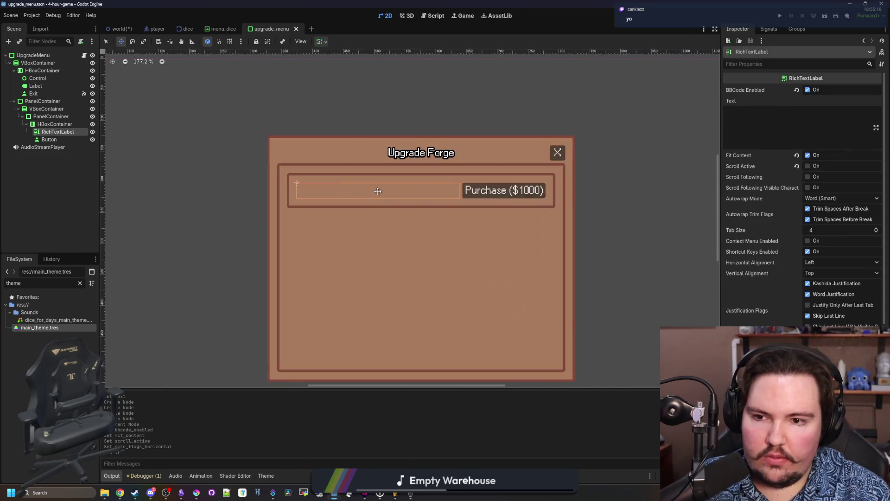
left_click(764, 130)
- Set the label text to 'Epic Mining Speed' with Center vertical alignment
type("E")
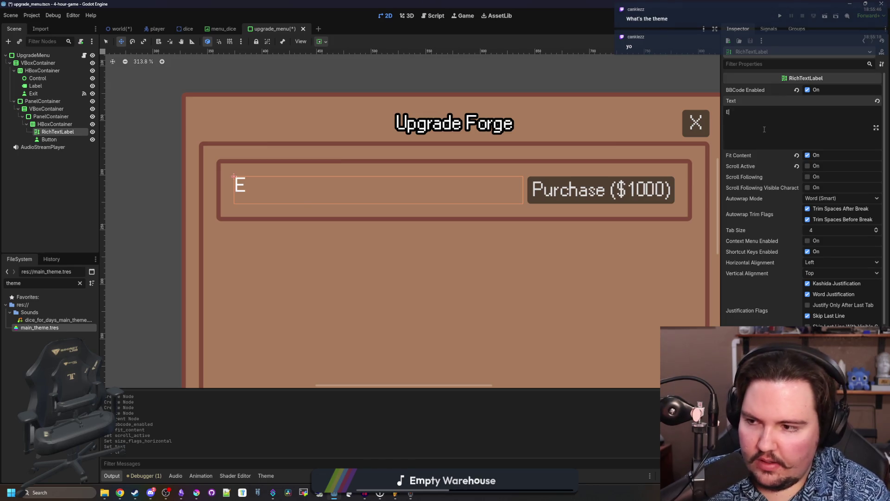
type("pic Mining Speed")
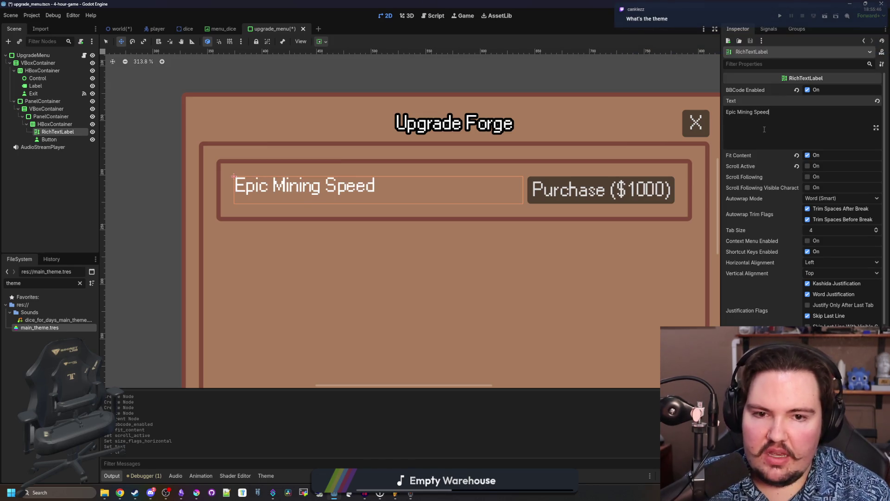
scroll(316, 213, "down", 3)
scroll(419, 239, "up", 2)
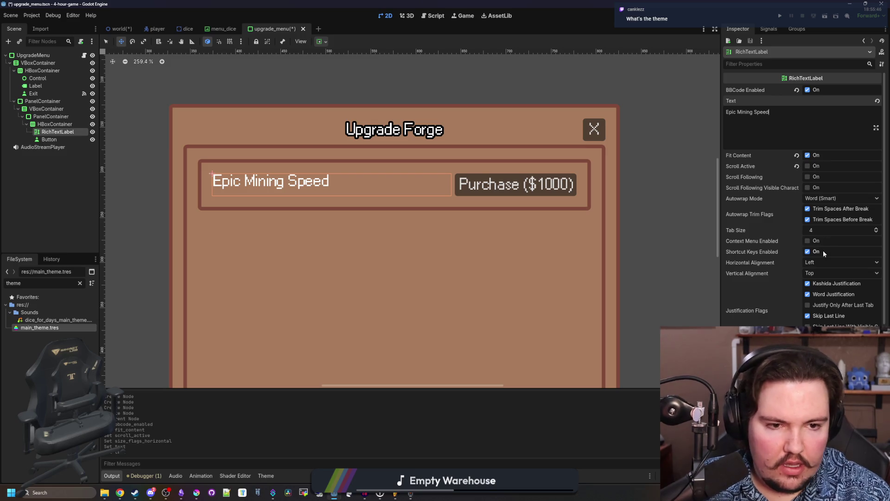
left_click(816, 270)
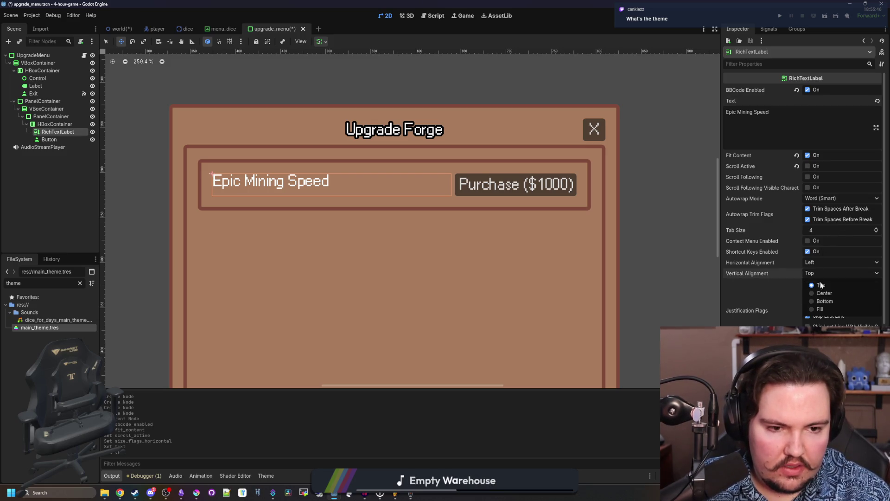
left_click(826, 292)
- Try centred horizontal alignment, revert it to Left, and save the scene
left_click(827, 263)
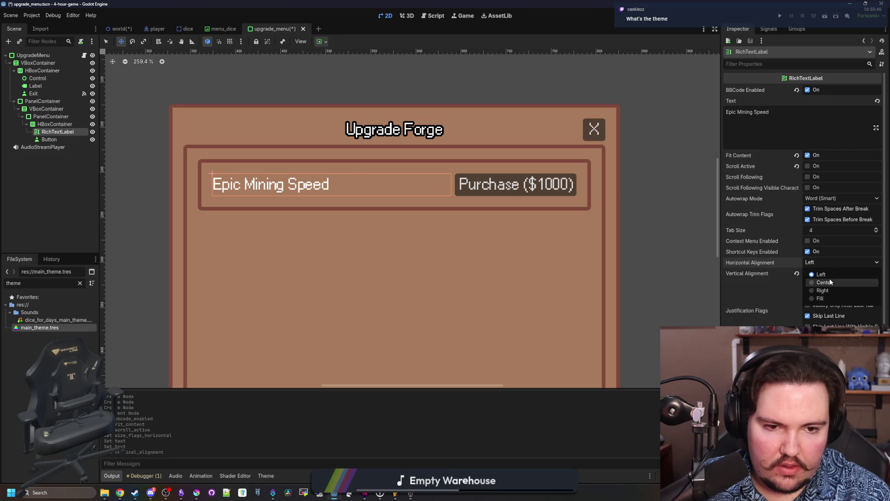
left_click(830, 279)
scroll(284, 201, "down", 3)
left_click(60, 180)
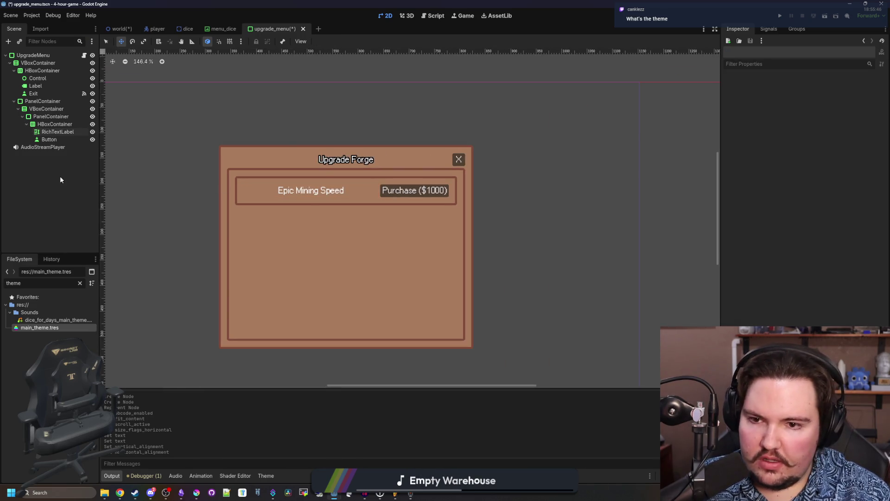
left_click(57, 132)
scroll(285, 218, "up", 3)
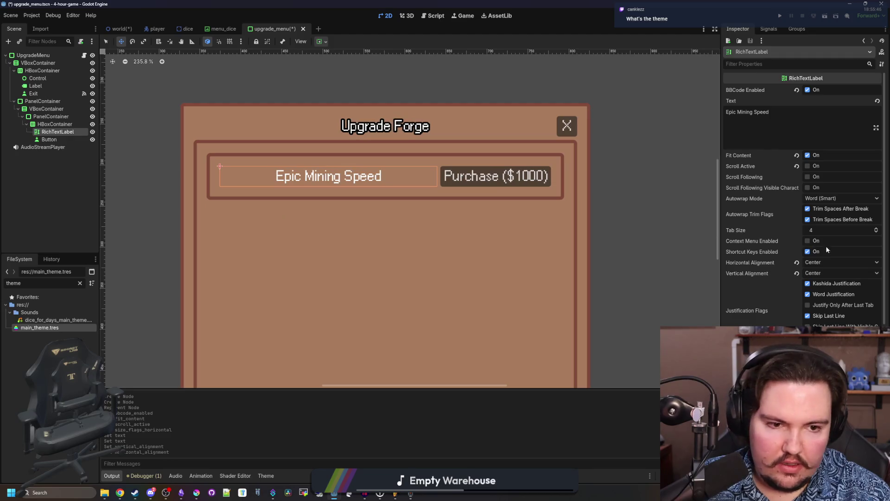
left_click(831, 262)
left_click(833, 272)
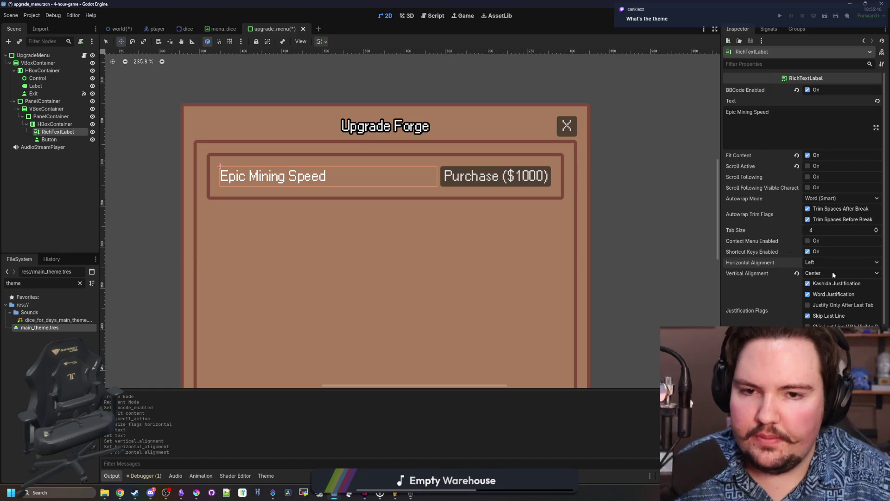
key("ctrl+s")
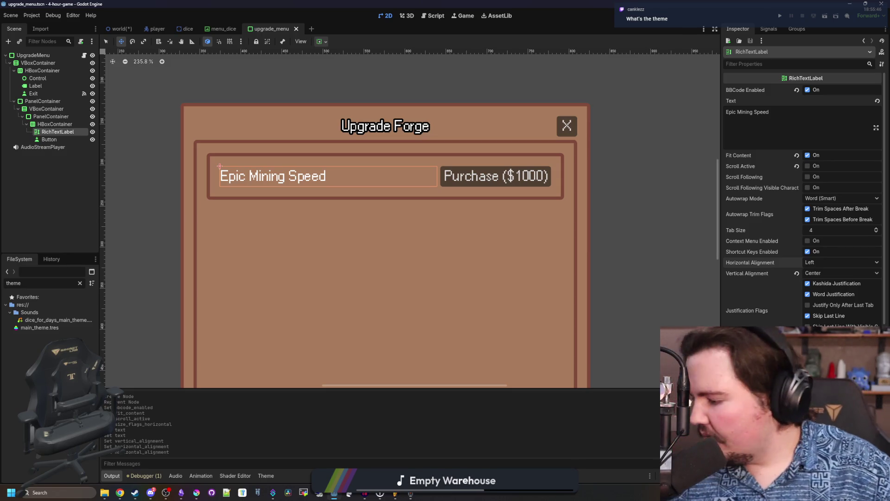
- Record a short new clip in Sound Recorder
key("alt+Tab")
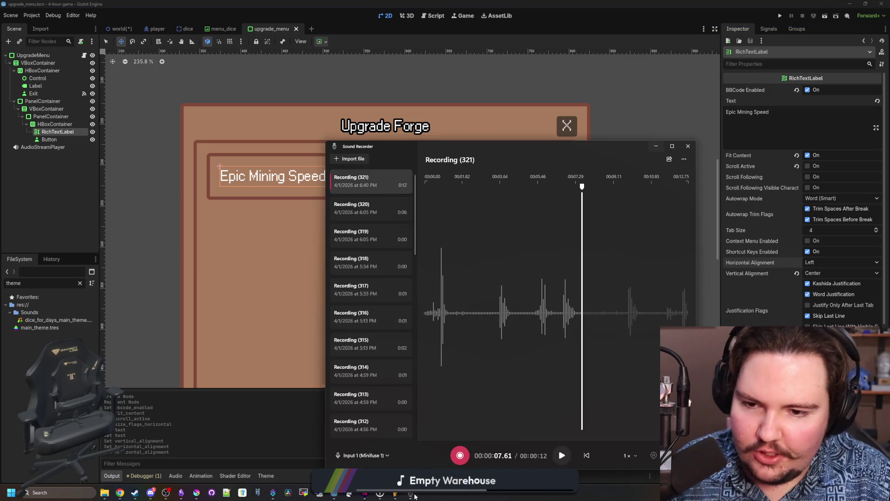
left_click(461, 457)
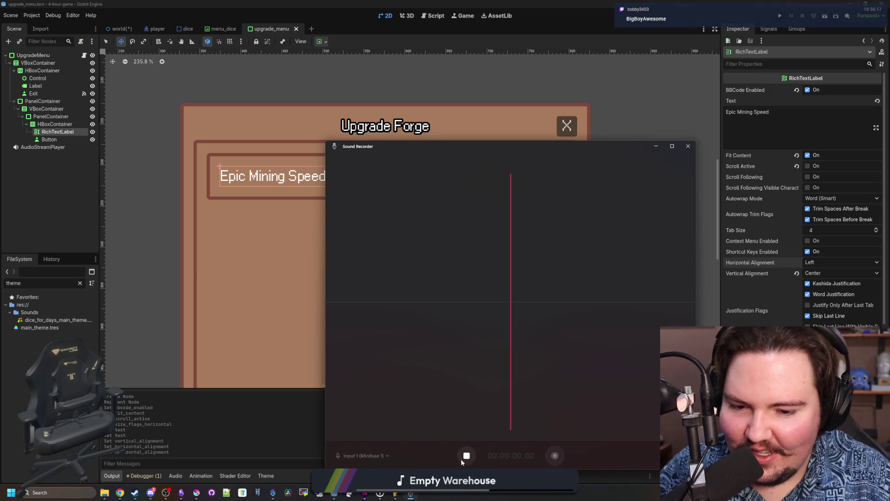
left_click(461, 458)
left_click(558, 457)
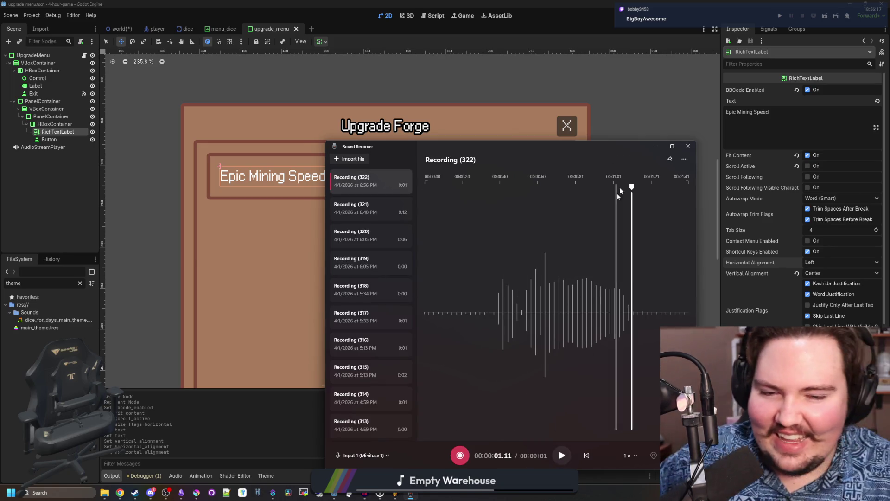
- Show Recording (322) in its folder, then minimize the recorder and close Explorer
right_click(398, 176)
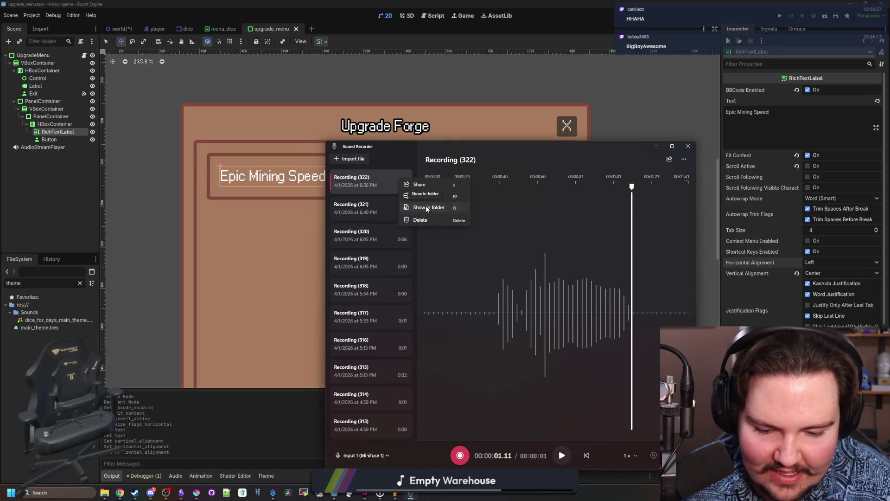
left_click(427, 209)
left_click(661, 147)
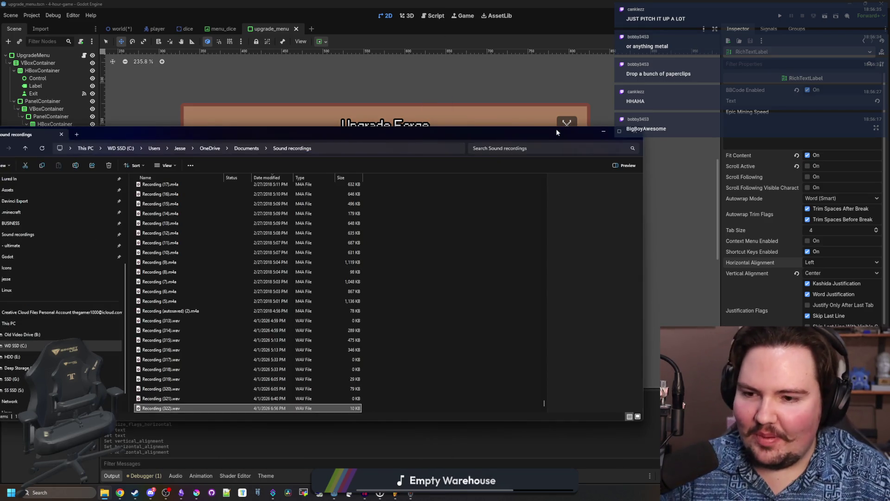
left_click(556, 129)
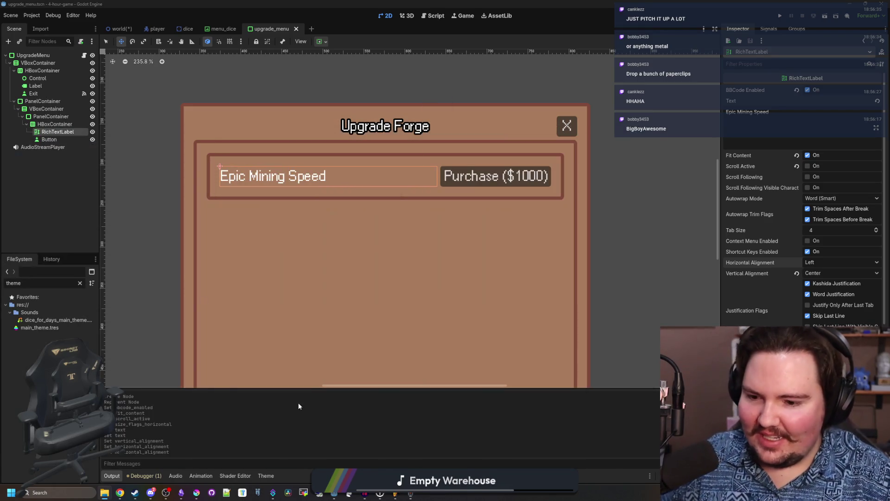
- Import Recording (322) into Audacity as a new track near 14.7 seconds
key("alt+Tab")
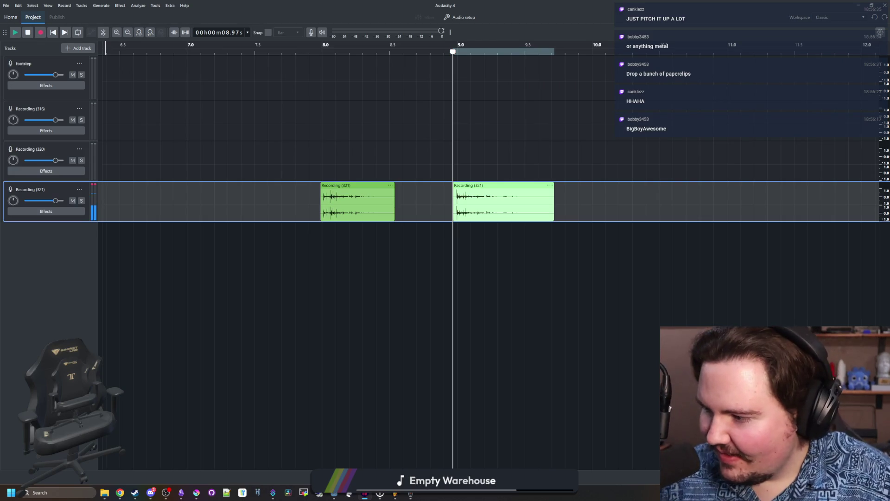
left_click_drag(612, 222, 654, 201)
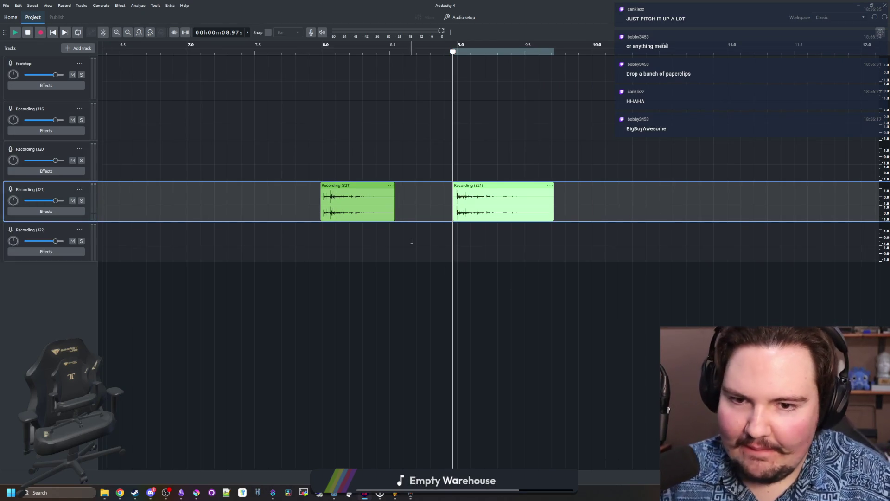
scroll(325, 252, "down", 10, "ctrl")
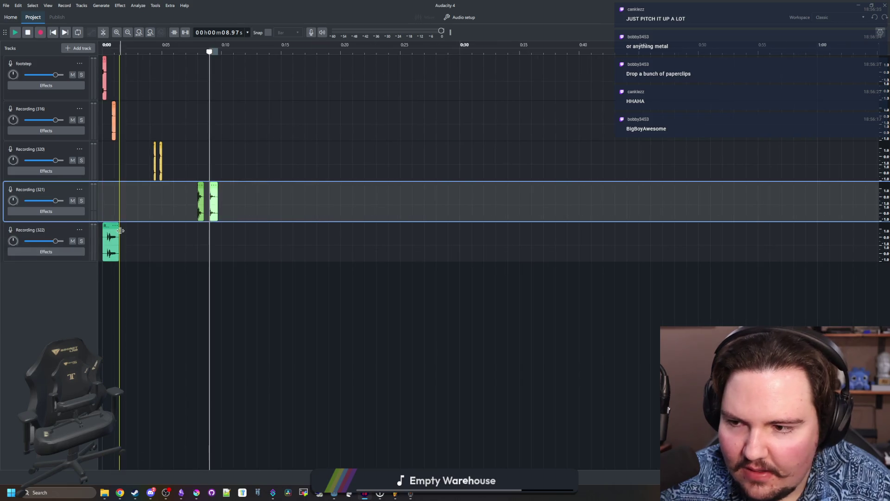
left_click_drag(120, 231, 295, 230)
scroll(268, 99, "up", 6, "ctrl")
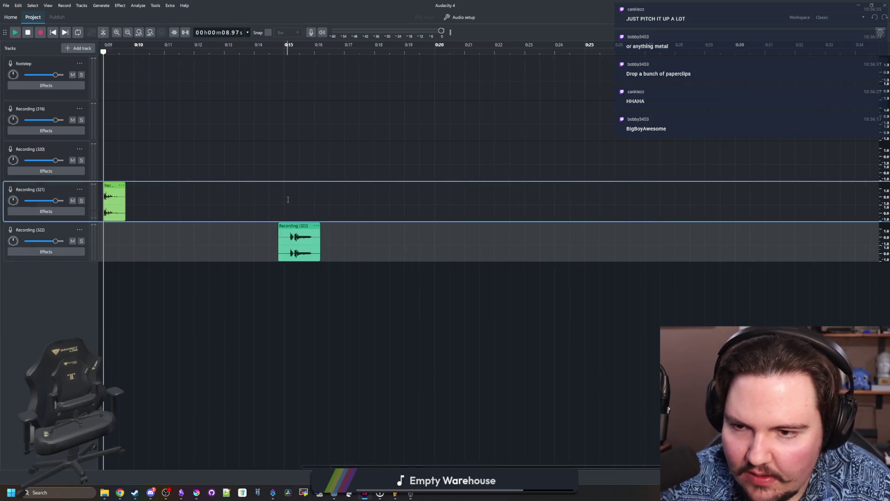
- Split off and delete the clip's silent start, then replay the project
left_click(268, 100)
scroll(268, 100, "up", 2, "ctrl")
key("space")
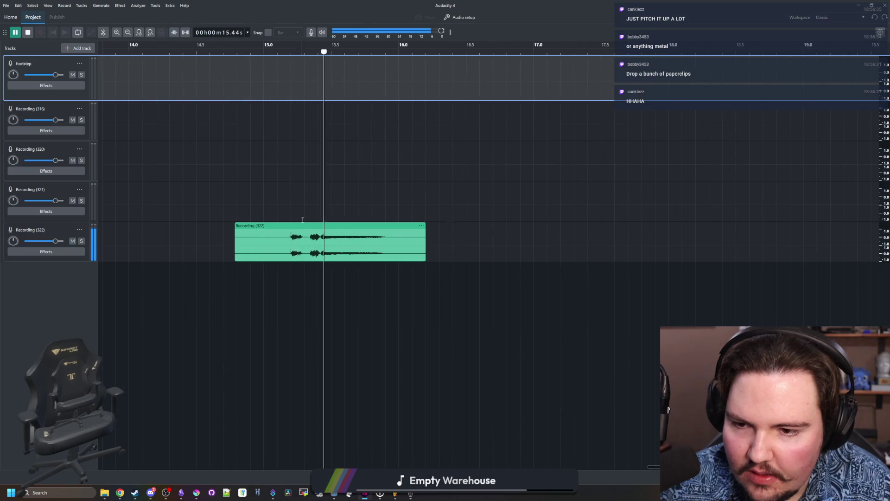
key("ctrl+i")
mouse_move(289, 237)
left_mouse_down()
mouse_move(235, 236)
mouse_move(279, 227)
left_mouse_up()
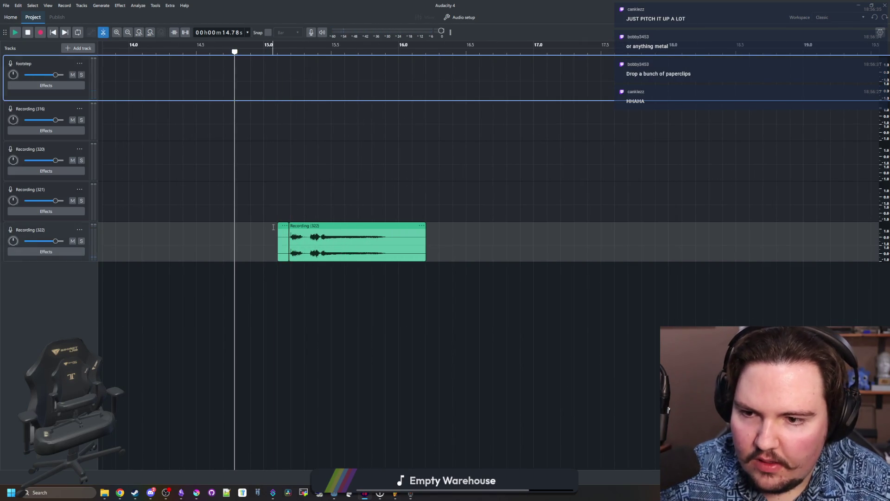
right_click(279, 225)
key("Escape")
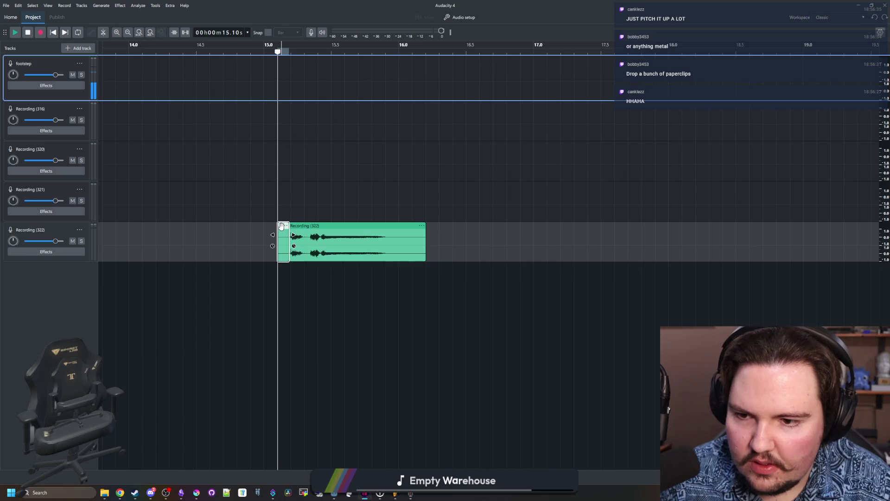
key("Delete")
key("Home")
scroll(226, 185, "down", 3, "ctrl")
key("space")
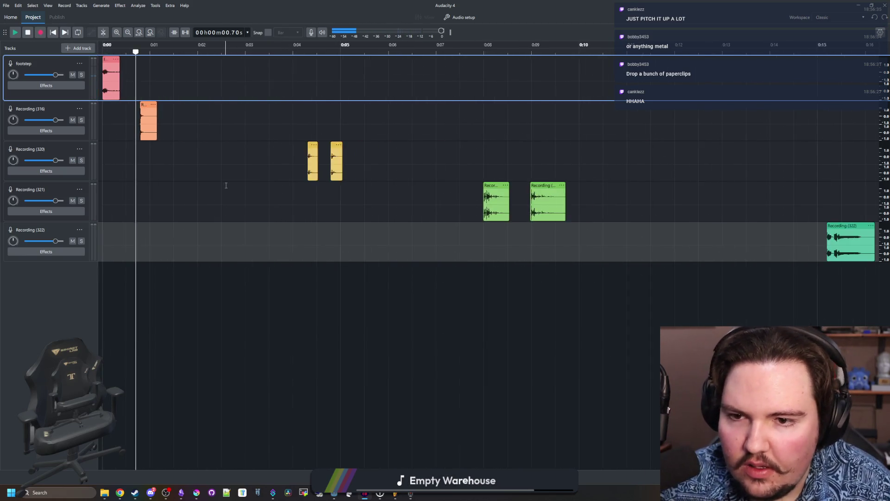
scroll(226, 186, "down", 2, "ctrl")
scroll(598, 216, "up", 5, "ctrl")
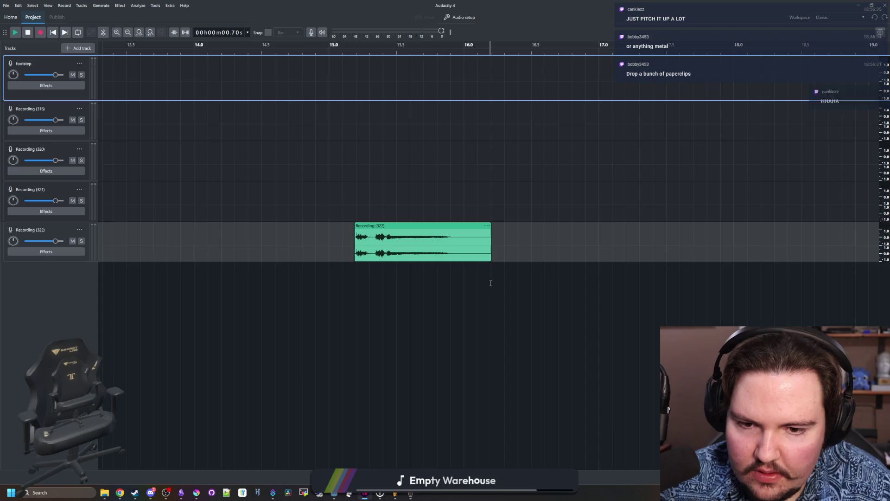
- Select the trimmed clip and export the audio named 'chaching'
left_click_drag(491, 283, 355, 284)
left_click(354, 251)
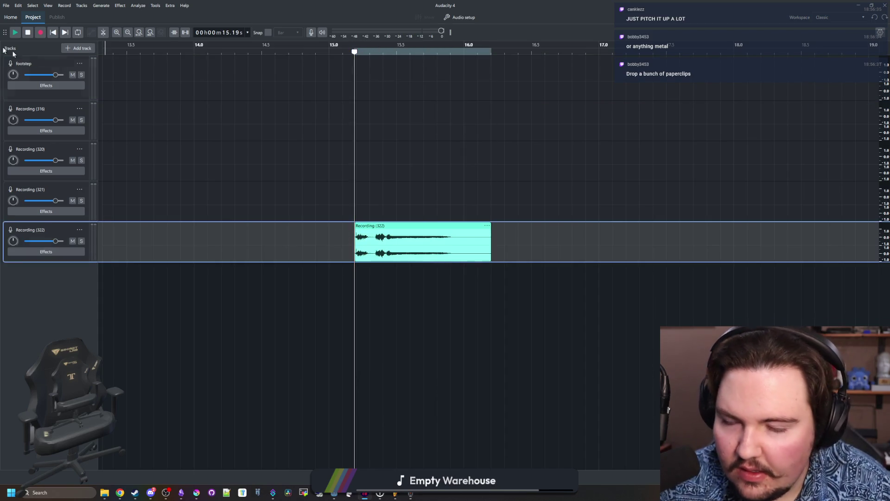
left_click(6, 5)
left_click(33, 98)
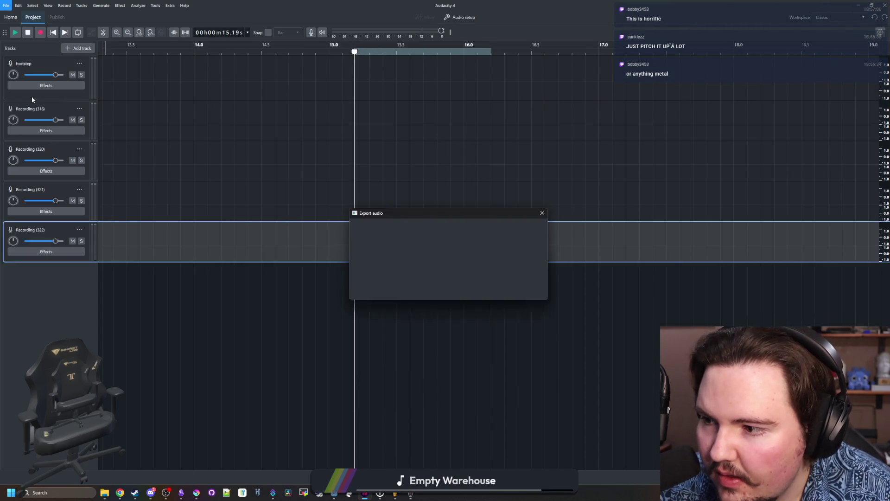
type("caching")
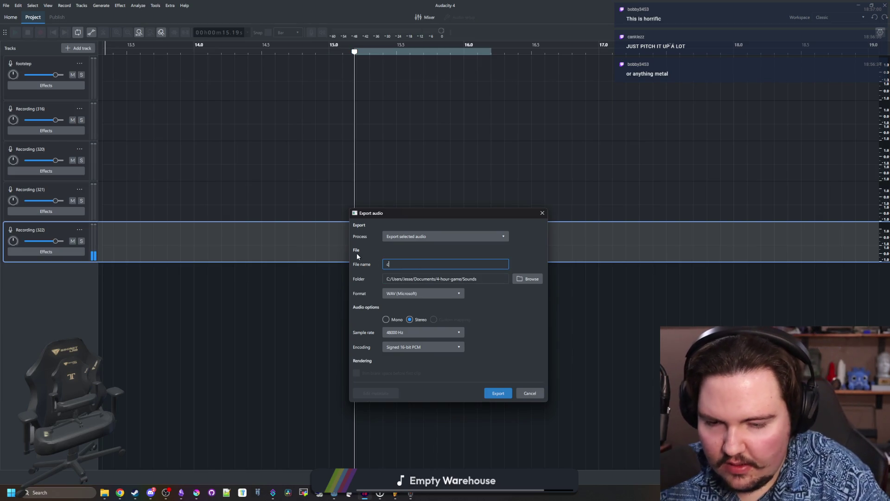
key("BackSpace")
key("BackSpace")
key("BackSpace")
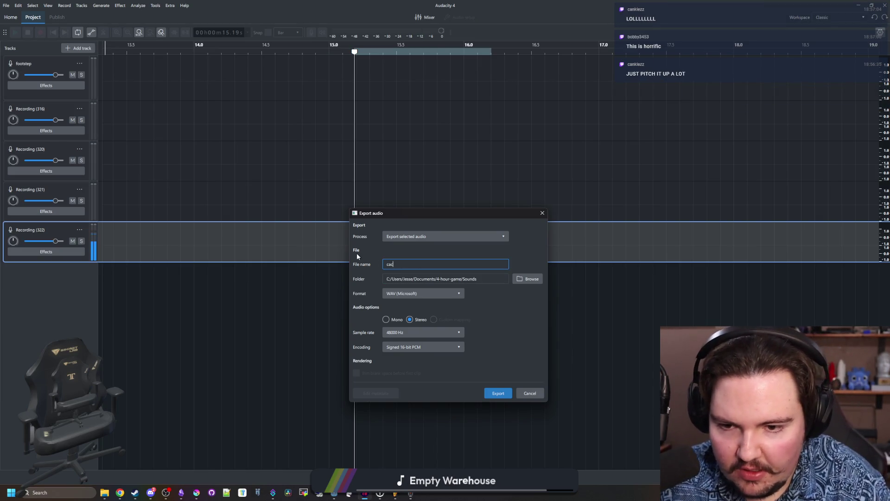
type("chaching")
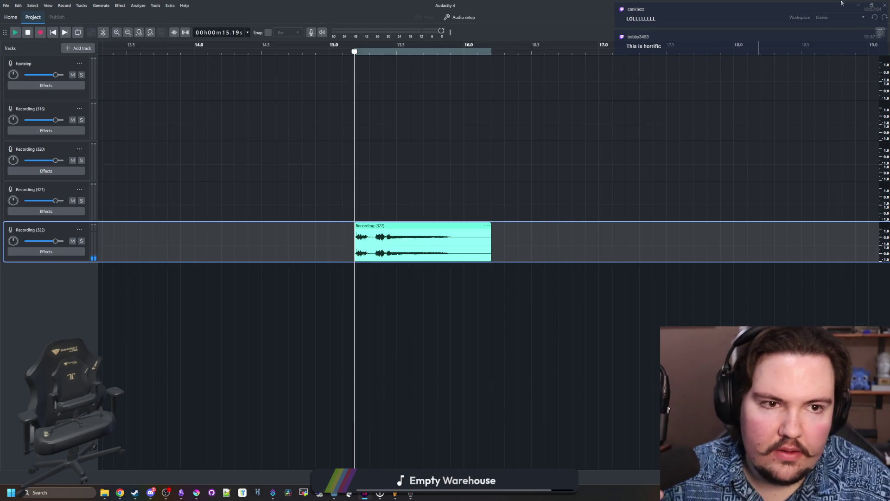
- Rename the AudioStreamPlayer to Purchase and quick-load its sound stream
left_click(859, 5)
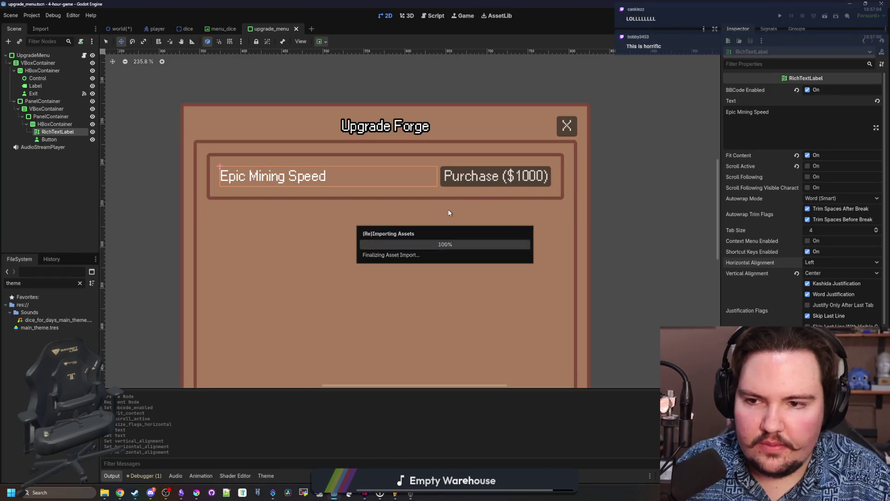
double_click(37, 147)
type("Purch")
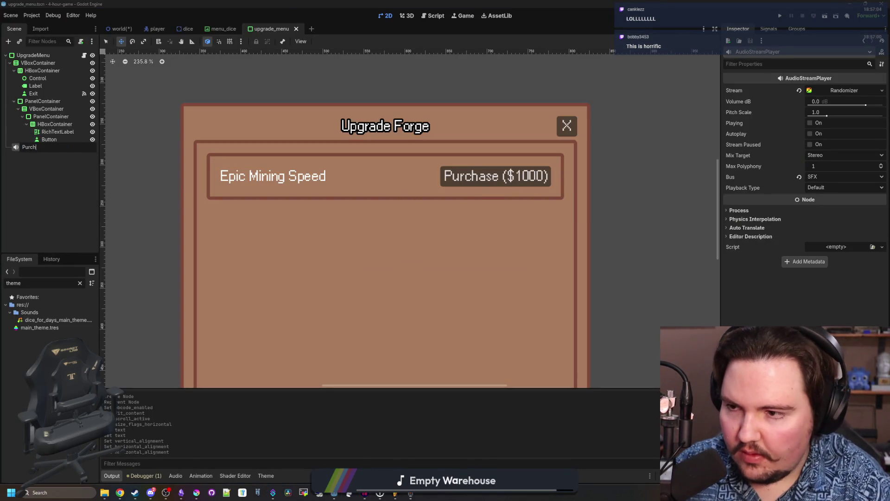
type("ase")
key("Return")
left_click(882, 90)
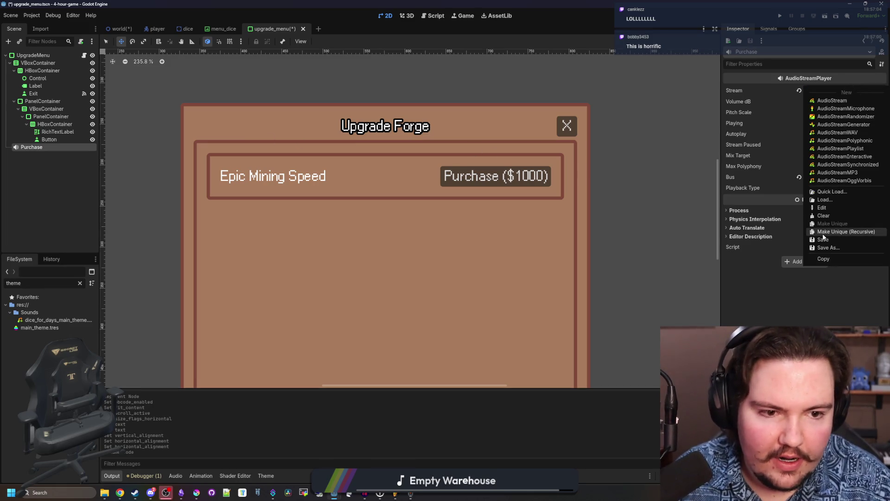
left_click(836, 189)
type("random")
key("Return")
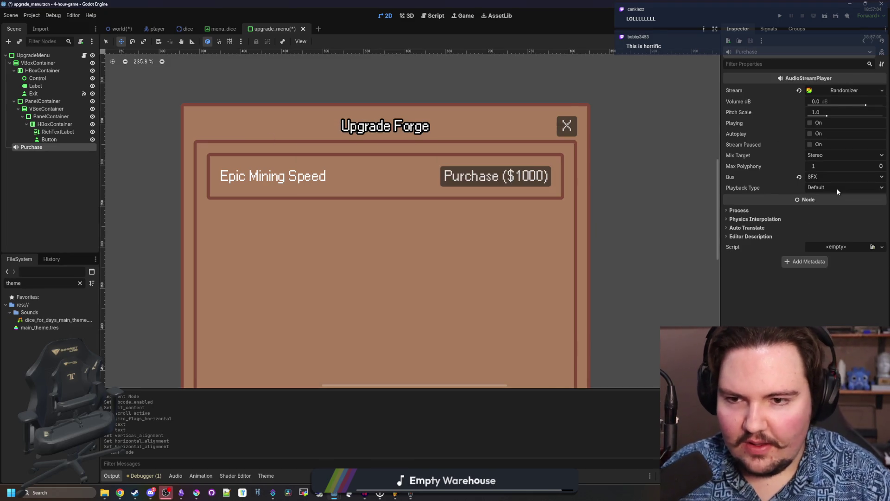
- Try Pitch Scale values 10, 5 and 3, previewing the sound each time
left_click(830, 125)
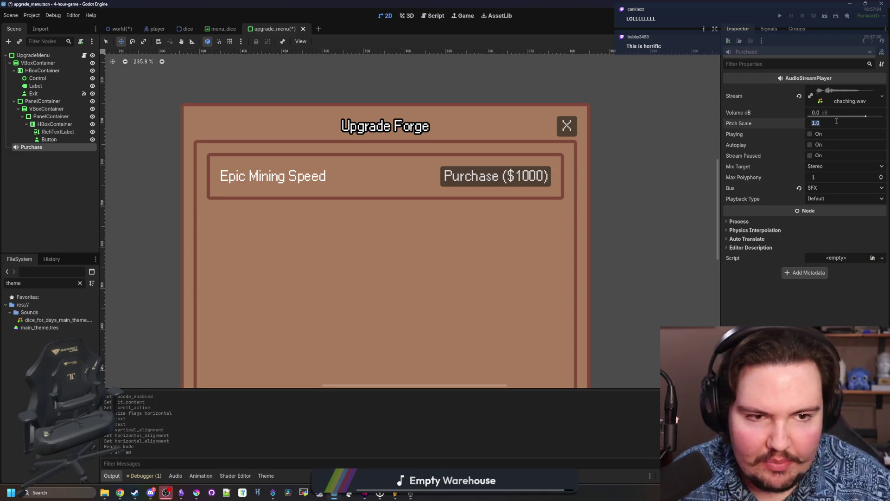
type("10")
key("Return")
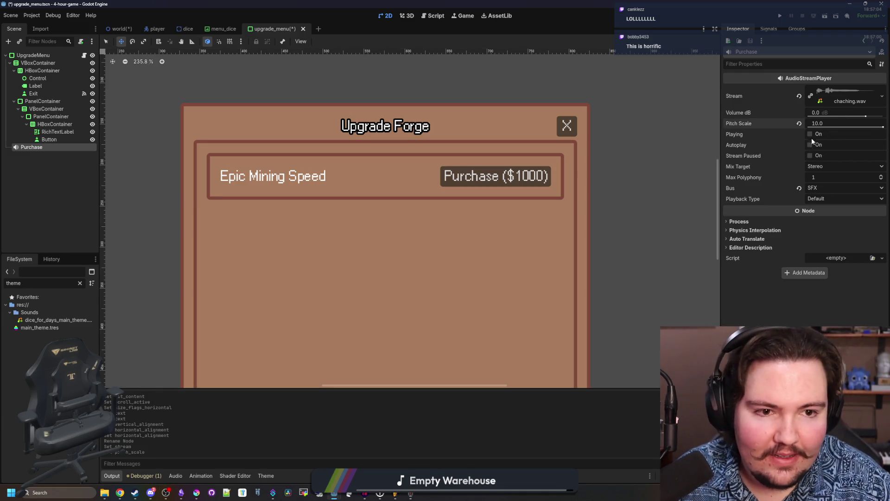
left_click(811, 136)
left_click(811, 134)
left_click(822, 123)
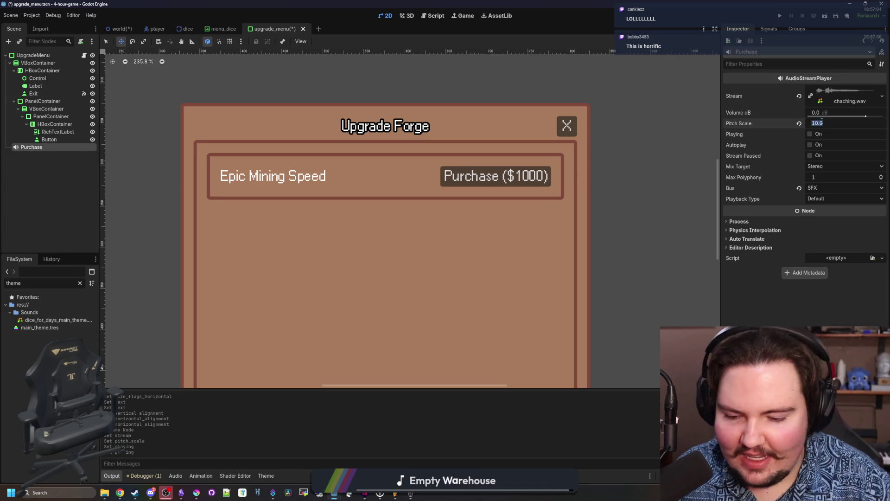
type("5")
key("Return")
left_click(810, 135)
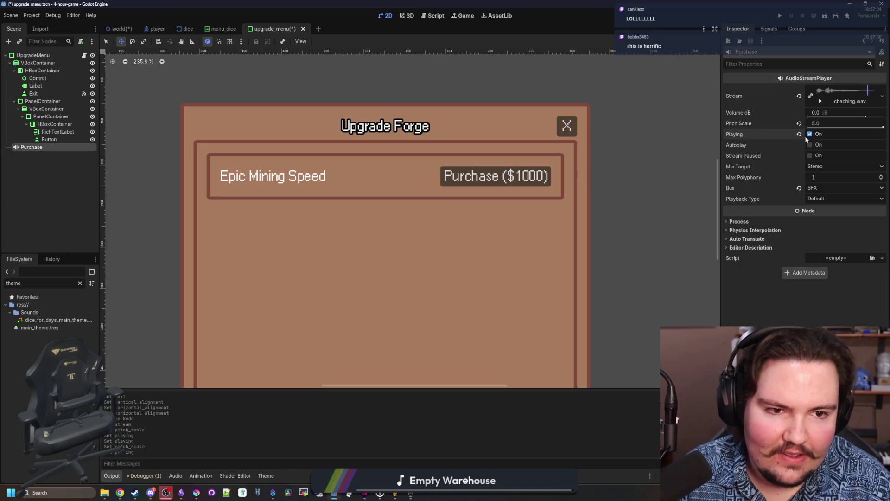
left_click(822, 123)
type("3")
key("Return")
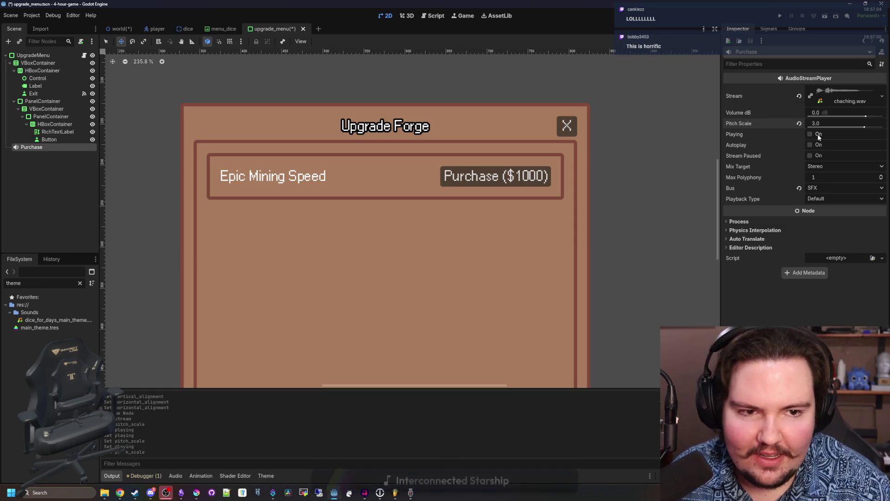
left_click(810, 134)
- Set Pitch Scale to 2, preview the sound, and save the scene
left_click(823, 123)
type("2")
key("Return")
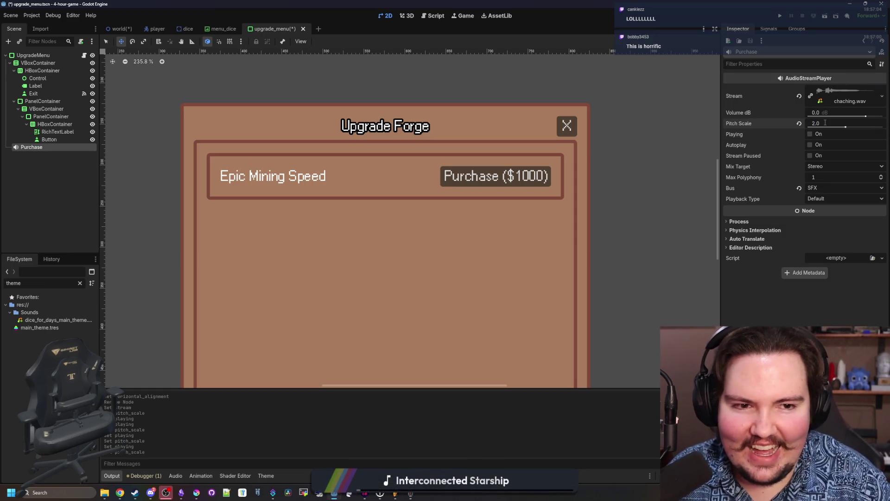
left_click(811, 134)
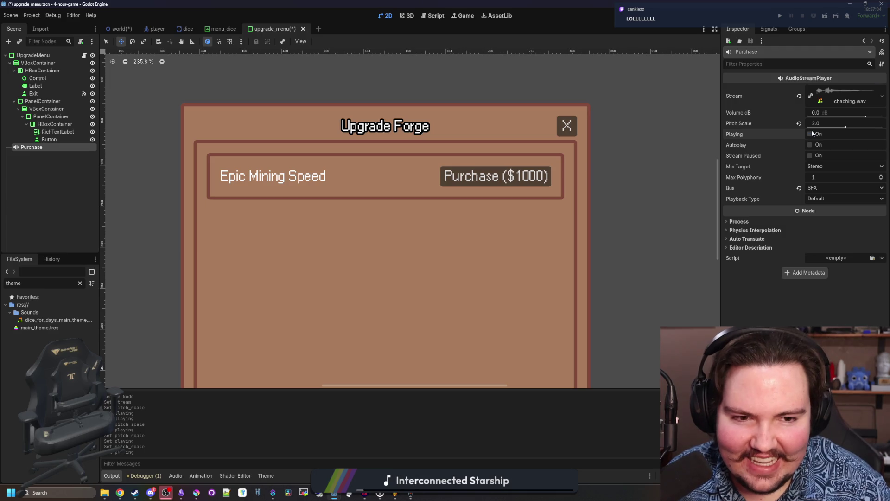
scroll(394, 174, "down", 3)
scroll(392, 178, "up", 2)
key("ctrl+s")
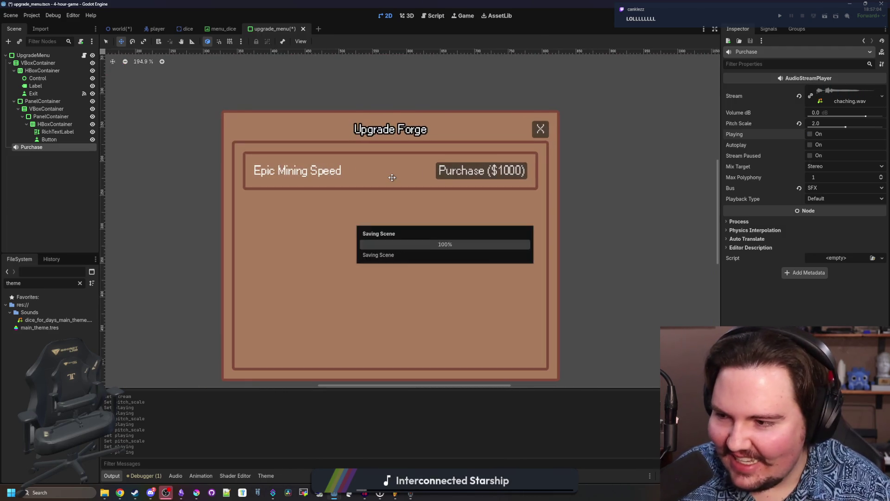
scroll(392, 178, "up", 1)
scroll(393, 177, "down", 2)
left_click(810, 134)
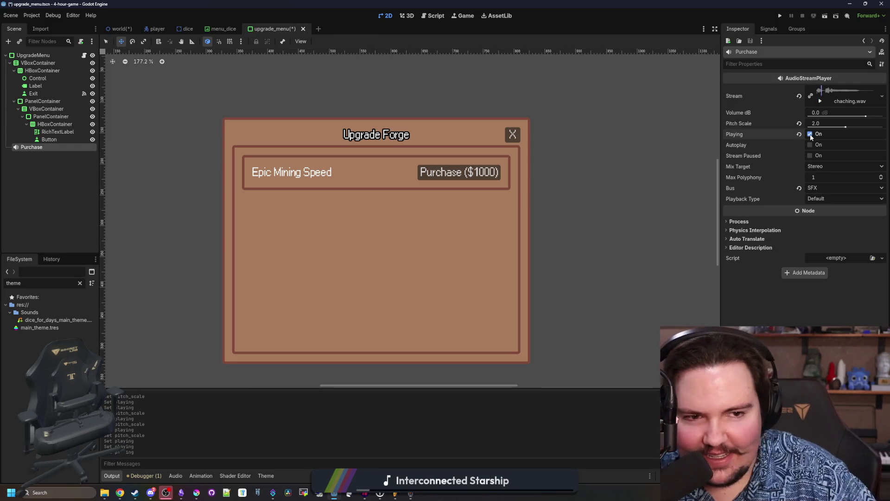
scroll(383, 198, "up", 2)
key("ctrl+s")
scroll(385, 204, "down", 4)
scroll(348, 208, "up", 2)
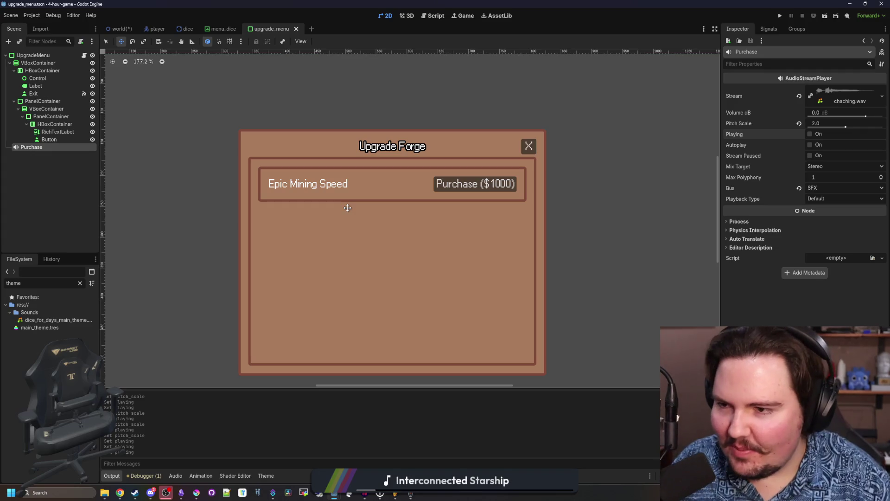
- Reselect the Purchase player and set its Pitch Scale to 0.2
left_click(29, 175)
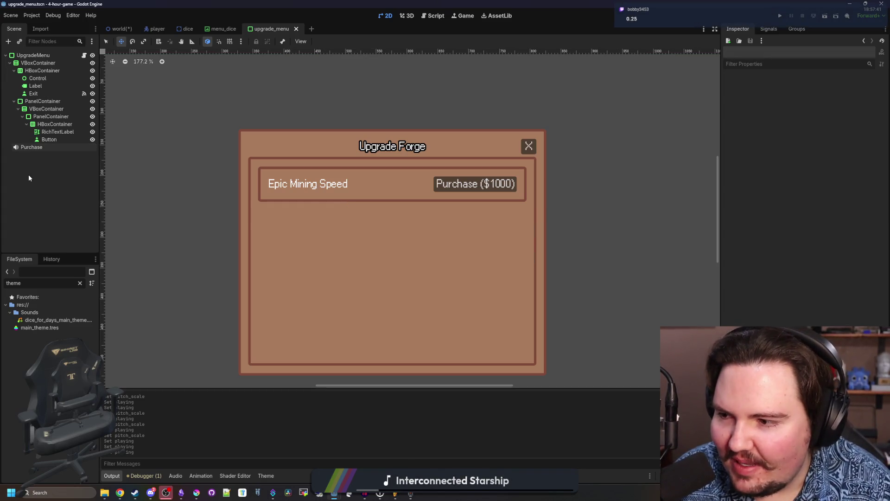
left_click(29, 147)
left_click(852, 123)
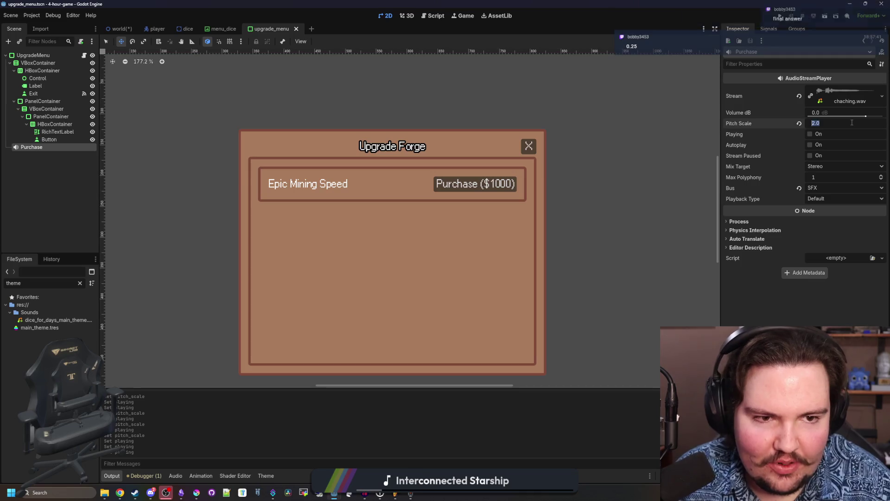
type("0.2")
key("Return")
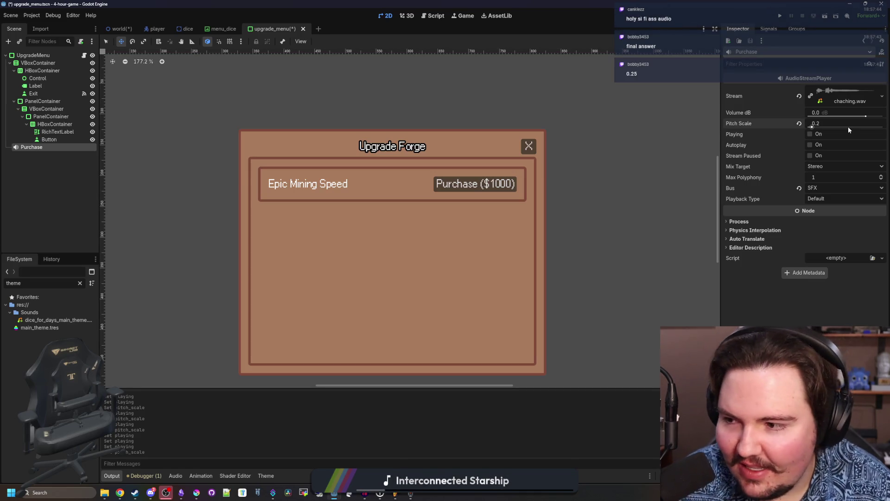
- Rename the inner PanelContainer to UpgradePanel
right_click(62, 117)
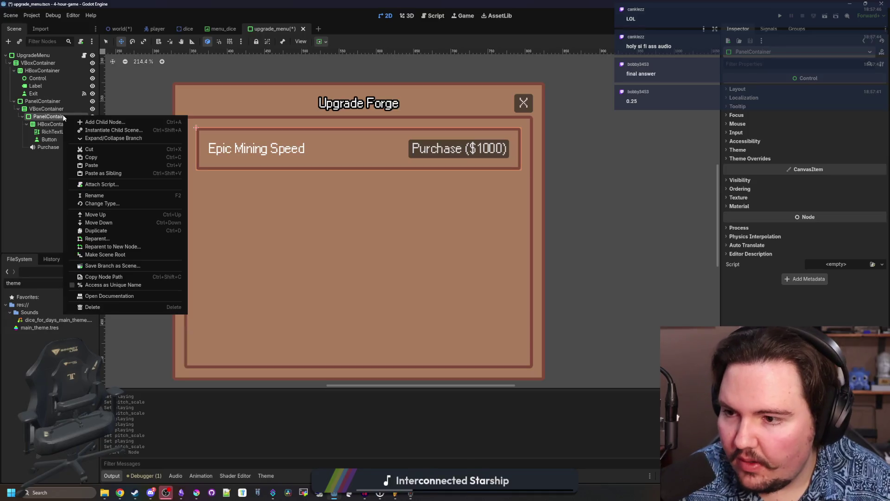
left_click(78, 171)
type("Upgra")
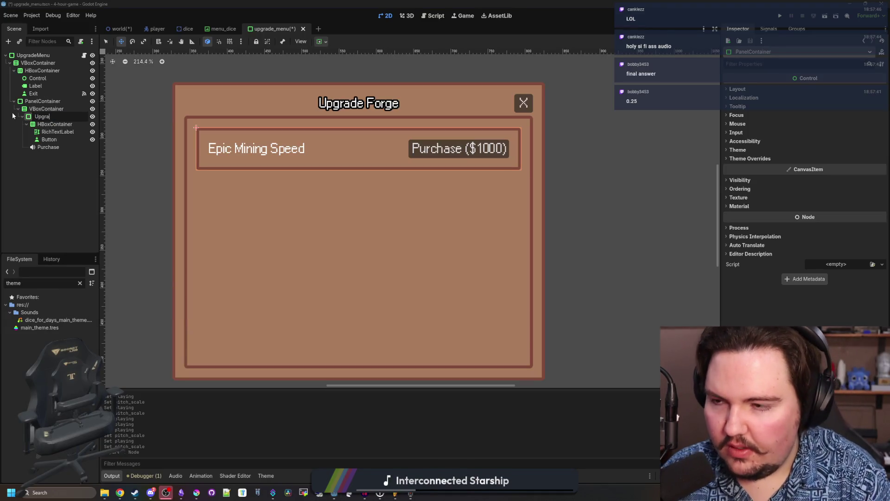
type("dePanel")
key("Return")
- Save the UpgradePanel branch as the scene upgrade_panel.tscn
right_click(58, 116)
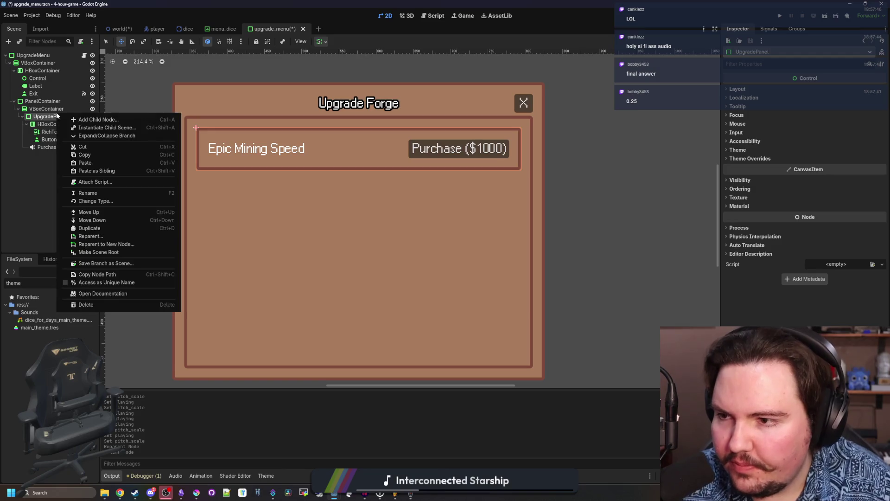
left_click(50, 121)
right_click(49, 120)
left_click(105, 268)
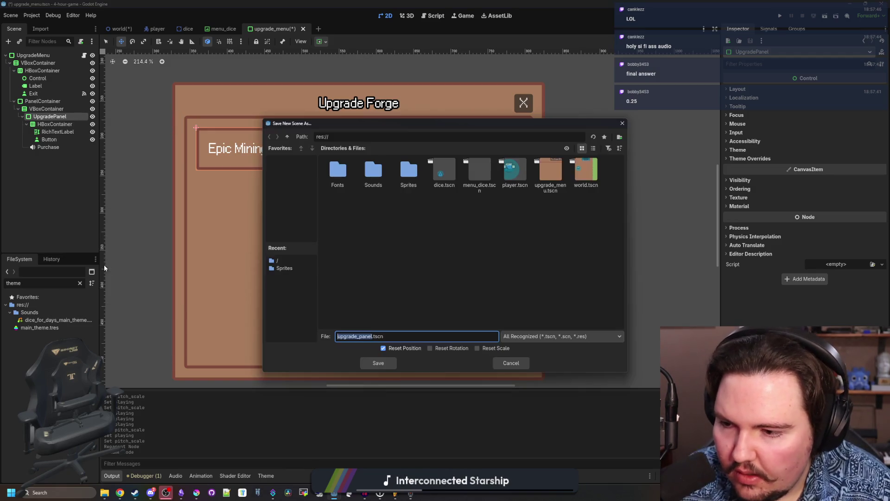
left_click(376, 365)
- Add 'class_name Menu' before extends on line 1 of roll_menu.gd and save the script
key("ctrl+F3")
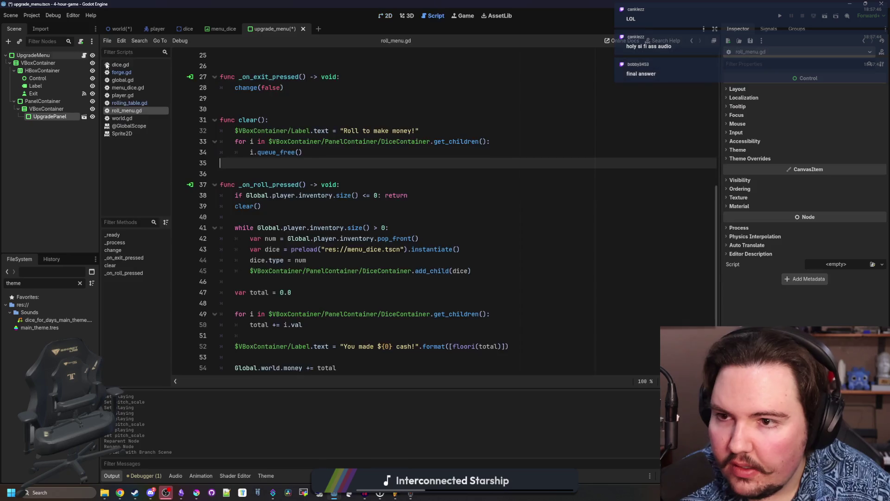
left_click(340, 113)
scroll(340, 114, "down", 1)
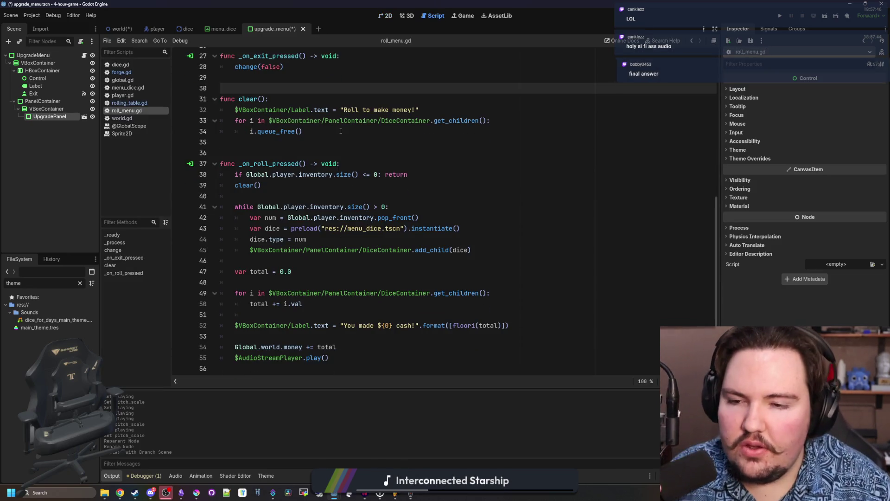
scroll(341, 132, "up", 8)
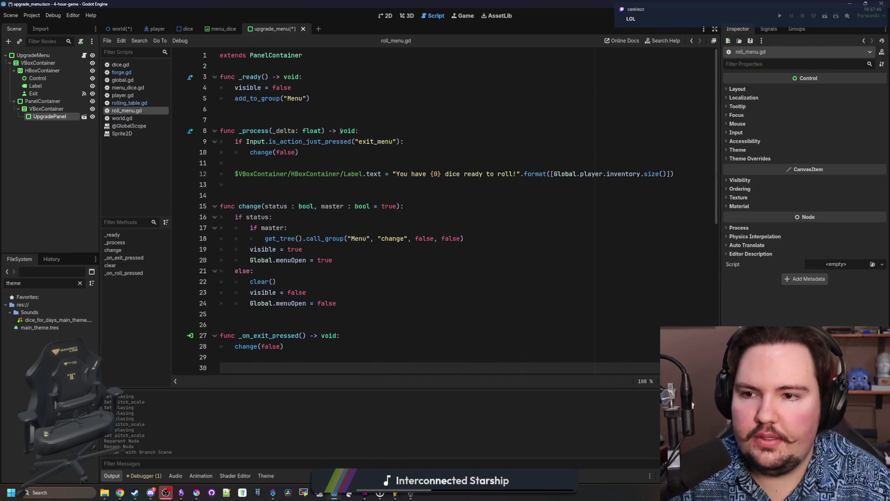
left_click(288, 122)
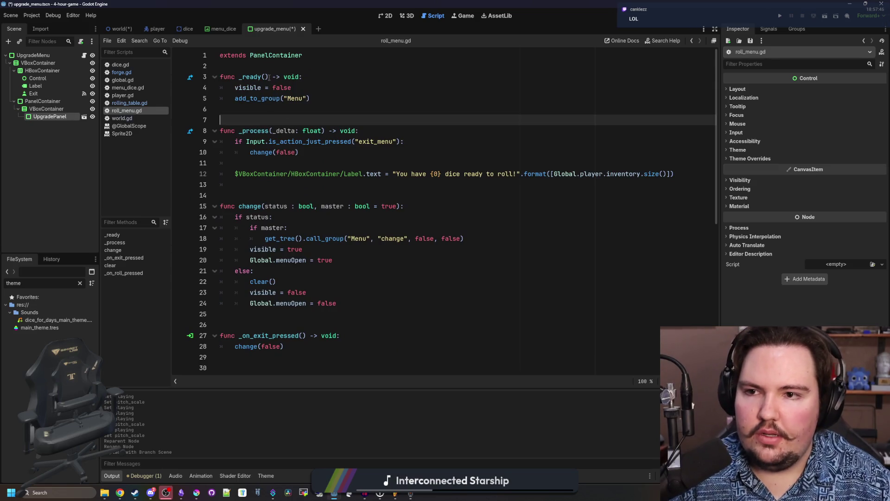
left_click(223, 54)
type("class_name Menu")
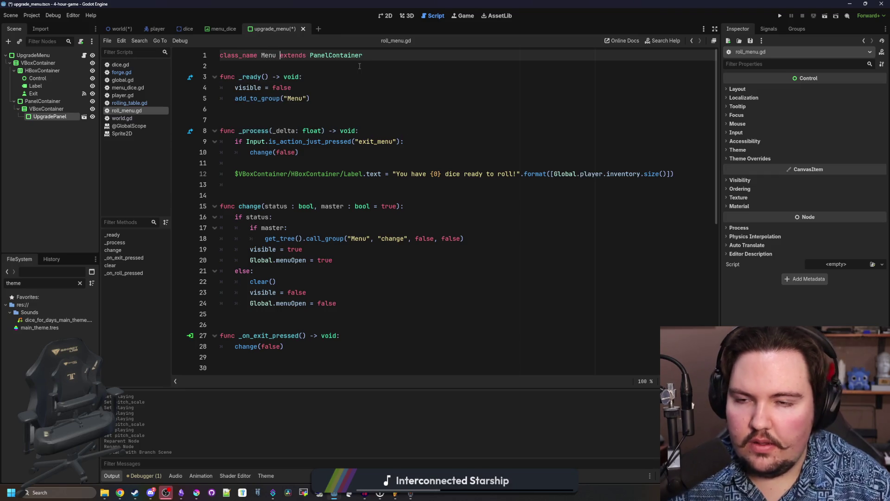
left_click(359, 66)
key("ctrl+s")
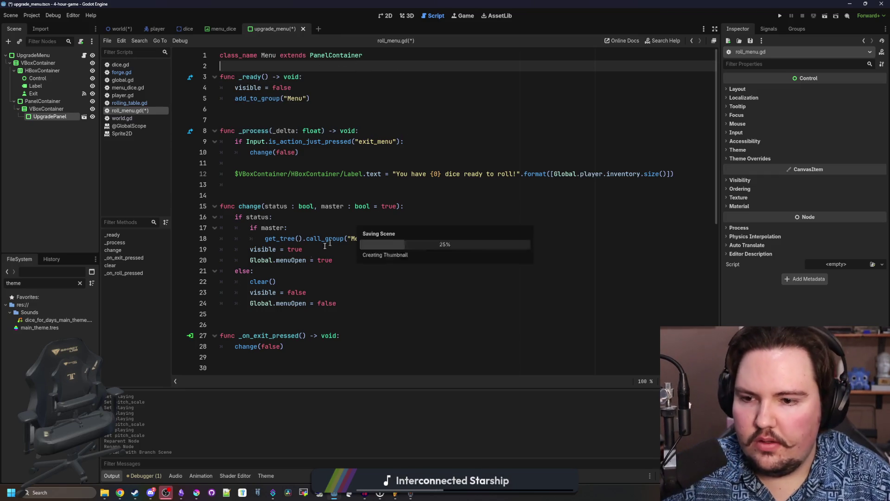
- Switch to the world scene, save it, and select the RollMenu node
scroll(362, 367, "down", 8)
mouse_move(363, 367)
left_mouse_down()
mouse_move(259, 51)
mouse_move(222, 33)
left_mouse_up()
key("ctrl+c")
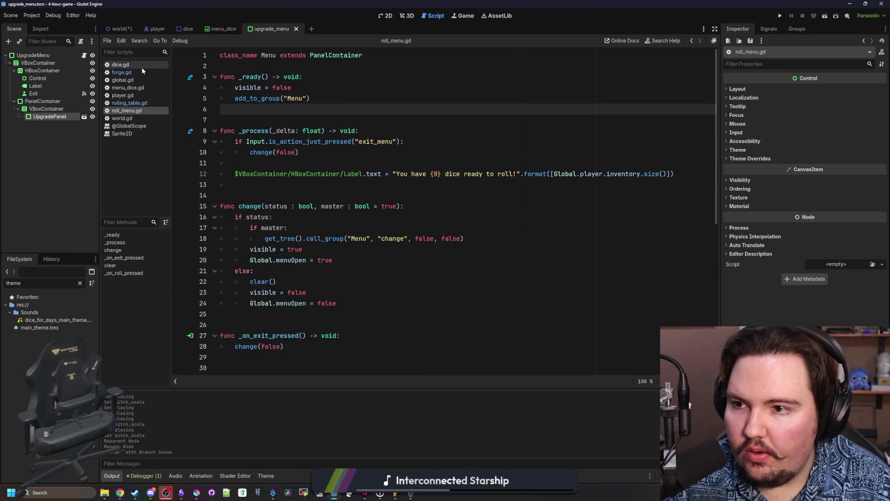
left_click(117, 28)
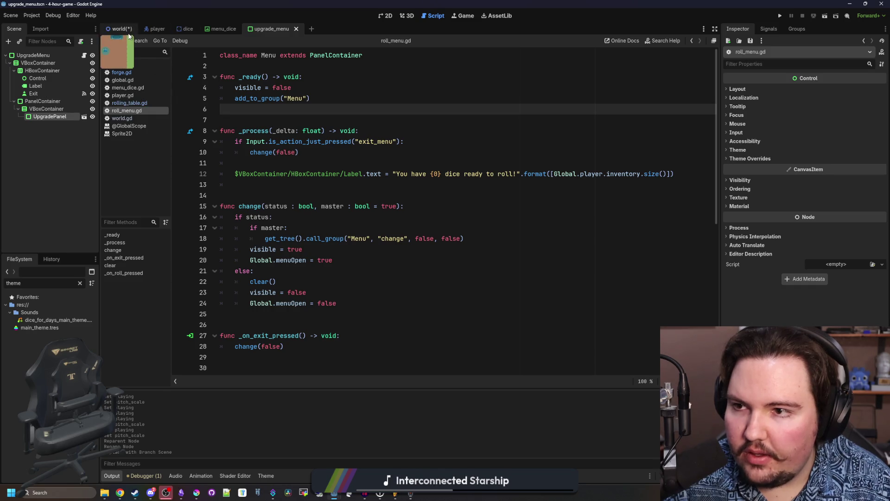
key("ctrl+s")
left_click(41, 155)
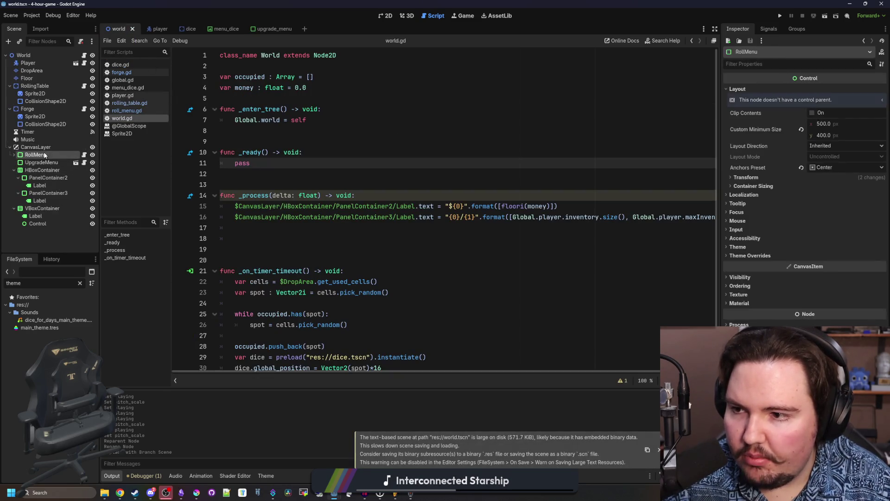
- Make roll_menu.gd extend Menu instead of PanelContainer and delete its _ready function
left_click(84, 155)
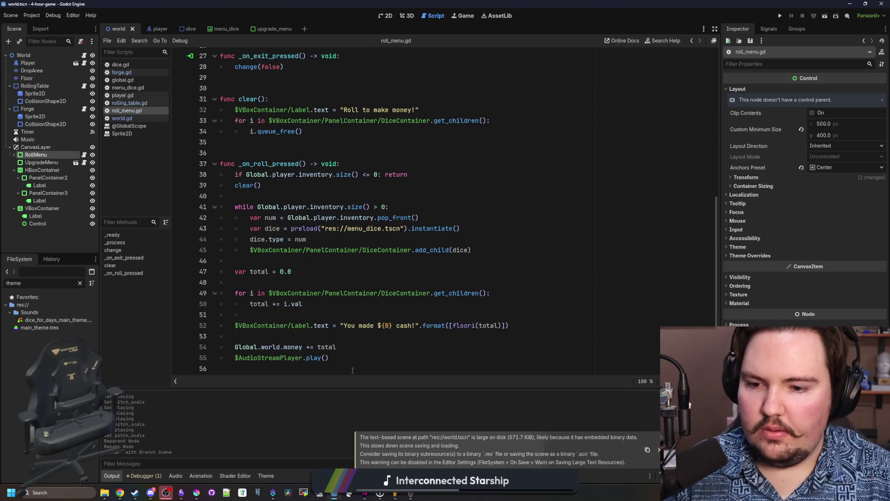
key("ctrl+a")
scroll(253, 82, "up", 3)
key("ctrl+v")
scroll(252, 81, "up", 7)
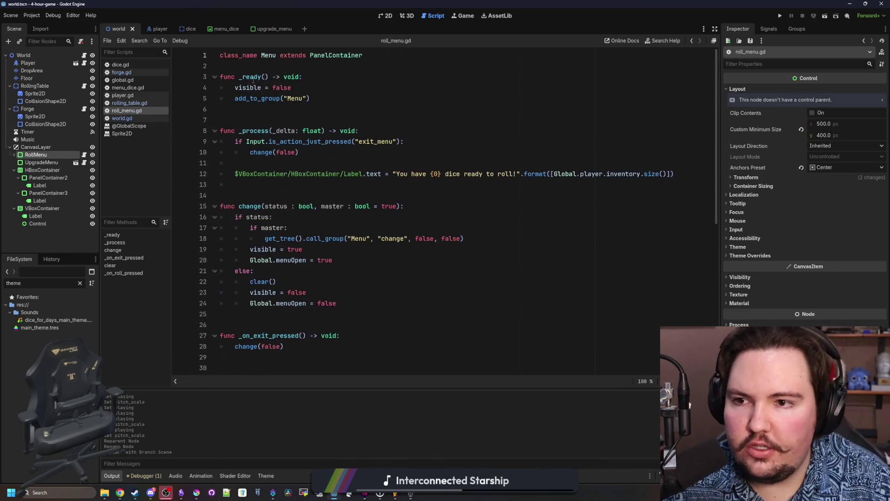
double_click(270, 54)
key("shift+Home")
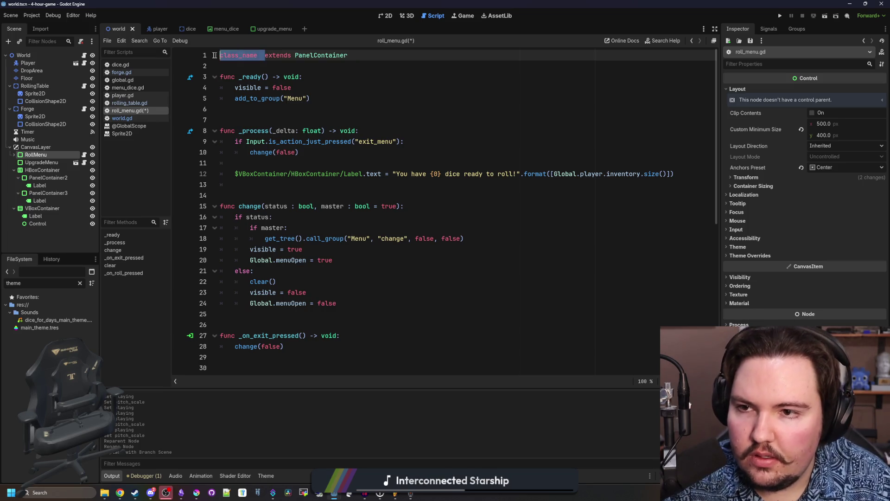
key("BackSpace")
double_click(300, 54)
type("Menu")
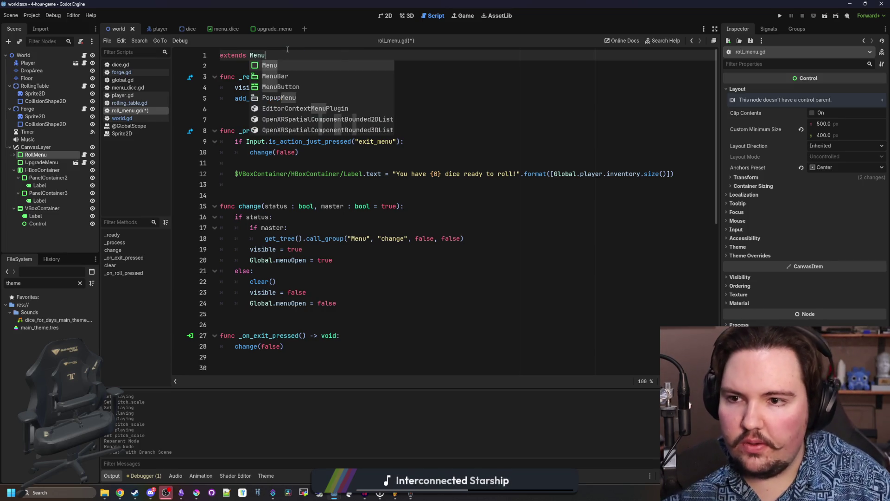
left_click(223, 61)
left_click_drag(223, 62, 310, 99)
key("BackSpace")
key("BackSpace")
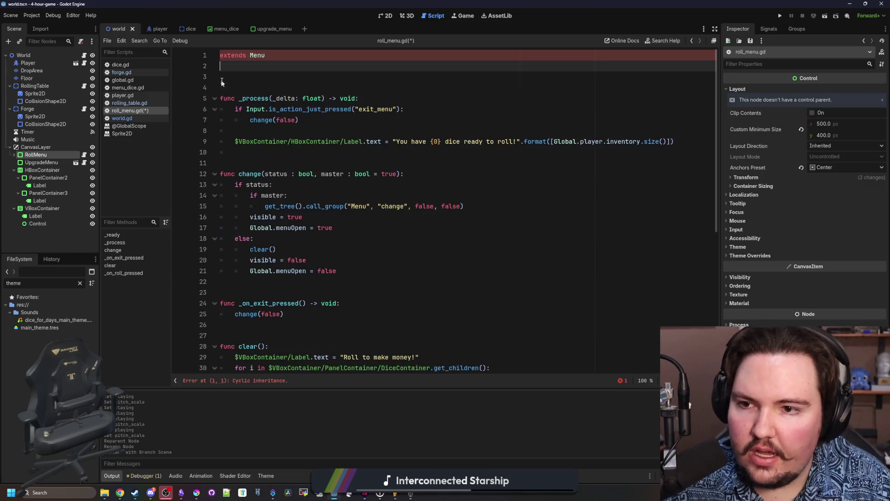
- Replace the exit_menu input check in _process with a super(_delta) call and remove stray blank lines
left_click(334, 114)
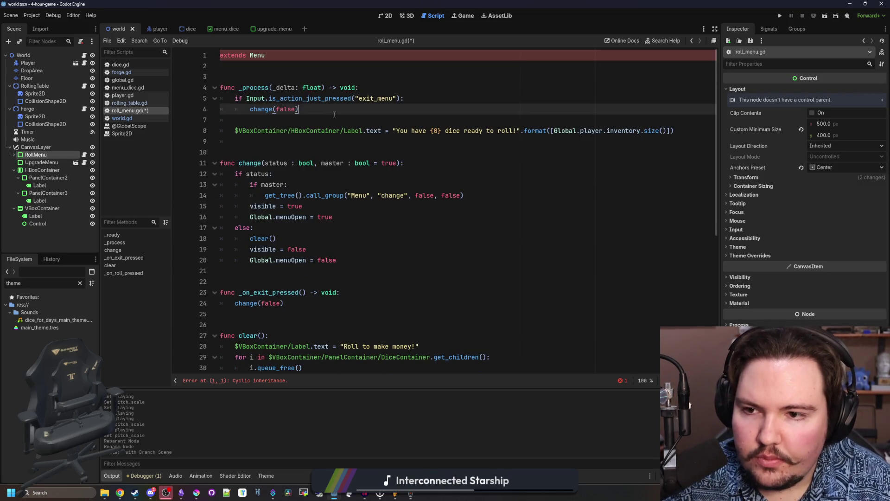
left_click(363, 121)
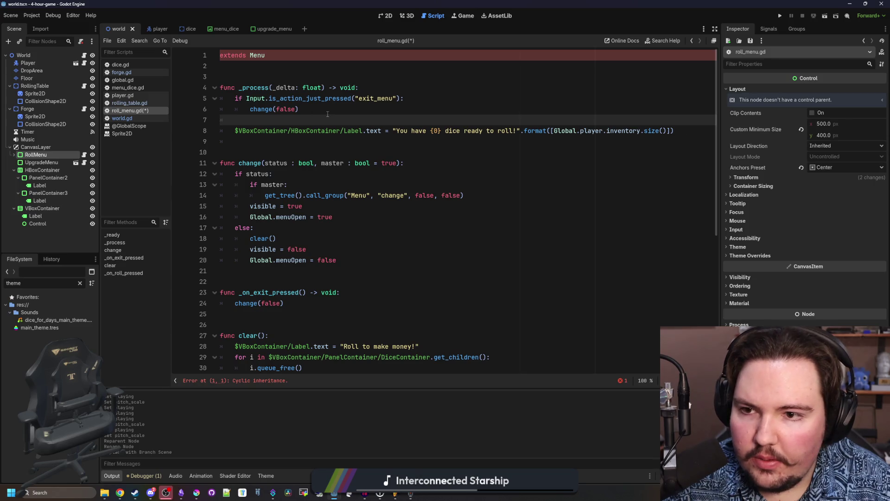
left_click_drag(328, 114, 214, 98)
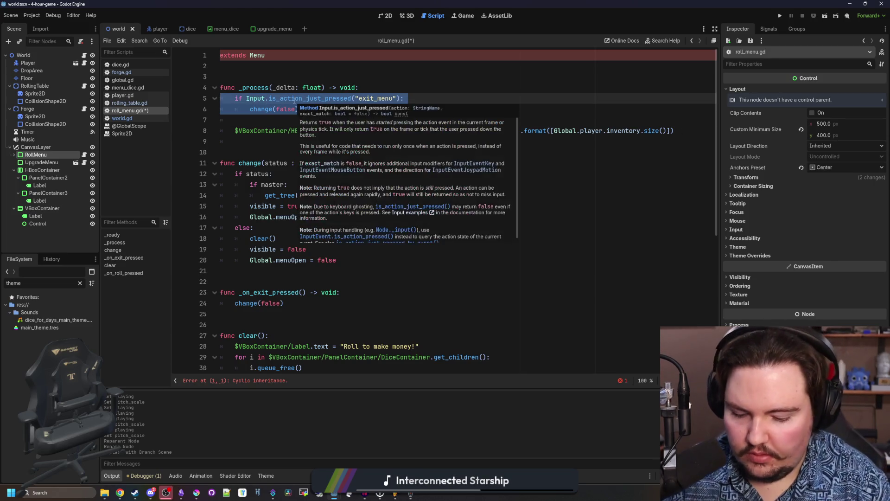
key("BackSpace")
type("su")
key("BackSpace")
key("BackSpace")
key("Tab")
type("s")
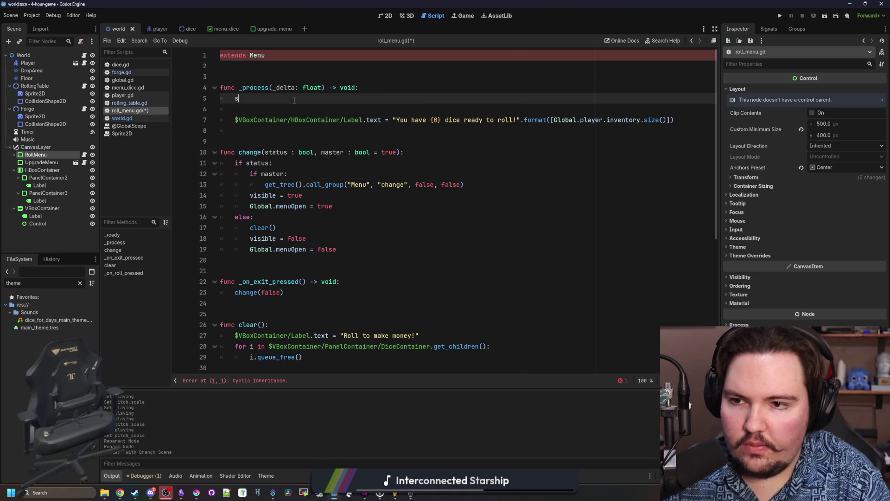
type("uper(_delta")
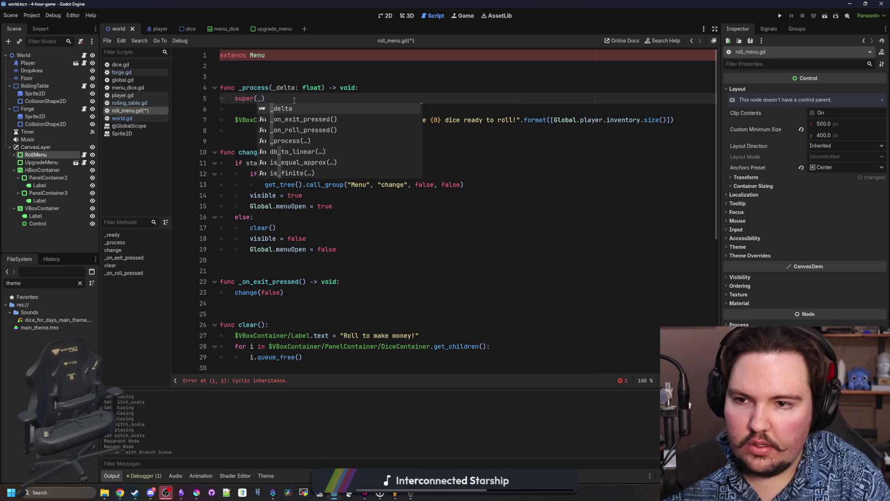
type(")")
left_click(258, 79)
key("BackSpace")
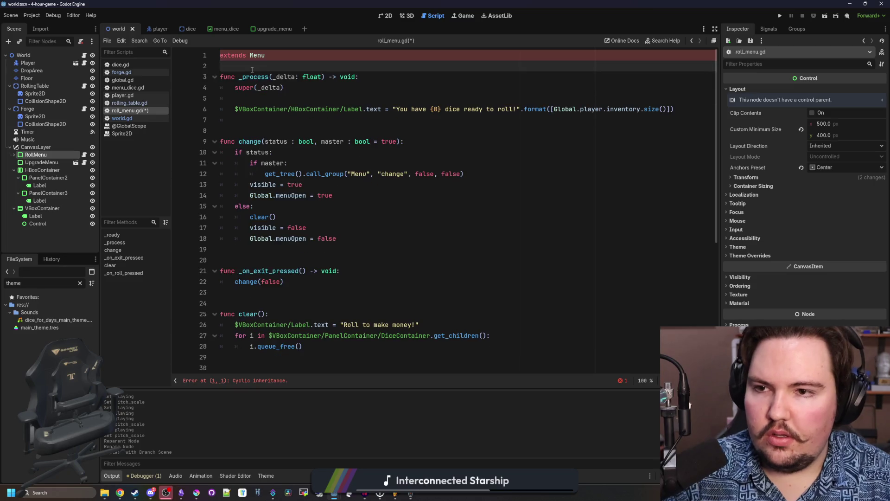
left_click(261, 99)
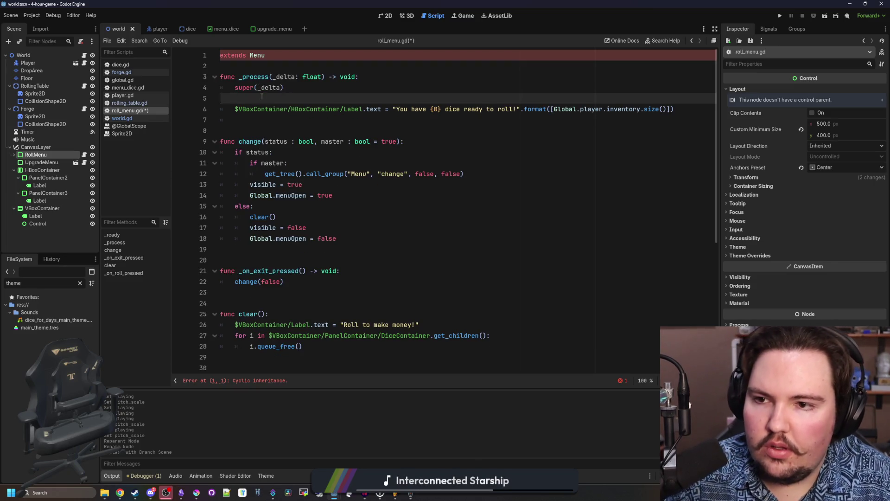
key("BackSpace")
- Add a super(status, master) call at the top of the change() function
left_click(298, 142)
scroll(298, 141, "down", 1)
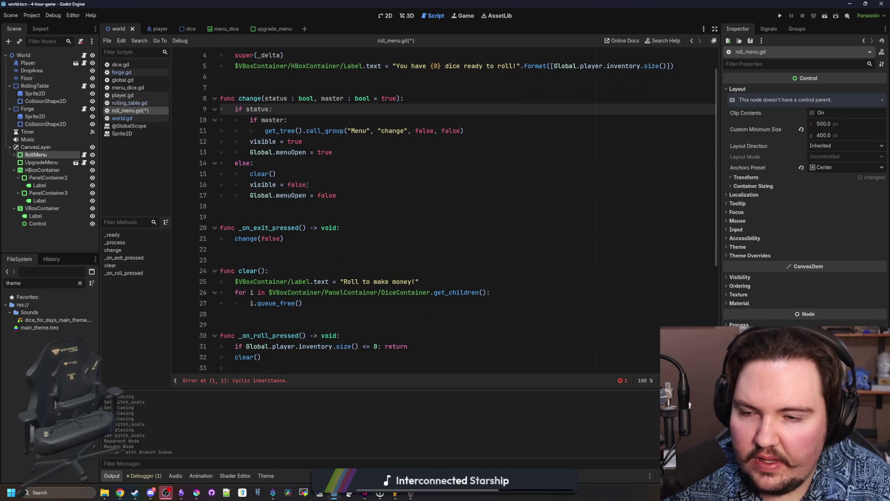
left_click_drag(373, 194, 212, 100)
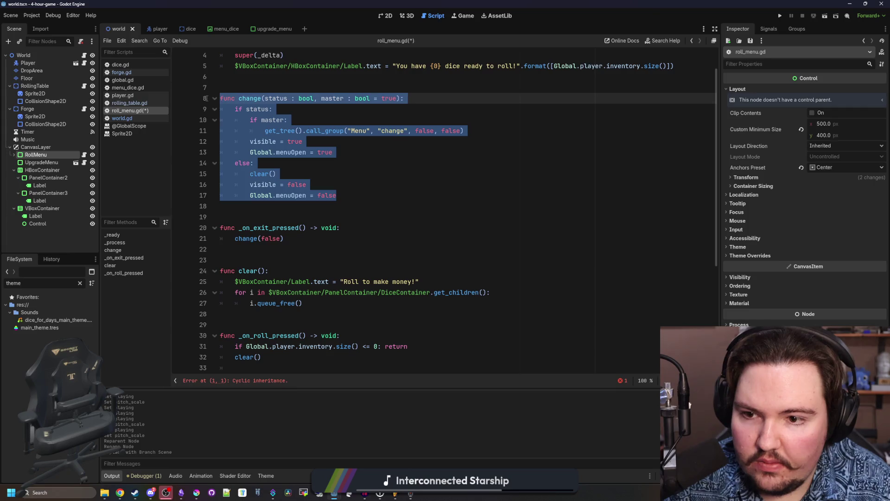
scroll(320, 187, "up", 1)
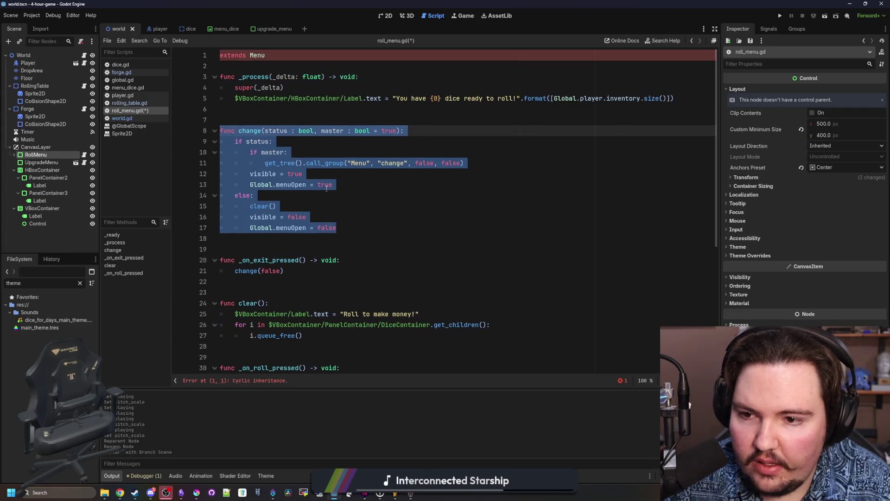
left_click(279, 206)
scroll(278, 207, "down", 5)
scroll(278, 207, "up", 5)
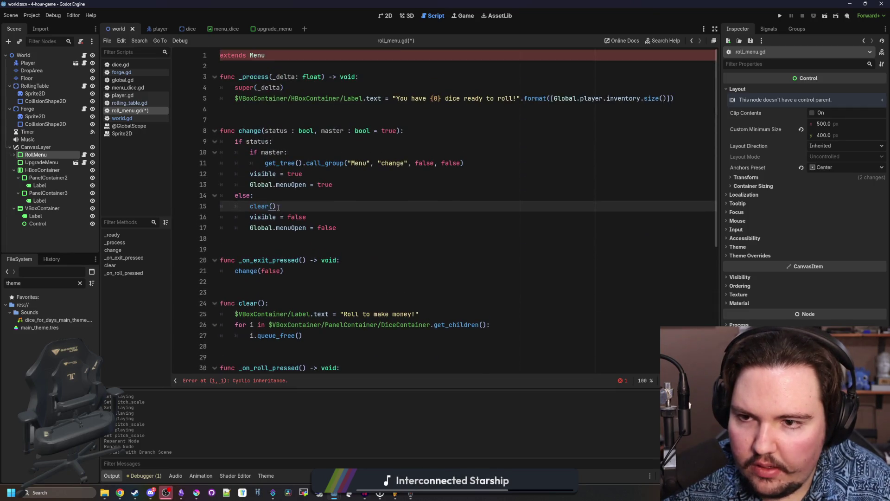
left_click(439, 130)
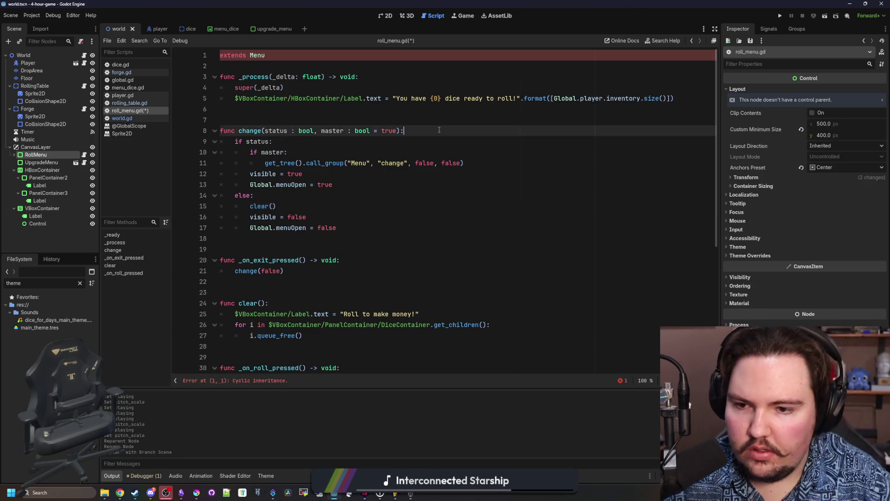
key("Return")
type("super(st")
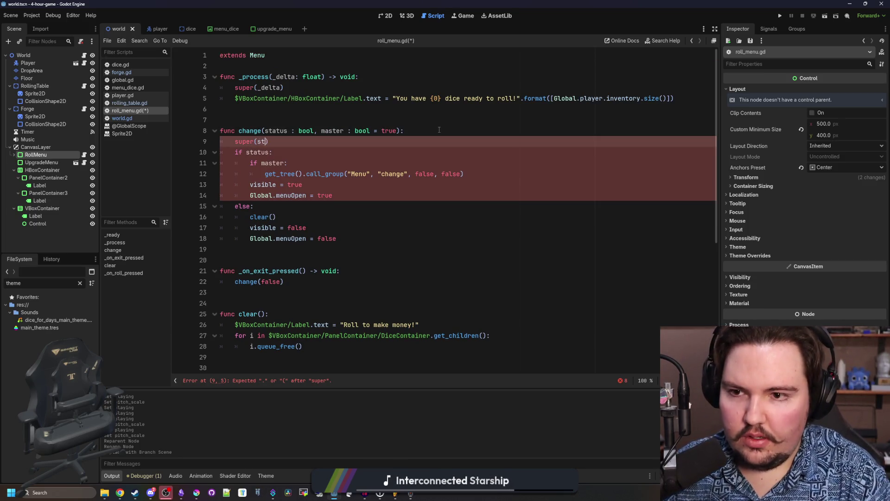
type(", maste")
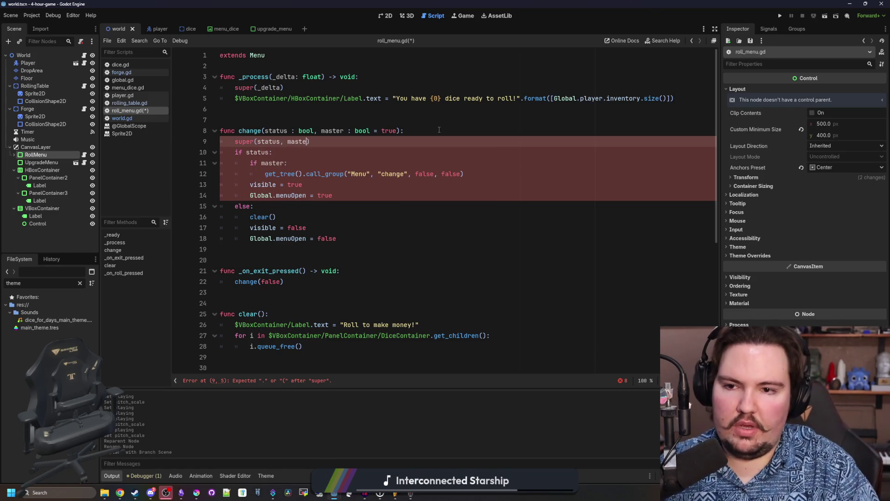
type("r")
key("End")
key("Return")
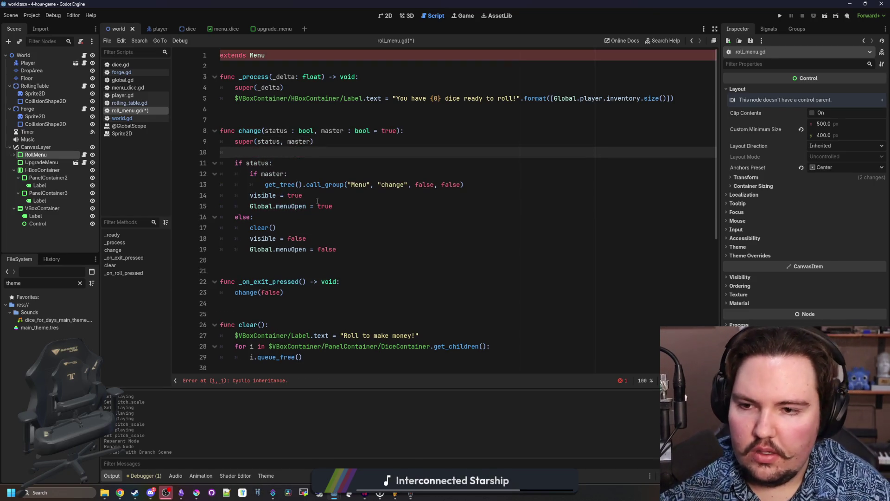
- Reduce change()'s remaining body to 'if !status: clear()'
left_click(248, 162)
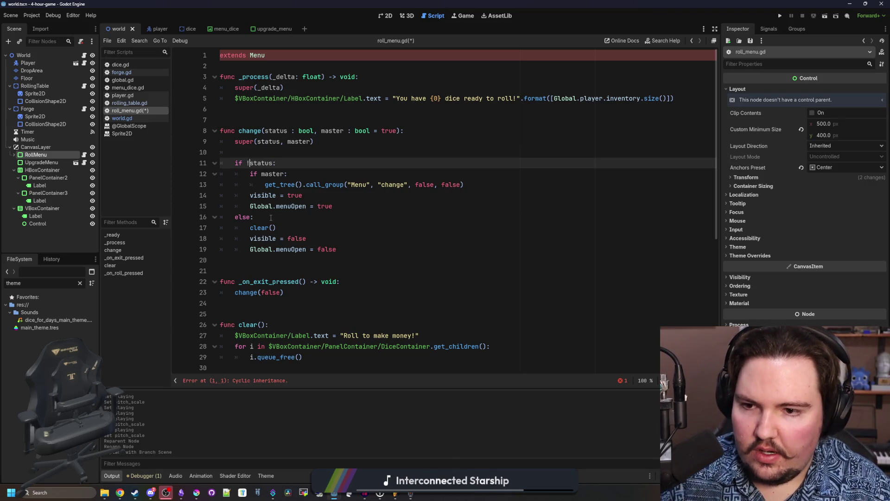
left_click_drag(271, 217, 251, 174)
key("BackSpace")
key("ctrl+shift+k")
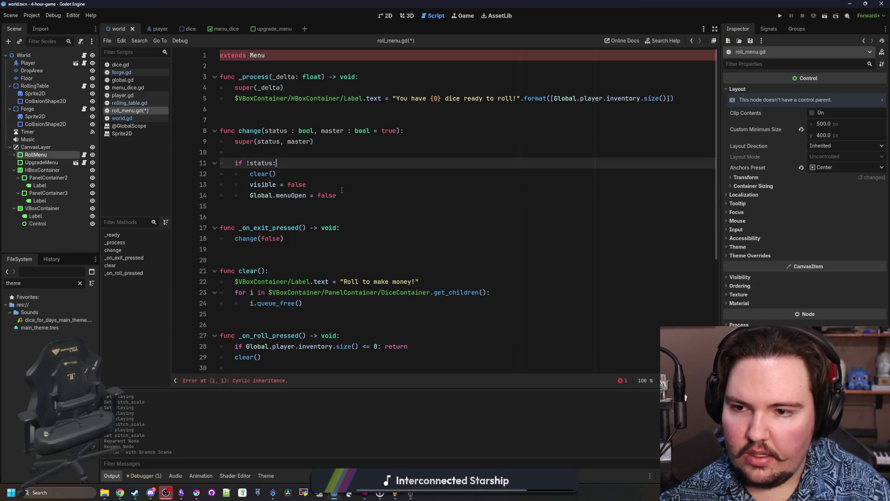
key("shift+Down")
key("shift+Down")
key("BackSpace")
key("Down")
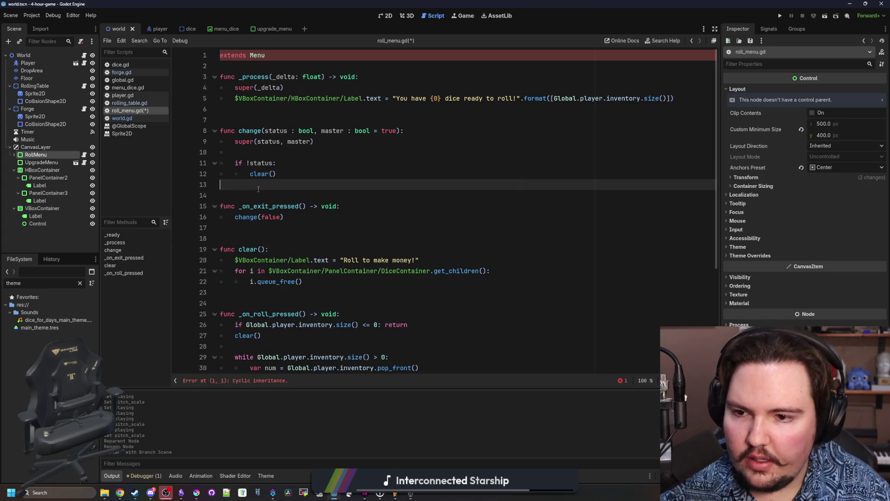
scroll(268, 188, "down", 1)
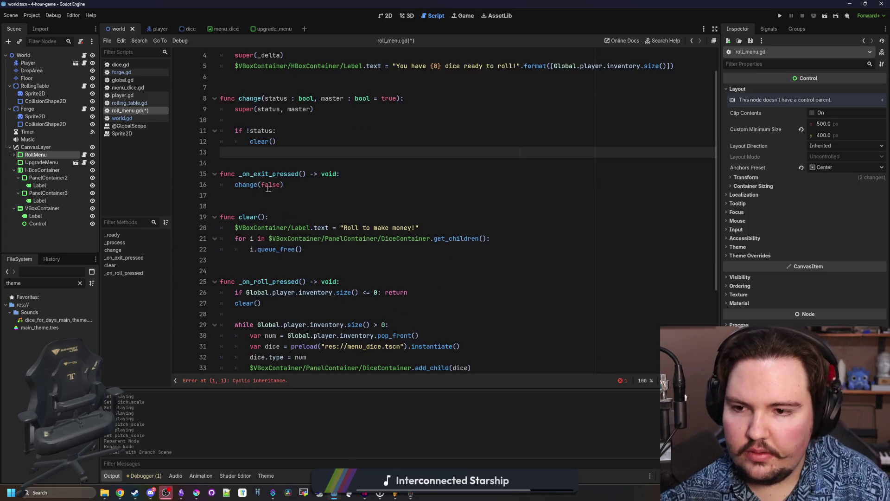
- Delete the _on_exit_pressed function from roll_menu.gd
left_click(297, 185)
scroll(300, 190, "up", 1)
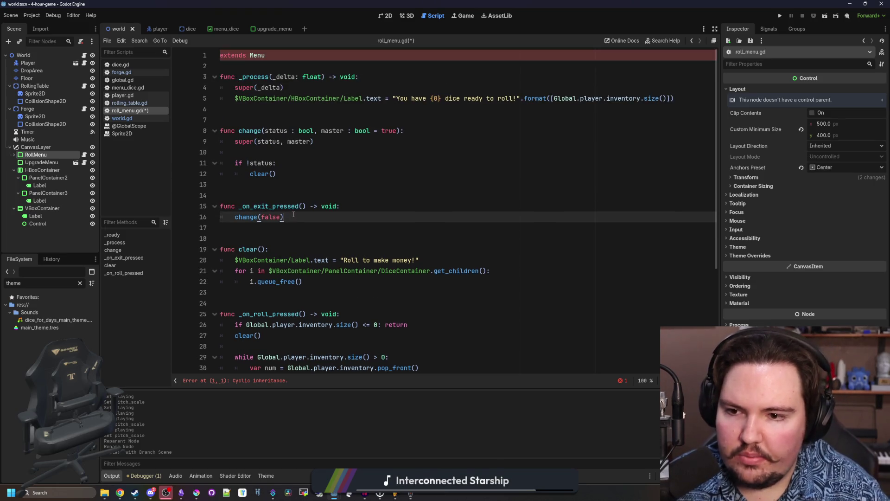
mouse_move(294, 217)
left_mouse_down()
mouse_move(215, 205)
mouse_move(196, 186)
left_mouse_up()
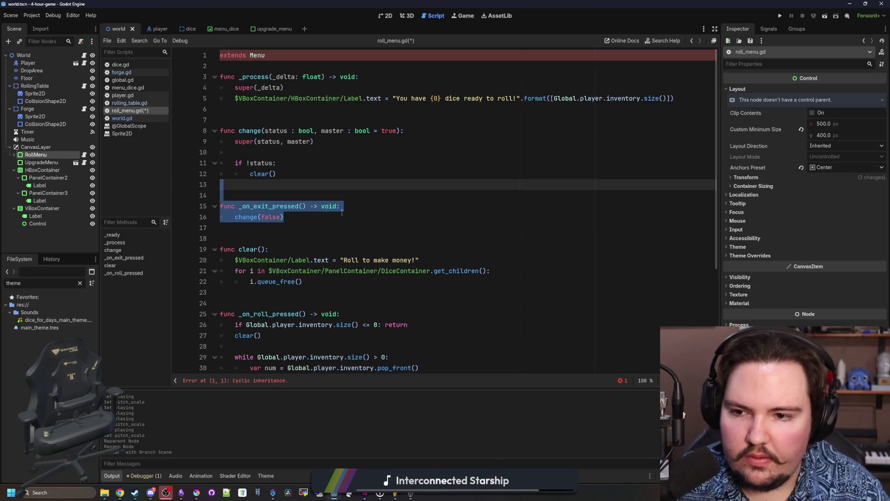
key("Delete")
scroll(304, 190, "down", 2)
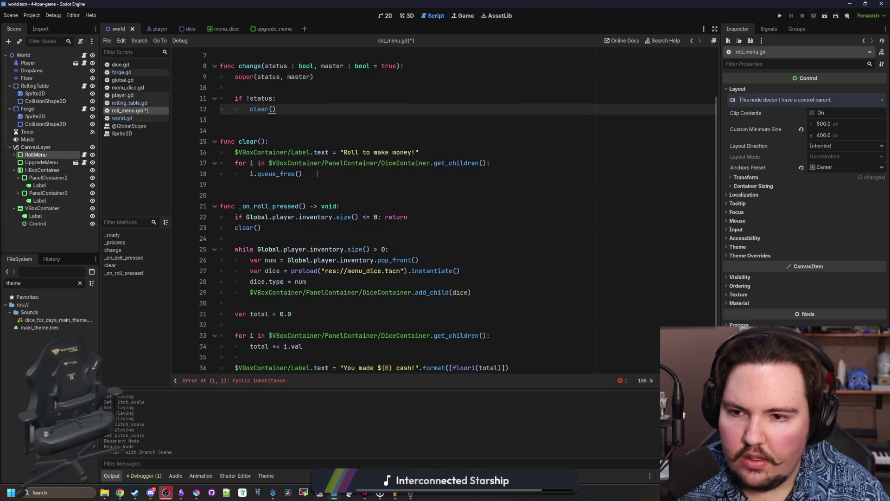
scroll(317, 173, "down", 2)
scroll(317, 173, "up", 4)
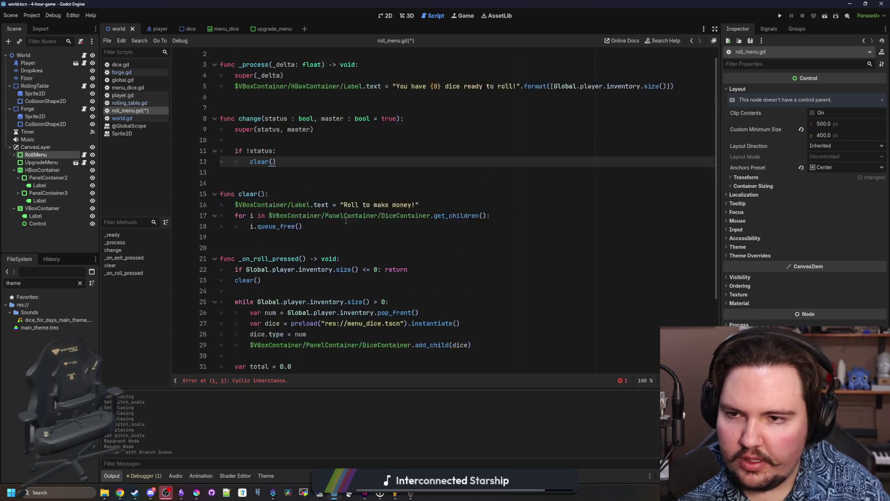
- Return to roll_menu.gd and save it
left_click(280, 120)
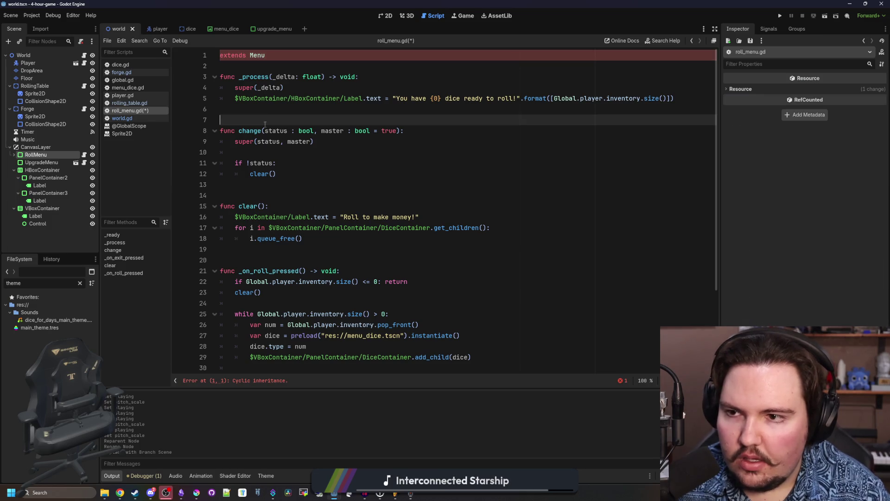
left_click(122, 119)
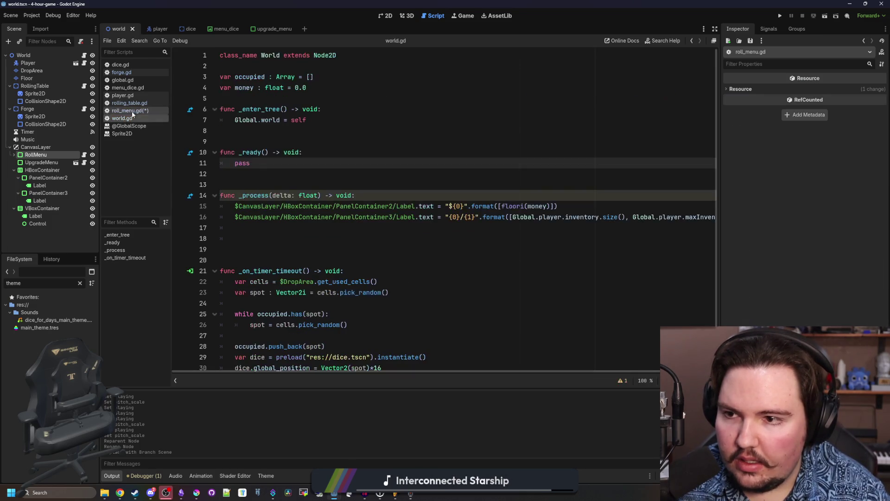
left_click(135, 111)
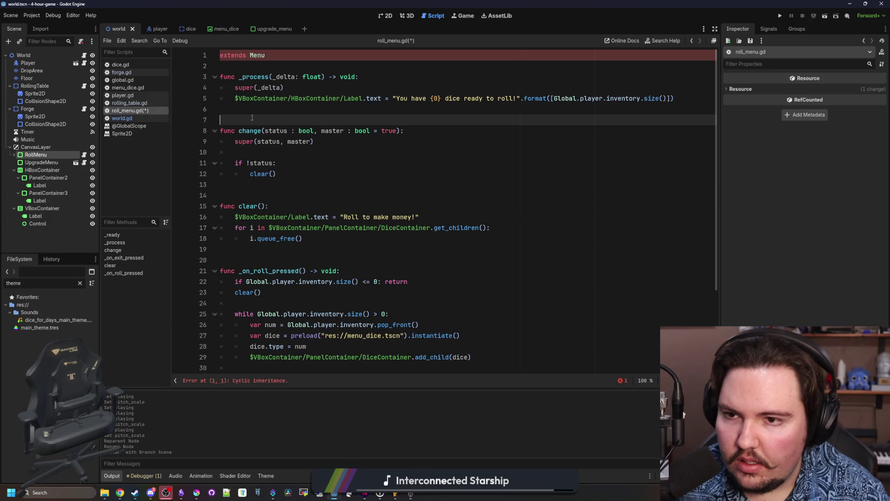
key("Up")
key("ctrl+s")
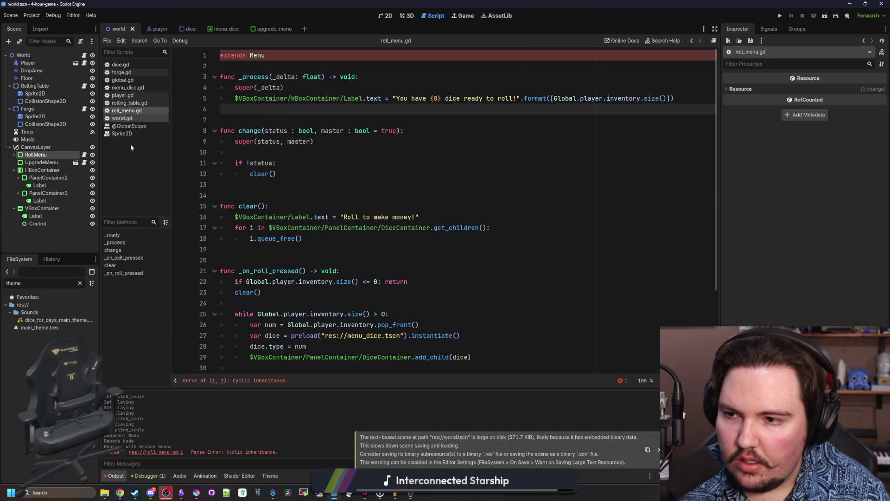
- Filter the FileSystem by 'menu', view menu_dice.gd, and re-save roll_menu.gd after undoing a stray paste
left_click(80, 283)
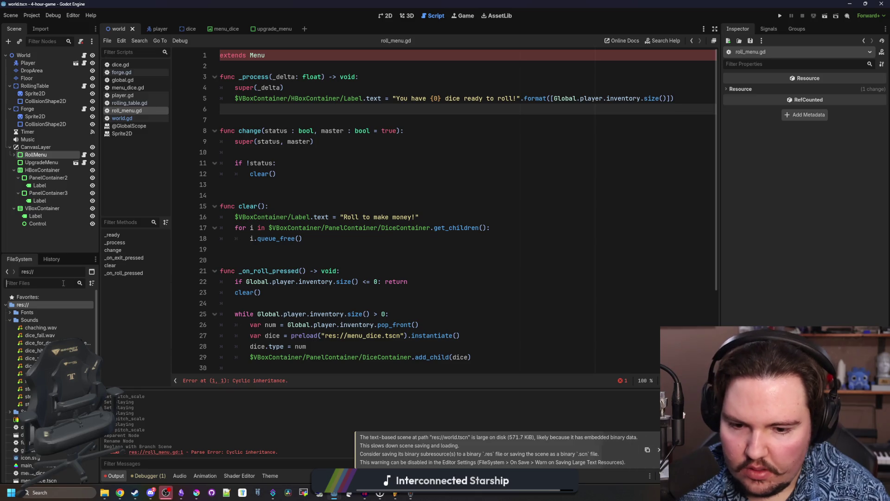
type("menu")
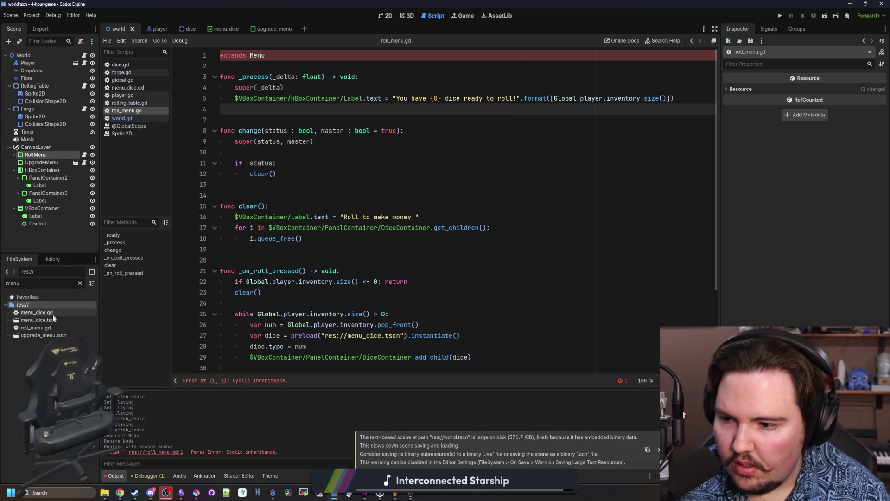
left_click(57, 314)
double_click(58, 314)
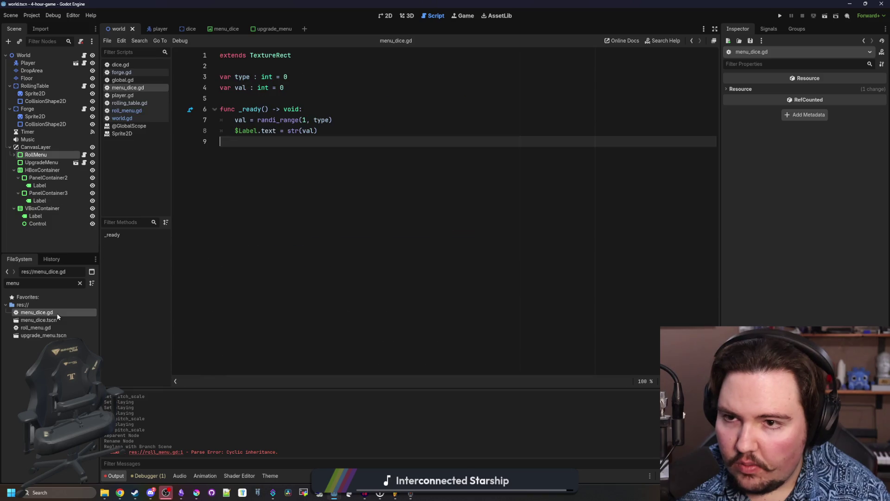
double_click(40, 328)
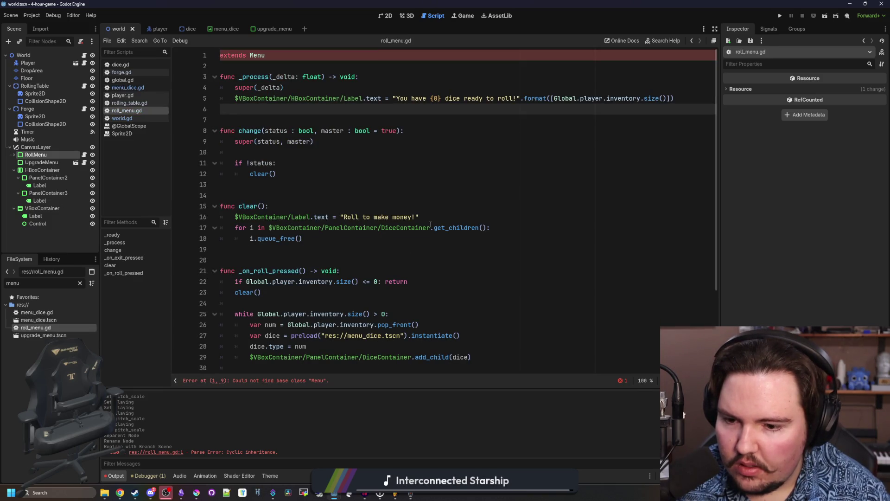
key("ctrl+v")
scroll(365, 158, "down", 2)
scroll(364, 157, "up", 15)
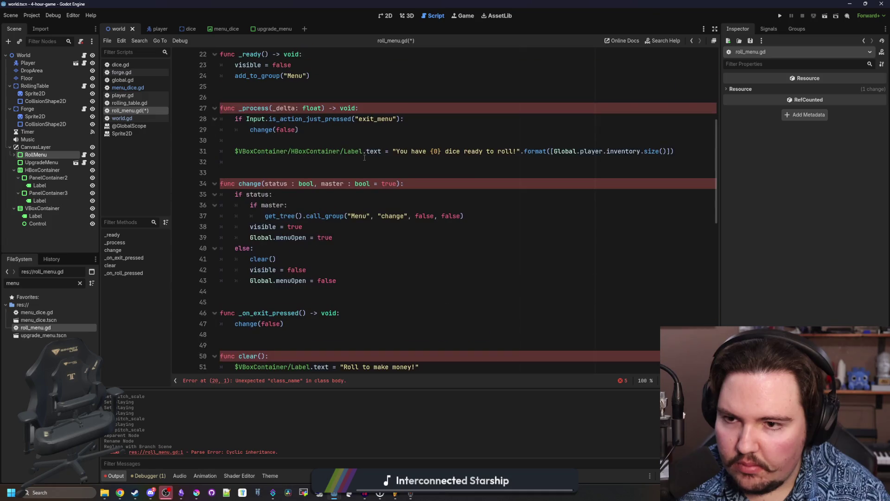
key("ctrl+z")
key("ctrl+s")
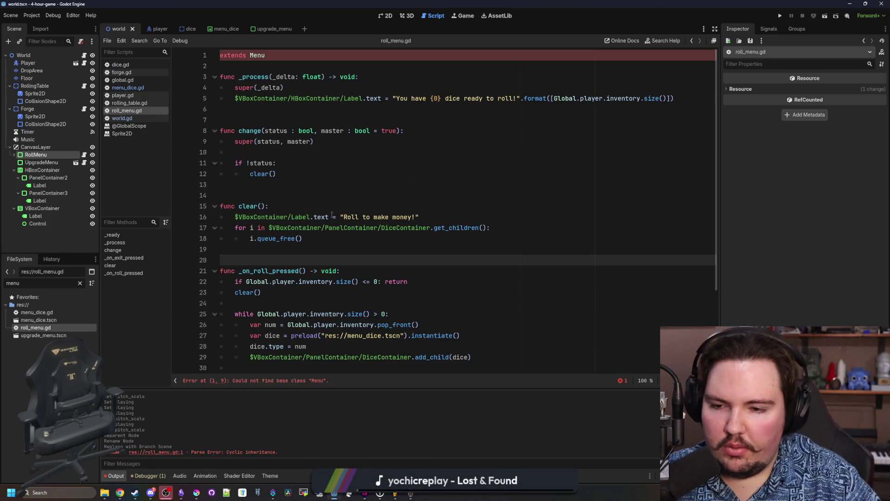
- Search all project files for 'class_name Menu', which returns 0 matches
left_click(358, 176)
key("ctrl+shift+f")
type("cl")
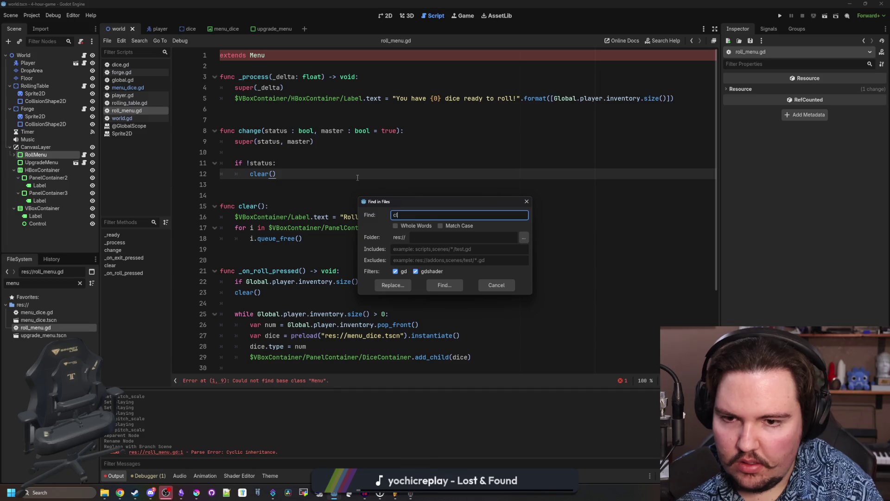
type("nu")
key("Return")
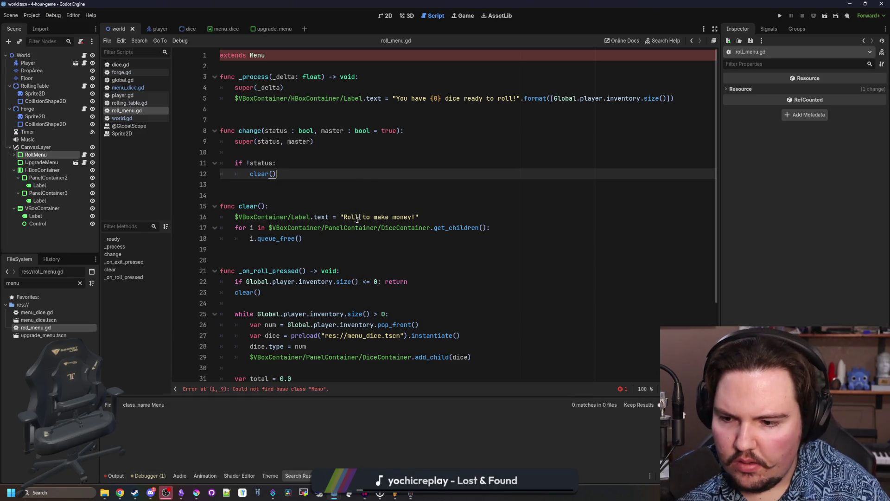
scroll(332, 196, "down", 3)
scroll(312, 222, "up", 3)
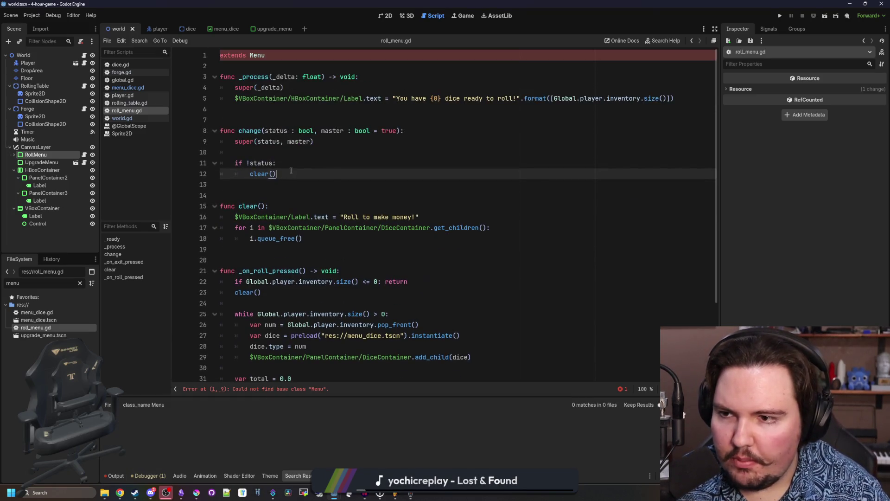
left_click(23, 304)
- Create a new menu.gd script in res:// and paste the shared menu code into it
right_click(30, 305)
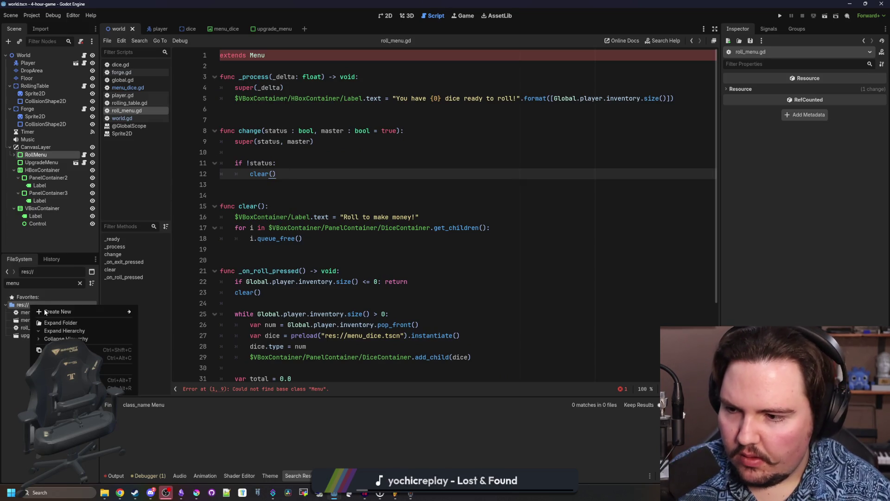
mouse_move(75, 315)
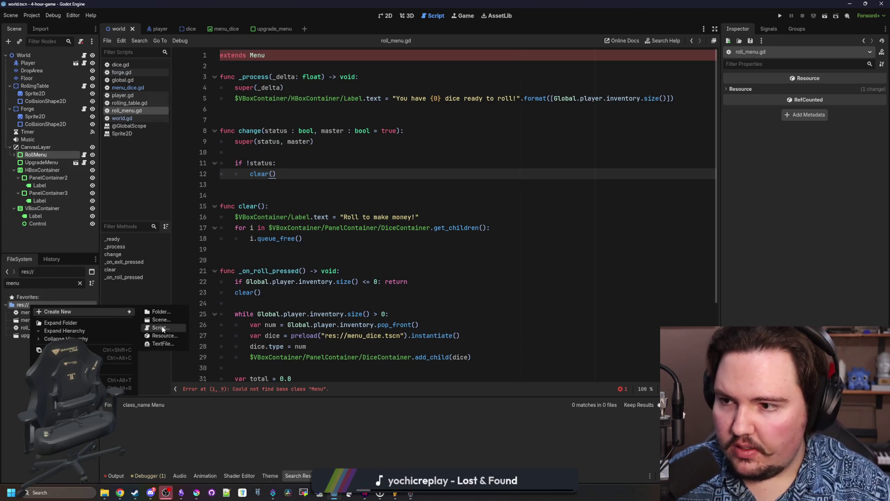
left_click(58, 182)
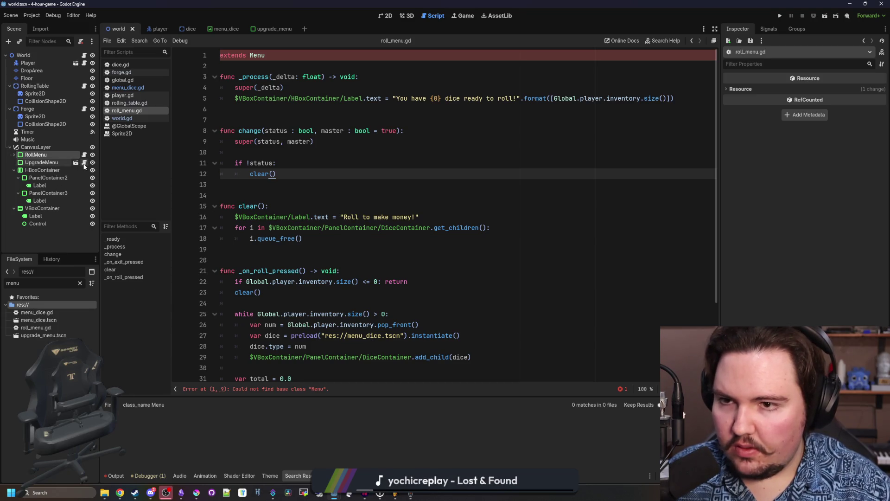
right_click(41, 304)
mouse_move(116, 310)
left_click(174, 329)
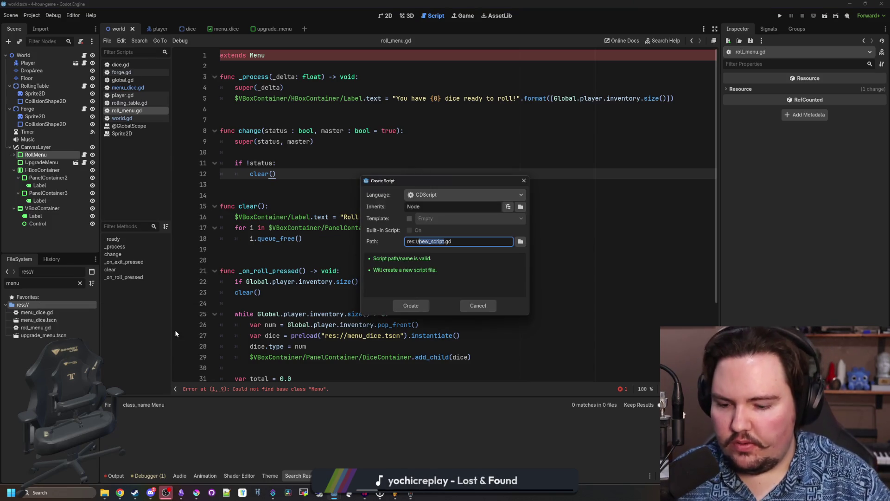
type("menu")
key("Return")
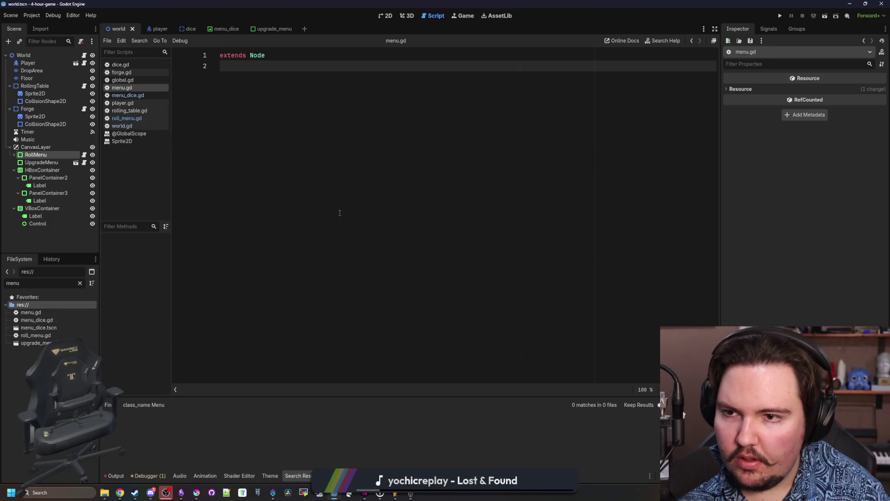
key("ctrl+v")
- Delete the dice-count Label.text line in _process and the clear() call in change()
scroll(365, 184, "up", 10)
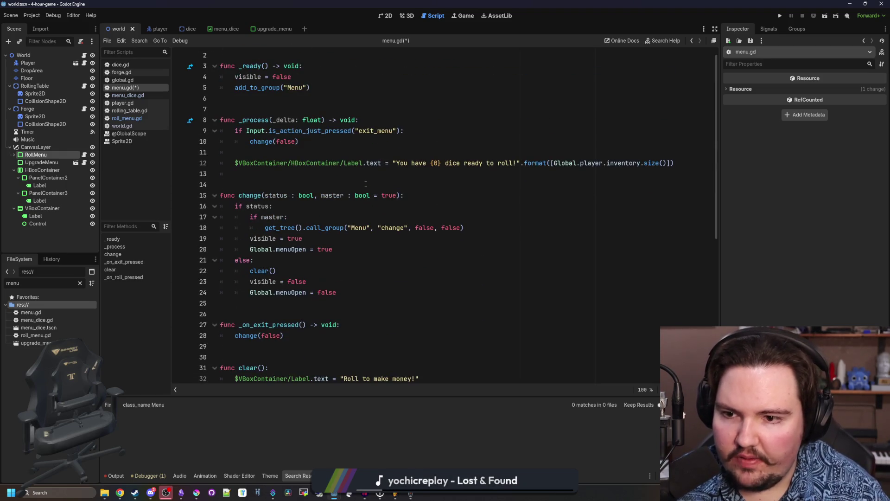
scroll(365, 184, "up", 1)
left_click(264, 192)
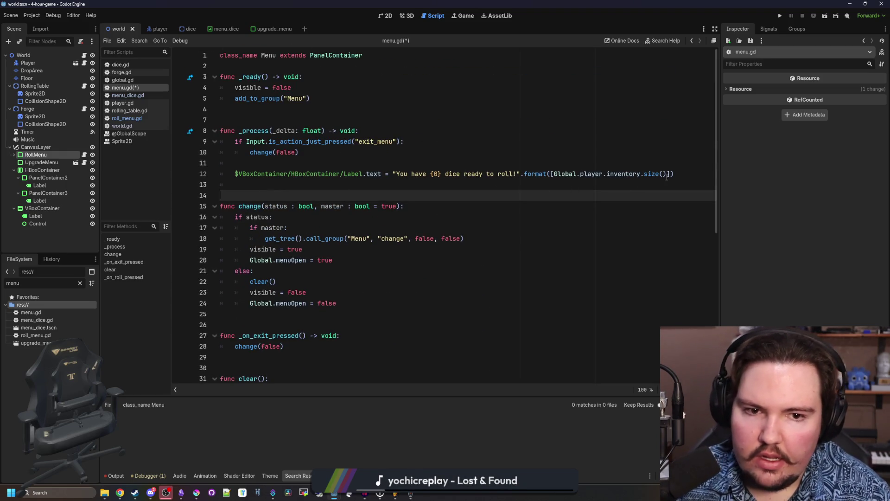
left_click_drag(666, 177, 263, 159)
key("BackSpace")
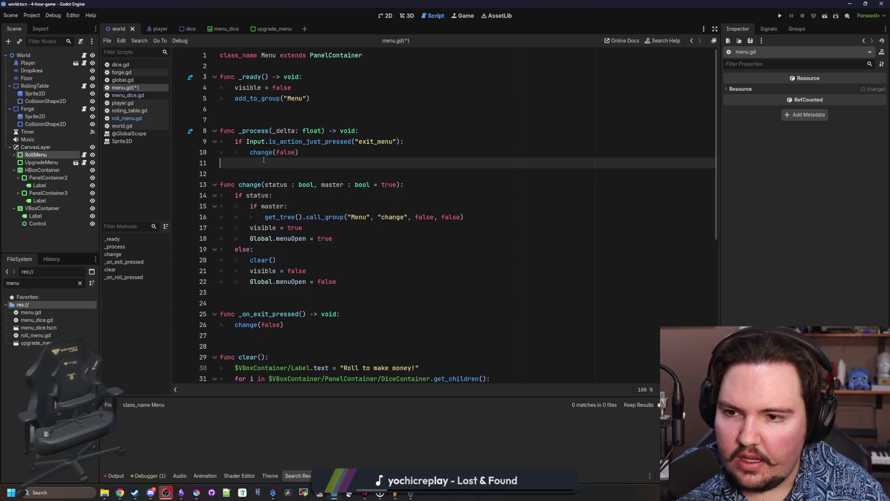
left_click(266, 116)
scroll(342, 179, "down", 3)
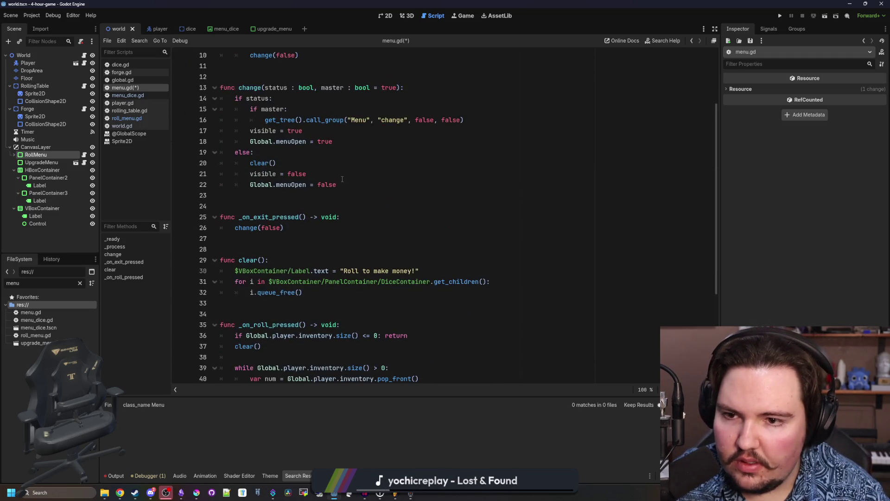
left_click_drag(276, 163, 254, 152)
key("BackSpace")
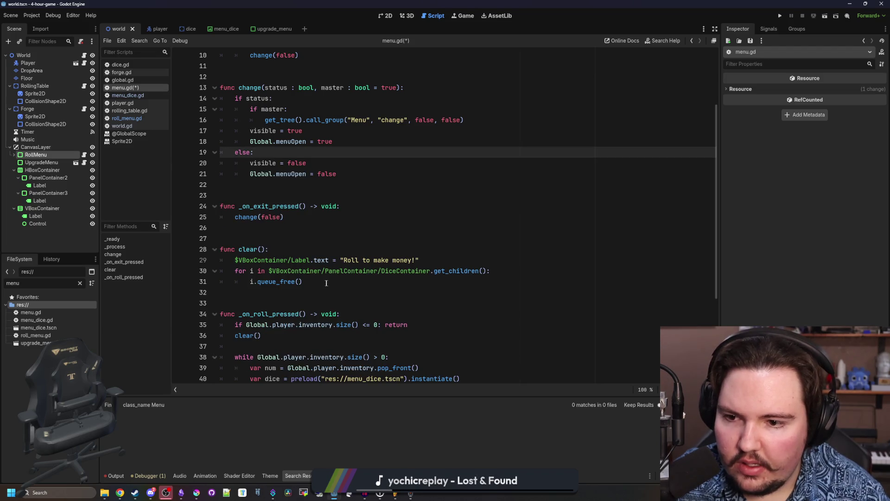
- Remove the clear() and _on_roll_pressed functions from menu.gd and save it
left_click_drag(326, 283, 194, 243)
key("BackSpace")
key("BackSpace")
key("BackSpace")
scroll(445, 218, "down", 2)
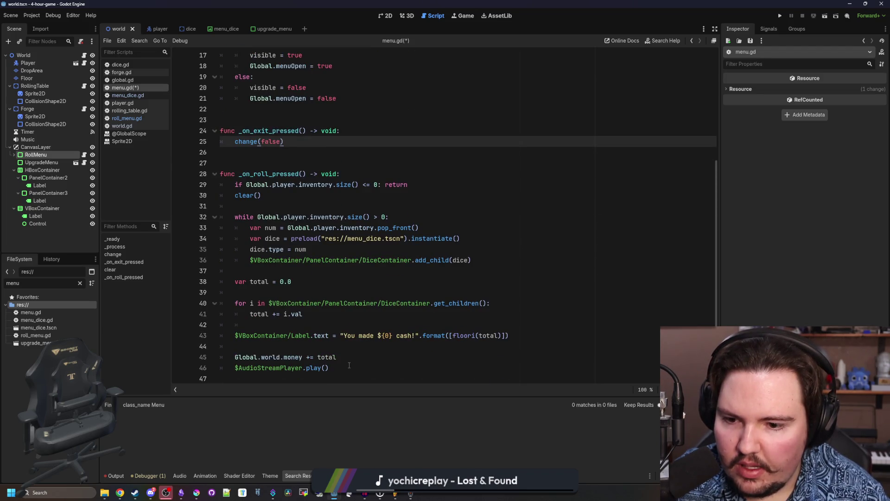
left_click_drag(349, 365, 223, 163)
key("BackSpace")
key("Return")
left_click(274, 287)
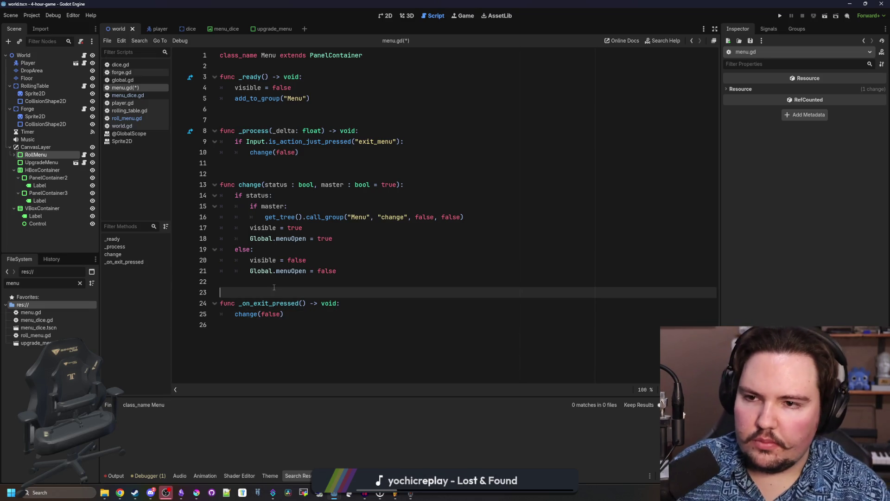
key("ctrl+s")
left_click(146, 95)
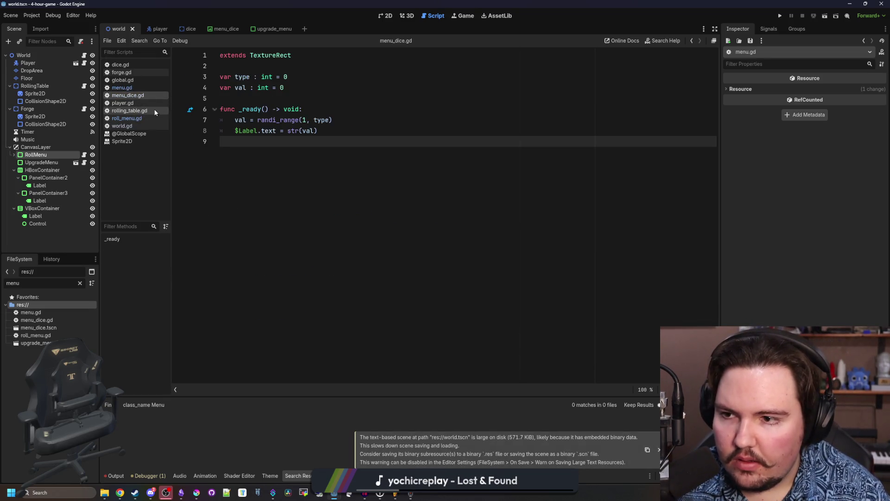
- Open the upgrade_menu scene and select all of roll_menu.gd's code for copying
left_click(135, 118)
left_click(309, 116)
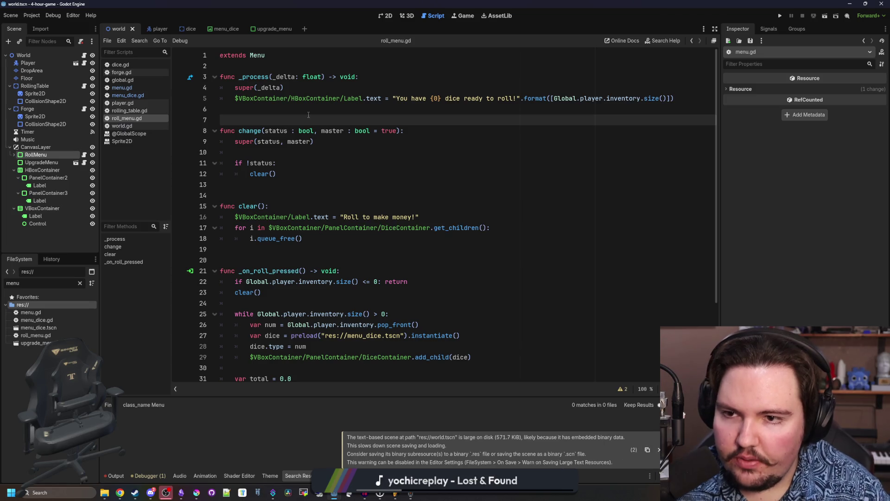
scroll(418, 229, "down", 3)
left_click(309, 153)
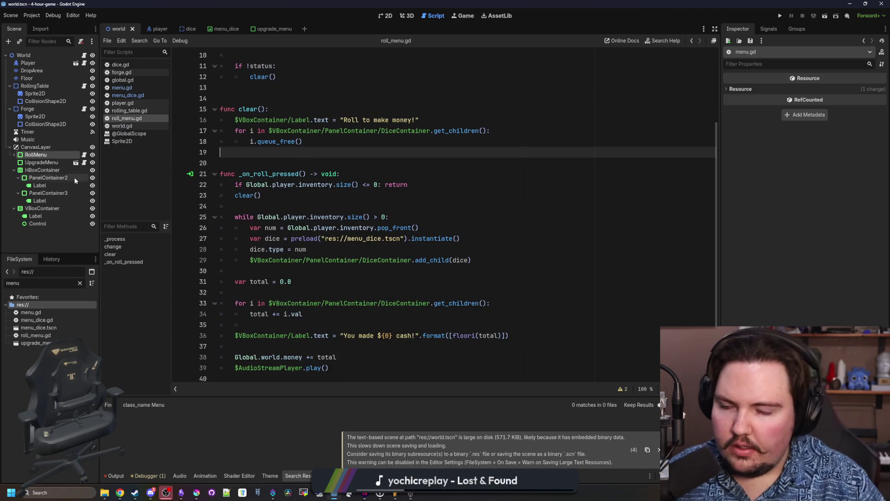
left_click(84, 154)
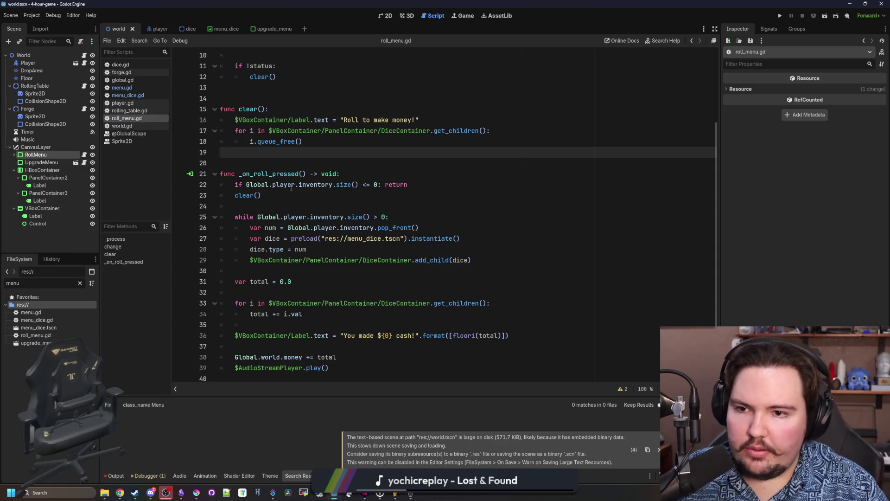
left_click(71, 162)
left_click(76, 162)
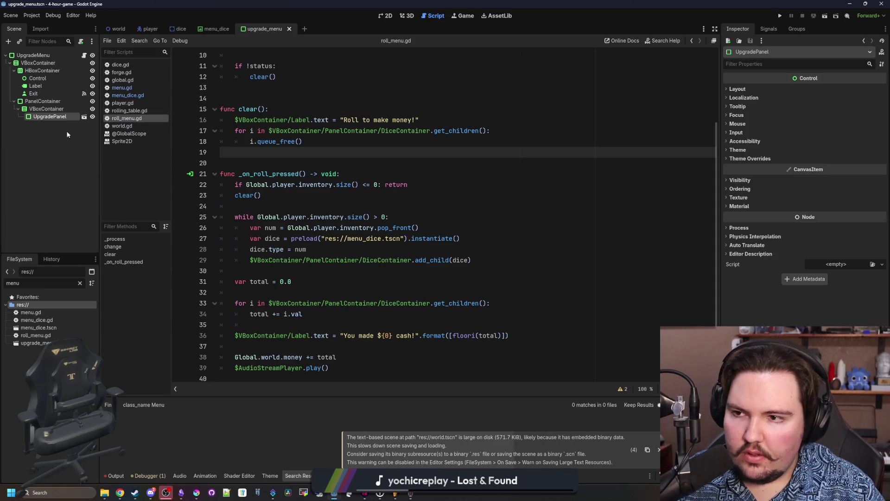
left_click(84, 56)
key("ctrl+a")
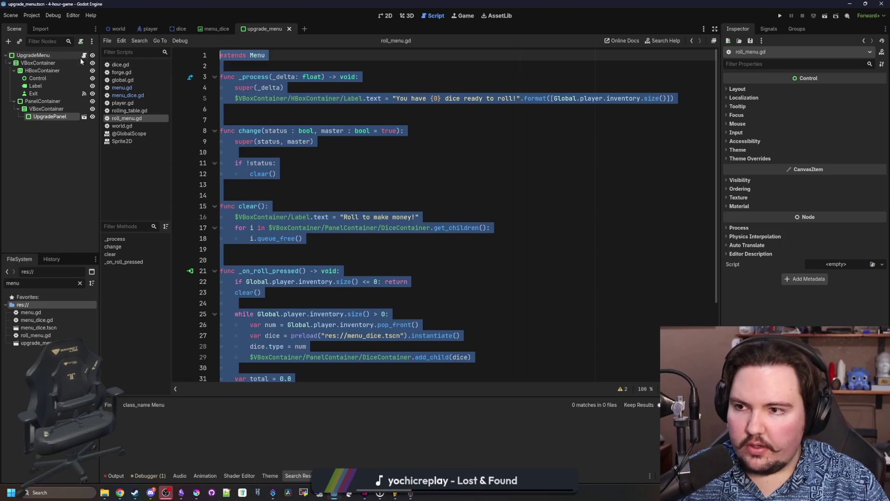
- Try attaching a script to UpgradeMenu inheriting Menu, then cancel it over the invalid parent
left_click(81, 57)
left_click(80, 42)
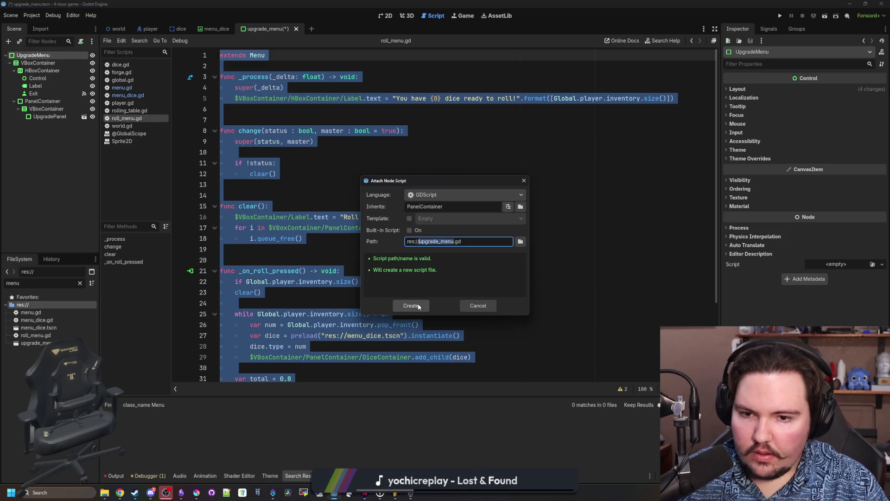
left_click(508, 206)
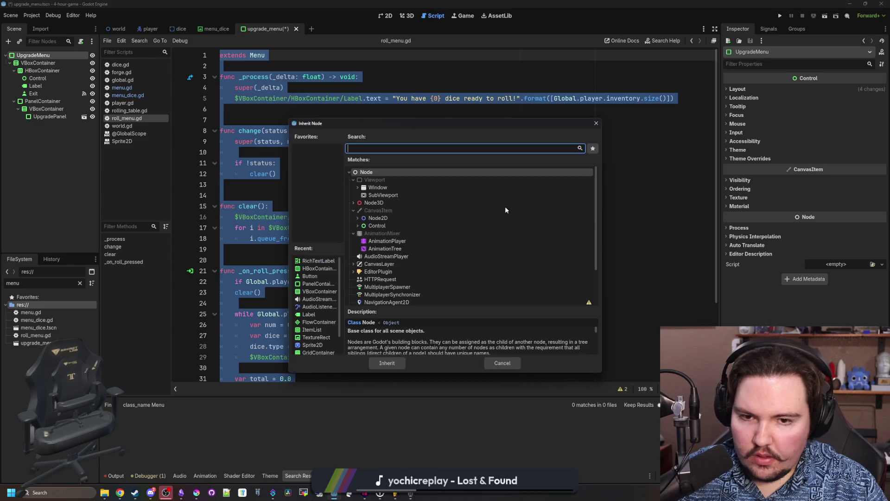
type("menu")
key("Return")
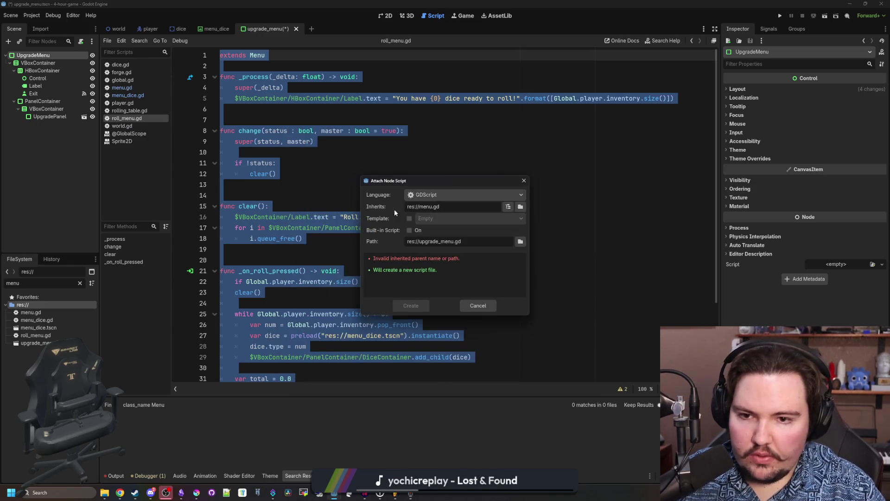
left_click(478, 305)
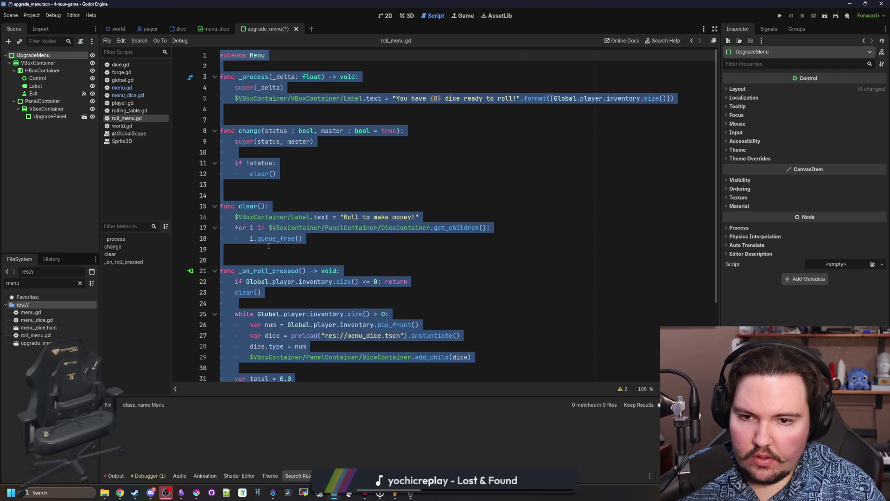
scroll(330, 320, "down", 3)
left_click(334, 347)
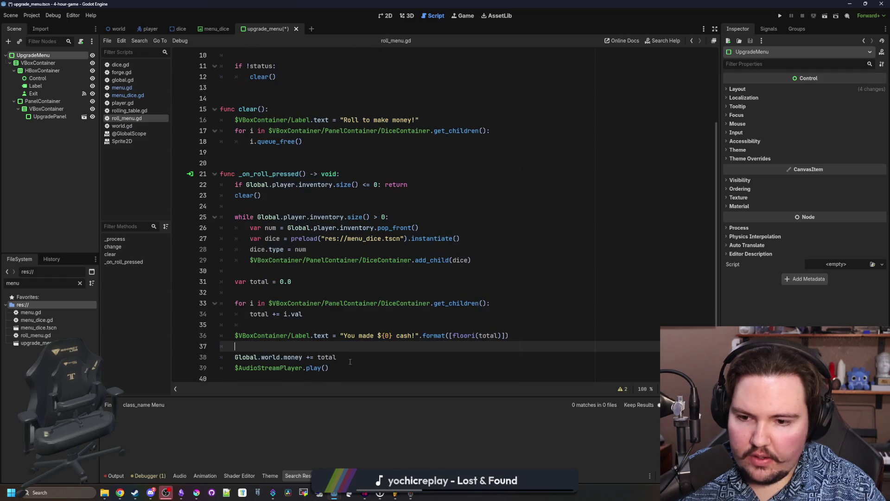
- Create upgrade_menu.gd on UpgradeMenu, replace its contents with the roll menu code, and save
left_click(82, 42)
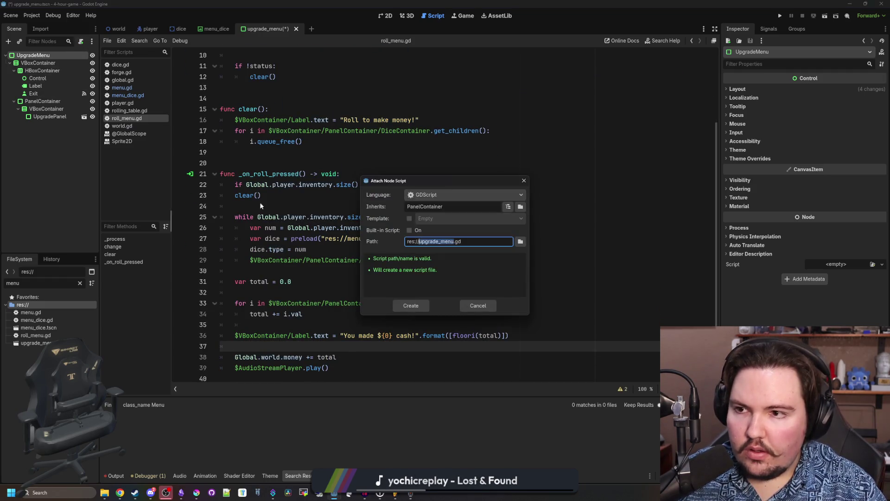
left_click(412, 305)
key("ctrl+a")
key("ctrl+v")
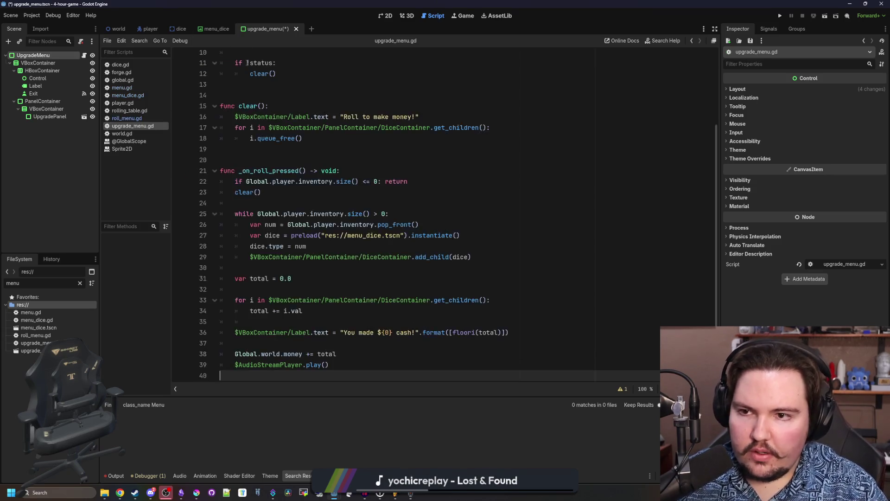
scroll(248, 66, "up", 5)
scroll(298, 189, "down", 3)
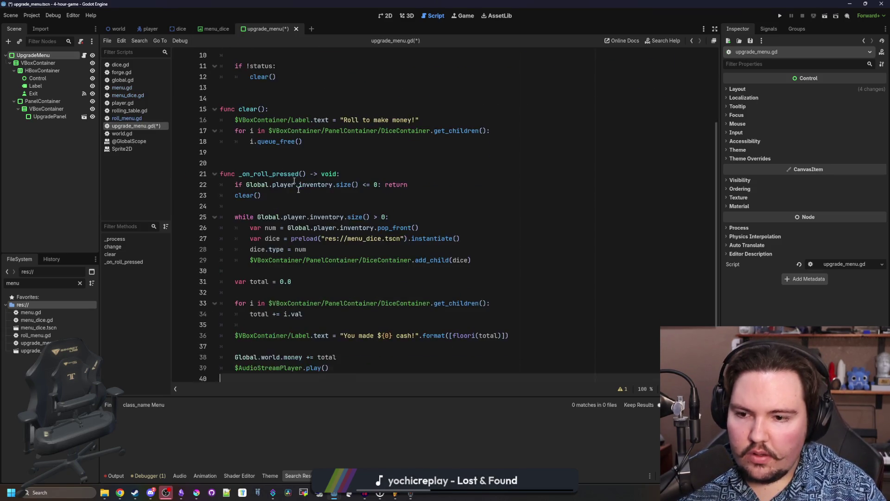
scroll(339, 237, "up", 3)
key("ctrl+s")
- Delete the copied clear(), _on_roll_pressed, _process and change functions from upgrade_menu.gd
left_click(256, 56, "ctrl")
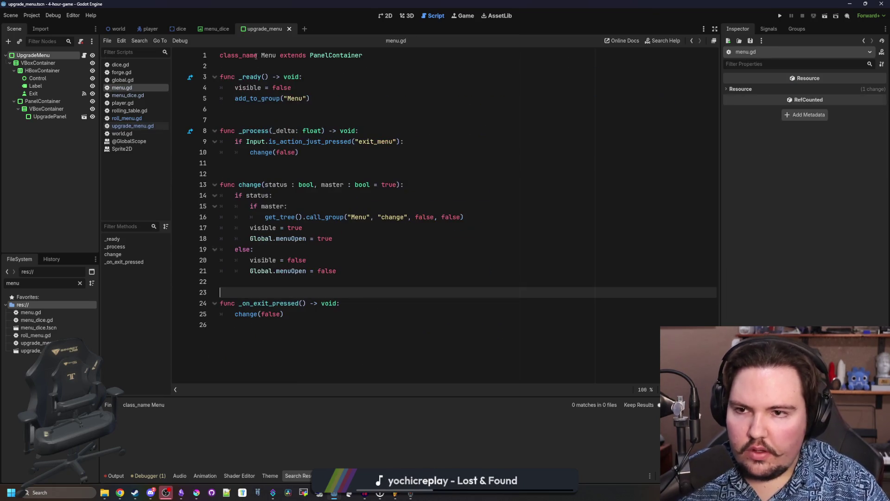
key("alt+Left")
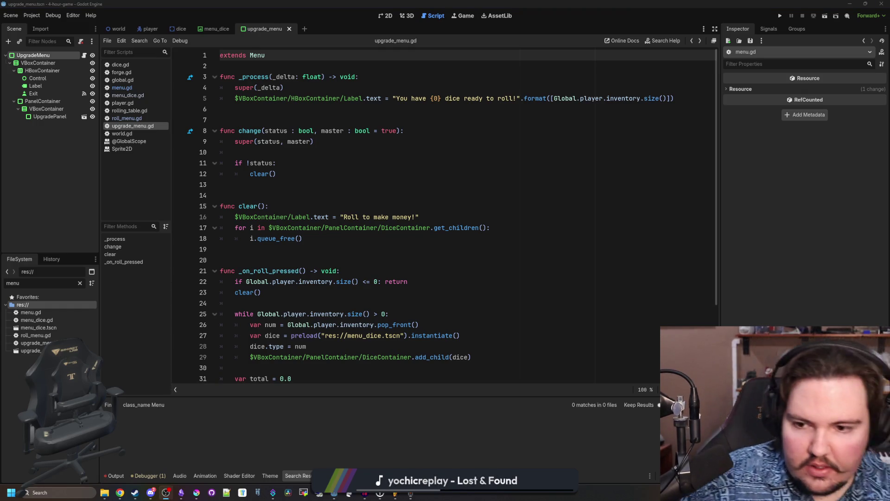
left_click(394, 188)
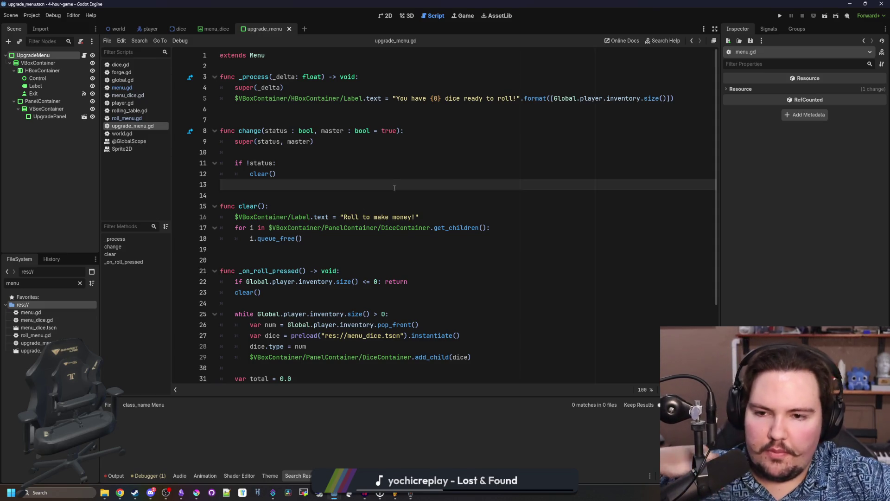
mouse_move(314, 244)
left_mouse_down()
mouse_move(222, 229)
mouse_move(220, 206)
left_mouse_up()
key("BackSpace")
key("BackSpace")
key("BackSpace")
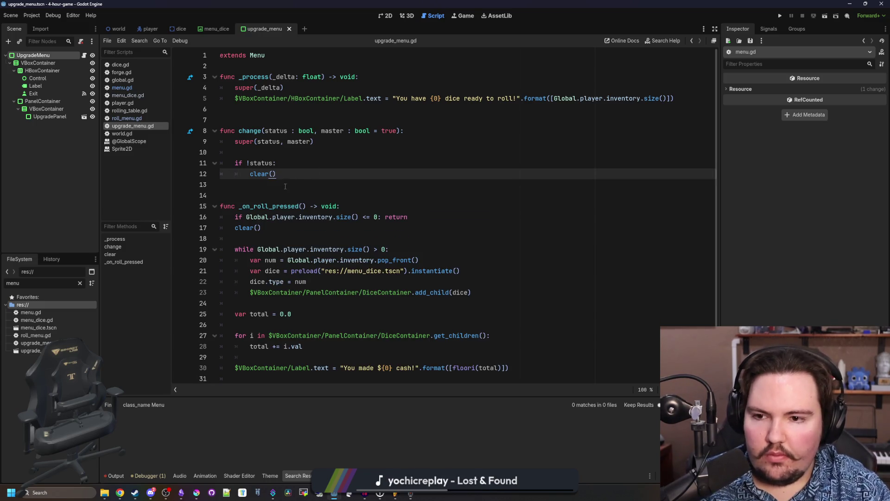
scroll(286, 186, "down", 1)
mouse_move(222, 174)
left_mouse_down()
mouse_move(325, 185)
mouse_move(324, 352)
left_mouse_up()
key("BackSpace")
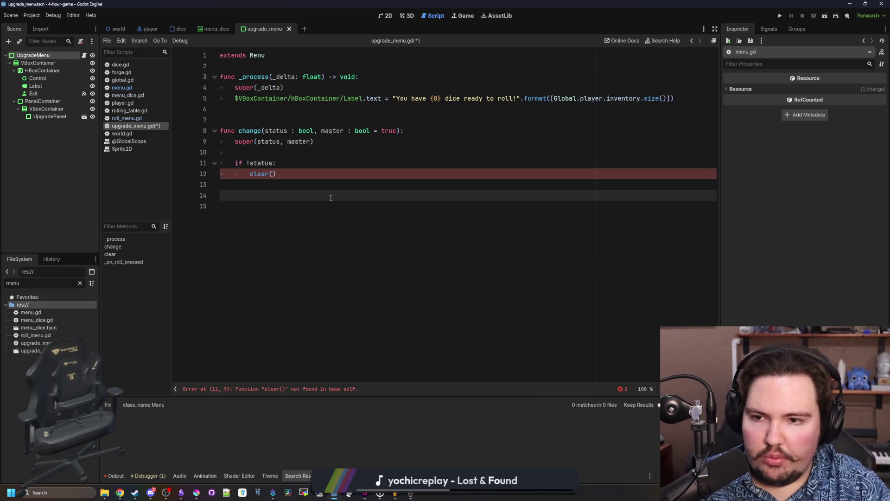
key("BackSpace")
key("BackSpace")
mouse_move(277, 174)
left_mouse_down()
mouse_move(235, 140)
mouse_move(200, 135)
mouse_move(184, 111)
mouse_move(185, 76)
left_mouse_up()
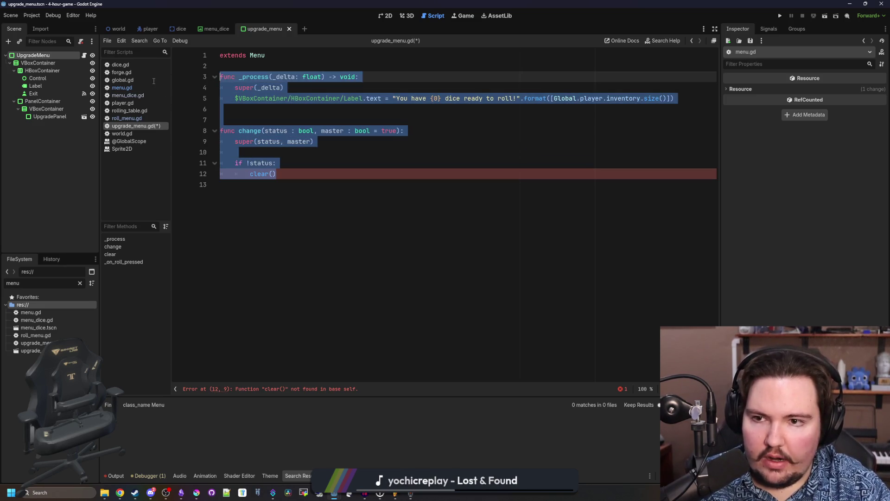
key("BackSpace")
- Write a _ready function containing super() and pass, then save upgrade_menu.gd
type("func _r")
key("Return")
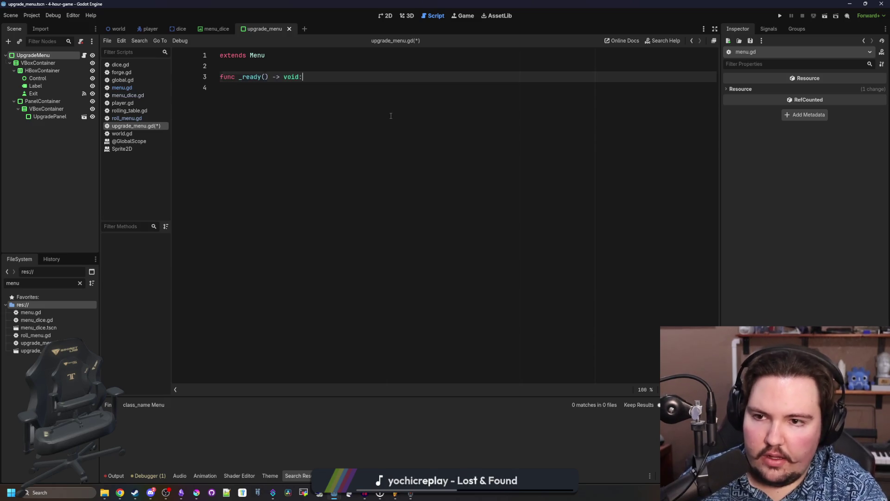
key("Return")
type("super()")
key("Return")
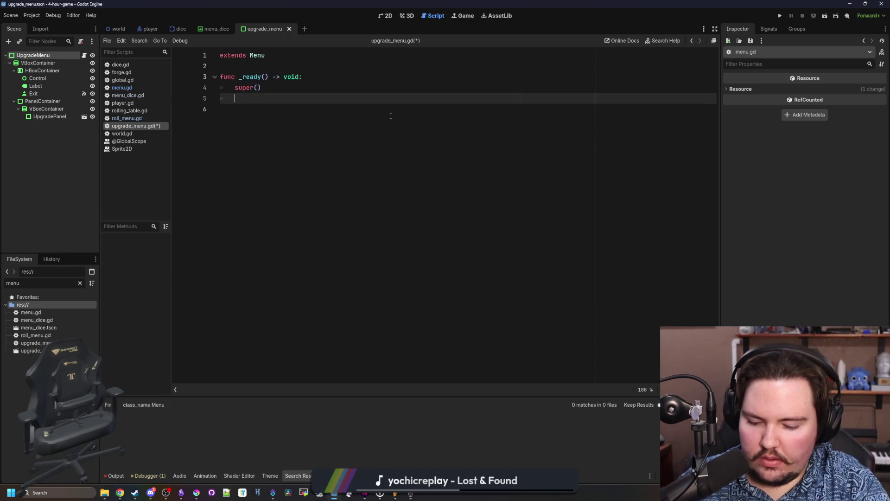
type("pass")
key("Return")
left_click(246, 55)
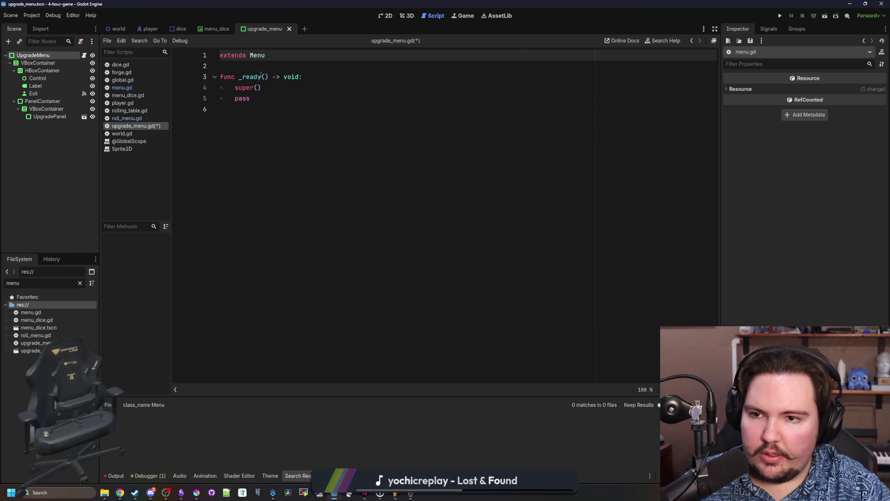
key("Down")
key("ctrl+s")
- Test the roll menu in the running game, then stop it and open menu.gd
left_click(782, 16)
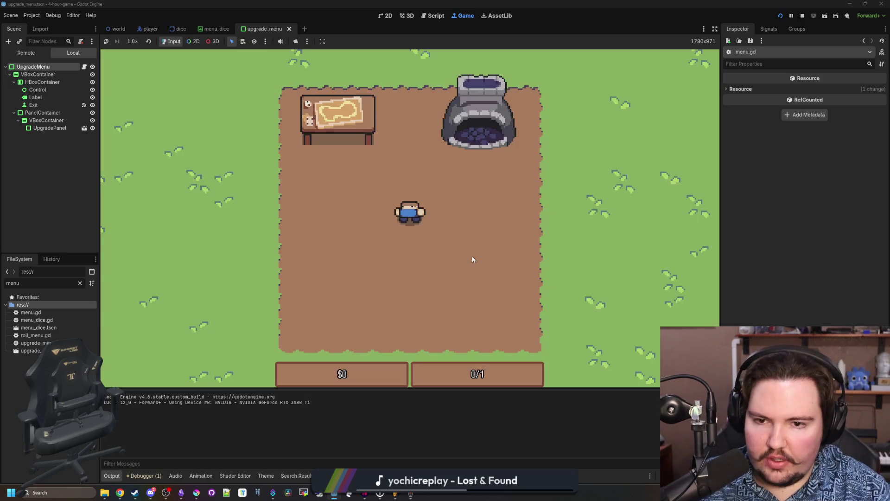
left_click(434, 196)
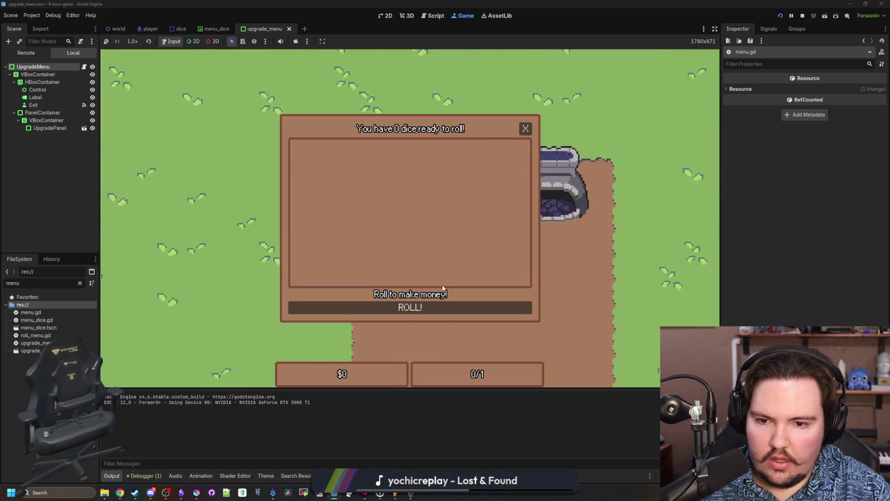
left_click(526, 129)
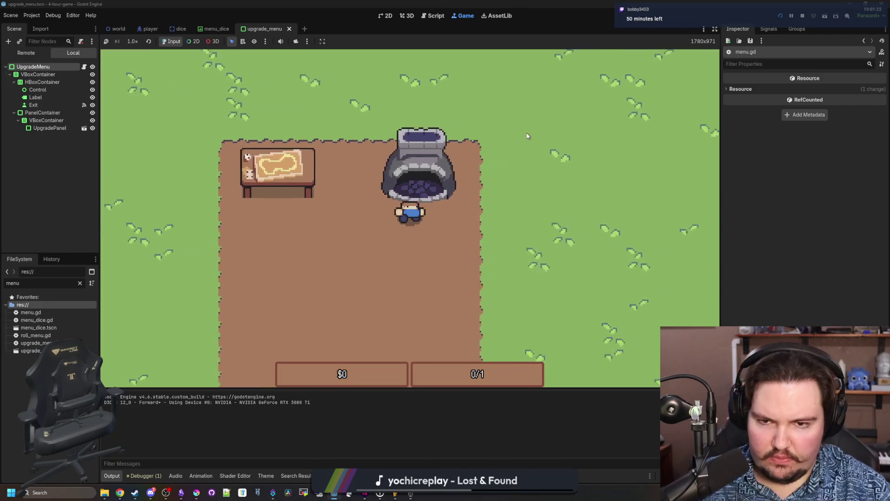
left_click(803, 16)
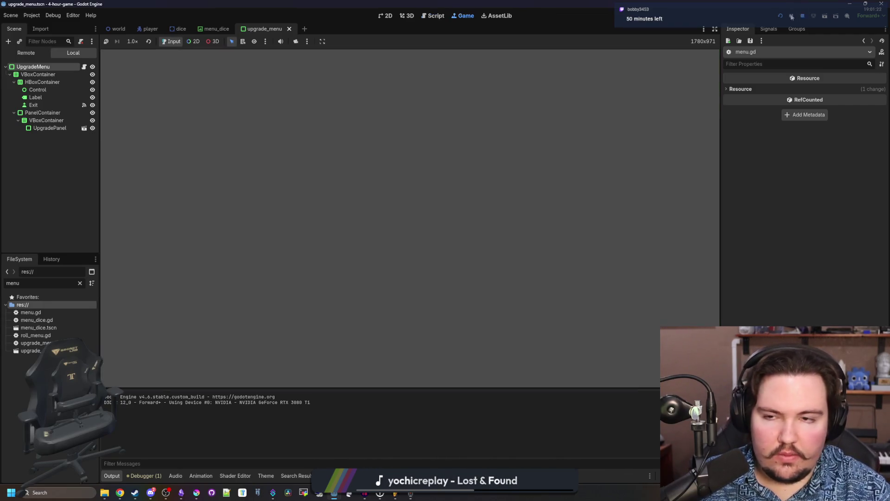
left_click(122, 80)
left_click(130, 88)
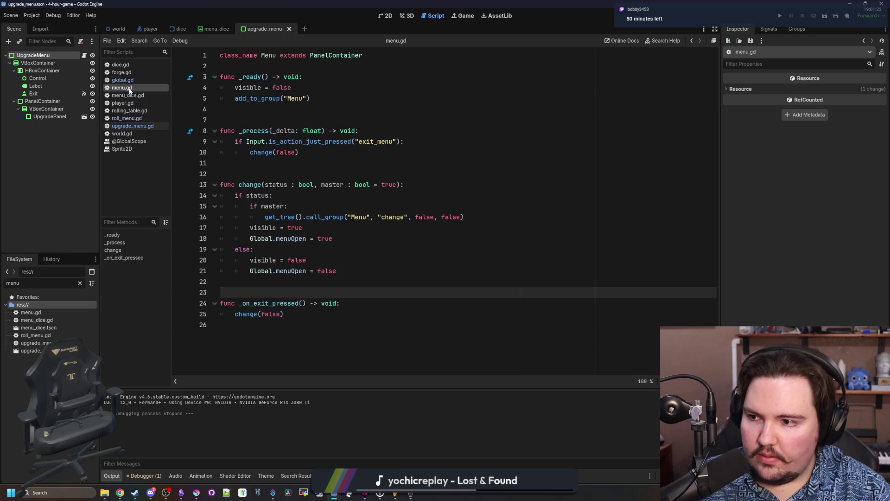
- In player.gd, add an 'if body is Forge:' check inside the overlapping-bodies loop
left_click(149, 29)
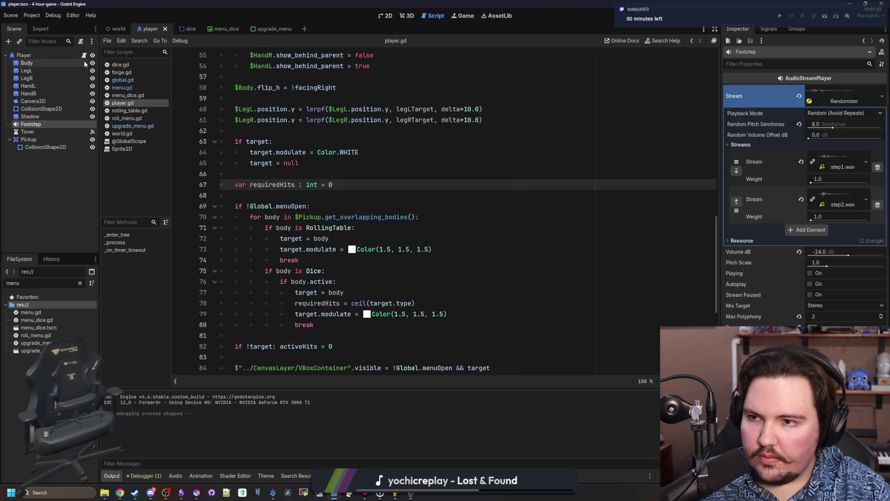
left_click(415, 174)
scroll(406, 208, "down", 6)
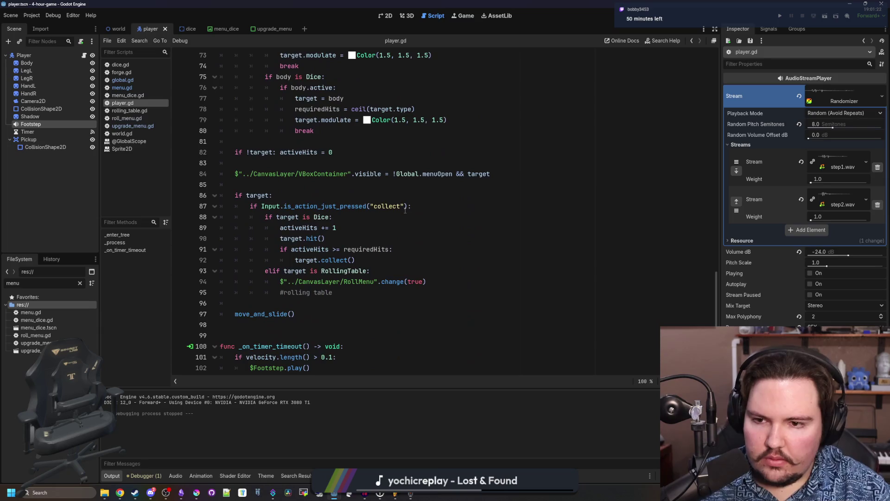
scroll(421, 200, "up", 9)
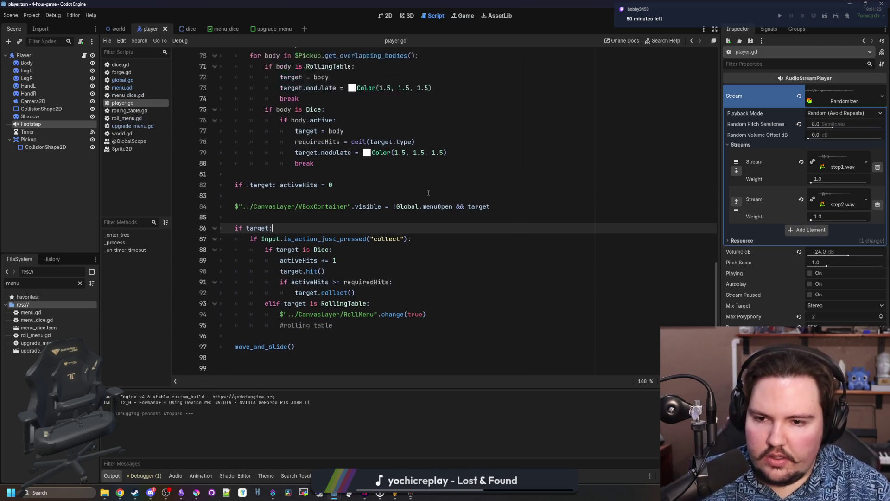
scroll(431, 195, "down", 9)
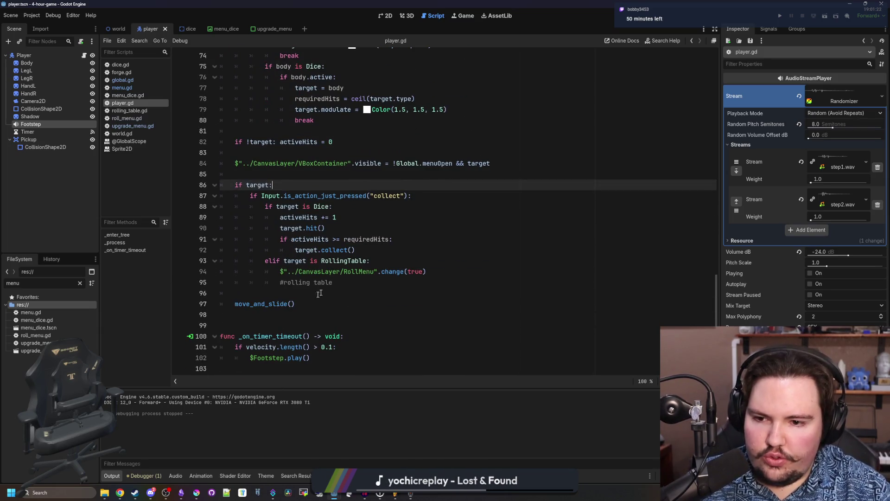
scroll(334, 282, "up", 13)
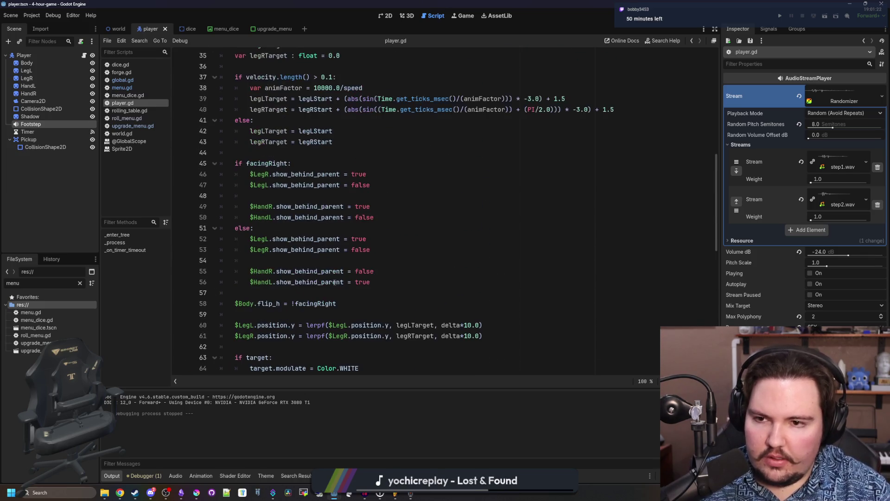
scroll(361, 205, "up", 5)
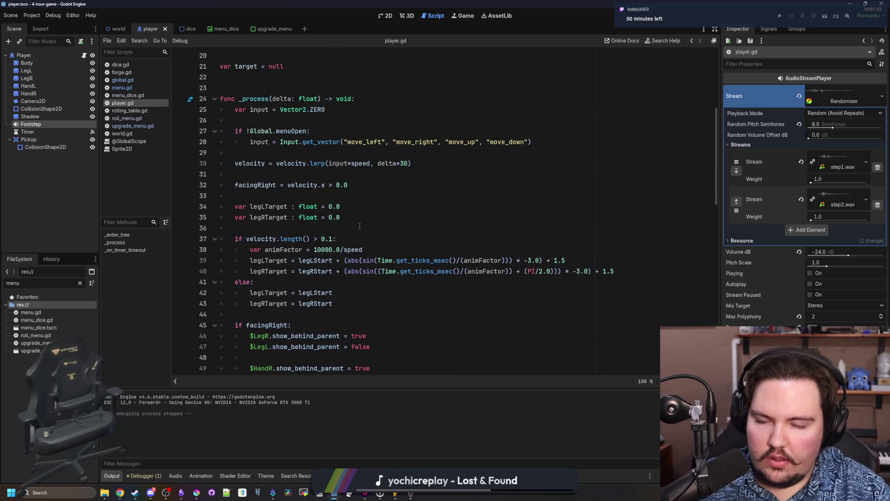
scroll(338, 237, "down", 3)
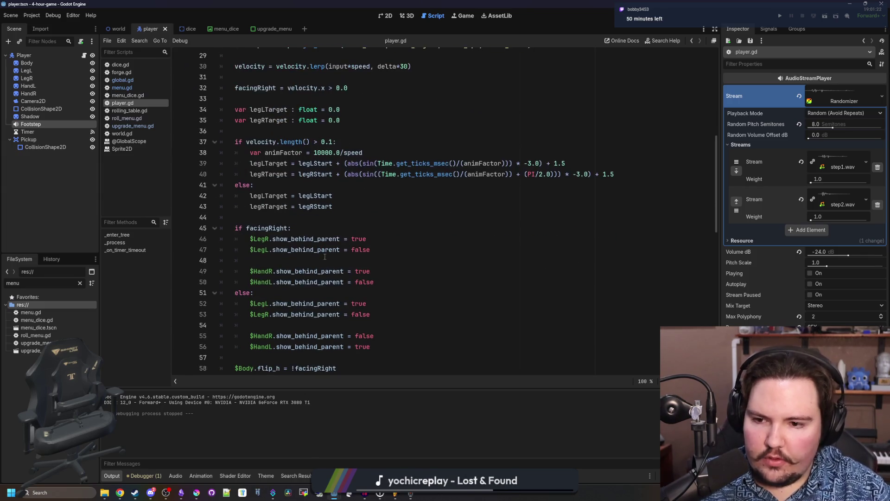
scroll(322, 227, "down", 6)
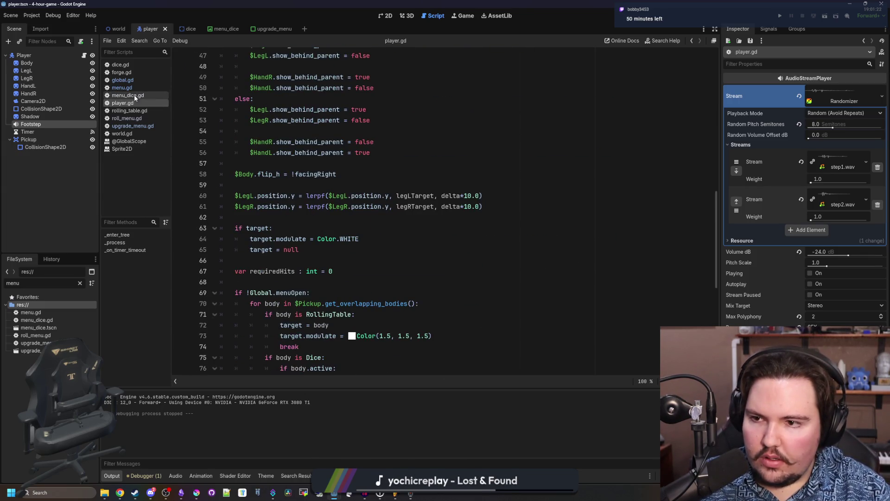
scroll(335, 225, "down", 6)
scroll(348, 218, "up", 2)
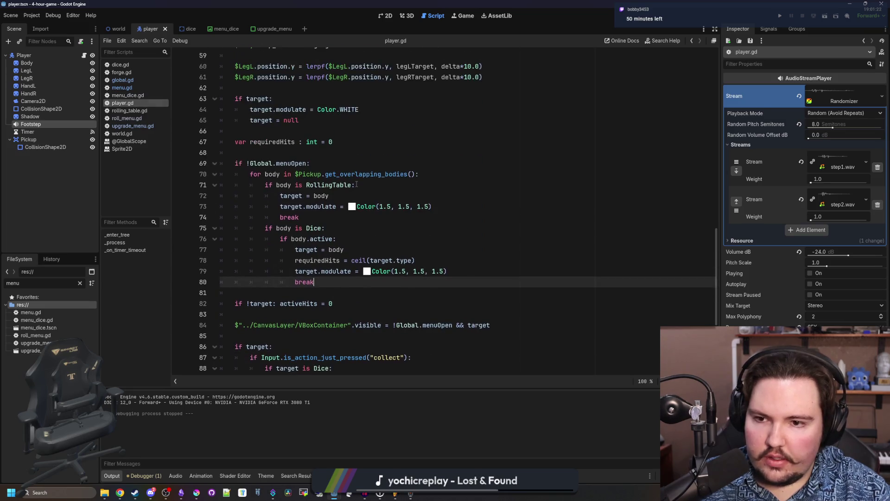
left_click(448, 175)
key("Return")
type("dy is ")
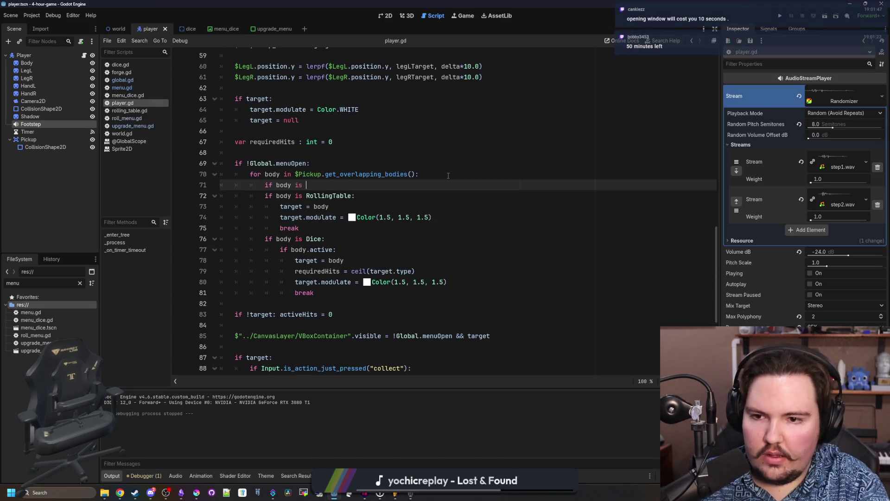
type("F")
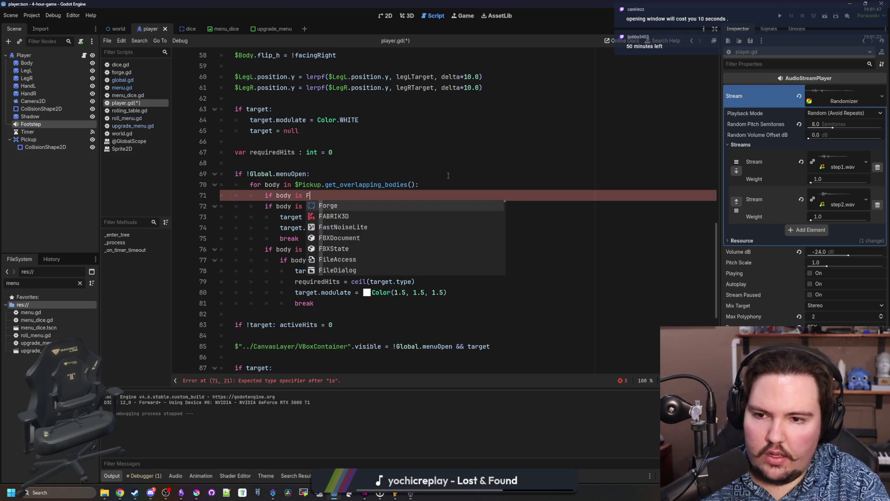
type("orge:")
key("Return")
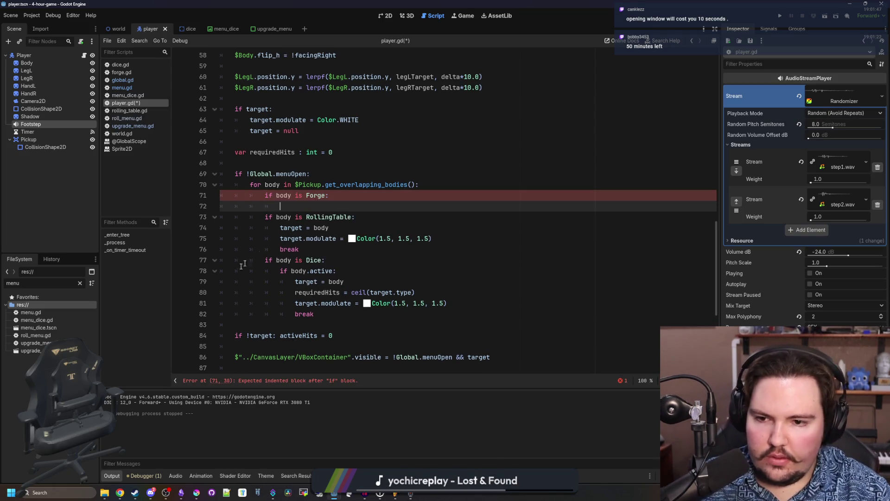
- Copy the three target-setting lines under the Forge check with corrected indentation
left_click_drag(345, 250, 222, 228)
key("ctrl+c")
left_click(337, 206)
key("ctrl+v")
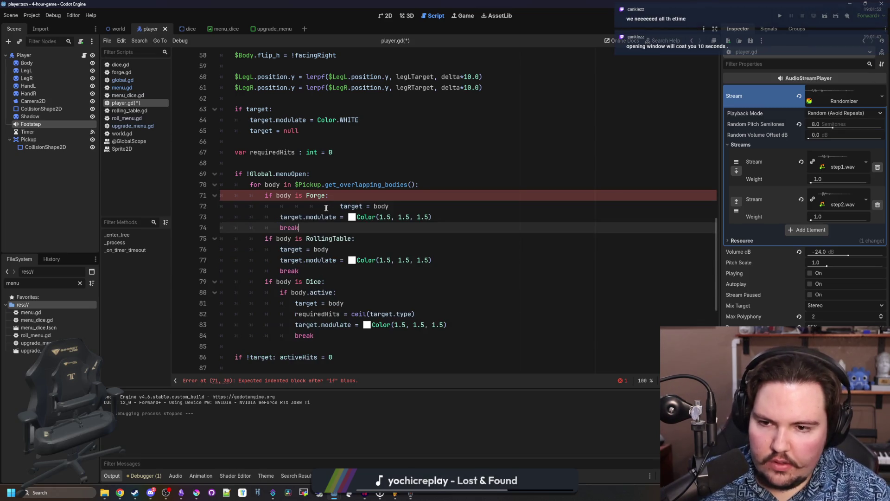
key("BackSpace")
key("BackSpace")
key("BackSpace")
- Add an 'elif target is Forge:' branch calling $"../CanvasLayer/UpgradeMenu".change(true)
scroll(301, 209, "down", 5)
left_click(289, 208)
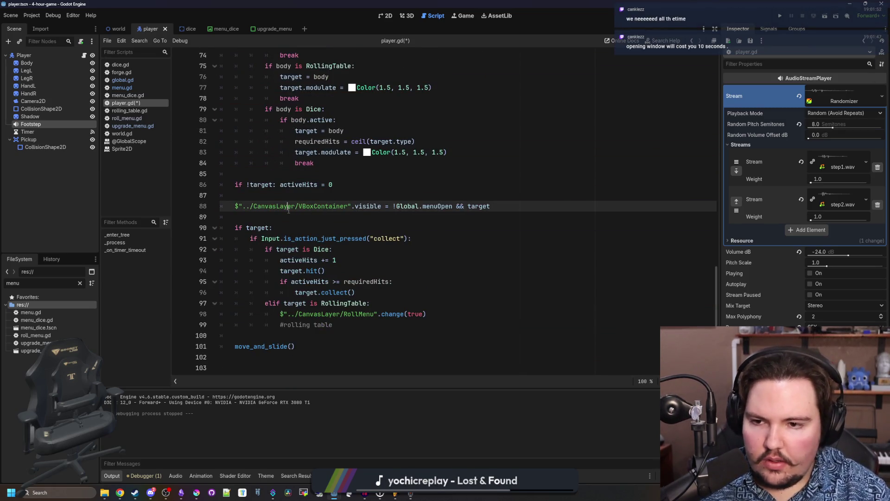
left_click(266, 221)
left_click(344, 326)
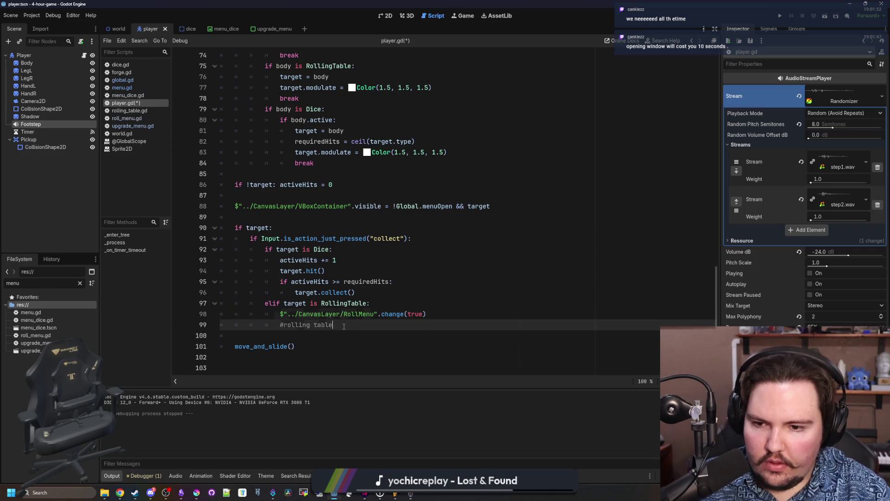
key("Return")
type("elif target i")
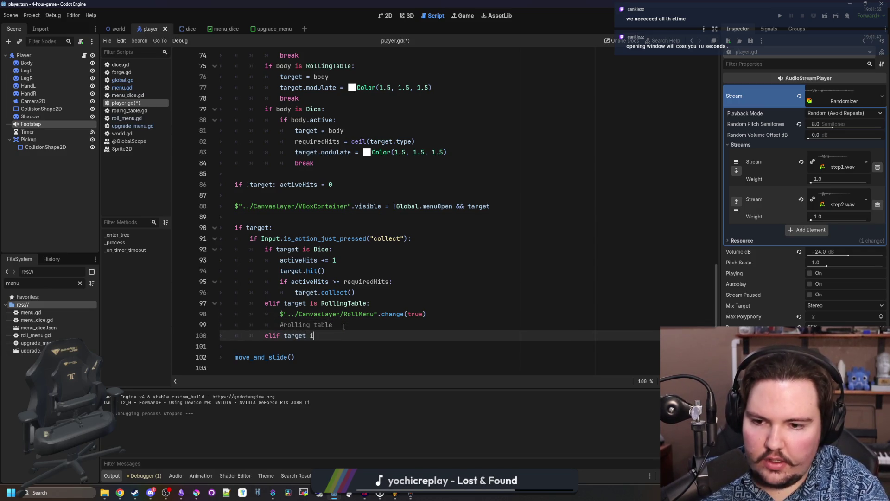
type("s Forge:")
key("Return")
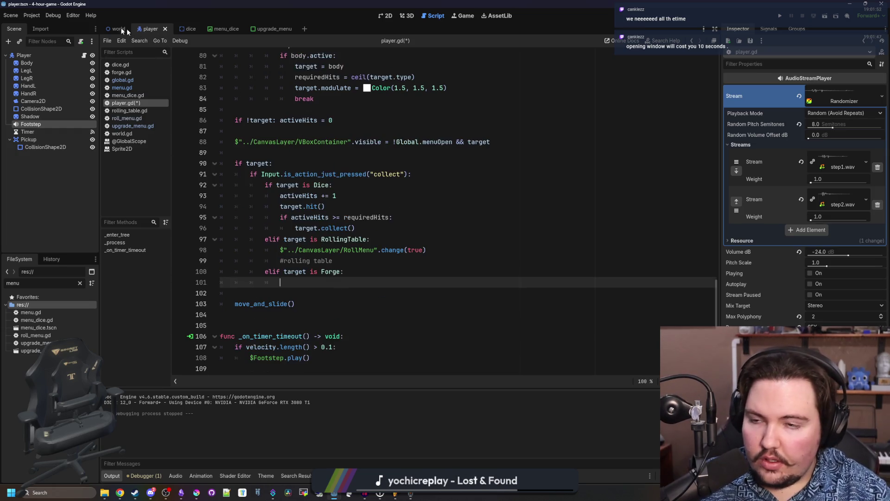
left_click(116, 28)
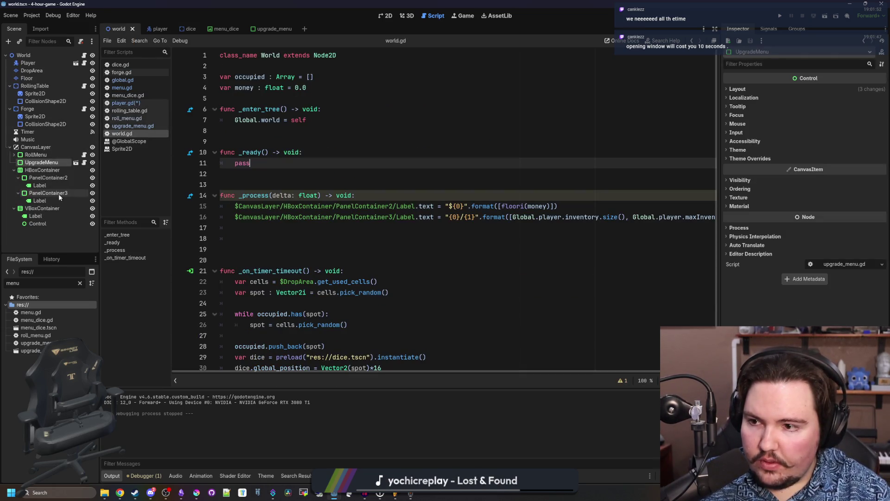
mouse_move(52, 163)
left_mouse_down()
mouse_move(121, 97)
mouse_move(260, 259)
mouse_move(313, 294)
left_mouse_up()
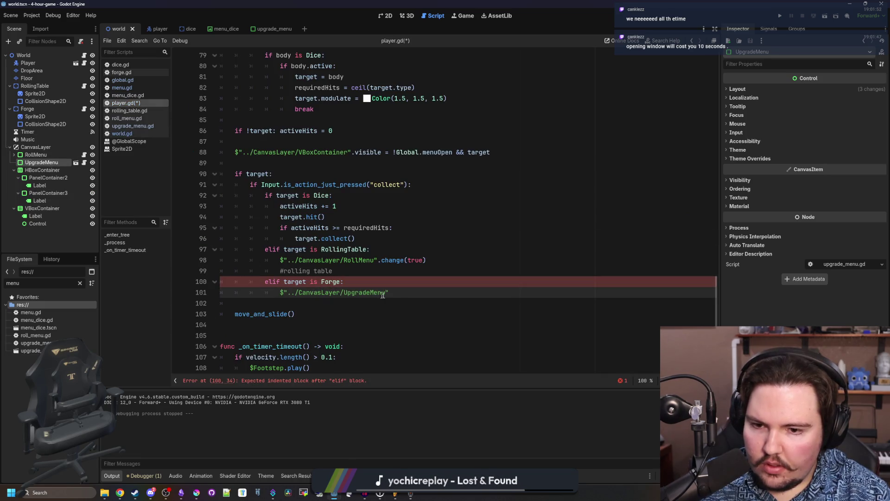
type(".change(true)")
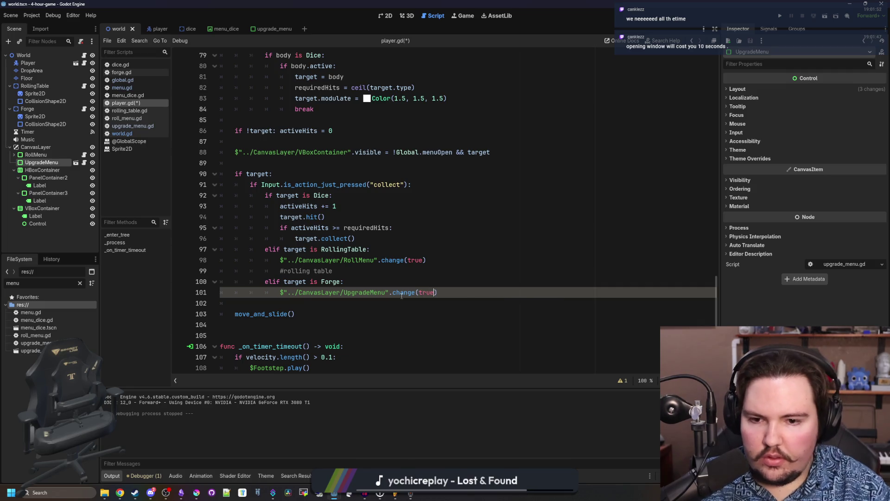
left_click(475, 263)
- Run the game, open and close the Upgrade Forge and rolling table windows, then stop with F8
left_click(781, 17)
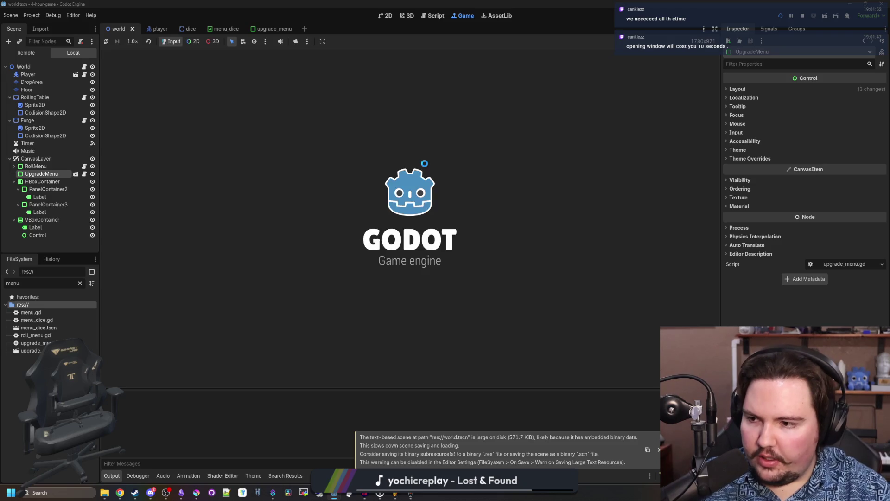
key("w")
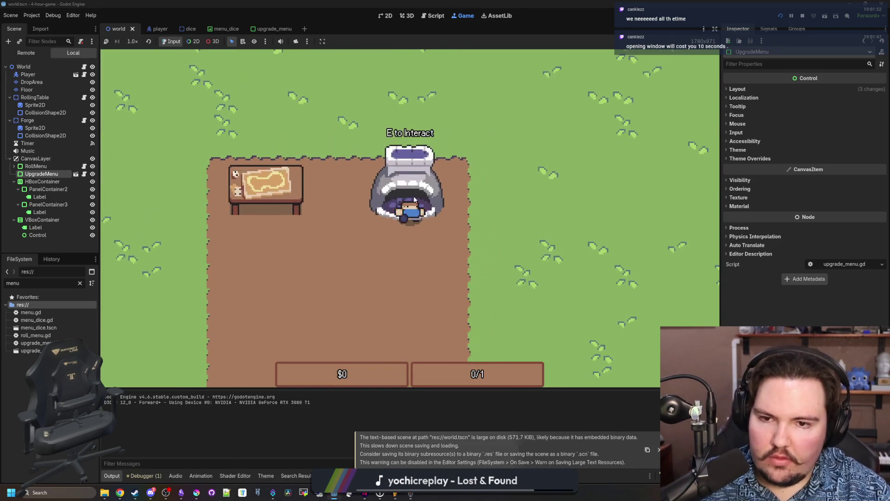
key("e")
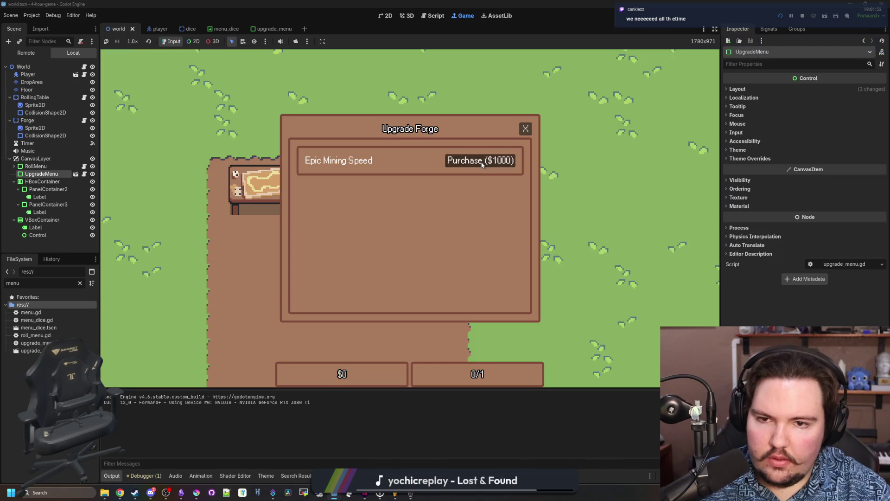
left_click(525, 129)
key("a")
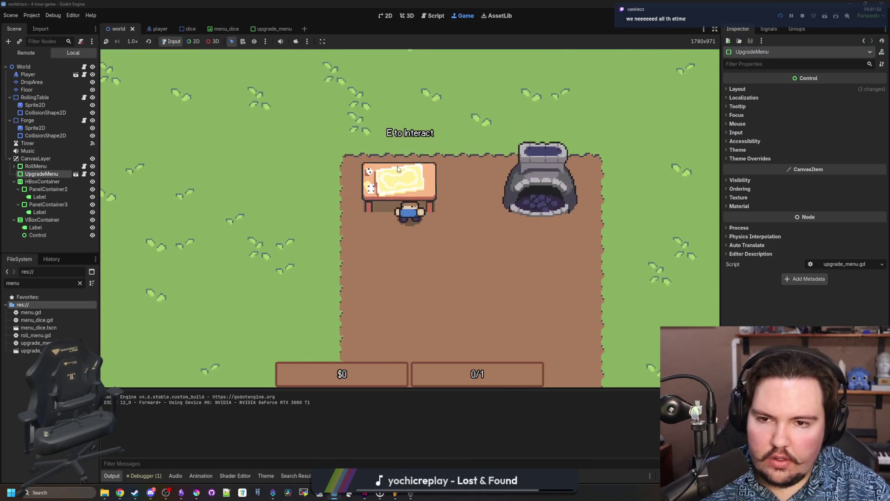
key("e")
left_click(525, 128)
key("d")
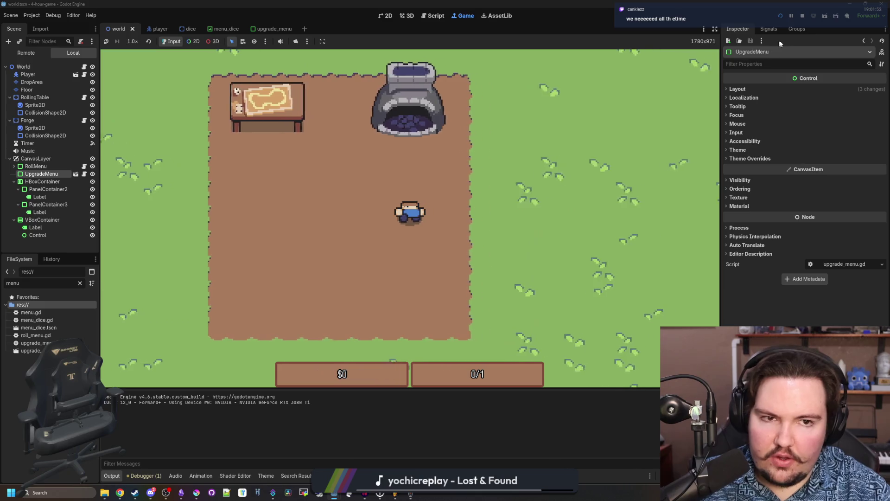
key("F8")
- Save player.gd, then start a 'var upgrades = {' dictionary in global.gd
left_click(322, 165)
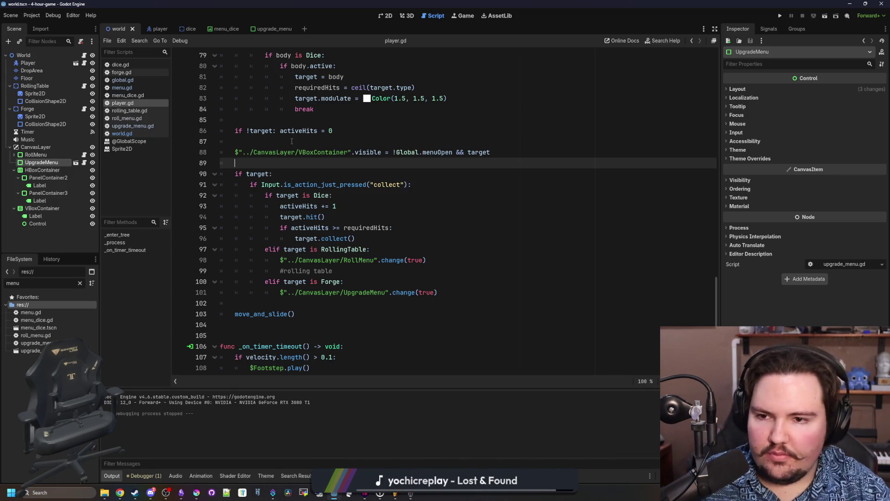
key("ctrl+s")
left_click(143, 81)
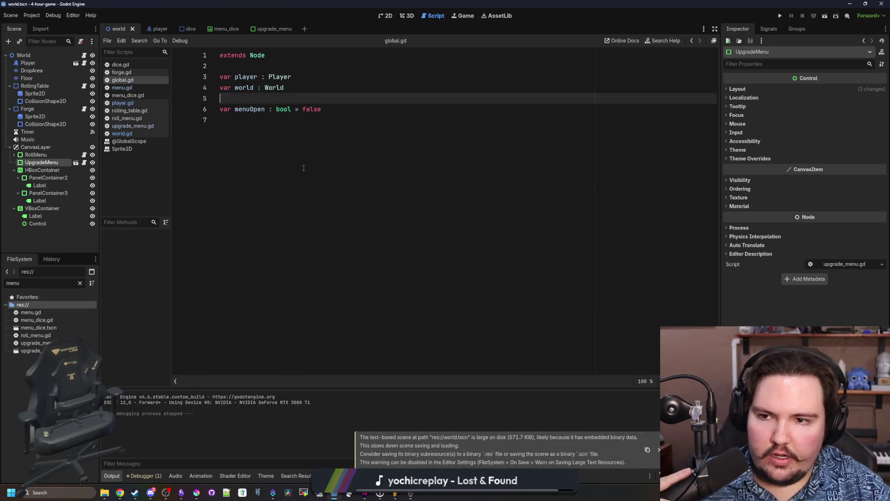
key("Return")
key("Return")
type("func")
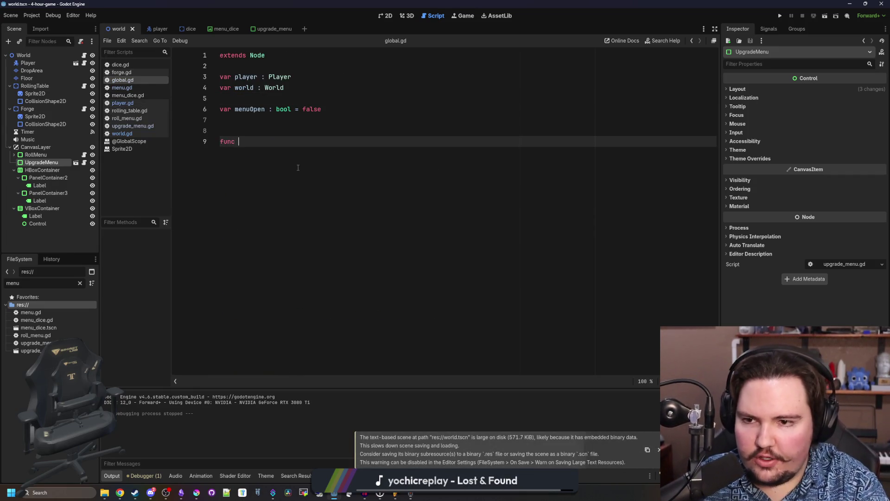
key("BackSpace")
key("BackSpace")
key("BackSpace")
type("var up")
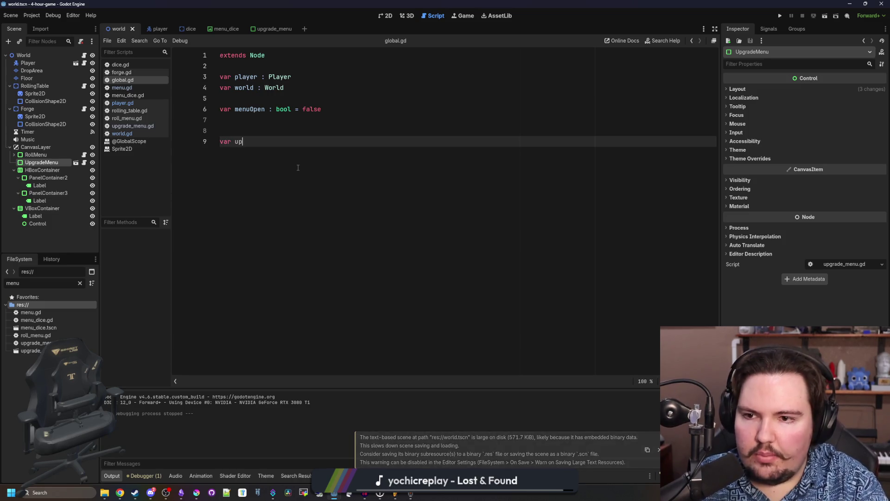
type("grades = {")
key("Return")
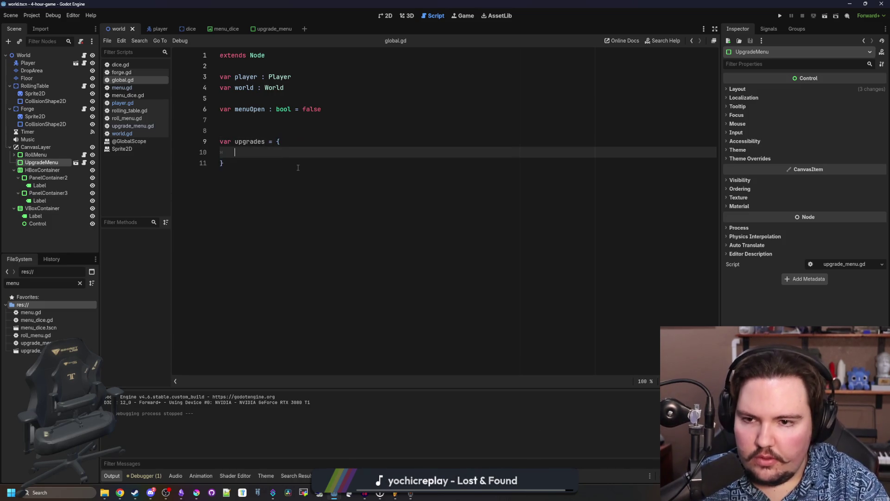
- Add a "speed" entry with "Name": "Speed" and "Factor": 1.5
type("\"")
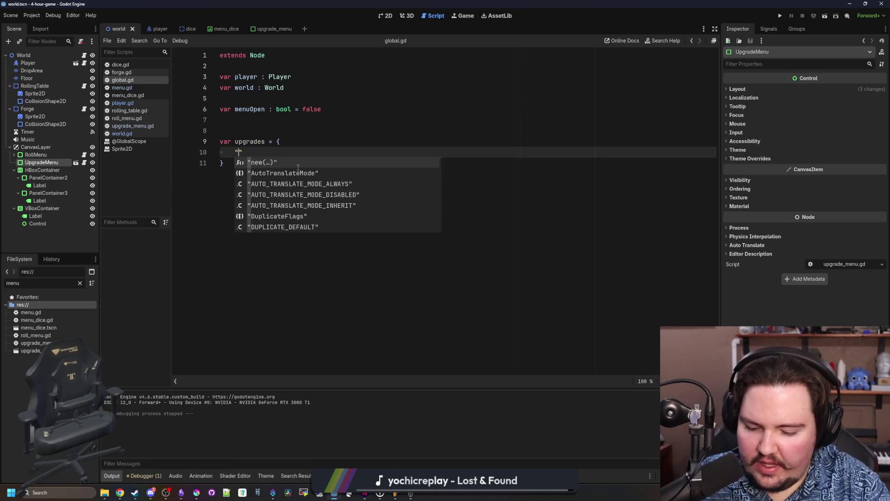
type("speed\": {")
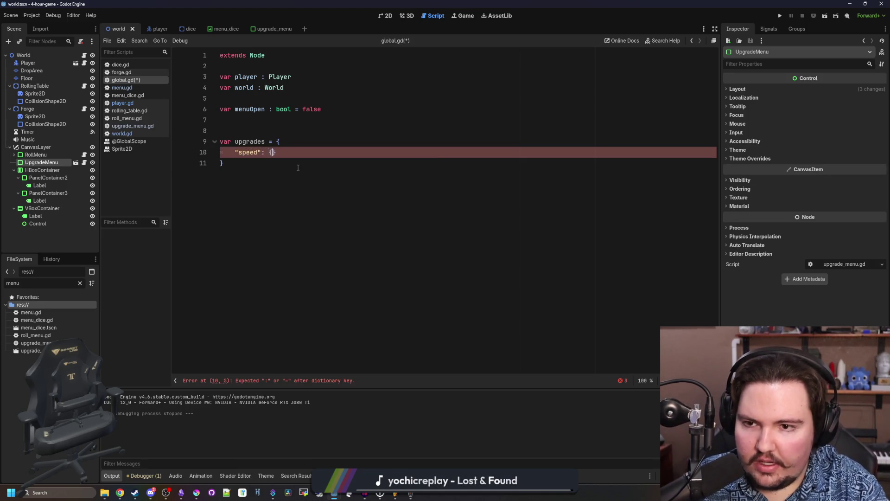
key("Return")
type("\"Name\": \"S")
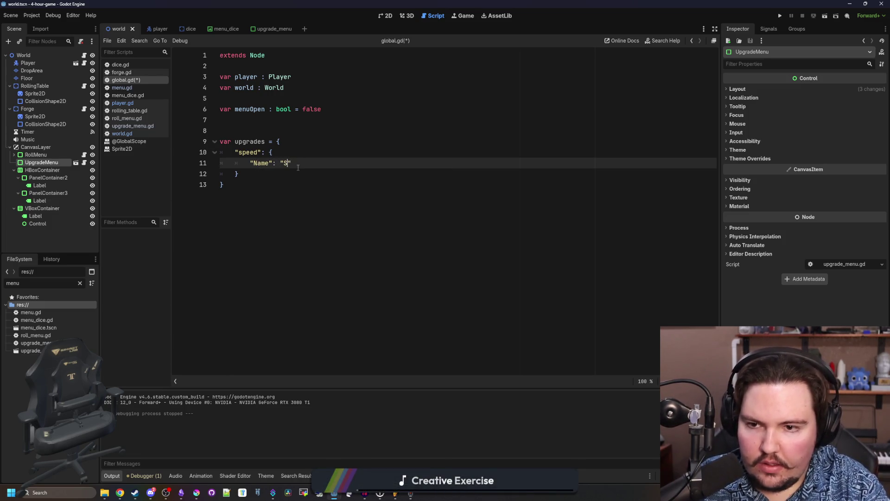
type("peed\"")
key("Return")
key("BackSpace")
type("m,")
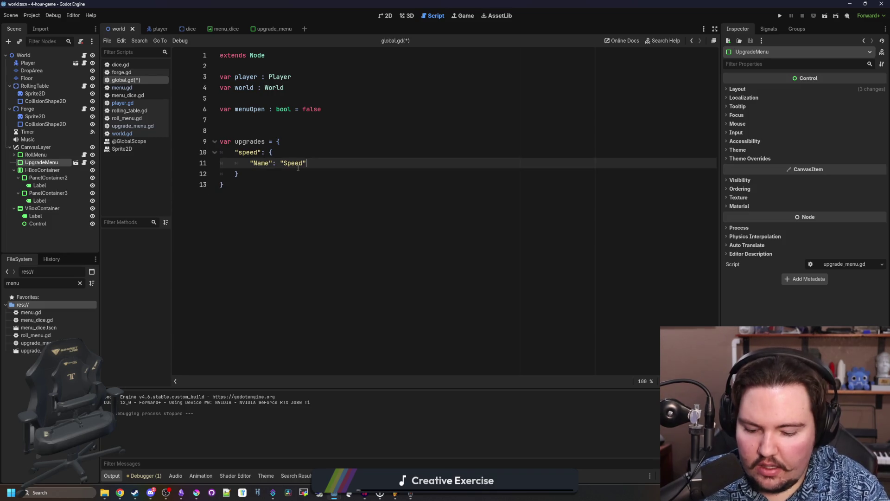
key("Return")
key("BackSpace")
key("Left")
key("BackSpace")
key("End")
key("Return")
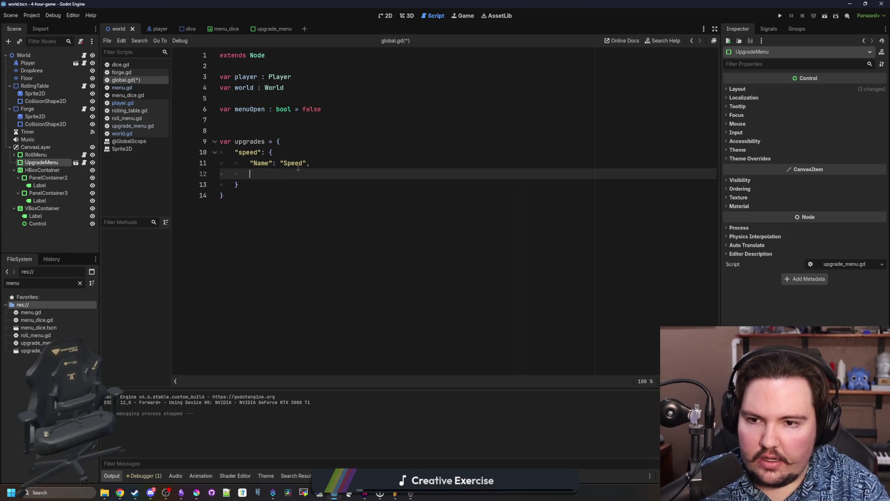
type("CostFacto\"")
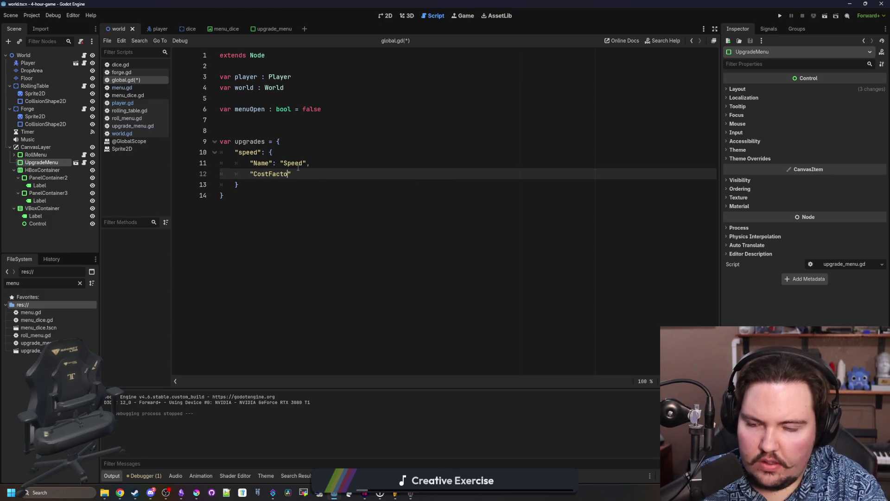
key("BackSpace")
key("BackSpace")
key("BackSpace")
type("actor\": 1.5")
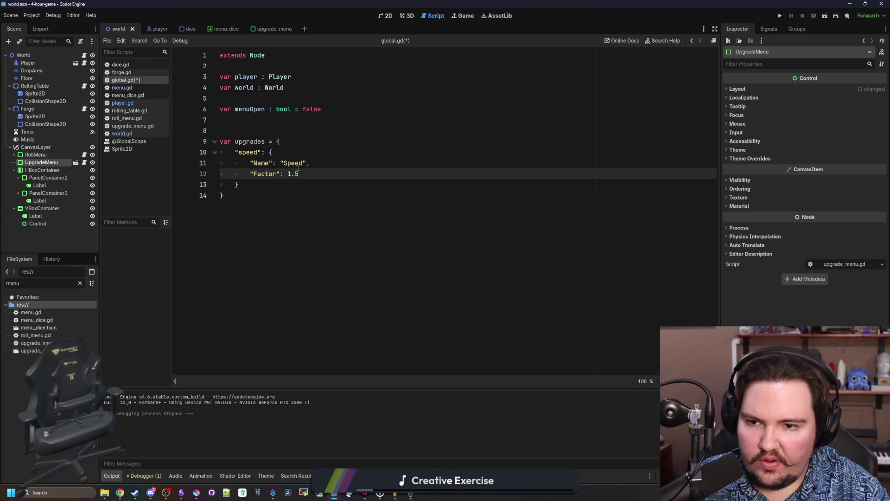
type(",")
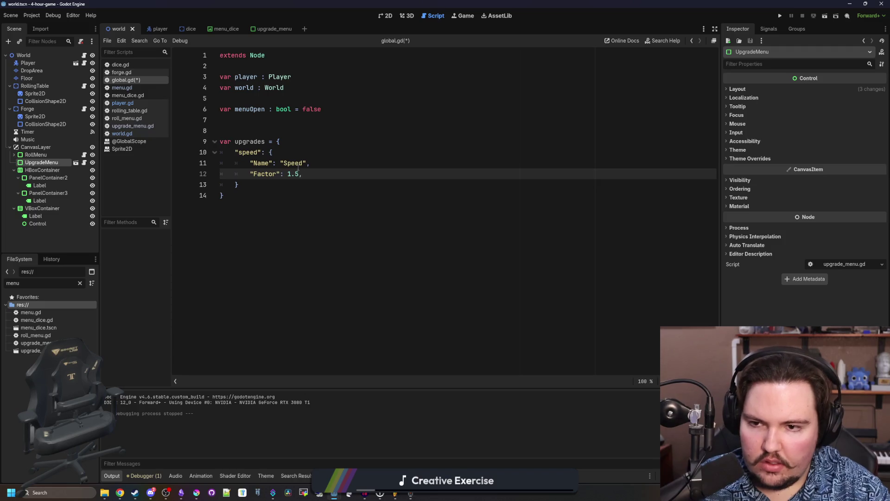
- Put a comma after the speed entry's closing brace and begin an Inventory key
key("Down")
key("Return")
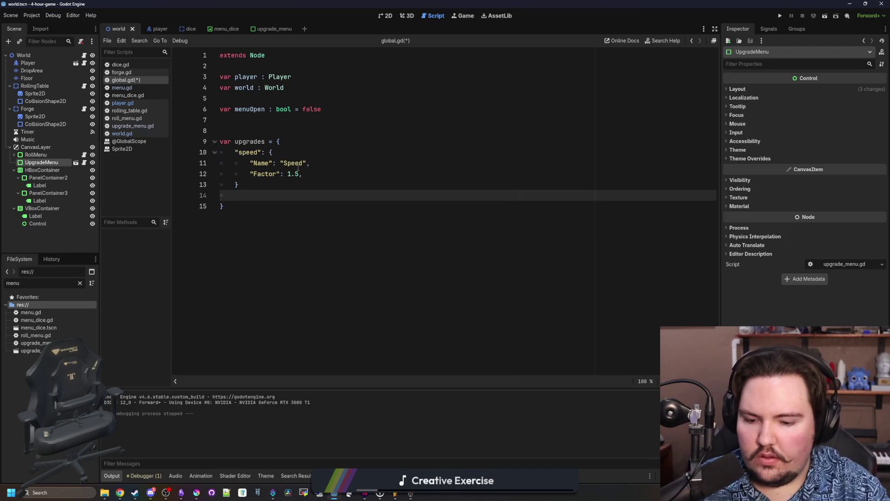
key("Up")
key("End")
type(",")
key("Down")
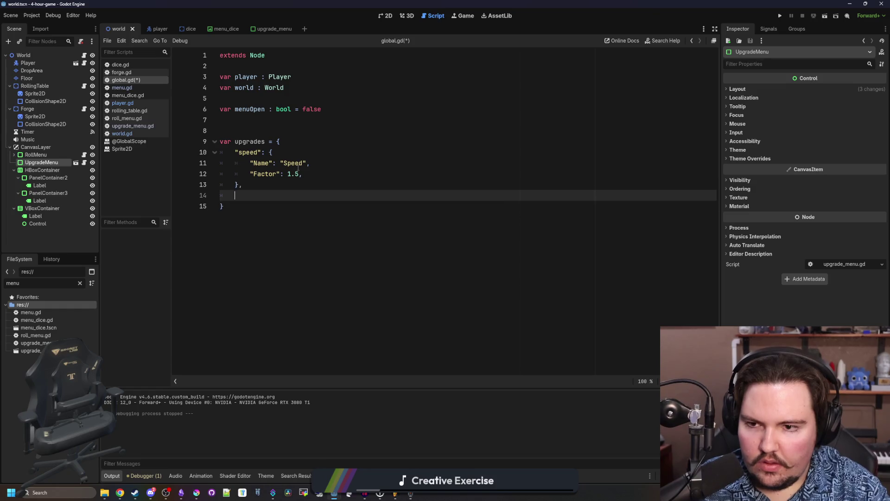
type("Inventory")
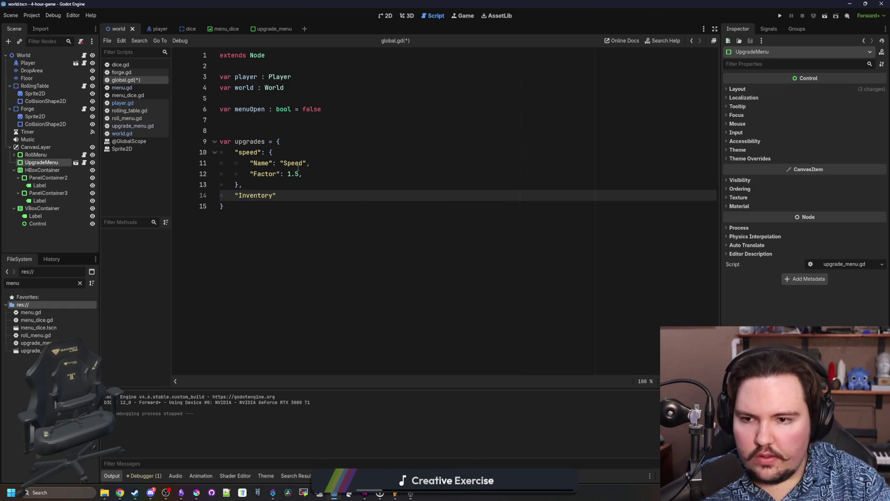
- Add a lowercase "inventory" upgrade entry named 'Inventory Size' to global.gd and save
key("BackSpace")
key("BackSpace")
key("BackSpace")
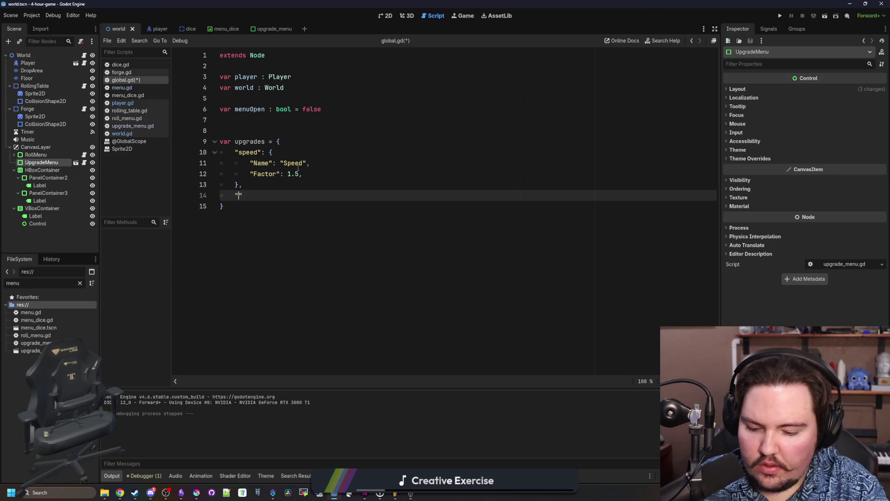
type("inventory")
key("Return")
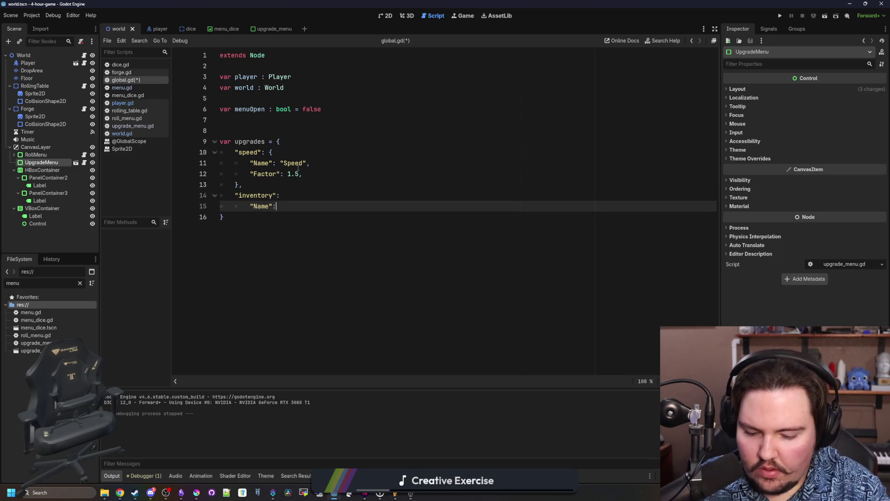
type(" Inventor")
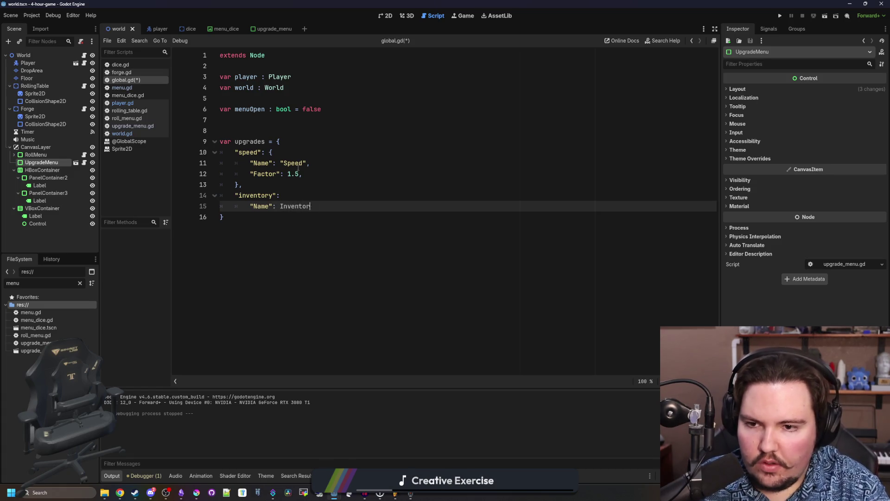
key("BackSpace")
key("BackSpace")
key("BackSpace")
type("NVEN")
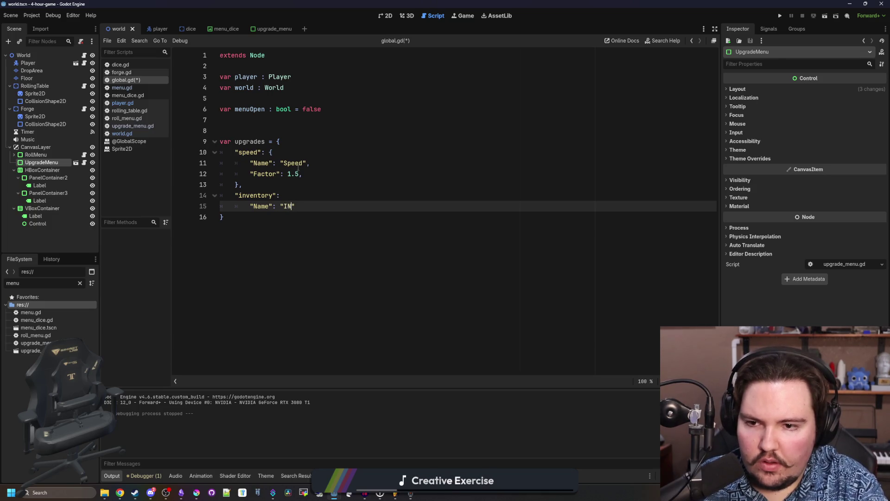
type("ventory Size")
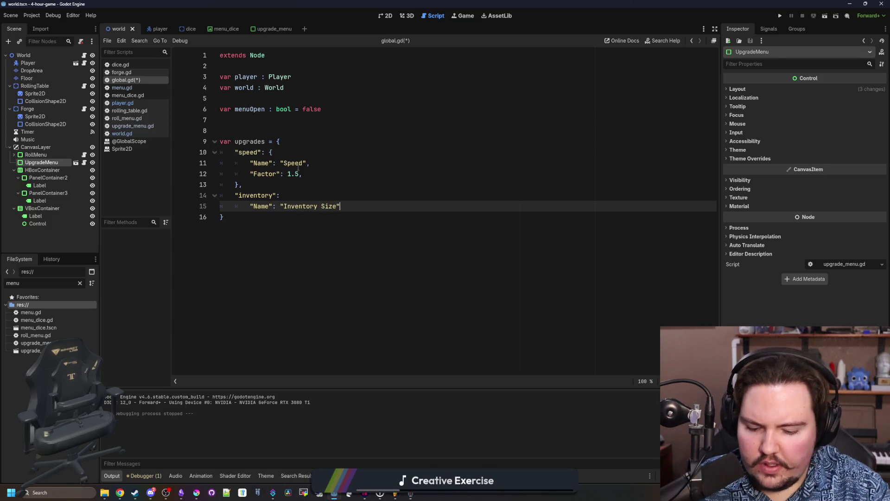
type(",")
key("Return")
type("\"Factor\": 1.5,")
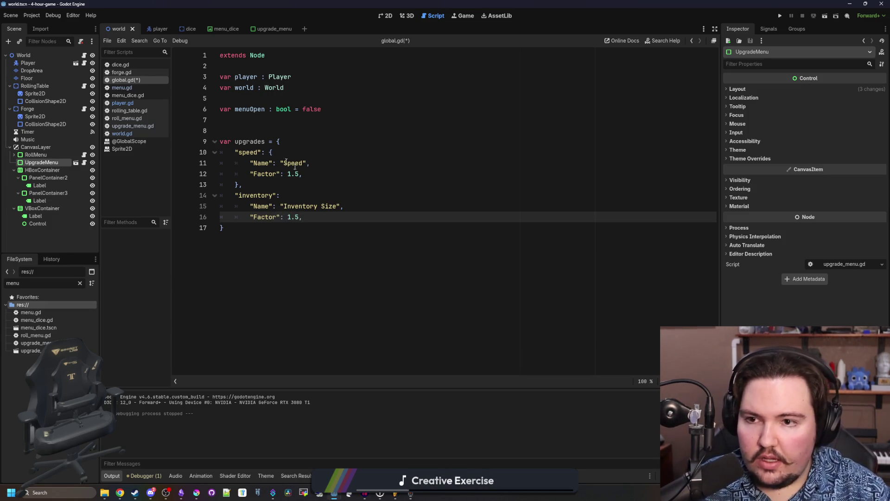
left_click(251, 118)
key("ctrl+s")
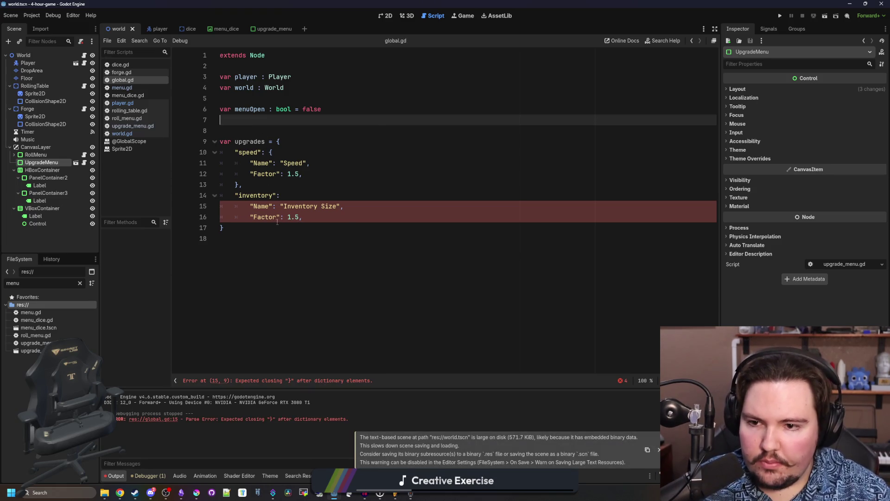
- Fix the inventory entry's braces and comma, save global.gd, and switch to upgrade_menu.gd
left_click(302, 216)
key("Return")
type(",")
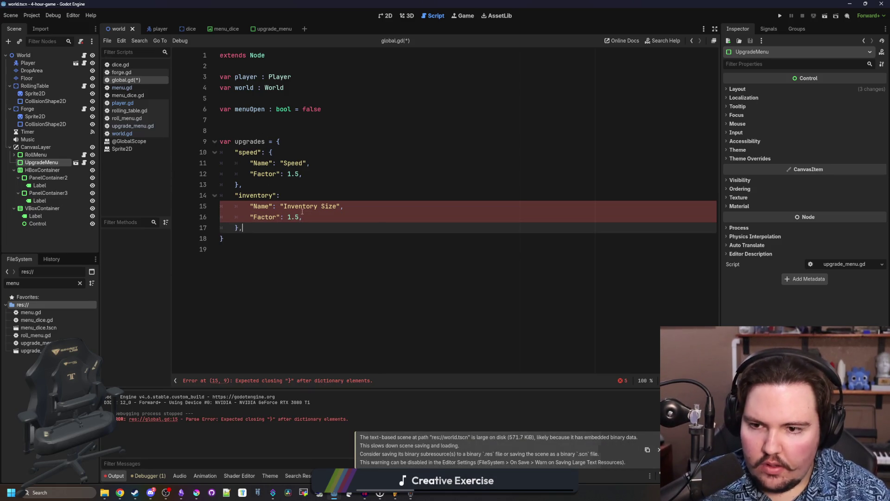
left_click(325, 184)
left_click(350, 156)
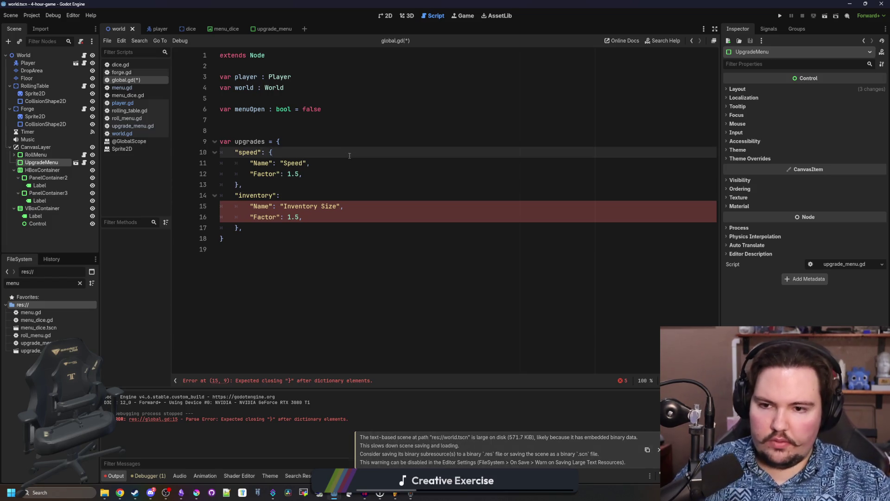
left_click(293, 195)
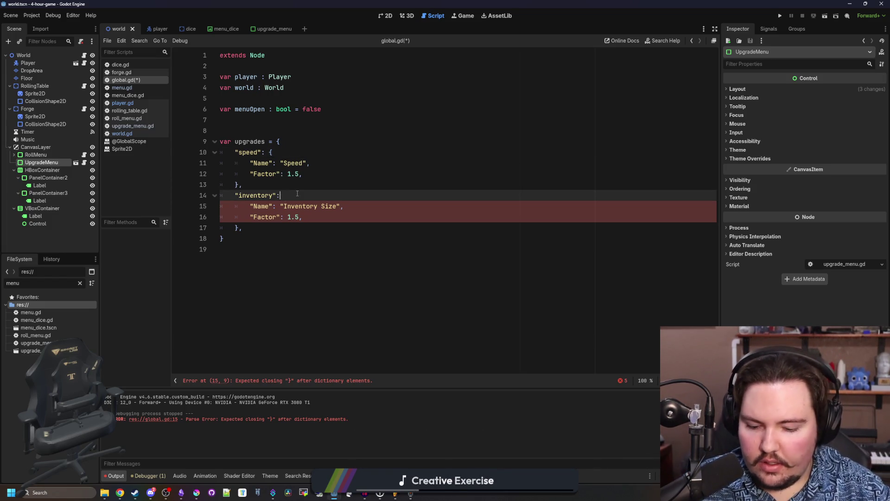
type("{}")
key("Delete")
left_click(301, 175)
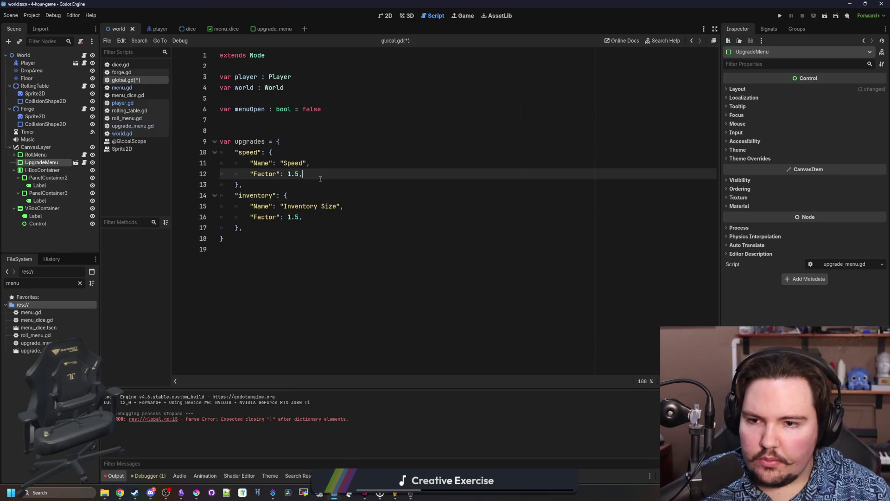
left_click(300, 131)
key("ctrl+s")
left_click(132, 126)
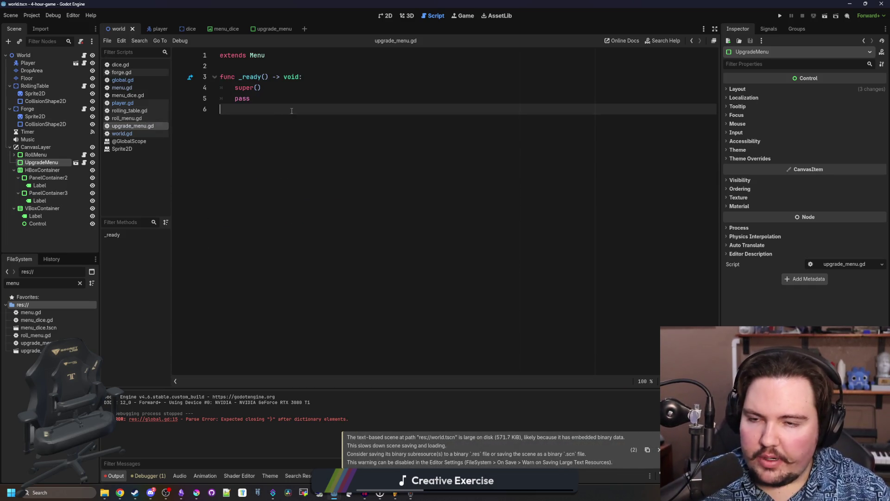
- Replace pass with a loop over Global.upgrades that sets upgrade = Global.upgrades[i]
left_click_drag(250, 99, 227, 96)
key("BackSpace")
key("Return")
type("for ")
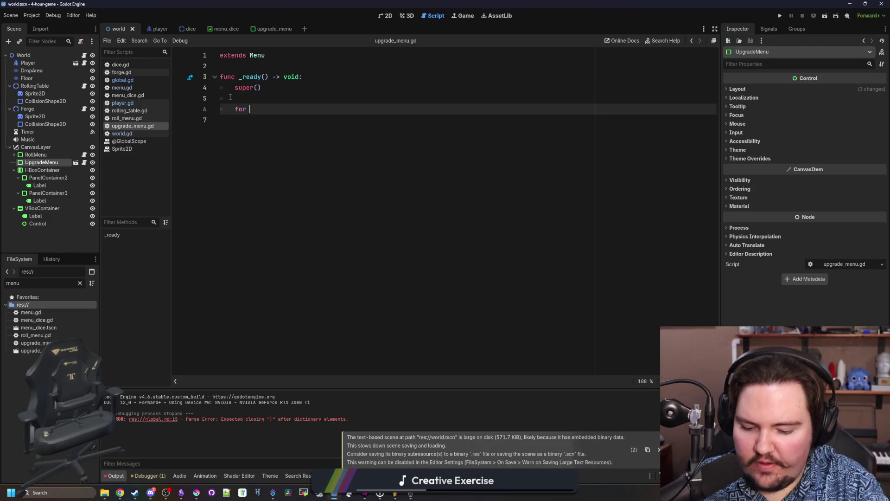
type("i in Global.upgrades")
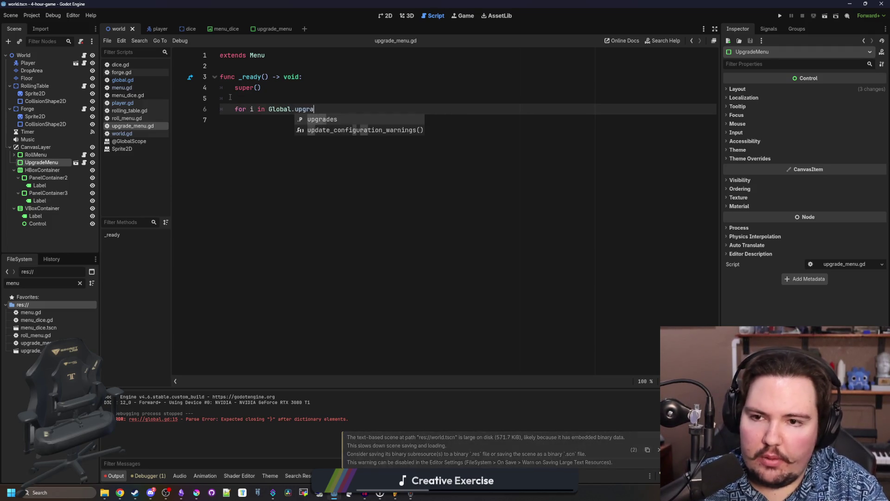
key("Return")
key("BackSpace")
key("BackSpace")
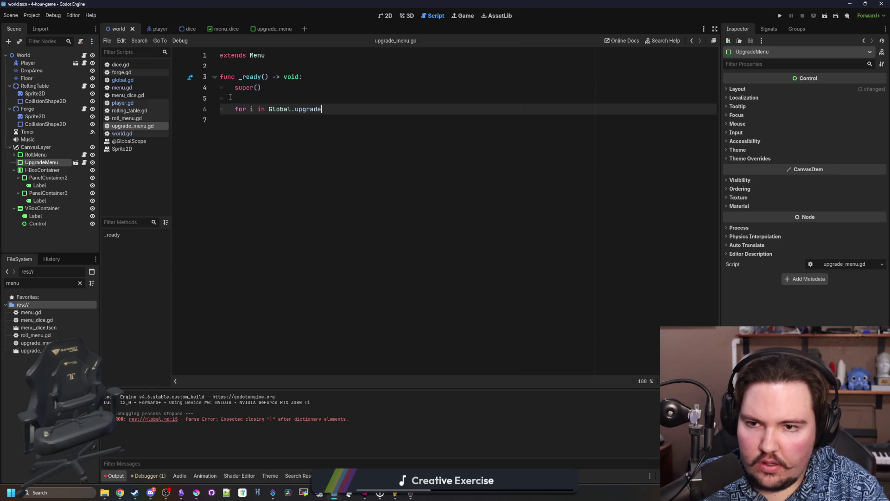
type("s:")
key("Return")
type("var upgrade")
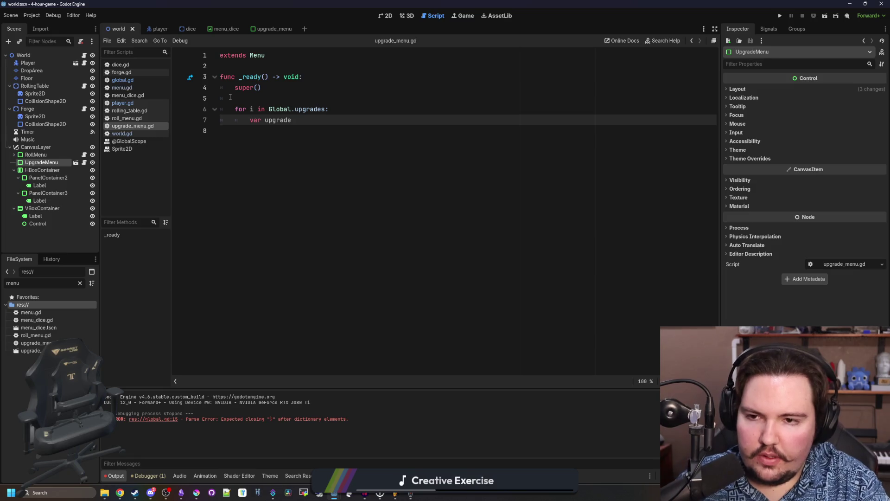
type(" = Global")
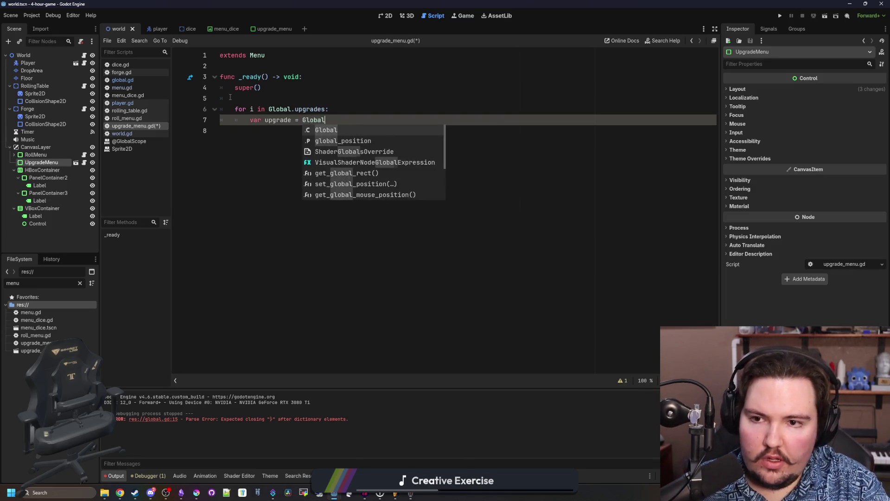
type(".upgrades[i")
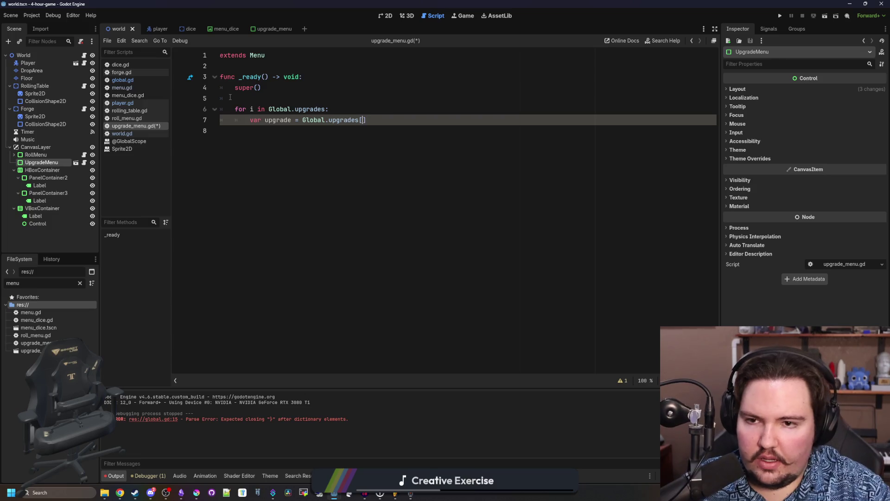
type("]")
- Add a line that preloads res://upgrade_panel.tscn and calls .instantiate() on it
key("Return")
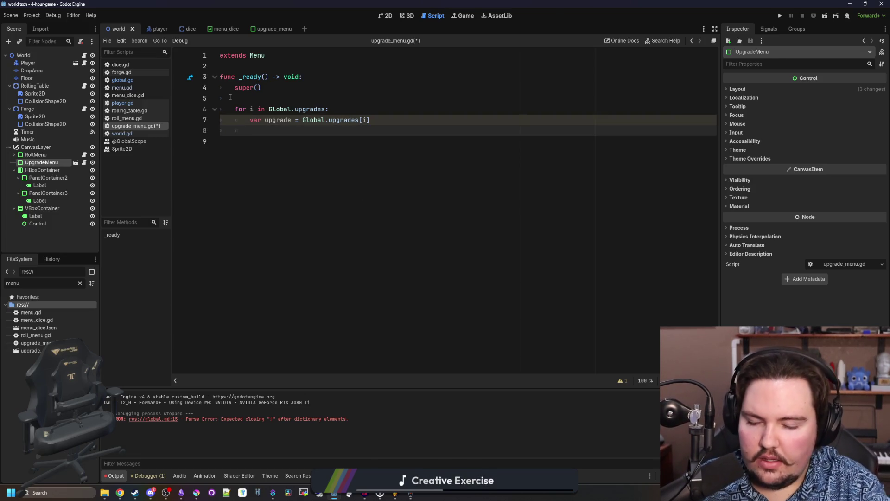
type("preload(\"upgrade")
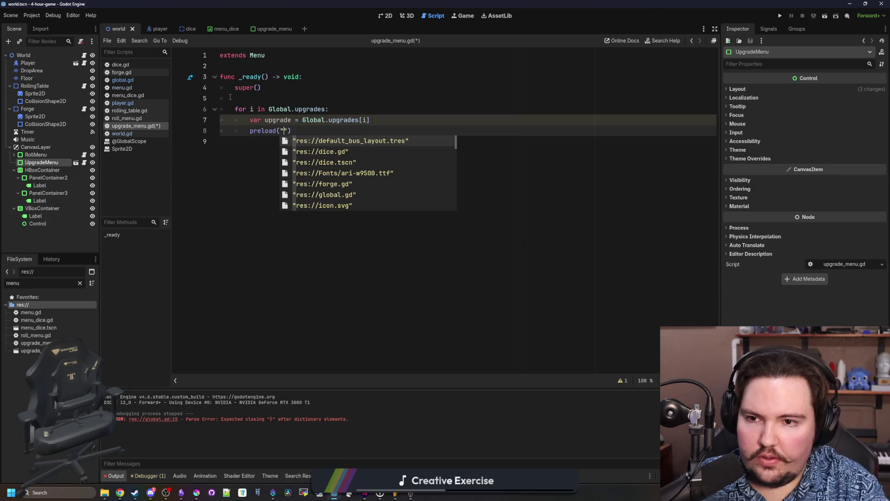
key("Return")
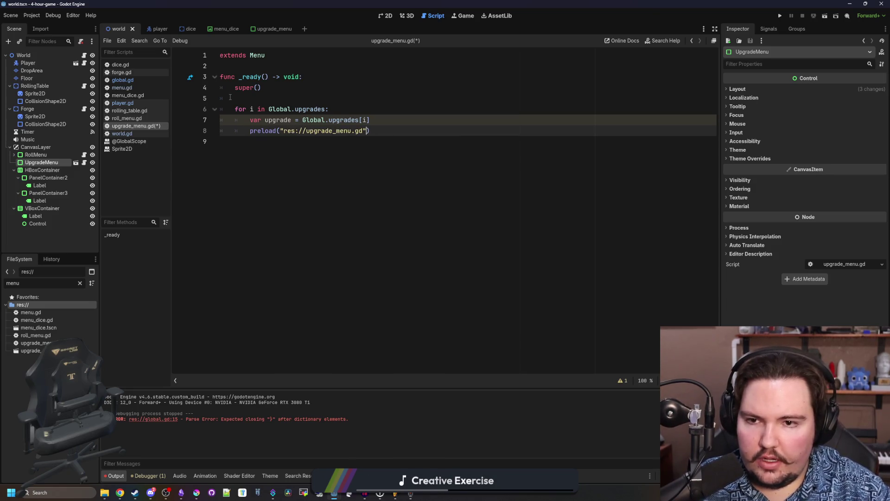
key("BackSpace")
key("BackSpace")
key("BackSpace")
type("anel:")
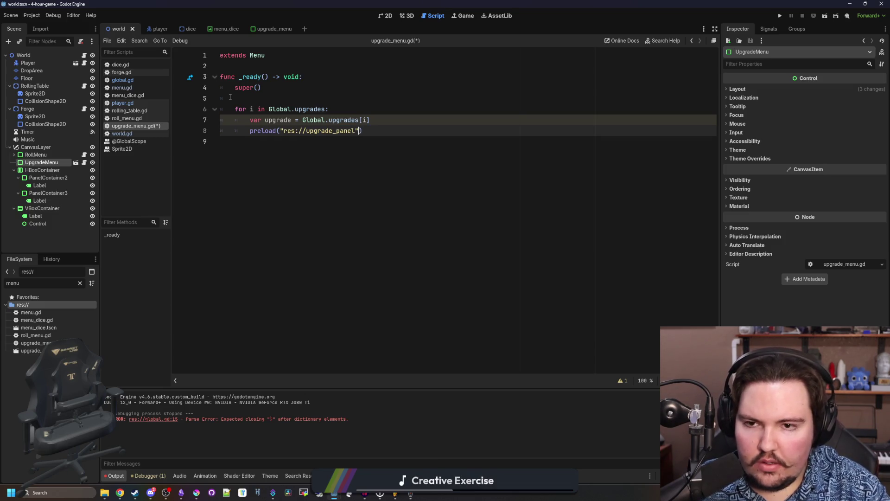
type(".tscn")
key("End")
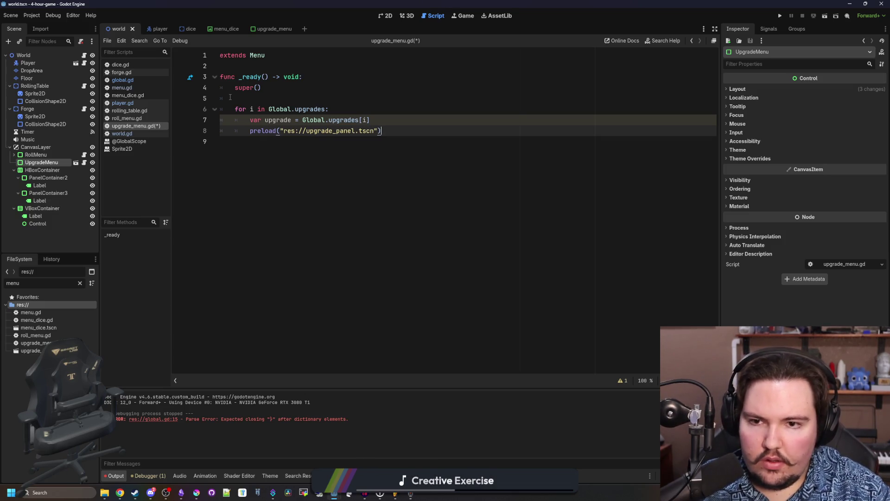
type(".inst")
key("Return")
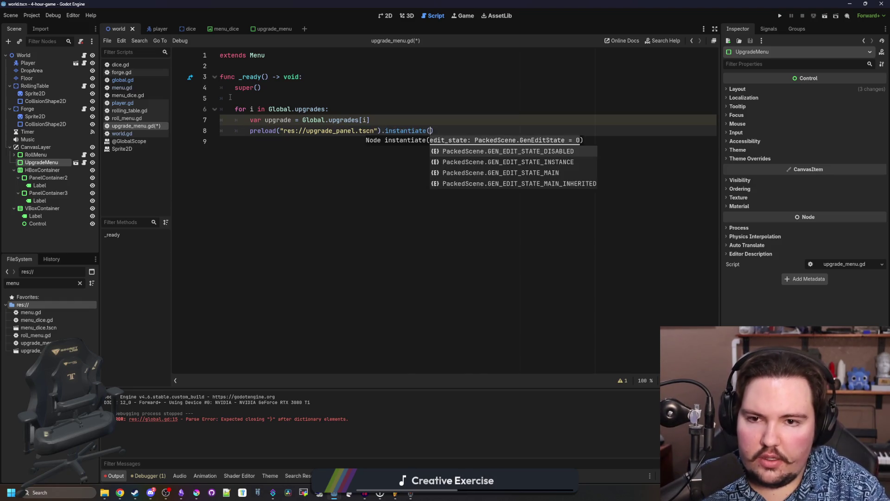
type(")")
key("Return")
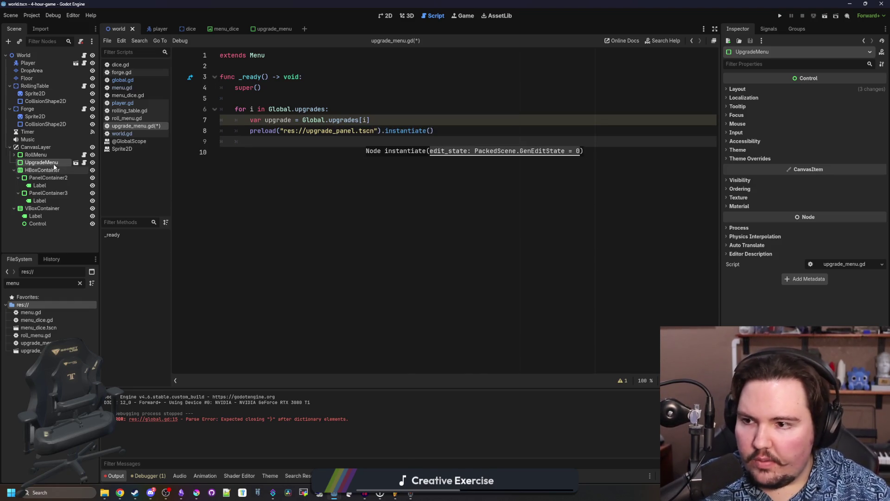
- Add the inner VBoxContainer's node path with .add_child(panel) on line 9
left_click(75, 162)
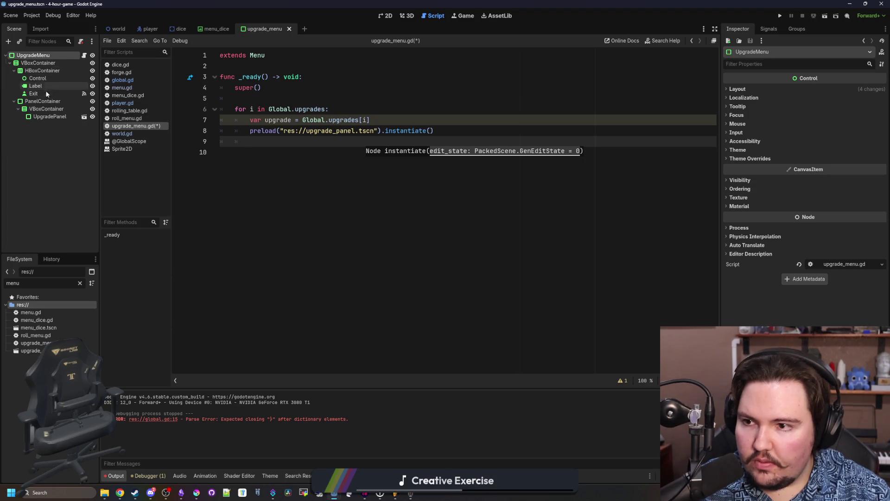
mouse_move(47, 109)
left_mouse_down()
mouse_move(241, 135)
mouse_move(442, 145)
left_mouse_up()
type(".add_child(upgr")
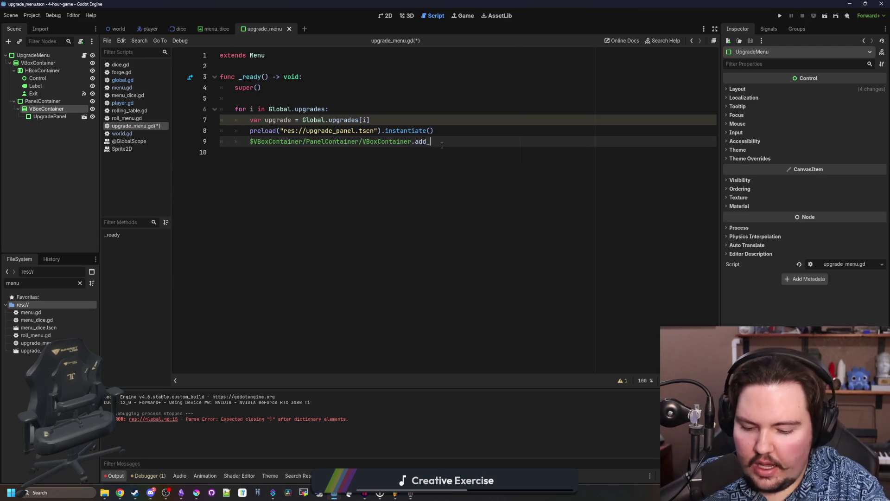
type("ade")
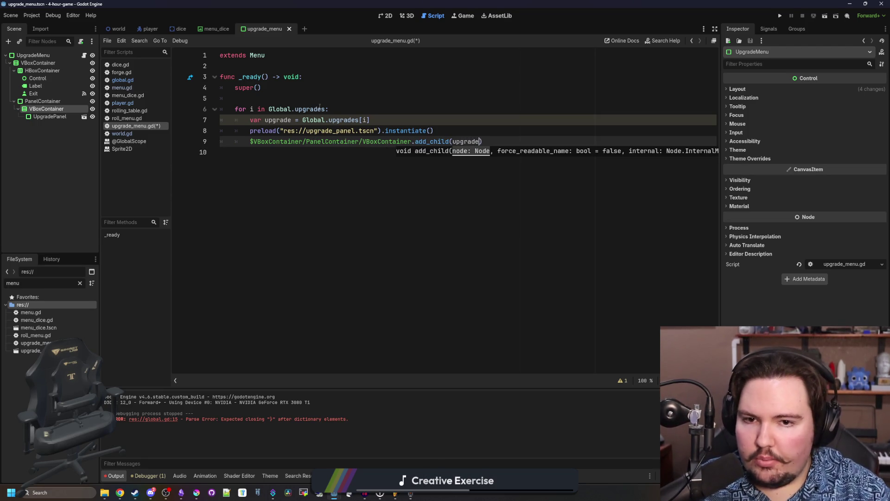
key("BackSpace")
key("BackSpace")
key("BackSpace")
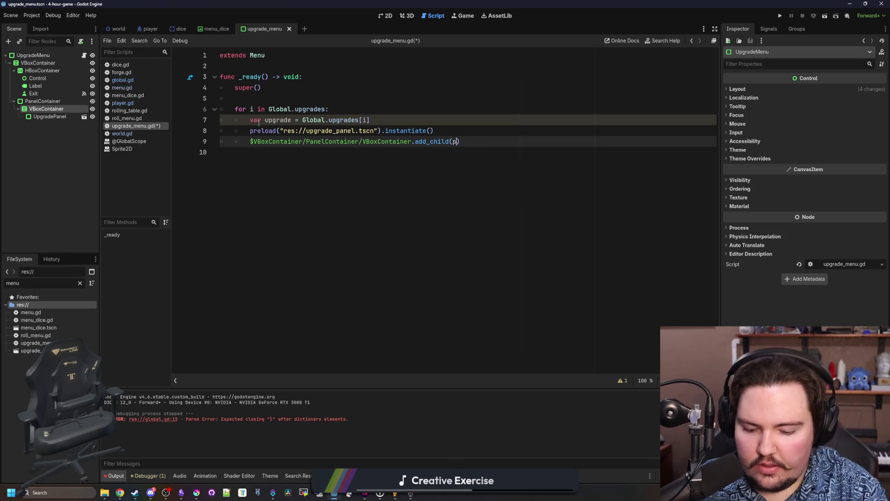
type("anel")
- Store the instantiated scene in var panel and set panel.upgradeData = upgrade
left_click(246, 134)
type("var")
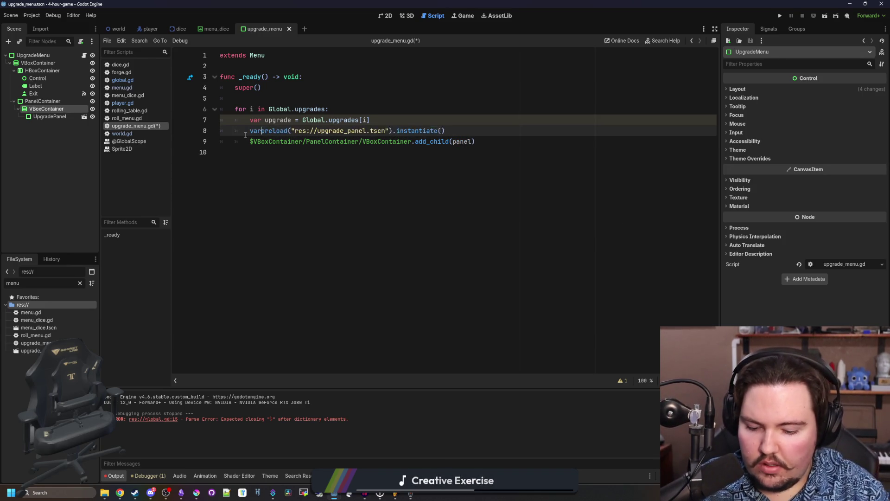
type(" pan")
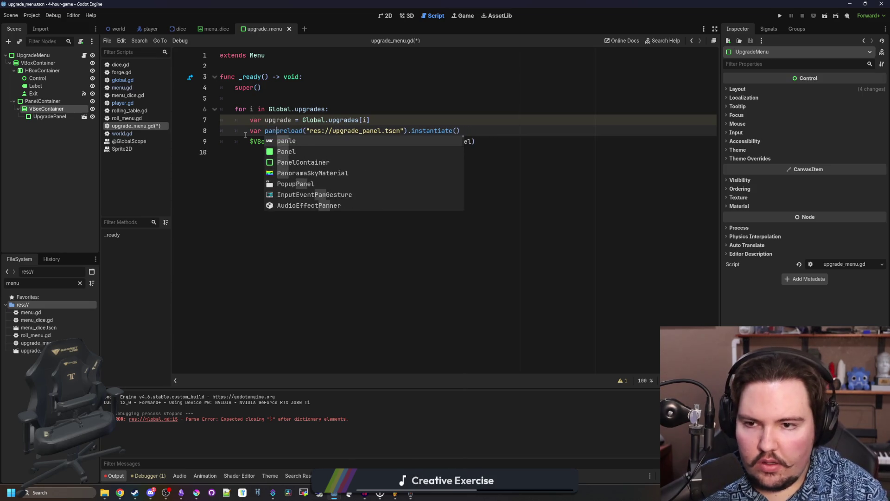
type("e; =")
left_click(496, 134)
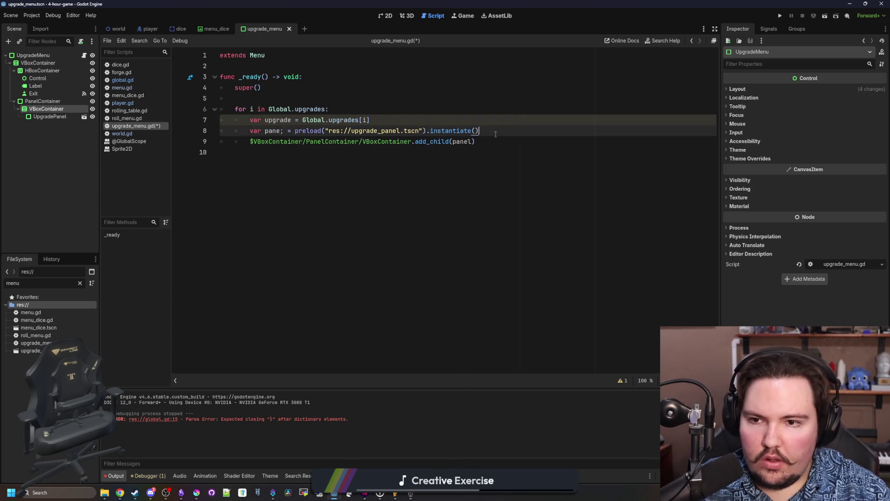
key("Return")
type("panel.")
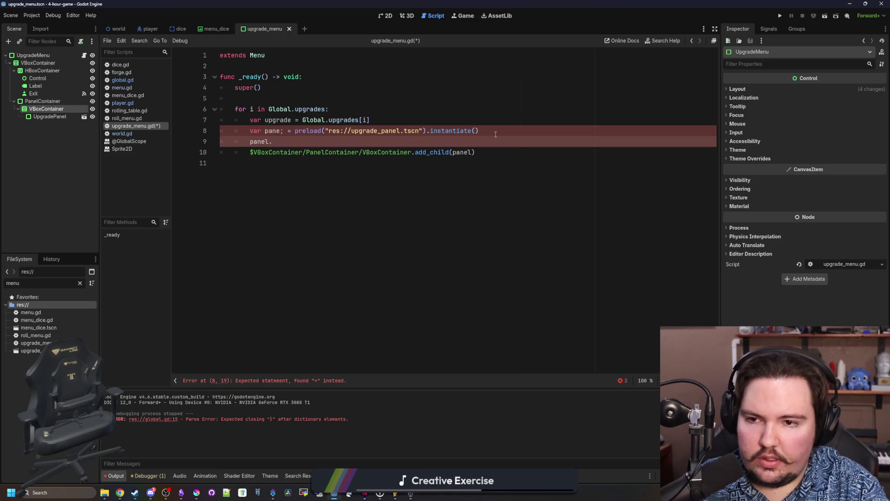
type("upgradeData")
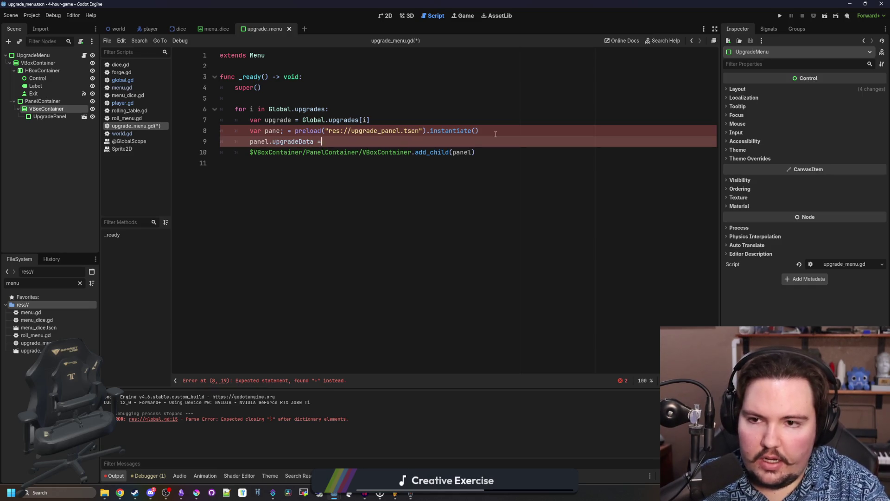
type(" = upgrade")
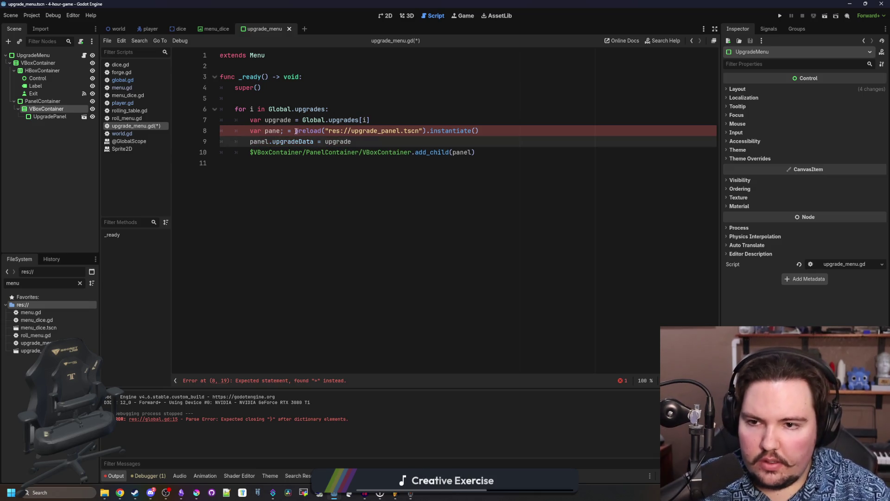
left_click(287, 131)
key("BackSpace")
type("l")
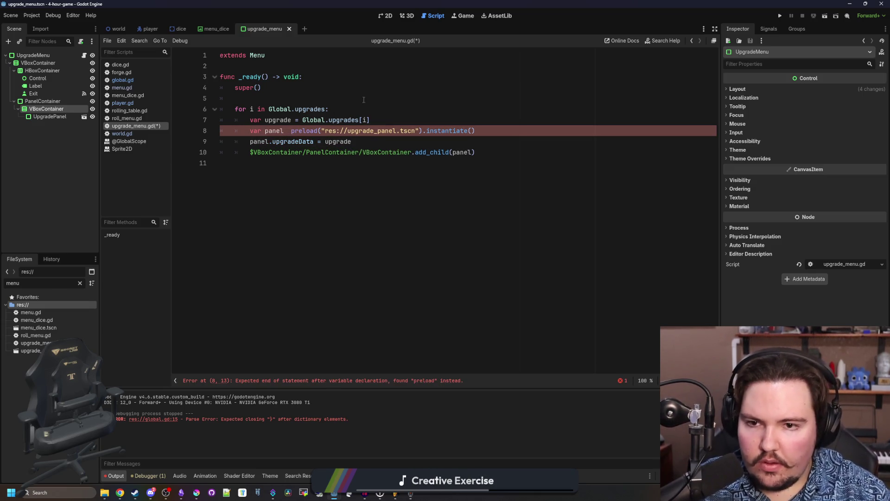
key("Up")
key("Up")
key("Up")
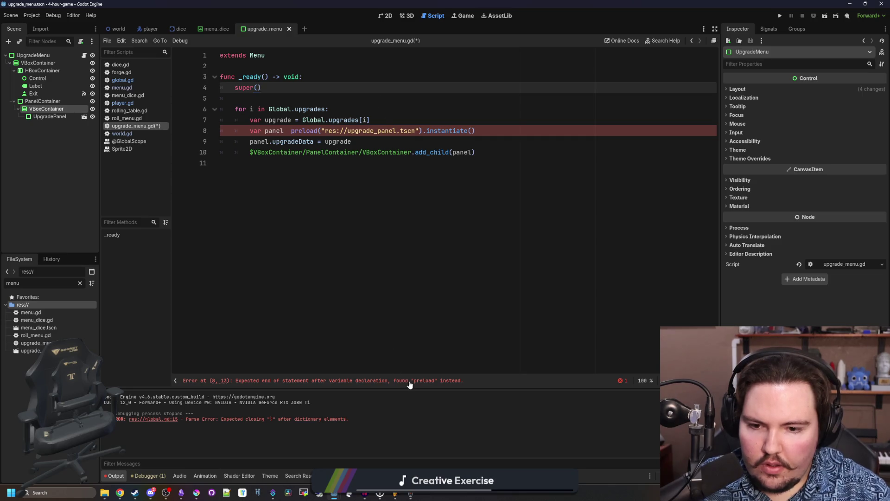
left_click(287, 131)
- Finish the panel assignment, then attach a new upgrade_panel.gd script to the UpgradePanel root
type("=")
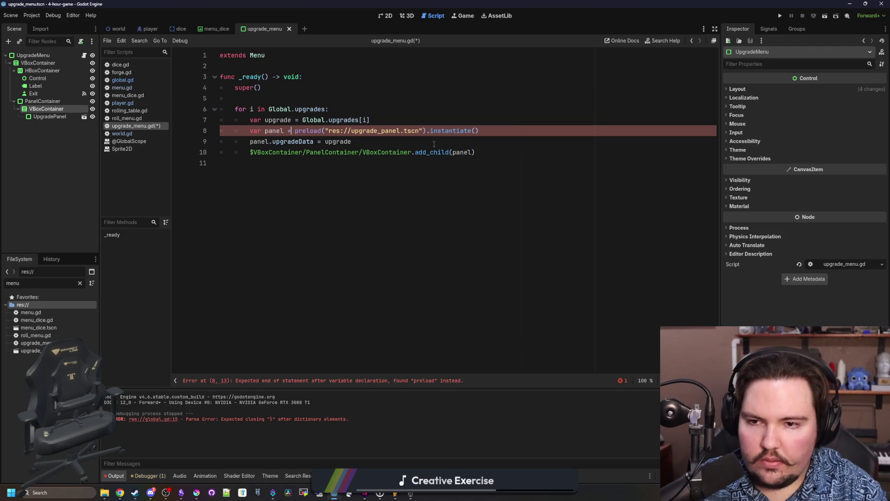
key("Up")
key("Up")
left_click(383, 131, "ctrl")
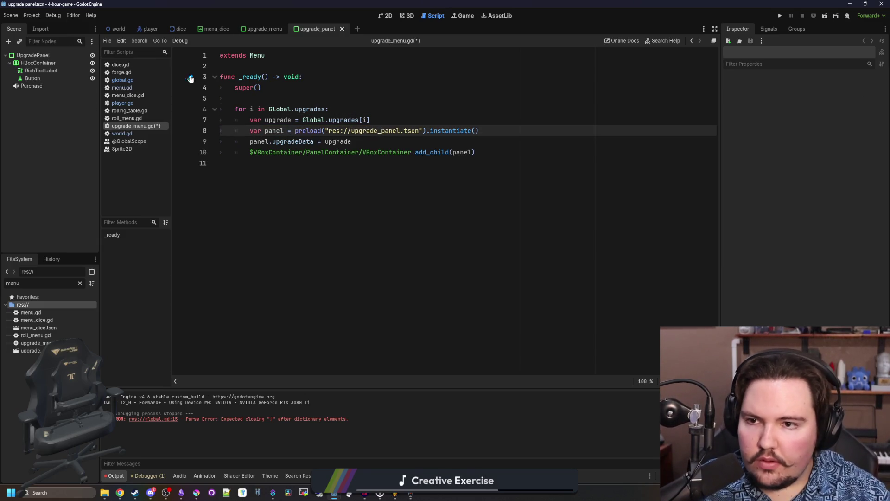
left_click(75, 54)
left_click(80, 41)
left_click(416, 301)
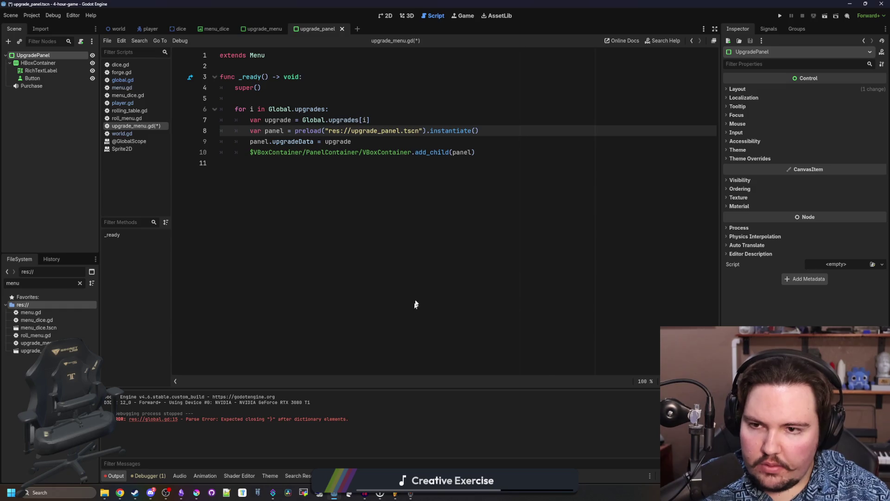
- Declare var upgradeData : Dictionary in upgrade_panel.gd, save, and return to upgrade_menu.gd
key("Return")
type("var upgra")
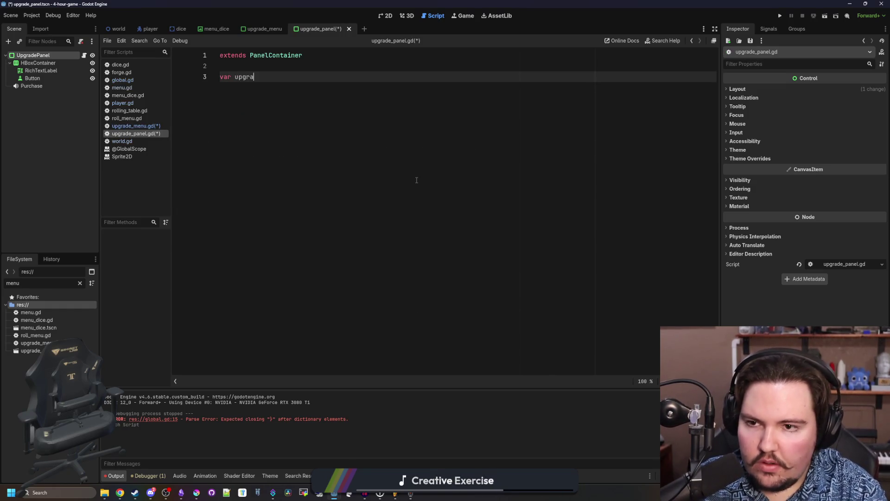
type("deData : Dictionary")
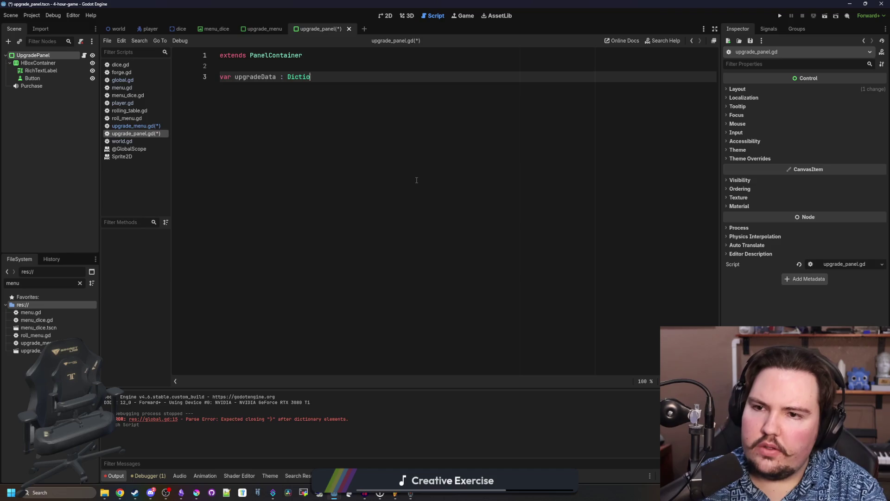
key("ctrl+s")
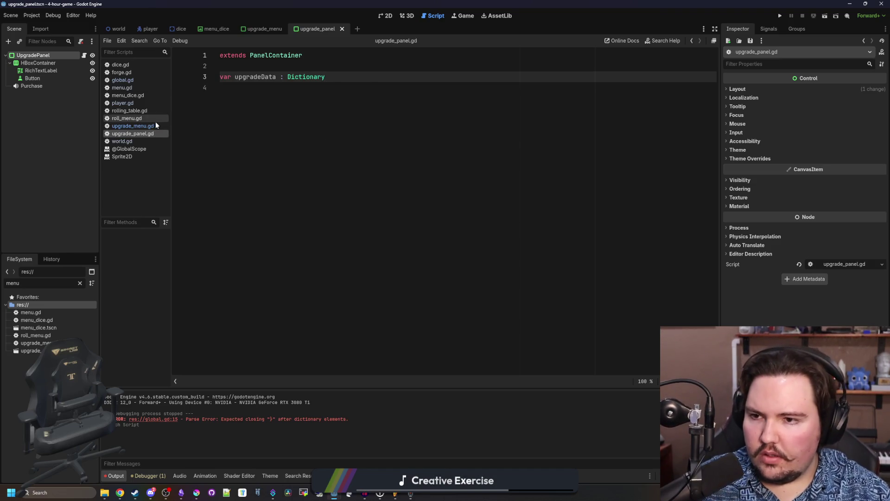
left_click(149, 126)
left_click(311, 169)
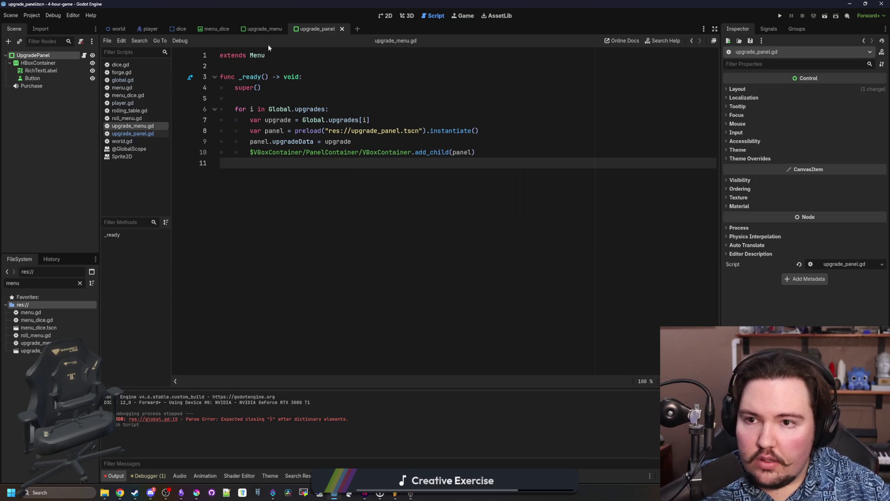
- Delete the placeholder UpgradePanel node from the upgrade_menu scene and save
left_click(264, 29)
right_click(54, 117)
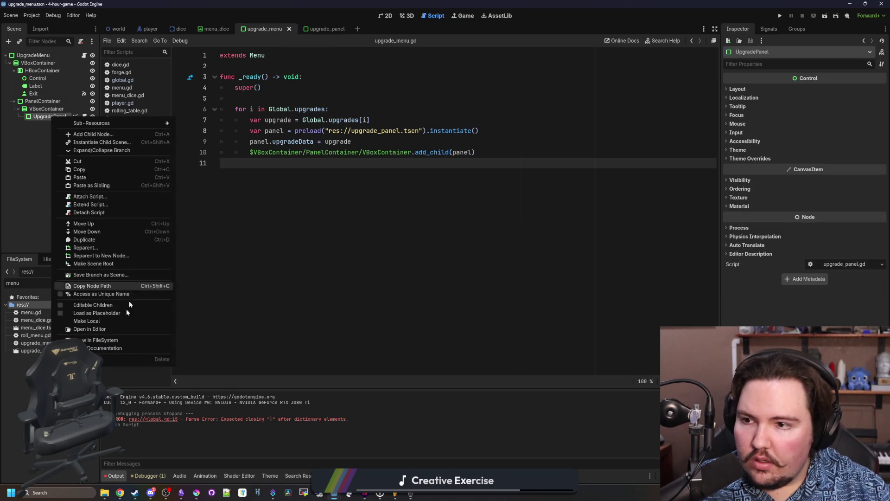
left_click(105, 351)
left_click(421, 256)
key("ctrl+s")
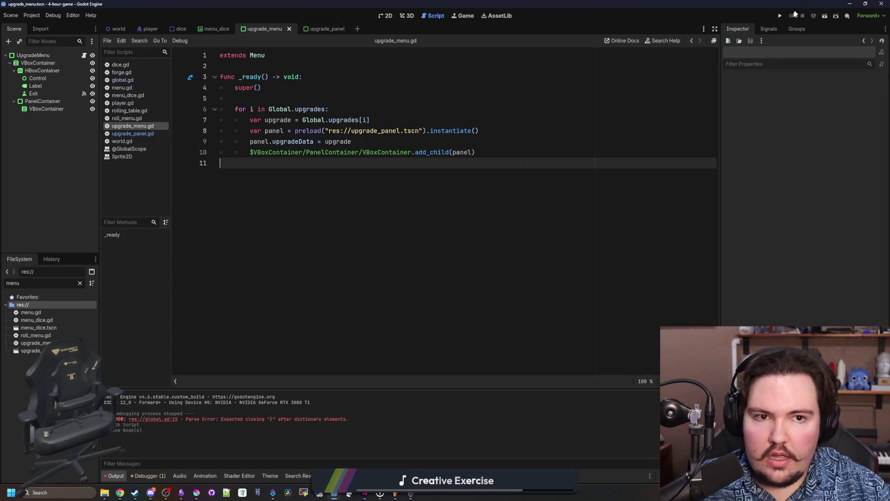
- Run the scene and check the Upgrade Forge menu lists generated Epic Mining Speed panels
left_click(780, 18)
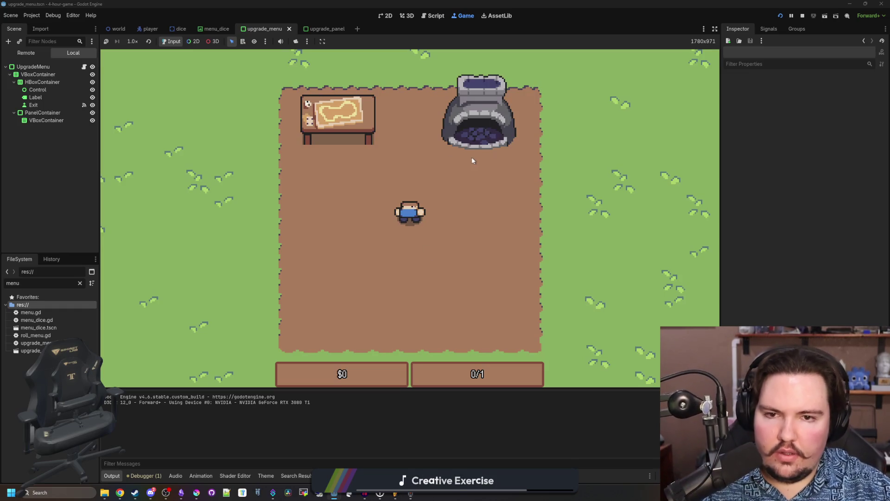
left_click(482, 139)
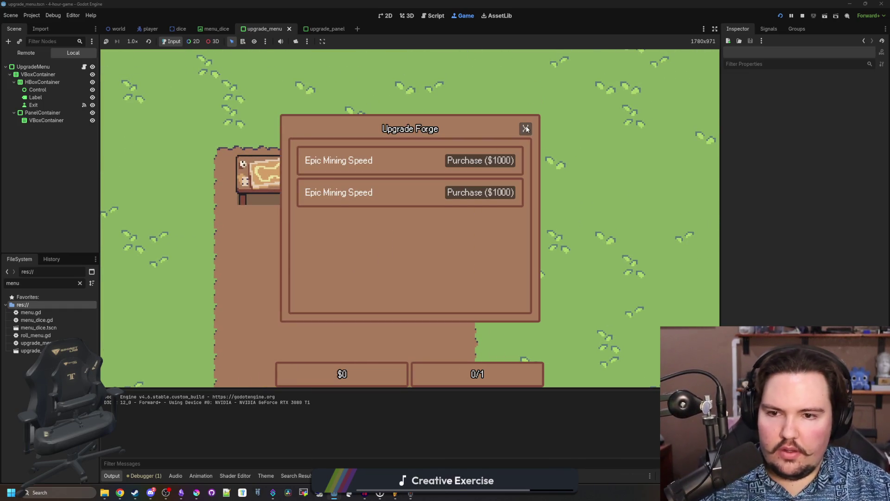
left_click(526, 129)
key("F8")
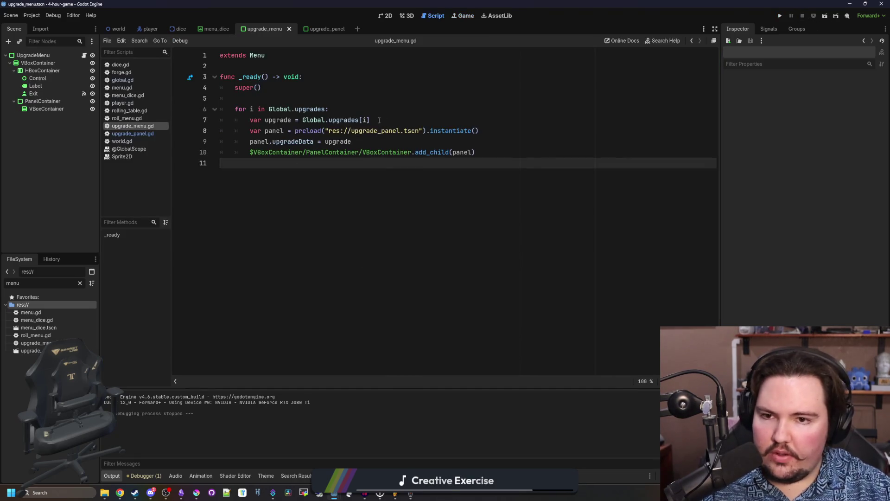
- Add a _ready function to upgrade_panel.gd below the upgradeData variable
left_click(387, 131, "ctrl")
left_click(291, 105)
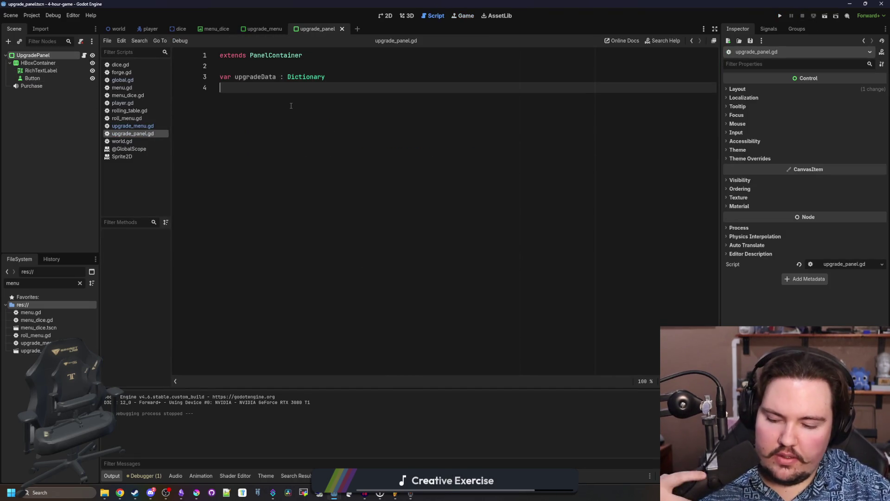
key("Return")
type("FUNC")
key("BackSpace")
key("BackSpace")
key("BackSpace")
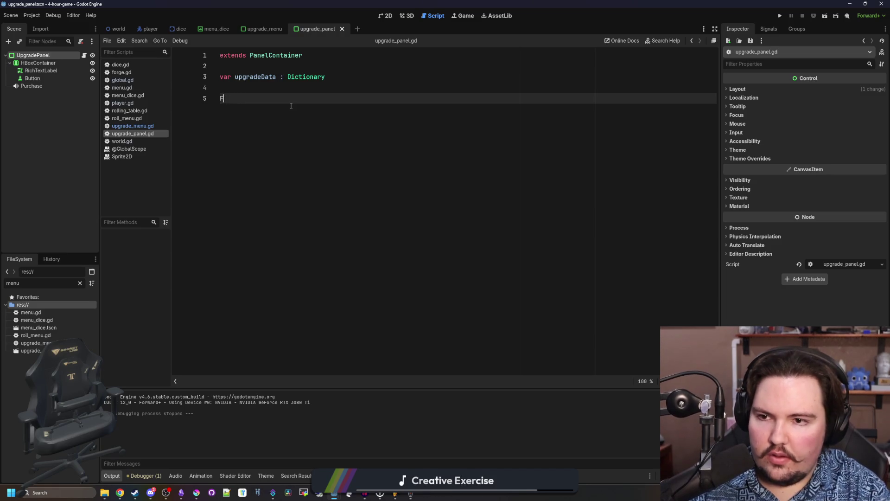
type("func _r")
key("Return")
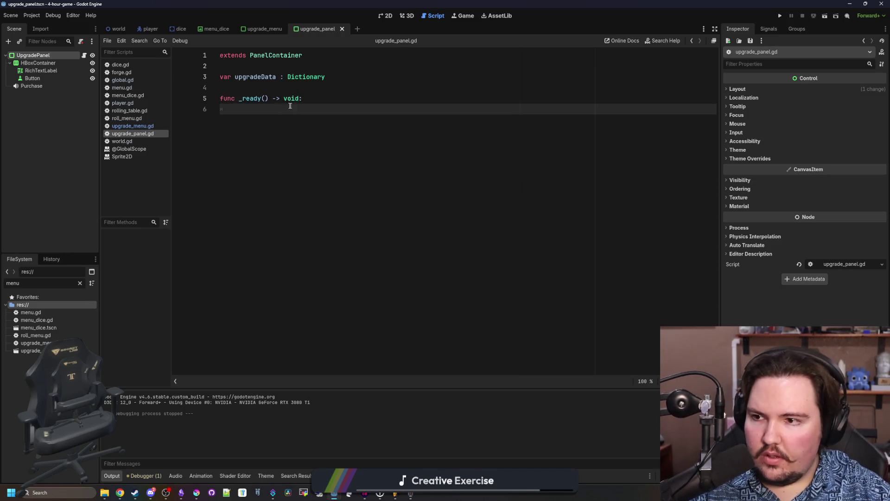
- Connect the Button's pressed() signal to the UpgradePanel script
left_click(32, 78)
left_click(768, 31)
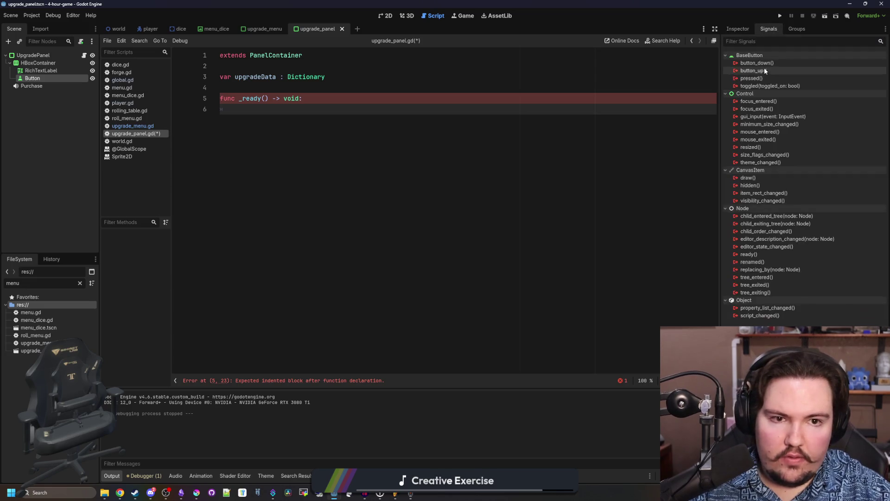
right_click(753, 78)
left_click(765, 83)
double_click(418, 222)
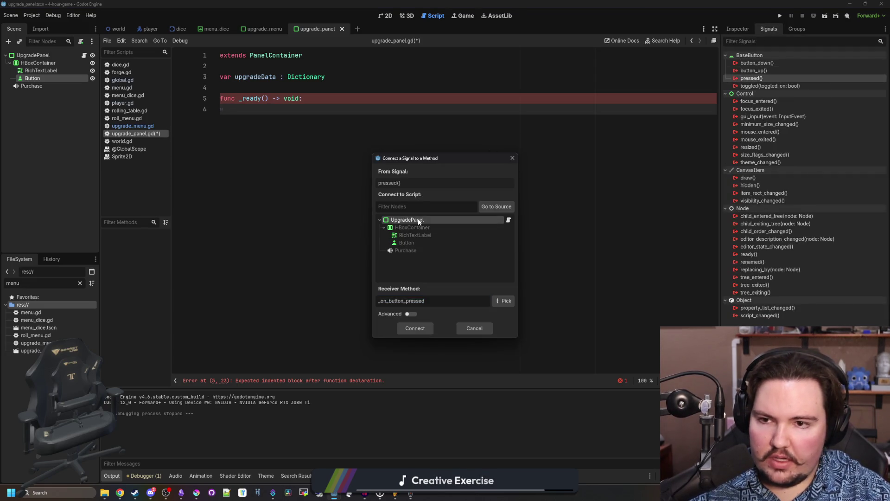
- In _ready, set the RichTextLabel's text to upgradeData.Name
key("Return")
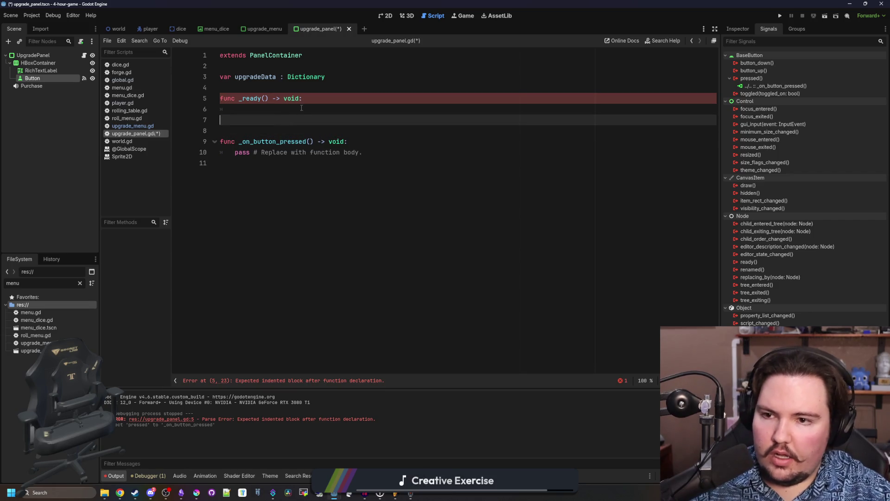
left_click(301, 108)
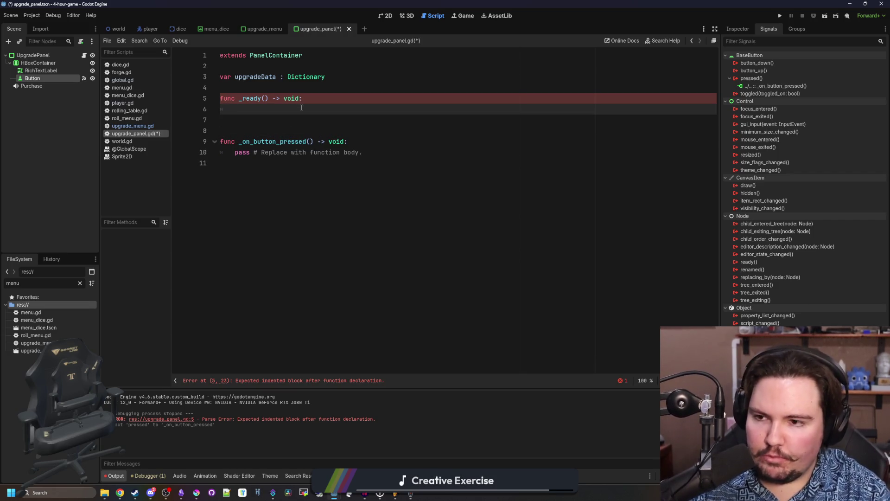
left_click_drag(59, 71, 346, 108)
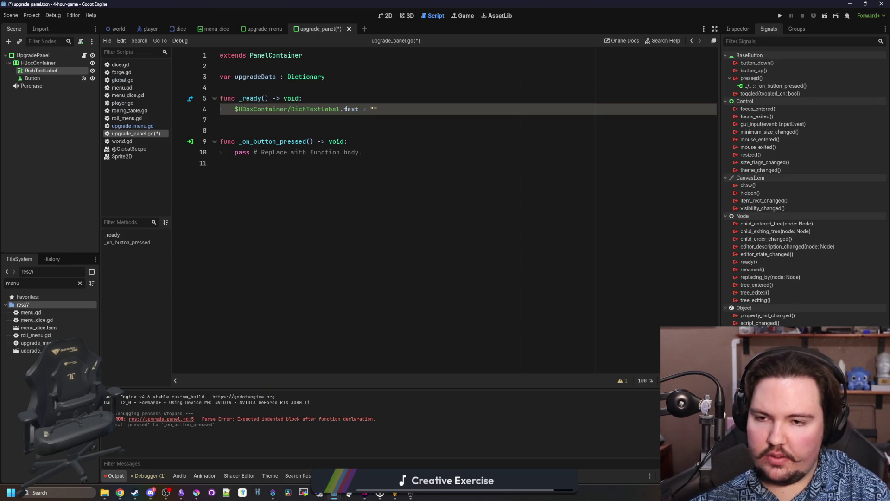
key("Up")
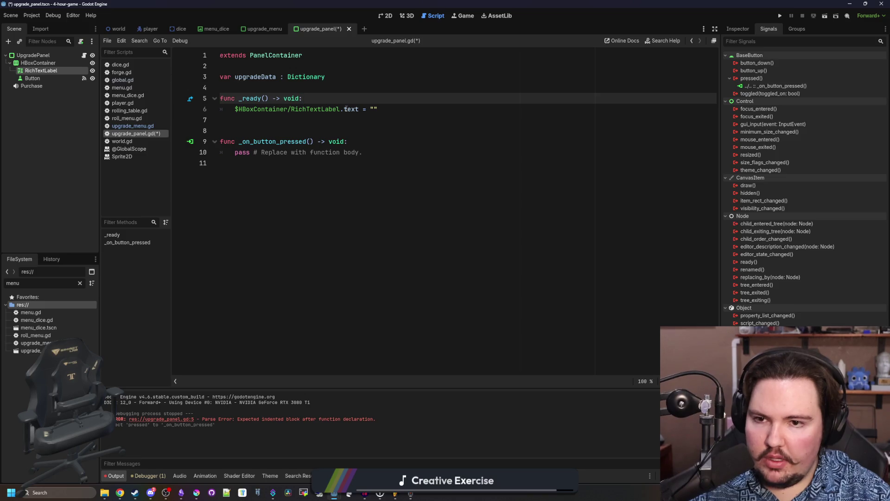
key("Down")
key("BackSpace")
type("upgradeDa")
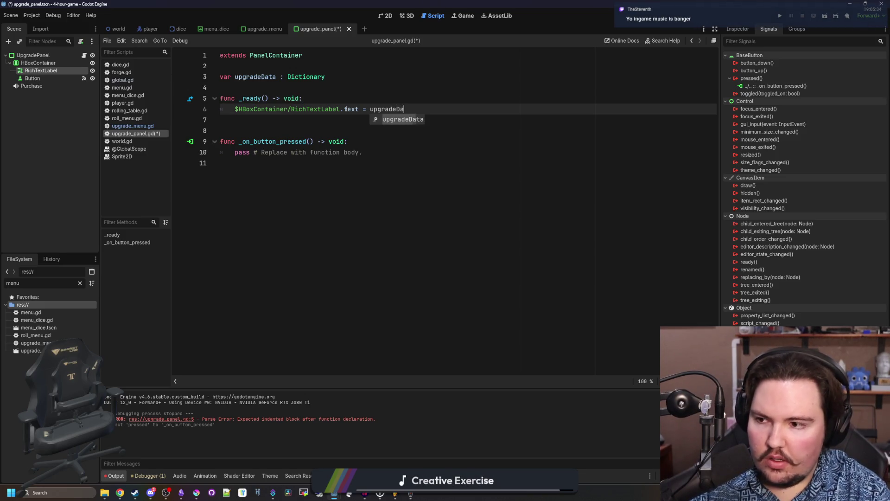
key("Return")
type(".Name")
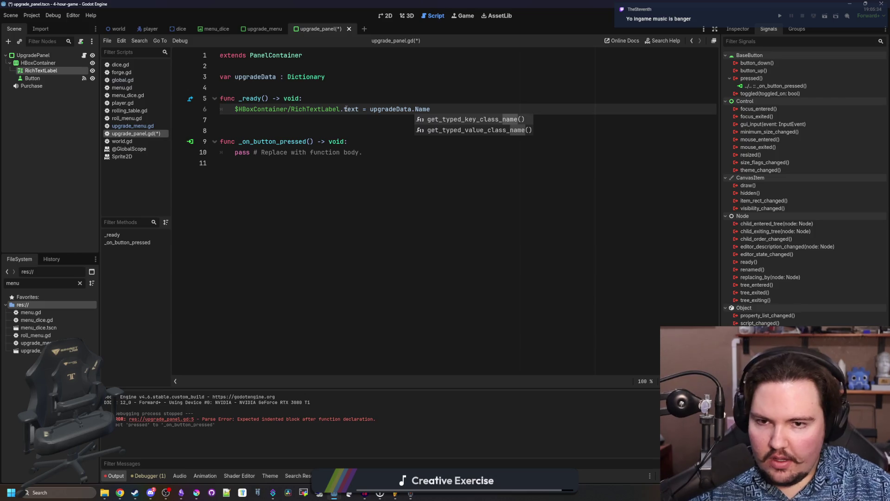
left_click(382, 86)
- Review the _on_button_pressed placeholder and save upgrade_panel.gd
left_click(306, 120)
left_click_drag(364, 152, 238, 152)
left_click(271, 122)
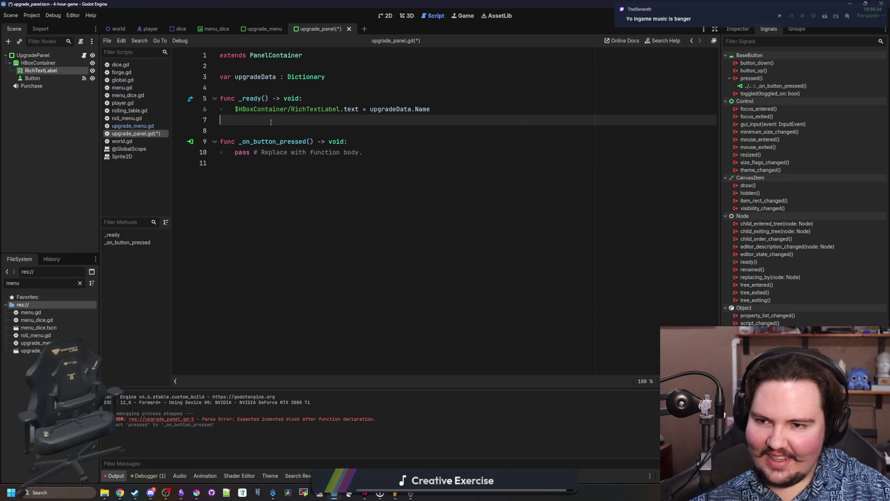
key("ctrl+s")
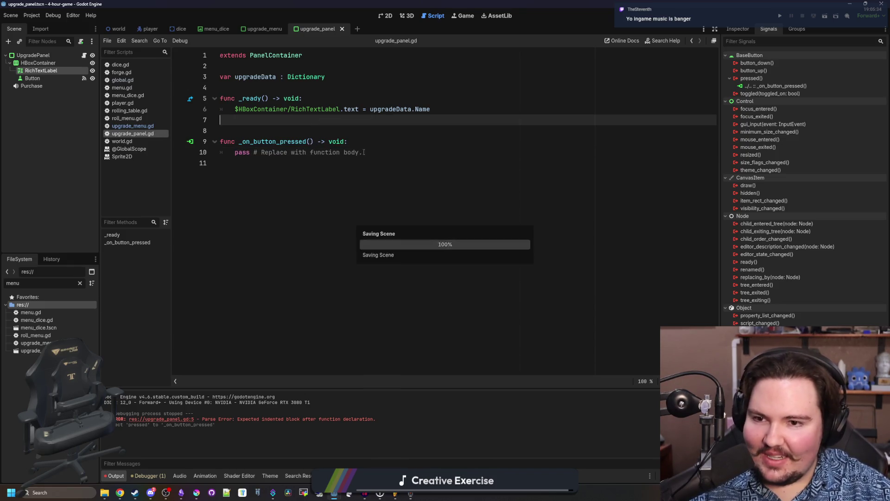
left_click(376, 154)
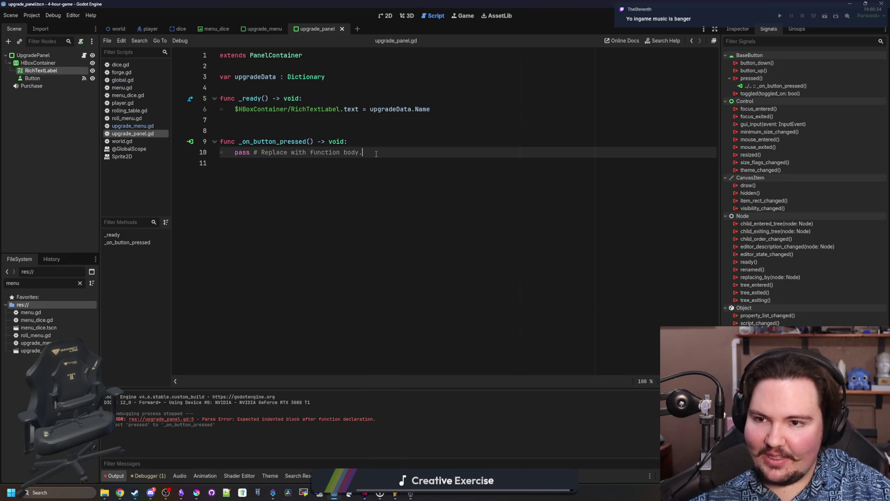
- In global.gd, add "Level": 0 under the speed upgrade's Factor line
left_click(120, 73)
left_click(121, 80)
left_click(249, 238)
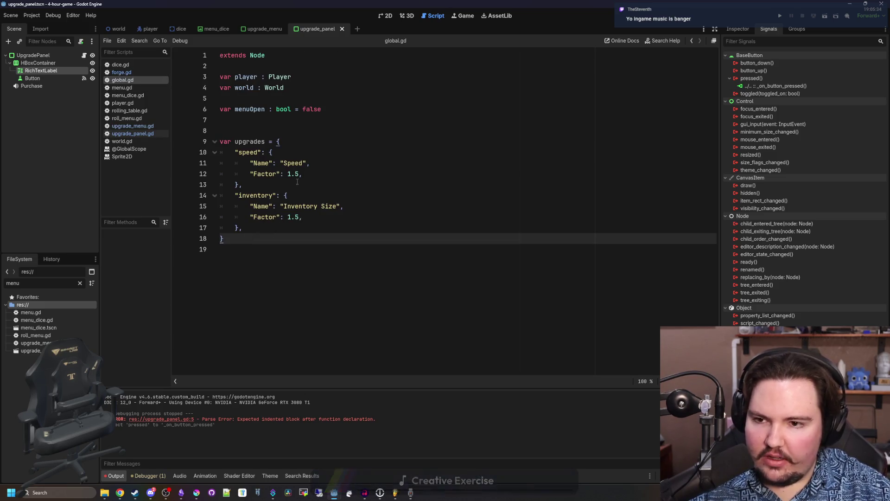
left_click(314, 171)
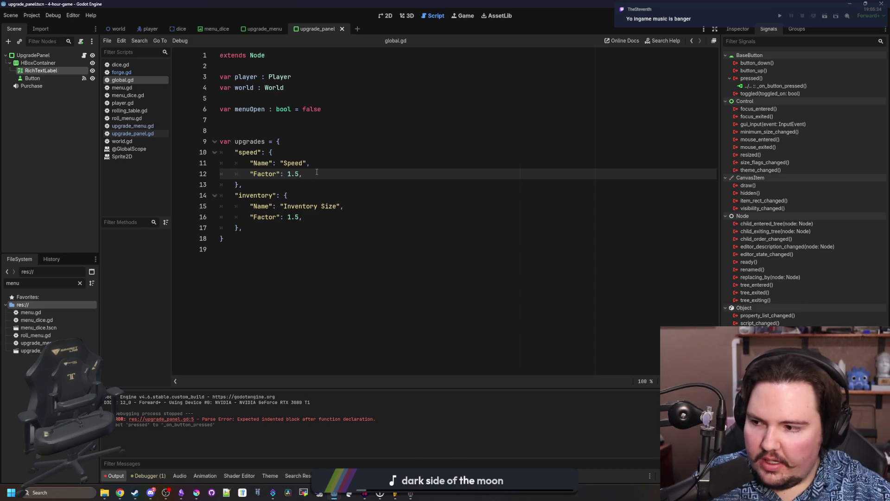
left_click(325, 172)
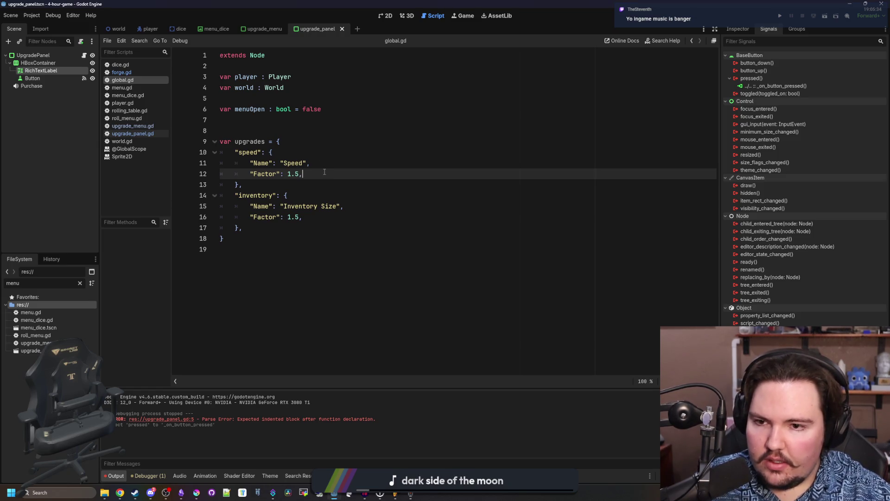
key("Return")
type("\"Level\": 0,")
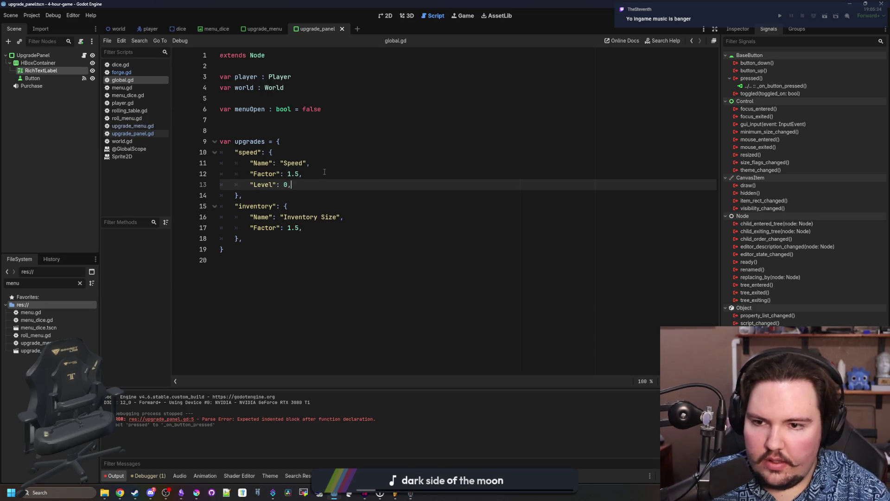
- Add "Level": 0 under the inventory upgrade's Factor line and save global.gd
left_click(320, 228)
key("Return")
type("\"L")
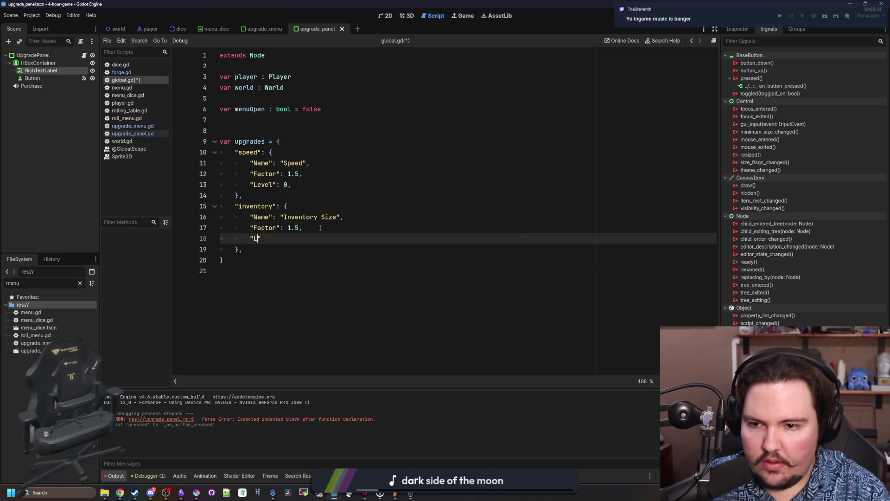
type("evel")
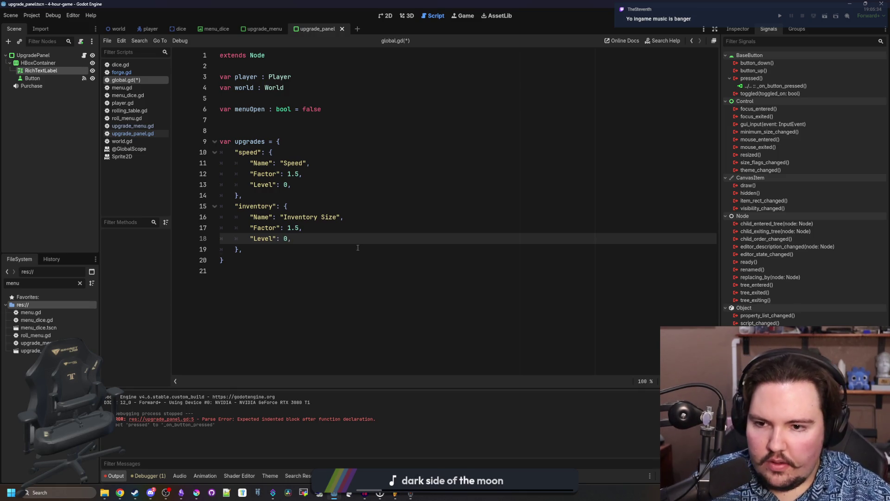
left_click(297, 196)
left_click(260, 130)
key("ctrl+s")
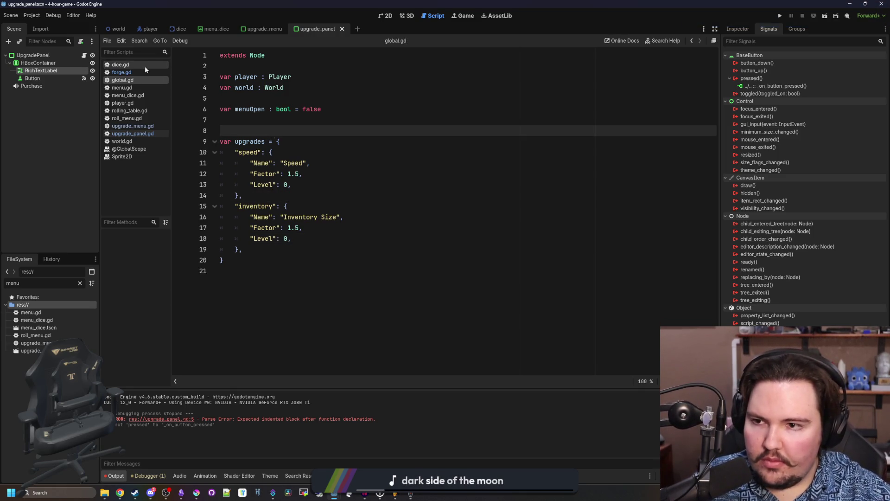
- Replace pass in _on_button_pressed with Global.money -= upgradeData.Cost
left_click(133, 133)
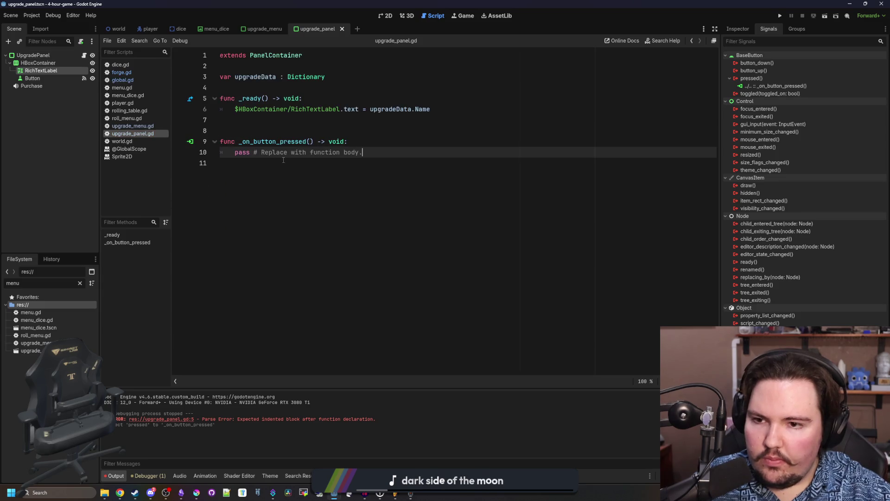
mouse_move(362, 152)
left_mouse_down()
mouse_move(260, 141)
mouse_move(362, 153)
mouse_move(232, 152)
left_mouse_up()
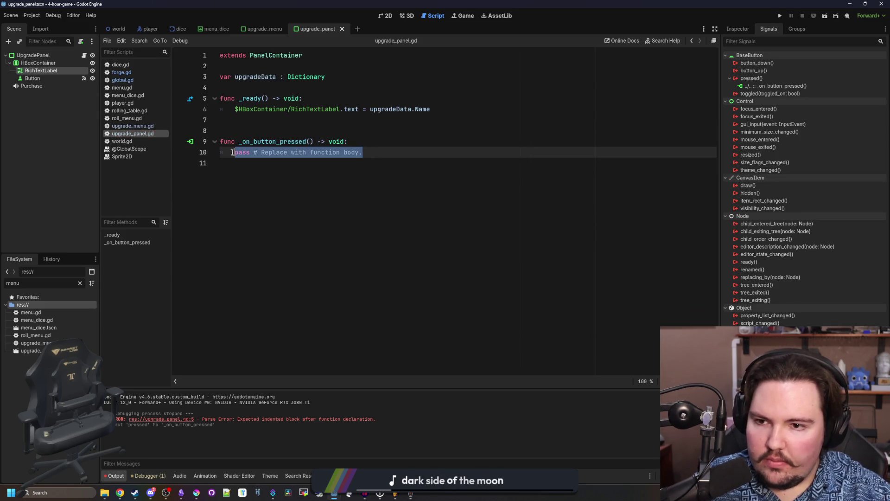
type("Global.m,one")
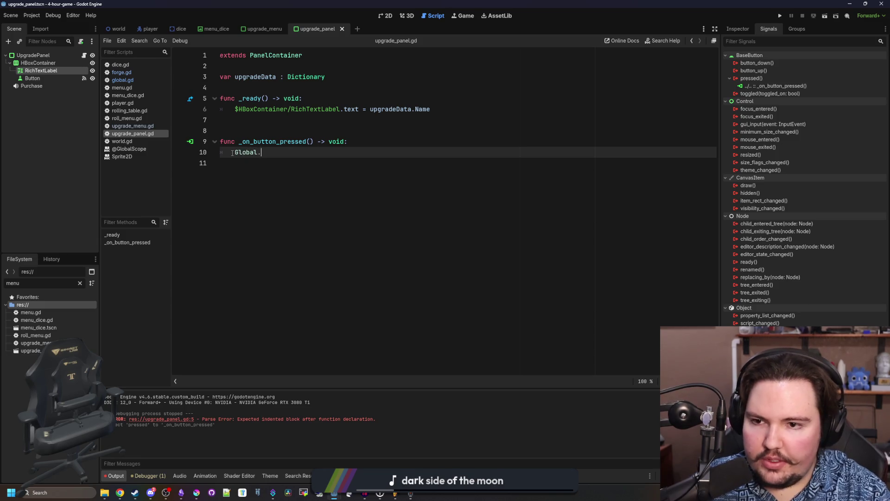
key("BackSpace")
key("BackSpace")
key("BackSpace")
type("oney -= ")
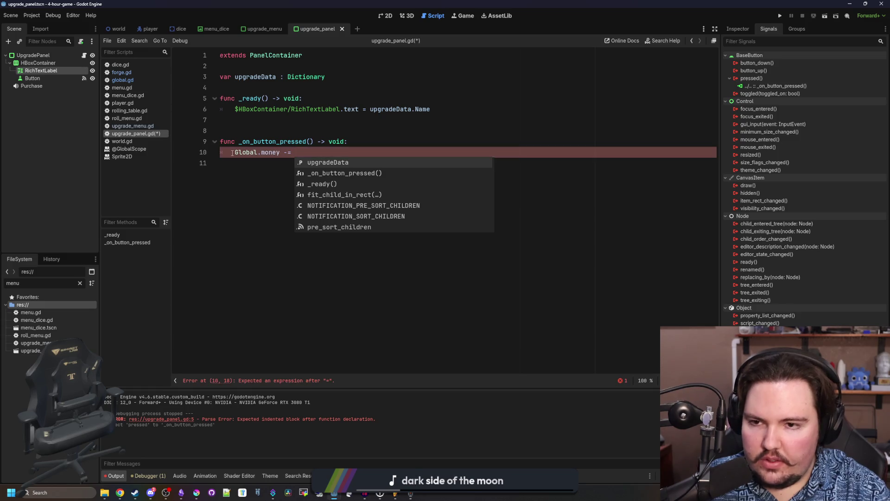
type("upgradeData.Cost")
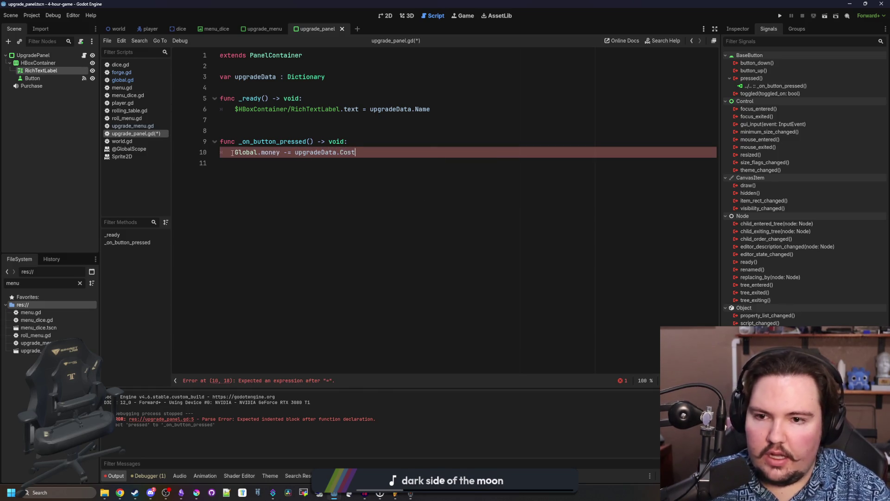
left_click(310, 141)
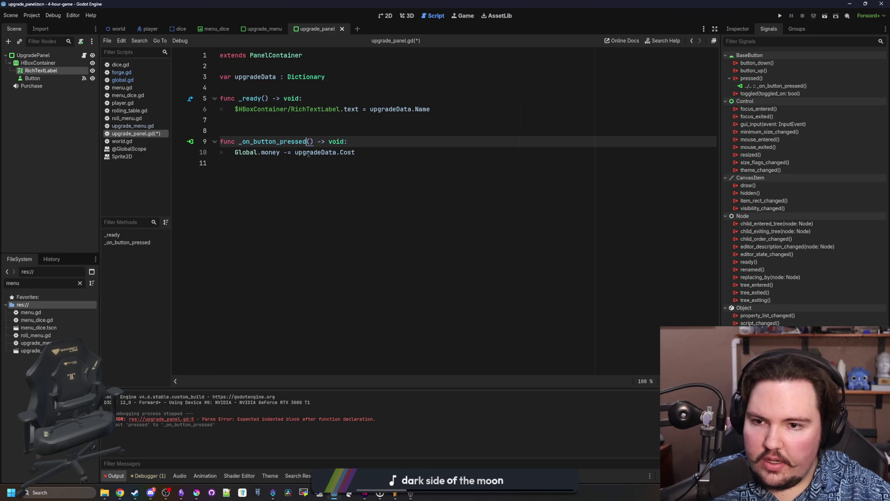
left_click(292, 152)
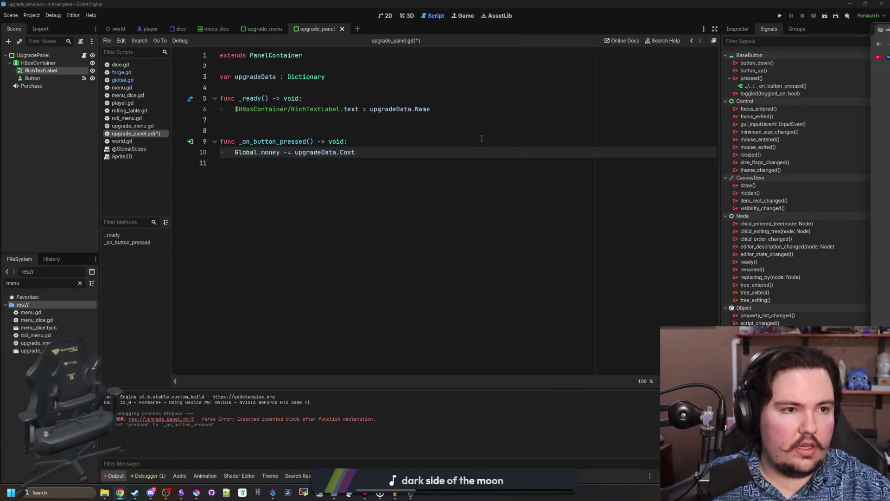
- In Desmos, try 1000^3 and 1000^(1.5), then enter 1000*1.5 as a cost formula
mouse_move(881, 29)
left_mouse_down()
mouse_move(621, 99)
mouse_move(323, 86)
left_mouse_up()
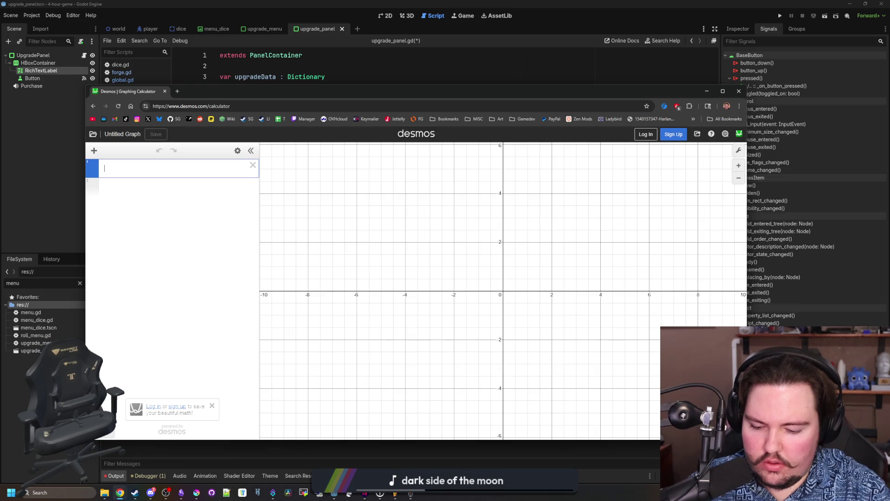
type("1000")
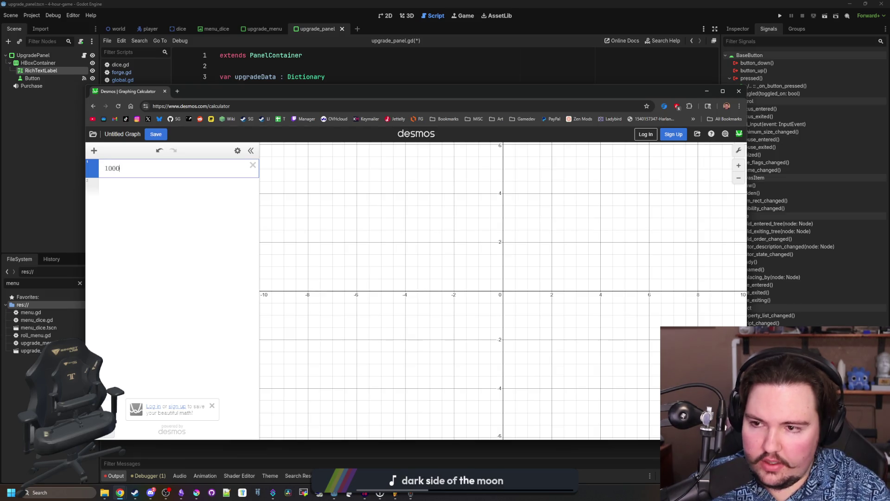
type("^3")
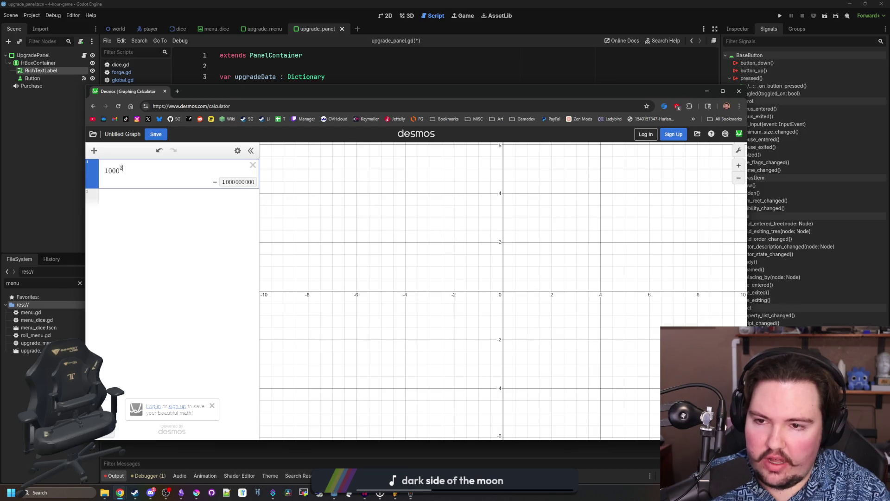
key("BackSpace")
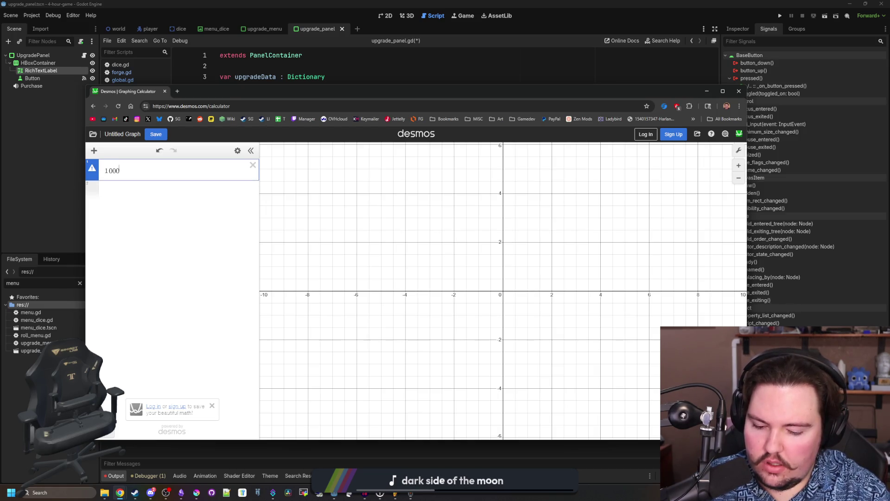
type("(")
type("1.5*1")
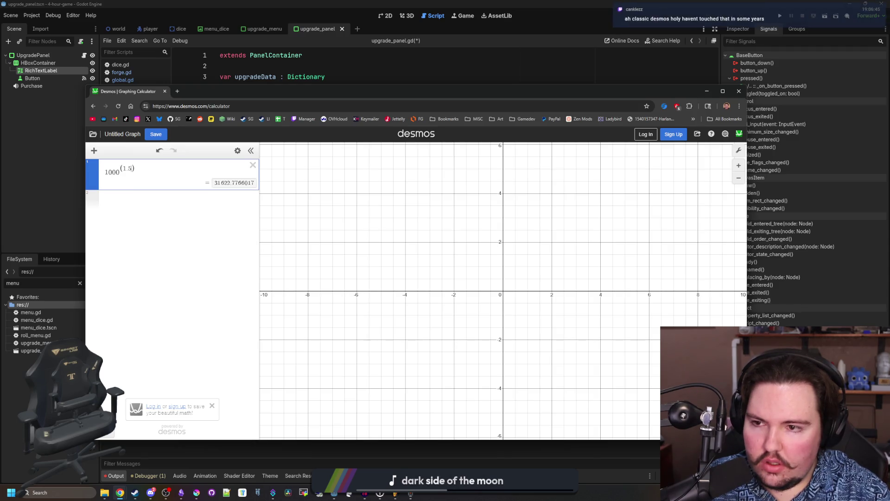
key("BackSpace")
key("BackSpace")
key("BackSpace")
key("BackSpace")
key("BackSpace")
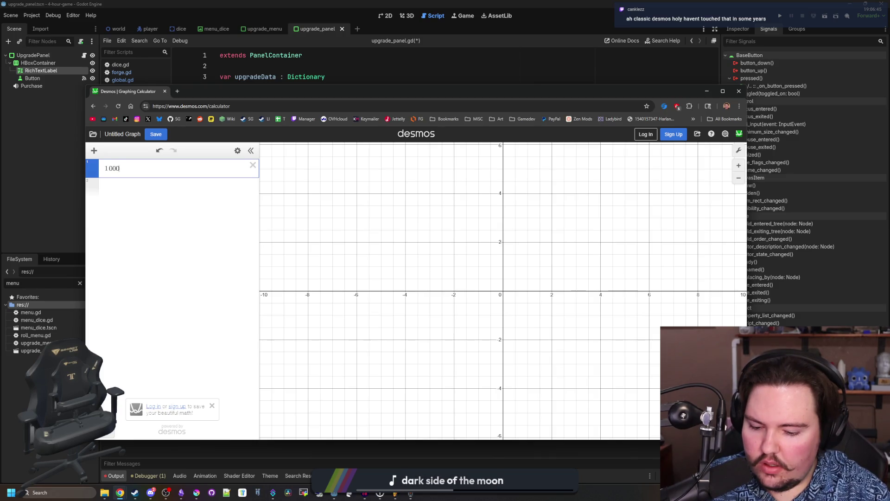
type("*")
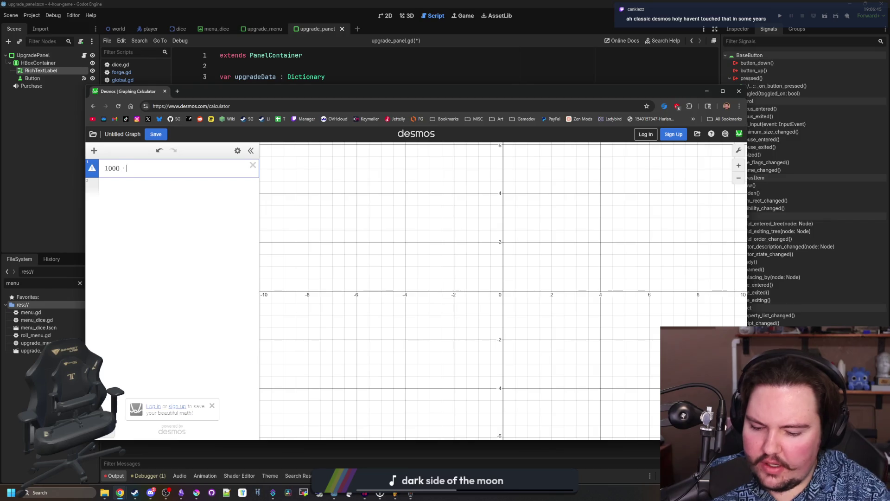
type("1.5")
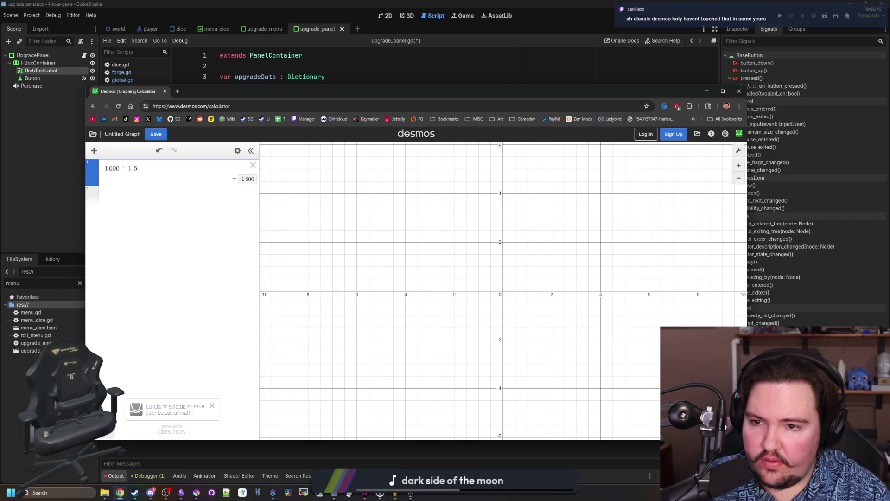
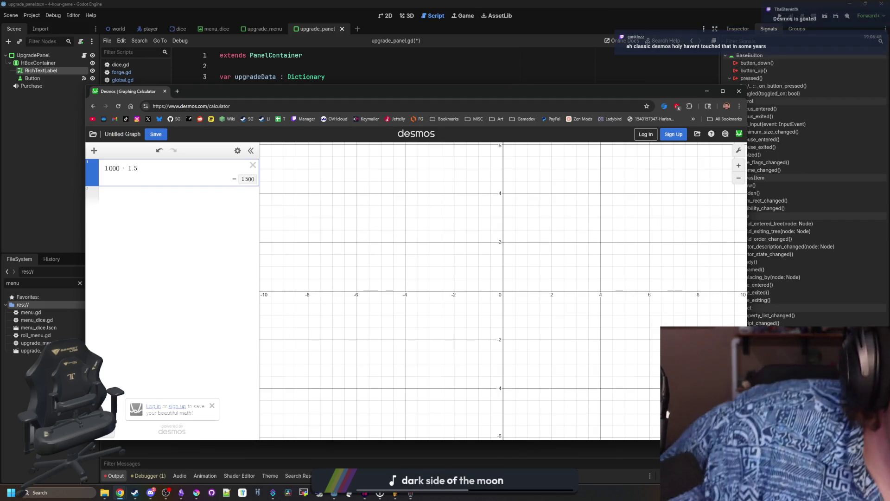
- Add a blank second expression row below 1000 · 1.5 in Desmos
left_click(185, 195)
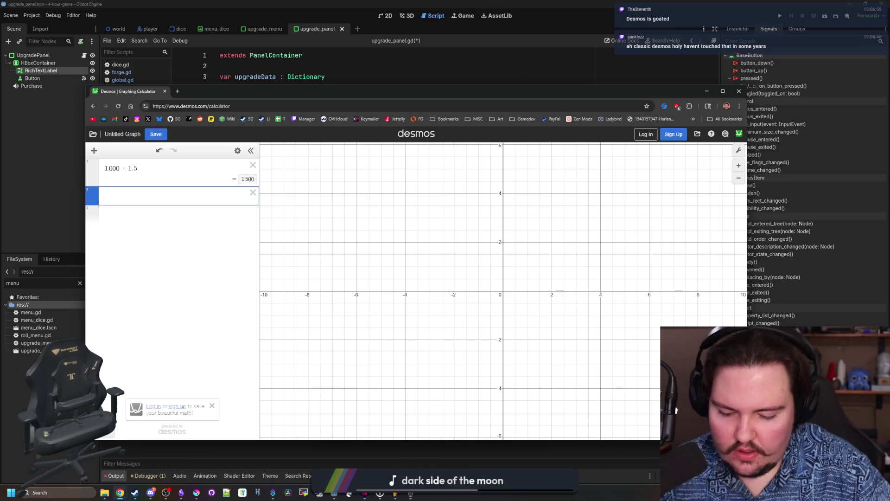
- In the other Godot project, filter FileSystem for 'upgrade' and open upgrade_panel.gd
mouse_move(334, 492)
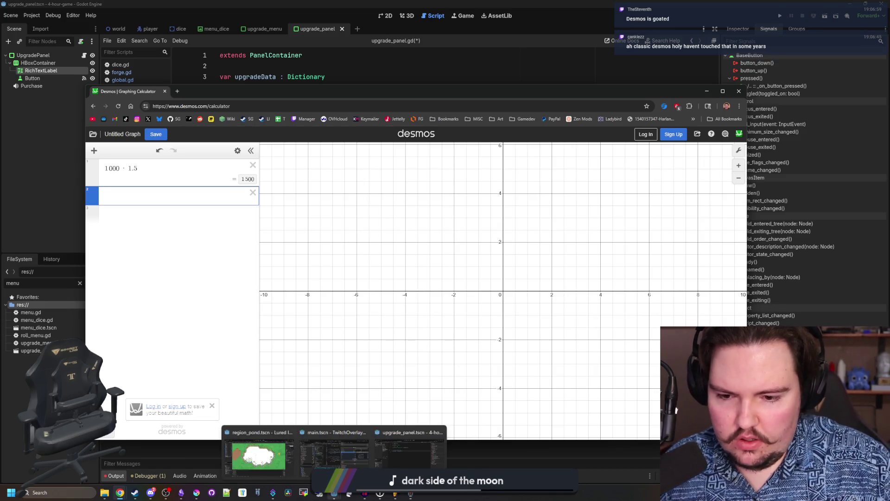
left_click(288, 476)
left_click(38, 263)
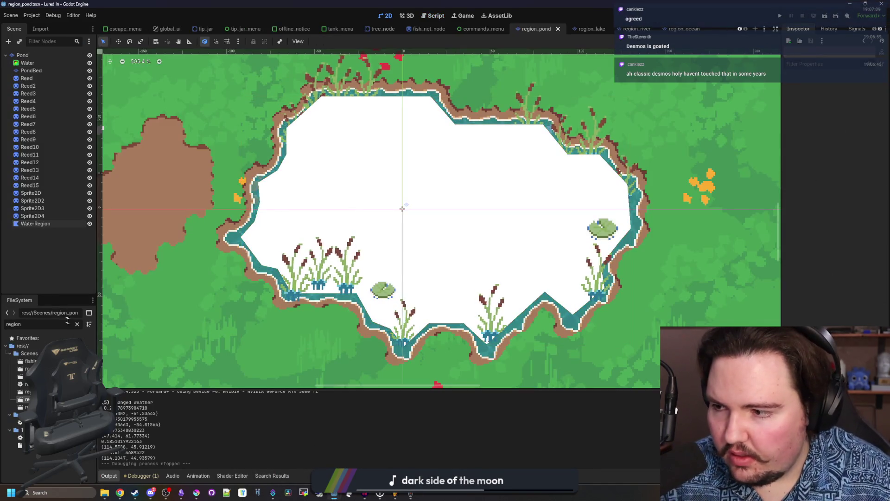
left_click(77, 324)
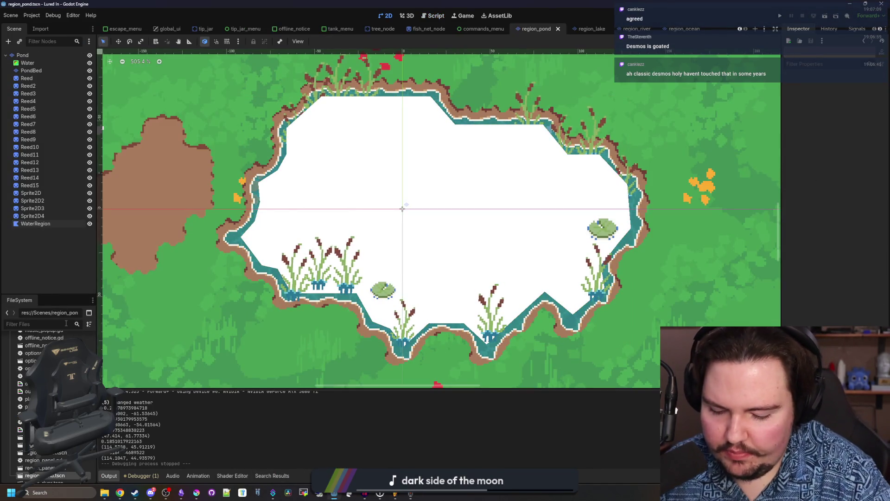
type("upgrade")
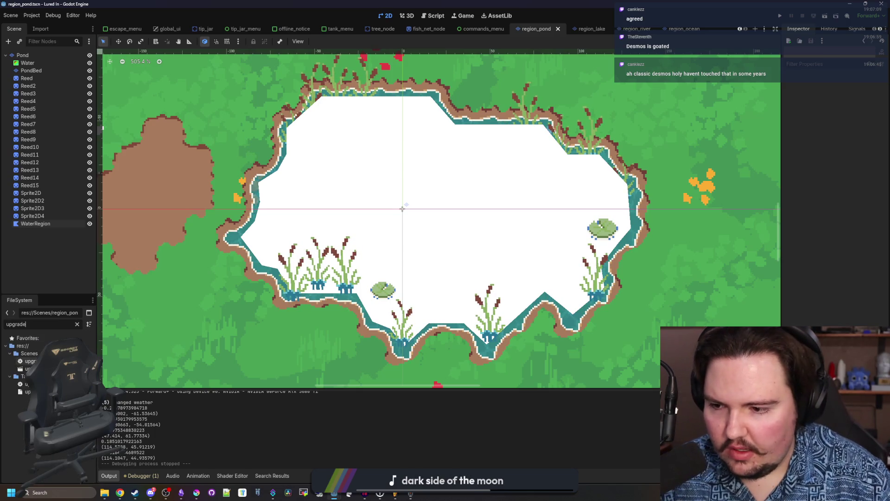
double_click(30, 361)
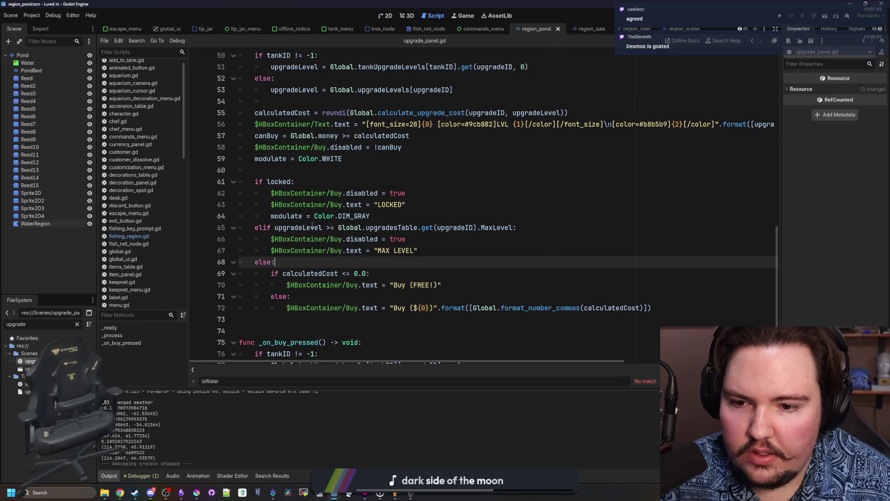
- Search the script for 'calculated' and jump to calculate_upgrade_cost in global.gd
scroll(327, 163, "down", 3)
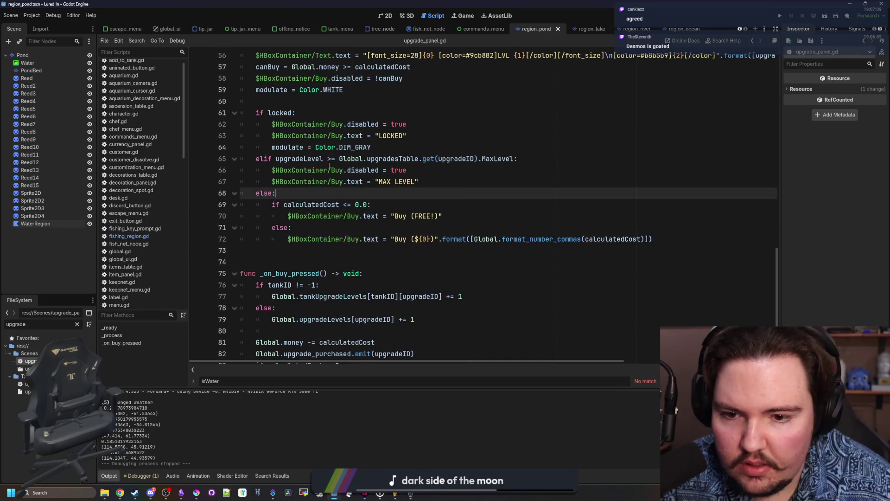
scroll(329, 165, "up", 15)
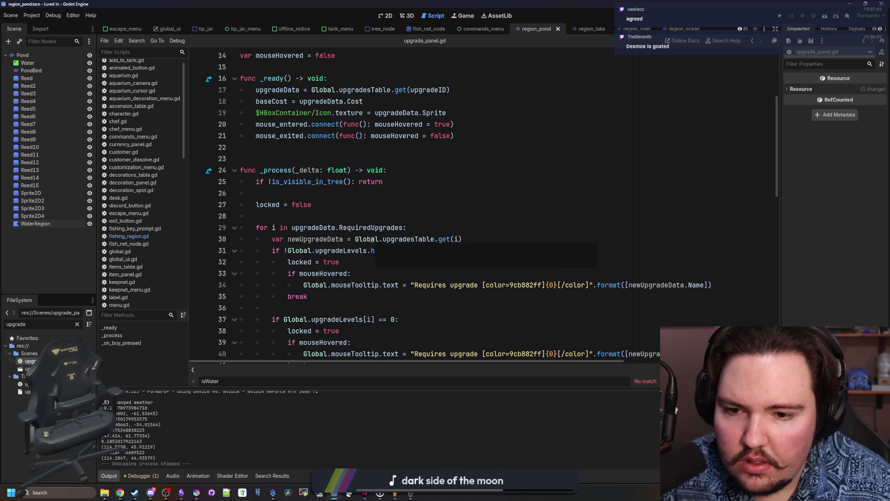
scroll(372, 239, "down", 6)
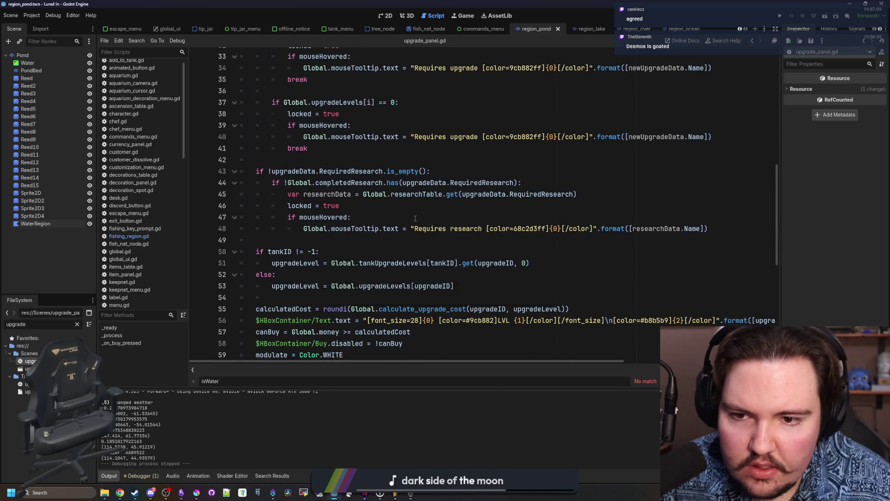
scroll(415, 219, "down", 8)
left_click(473, 216)
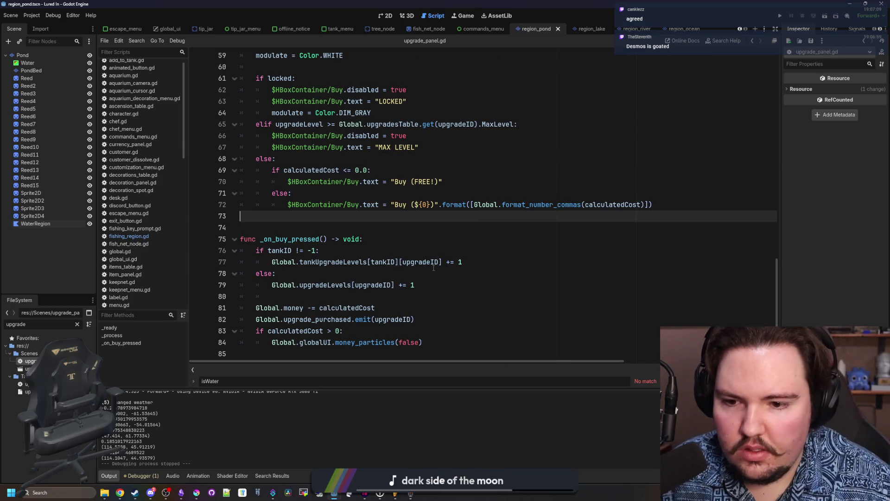
left_click(361, 310, "ctrl")
left_click(319, 227)
key("ctrl+f")
type("calculated")
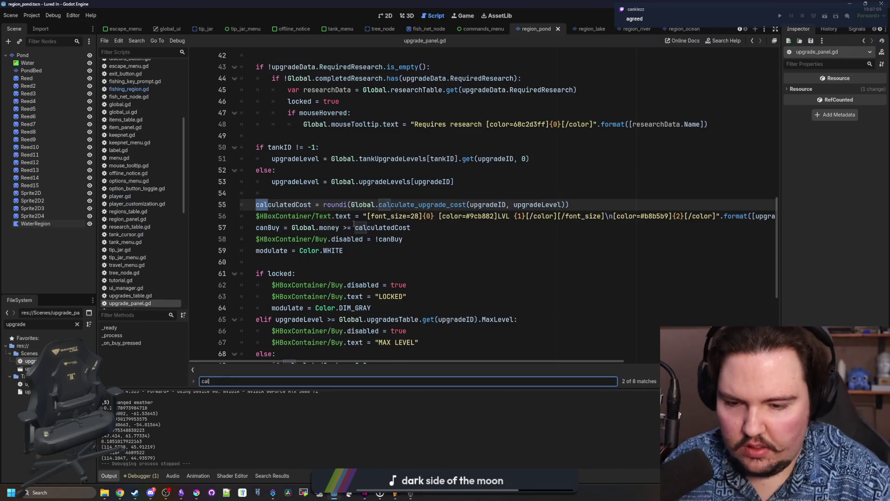
left_click(439, 205, "ctrl")
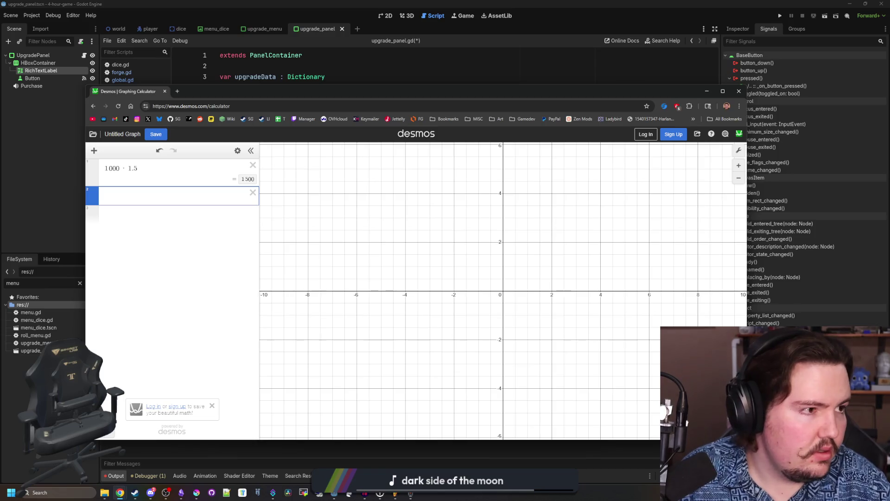
- Enter 10000 · 1.5^6 in Desmos expression 2, giving 113906.25
key("alt+Tab")
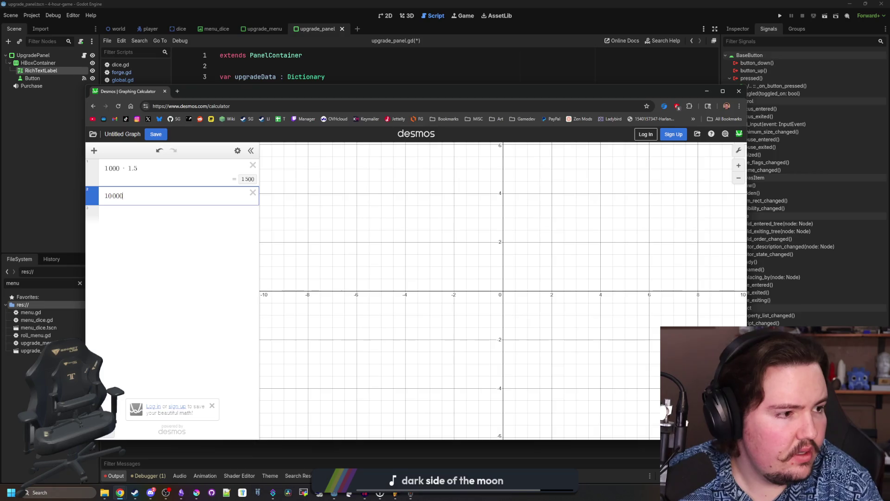
type("*")
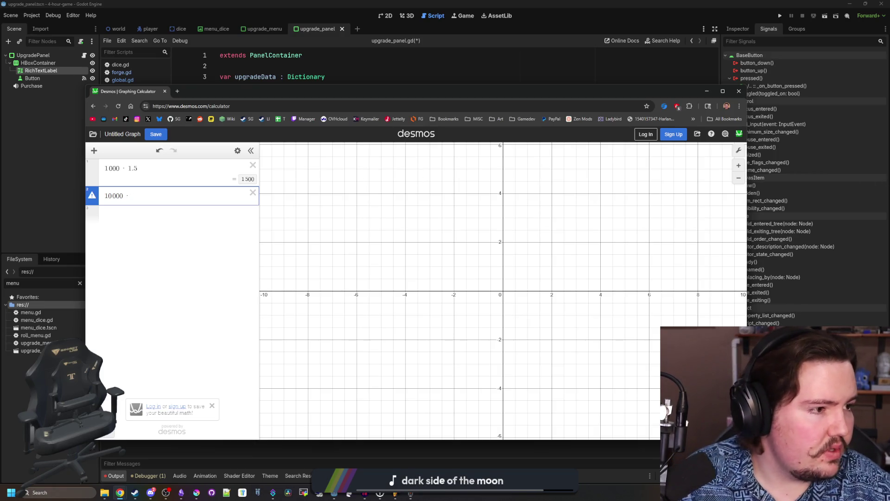
type("pow(")
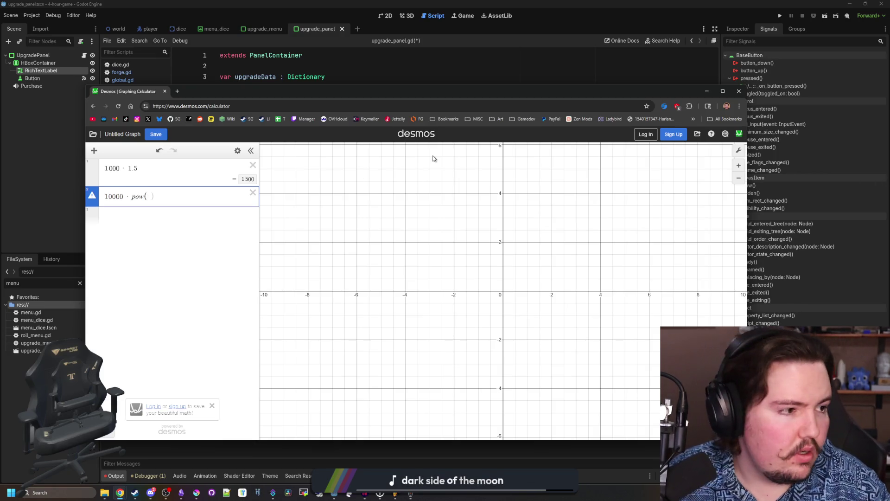
type("1.5")
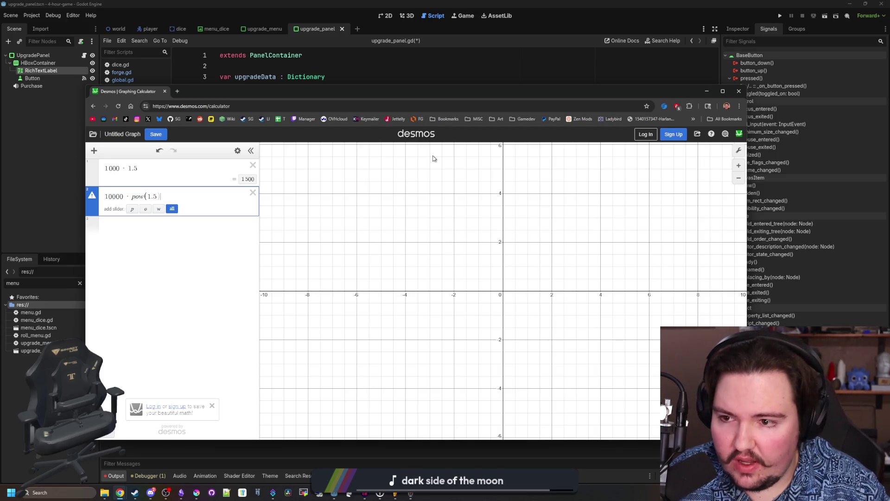
type(",1")
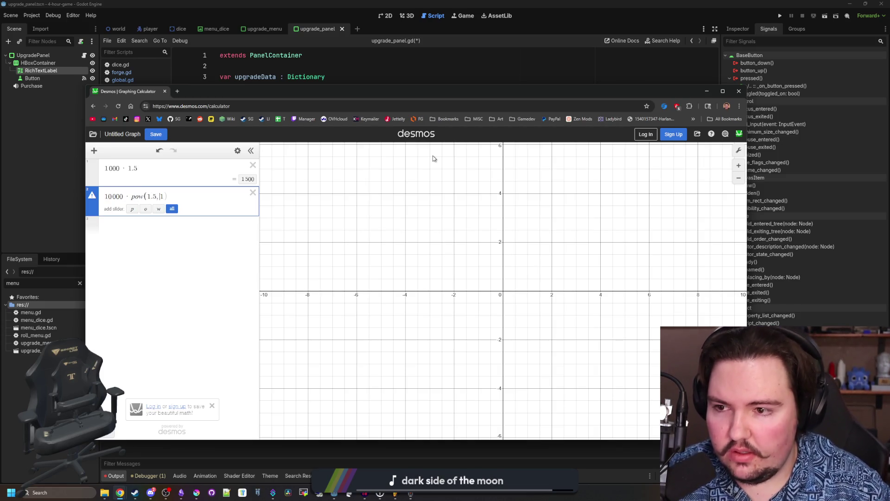
key("BackSpace")
key("BackSpace")
key("BackSpace")
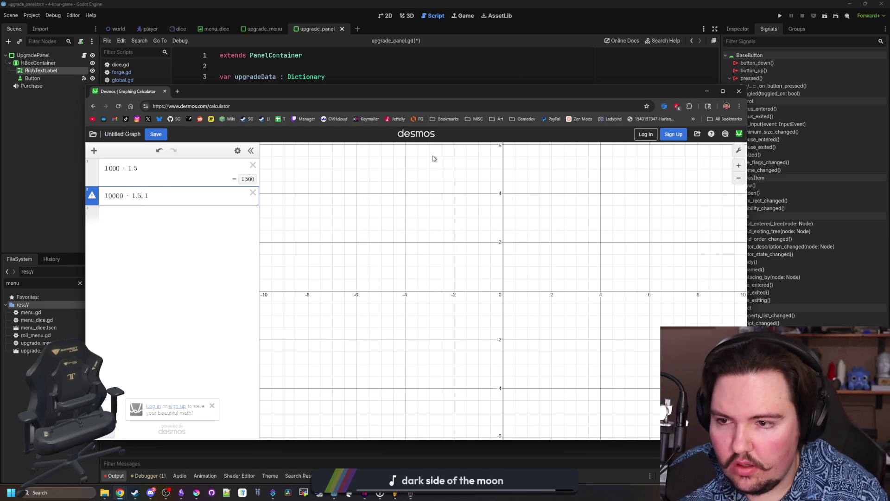
key("Delete")
type("^2")
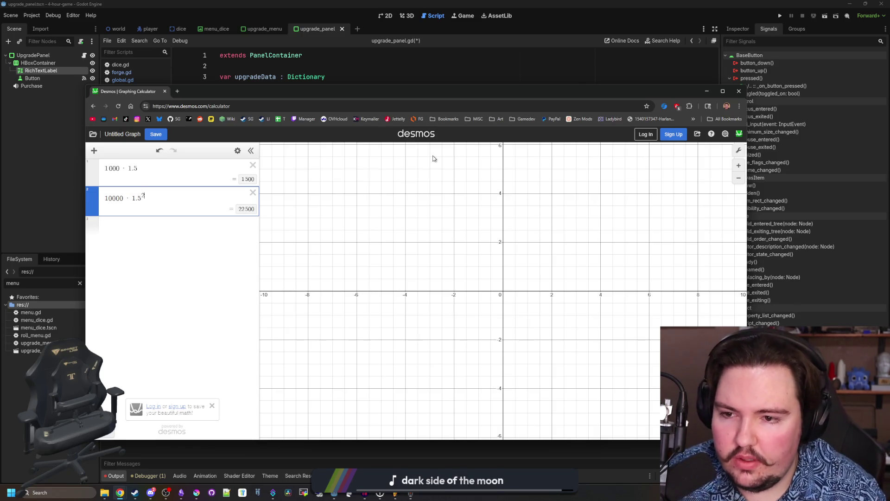
key("BackSpace")
type("6")
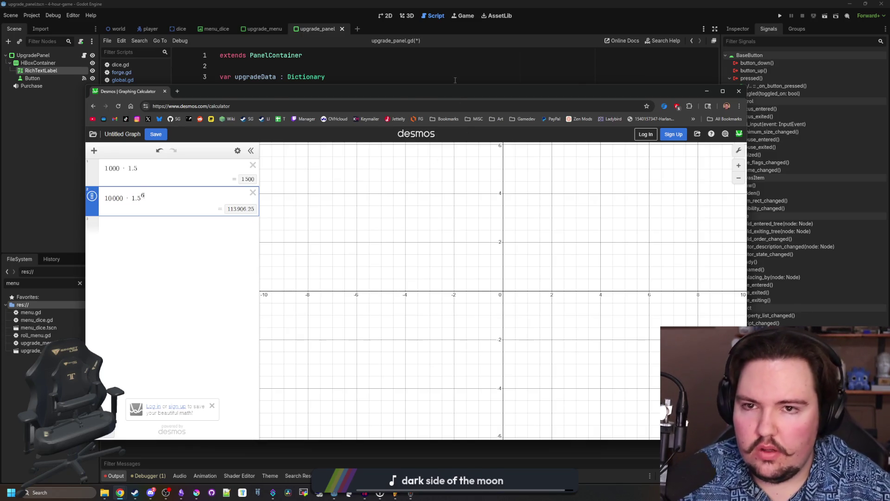
left_click(455, 80)
- Add a _process function and a cost variable to upgrade_panel.gd
left_click(314, 207)
left_click(378, 150)
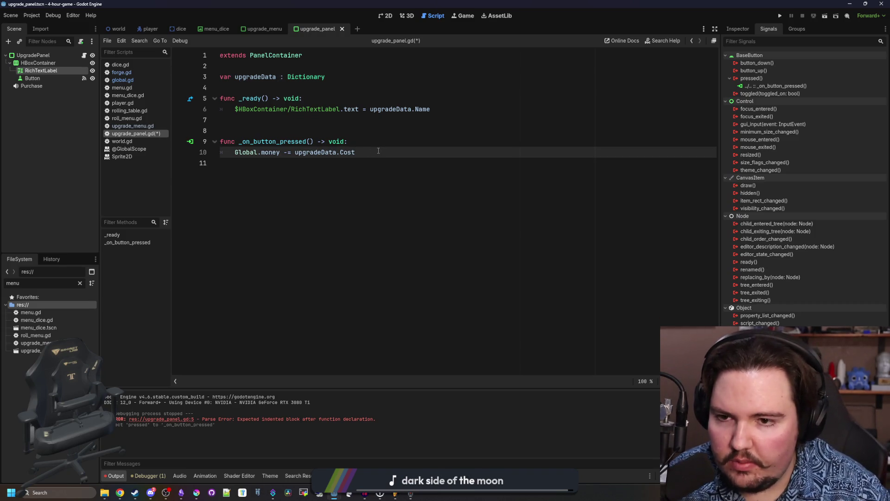
left_click(306, 131)
left_click(311, 119)
key("Return")
key("Return")
key("Return")
key("Up")
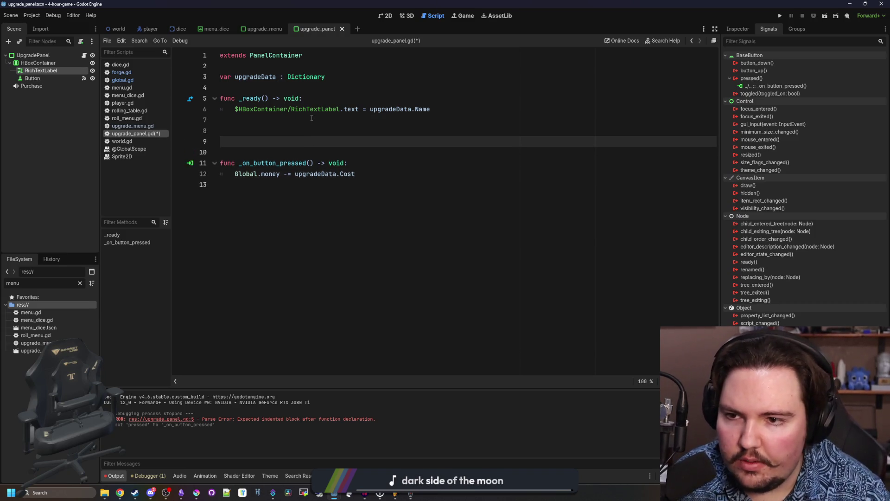
type("func _p")
key("Return")
key("Return")
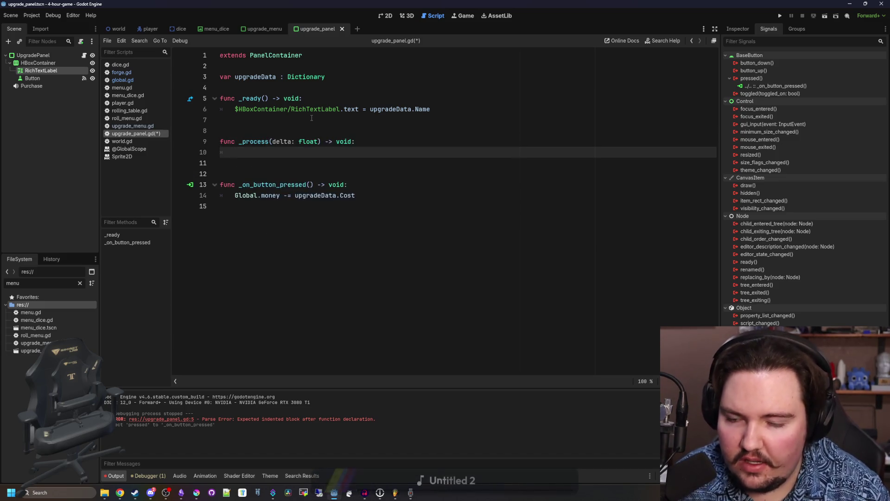
left_click(297, 86)
key("Return")
key("Up")
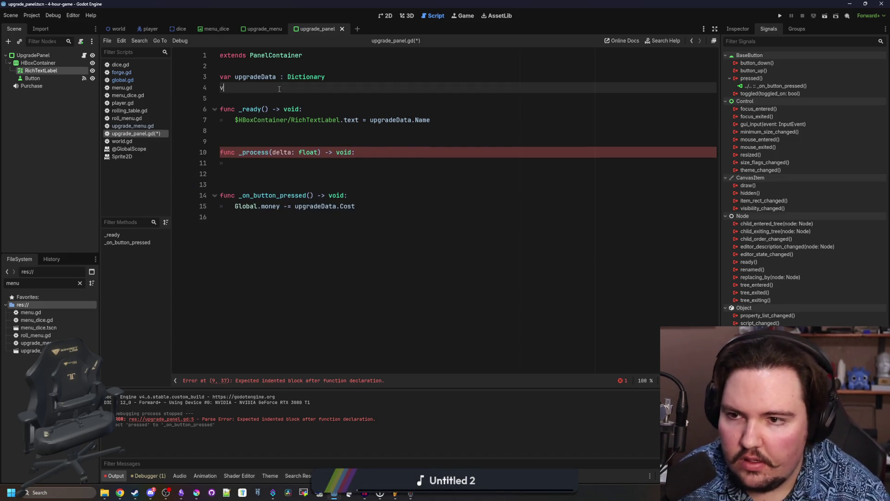
type("var cost : float = 0.0")
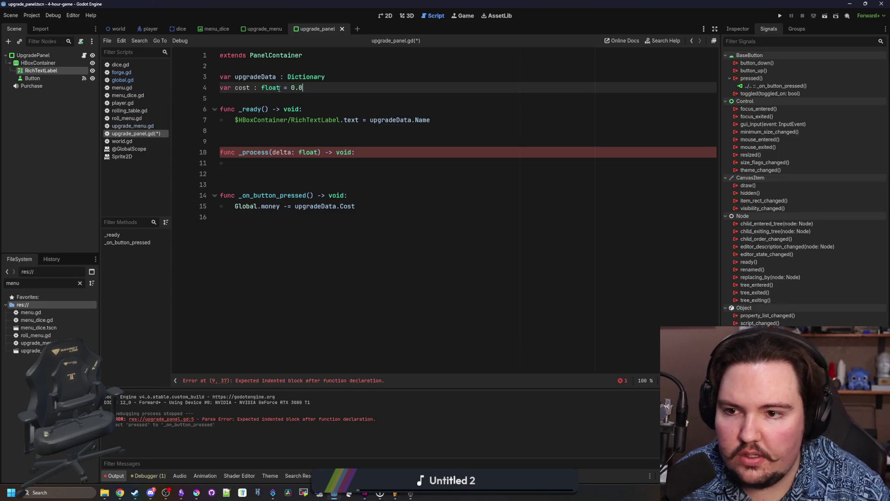
- Compute cost = upgradeData.Cost * pow(Factor, Level), deduct cost and increment Level on purchase, then save
left_click(260, 164)
type("cost = ")
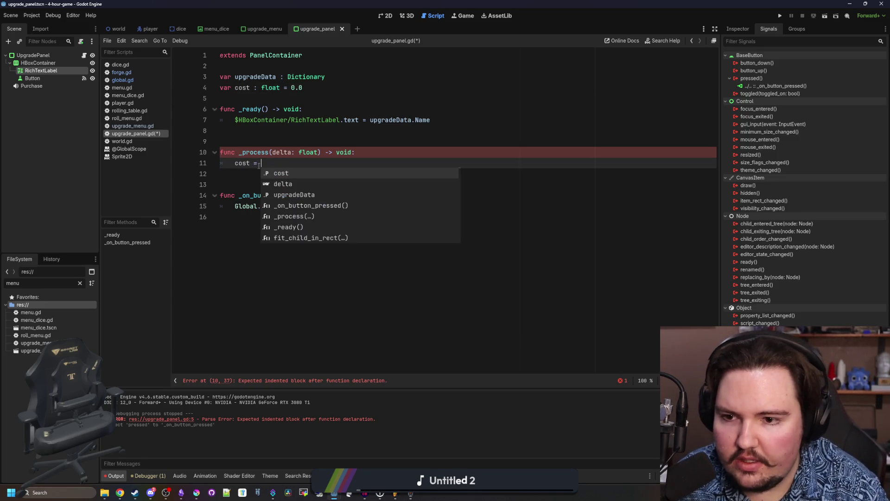
type("upgradeD")
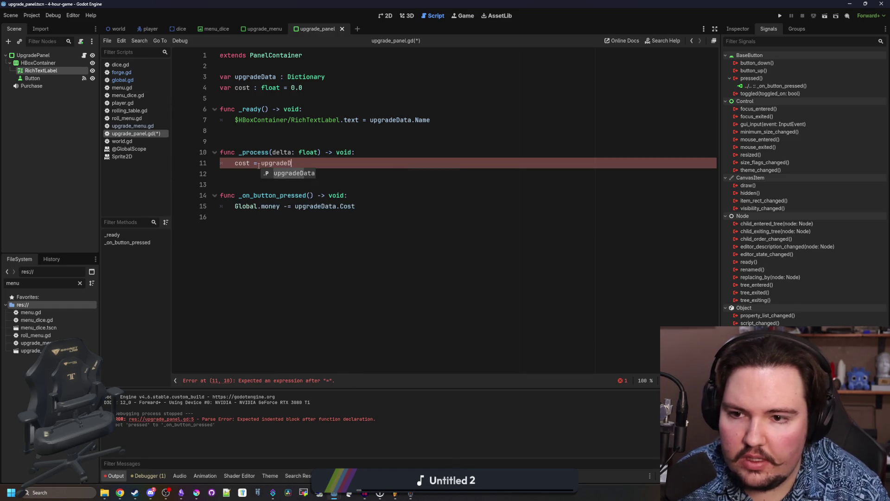
type("ata.Cost * pow(")
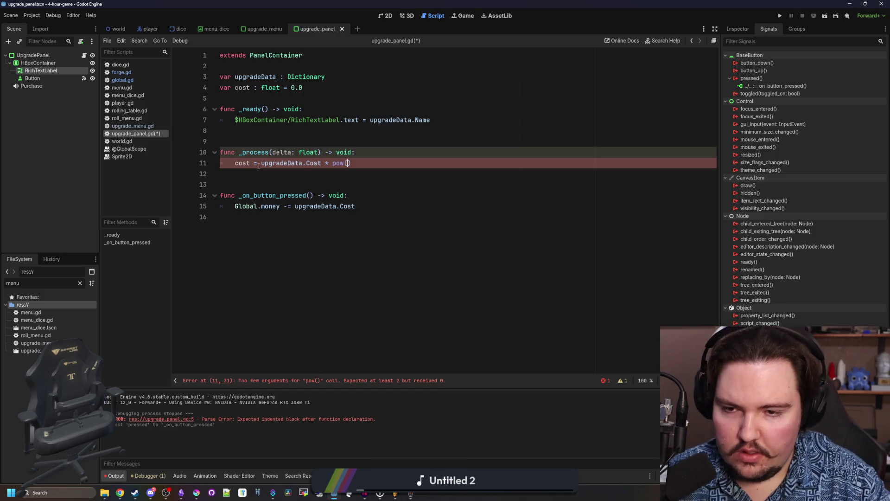
type("upgradeDat")
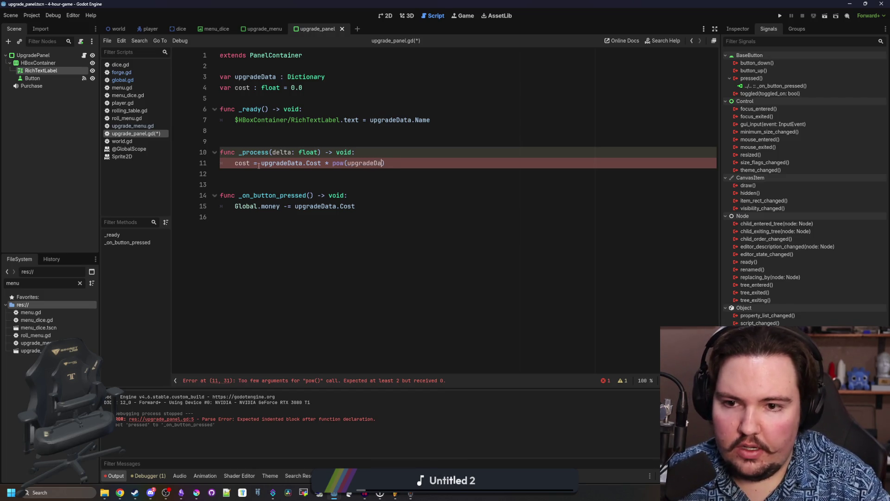
type("a.Factor,")
type(" upgradeD")
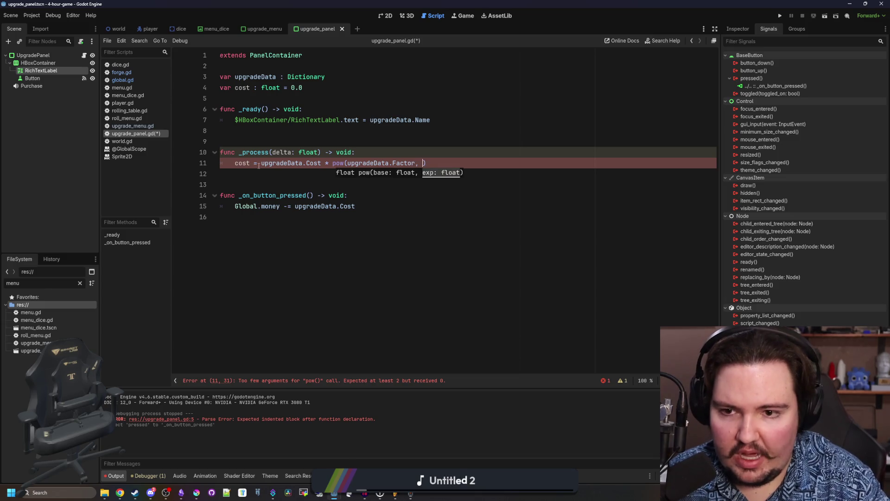
type("ata.Level")
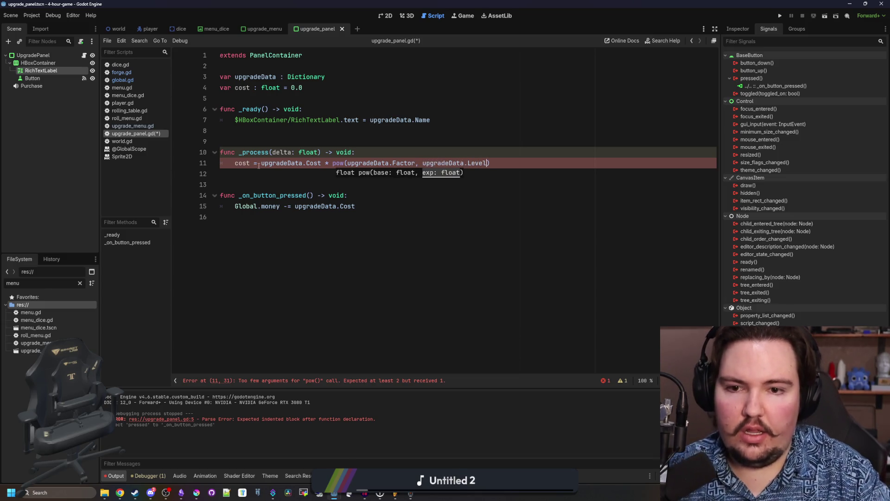
left_click(389, 218)
left_click_drag(366, 206, 294, 206)
type("cost")
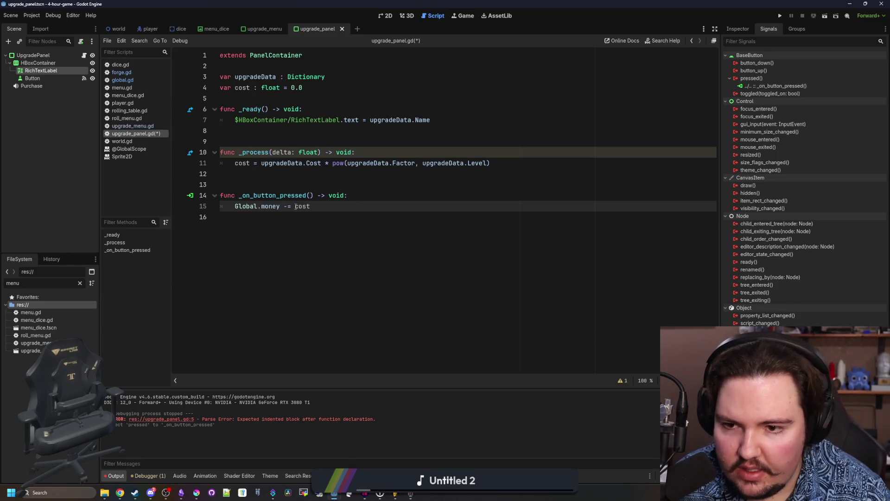
key("Return")
key("BackSpace")
type("upgrade")
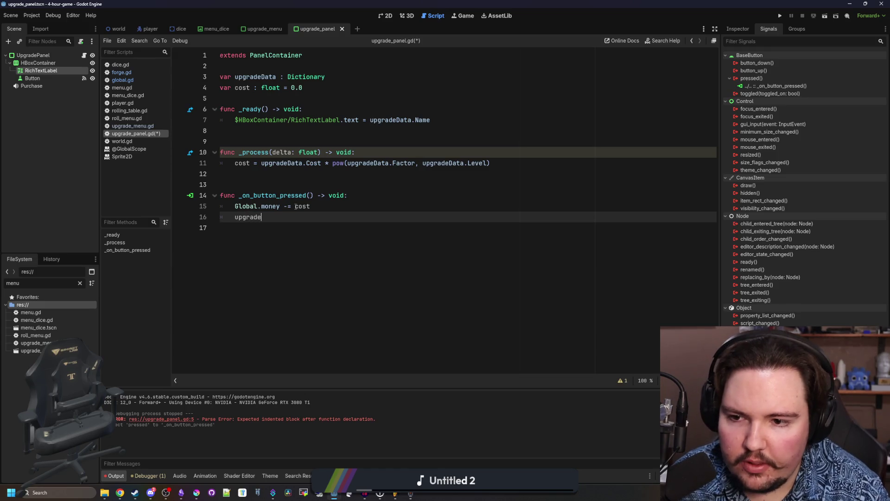
type("Data.Level = ")
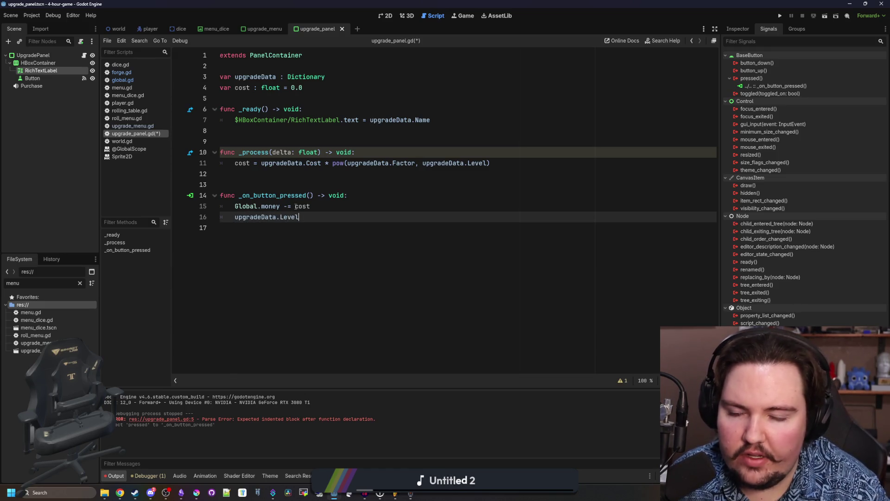
type("upgradeData.l")
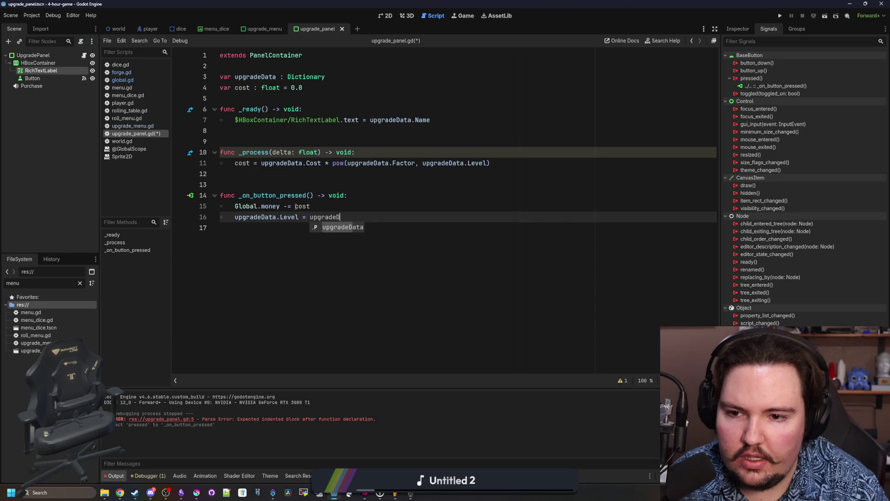
key("BackSpace")
key("BackSpace")
key("BackSpace")
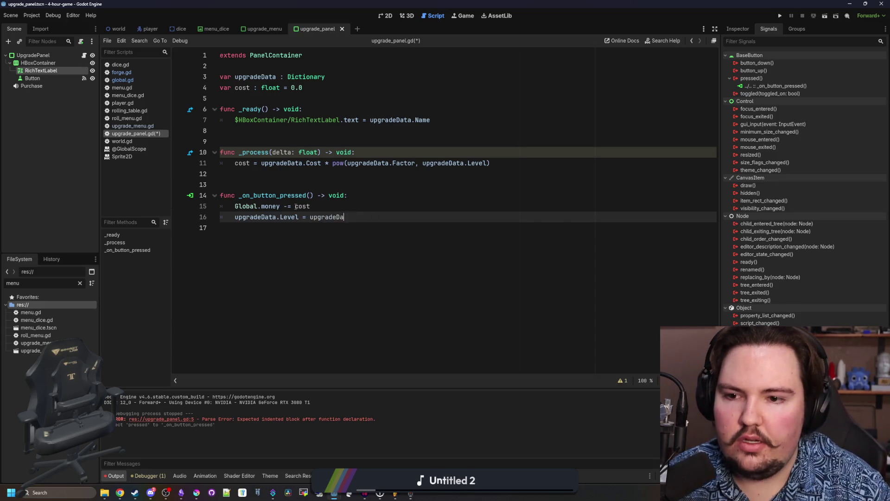
left_click(341, 170)
key("ctrl+s")
- Add Button.disabled = Global.money < cost after the cost calculation and save
left_click(332, 207)
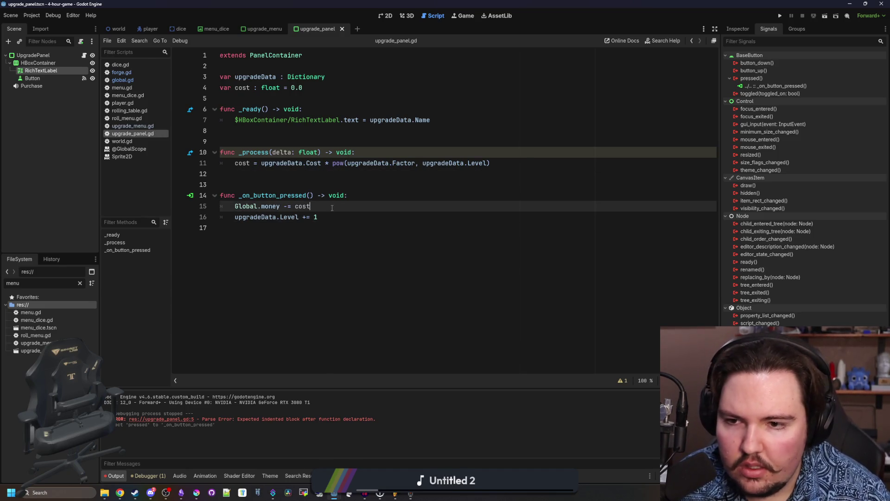
left_click(327, 185)
left_click(325, 176)
left_click(490, 163)
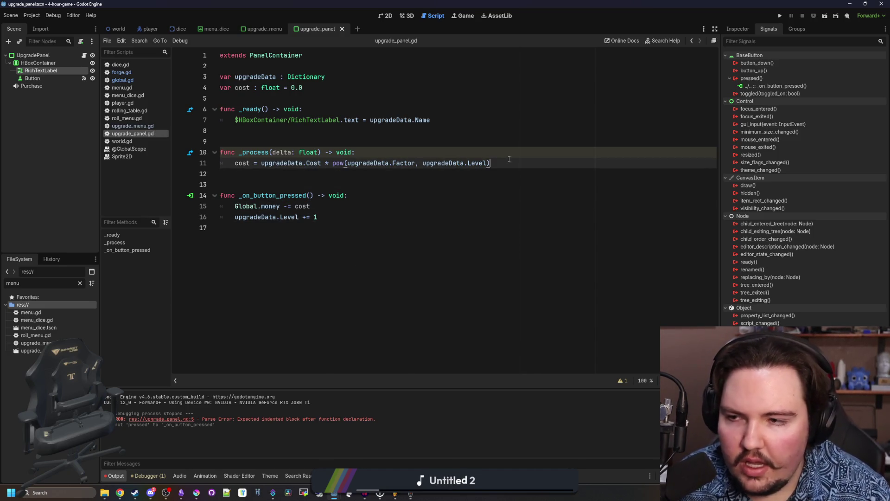
key("Return")
mouse_move(33, 78)
left_mouse_down()
mouse_move(339, 192)
mouse_move(363, 177)
left_mouse_up()
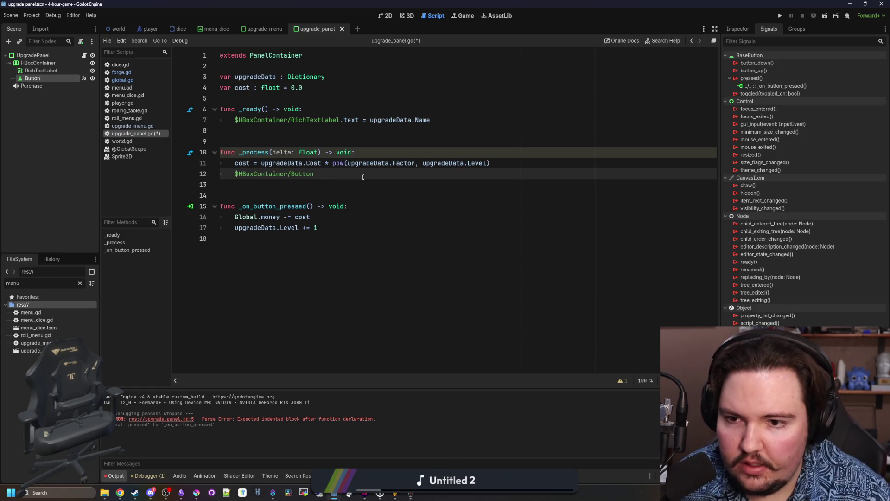
type(".disabled")
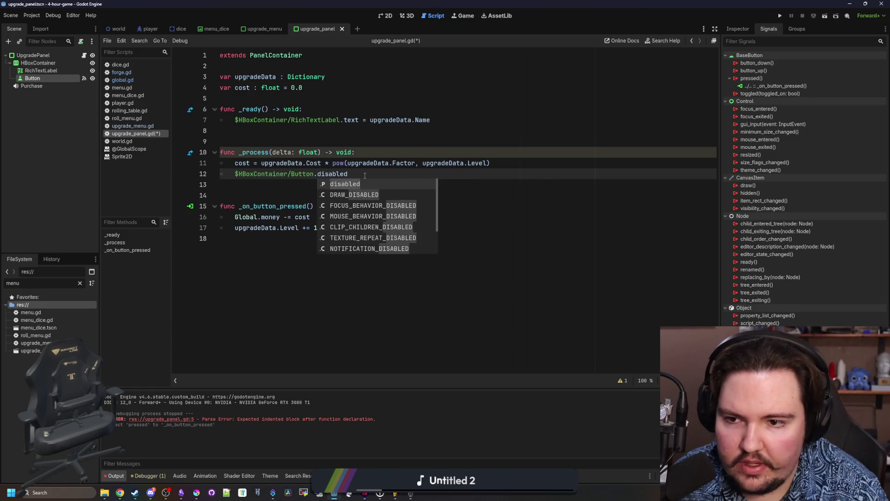
type(" = Global.money >")
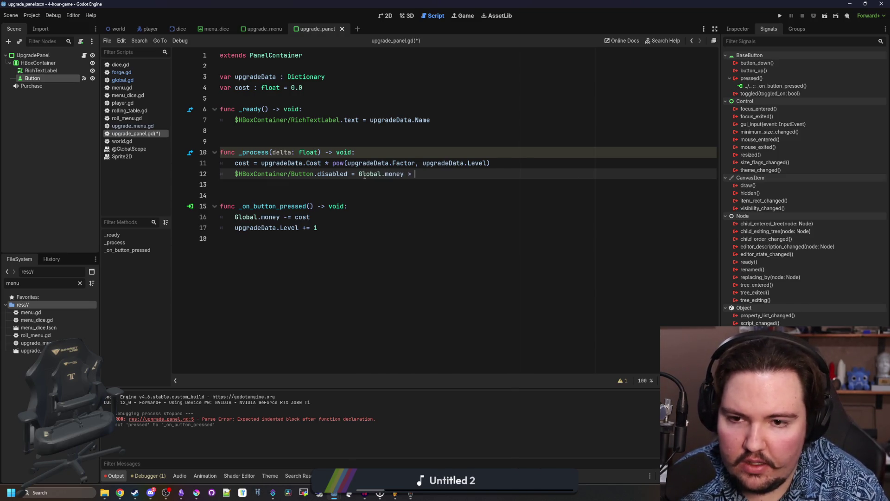
key("BackSpace")
key("BackSpace")
type("< co")
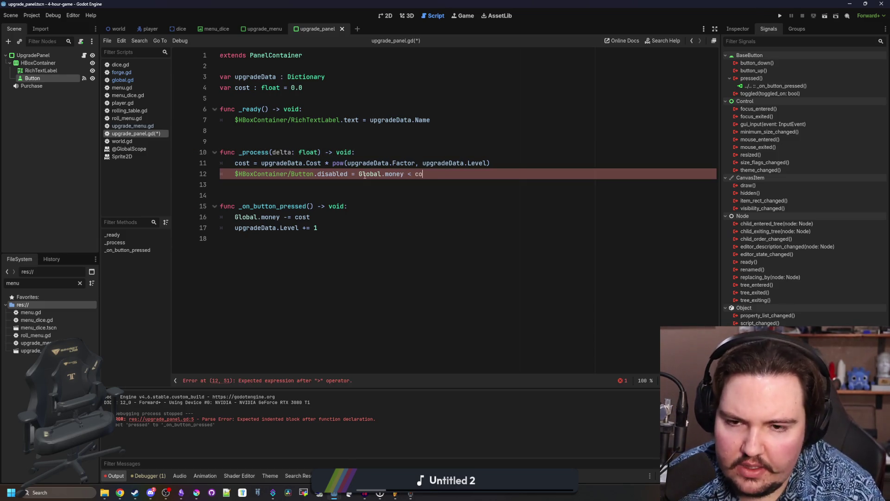
type("st")
left_click(351, 154)
key("Up")
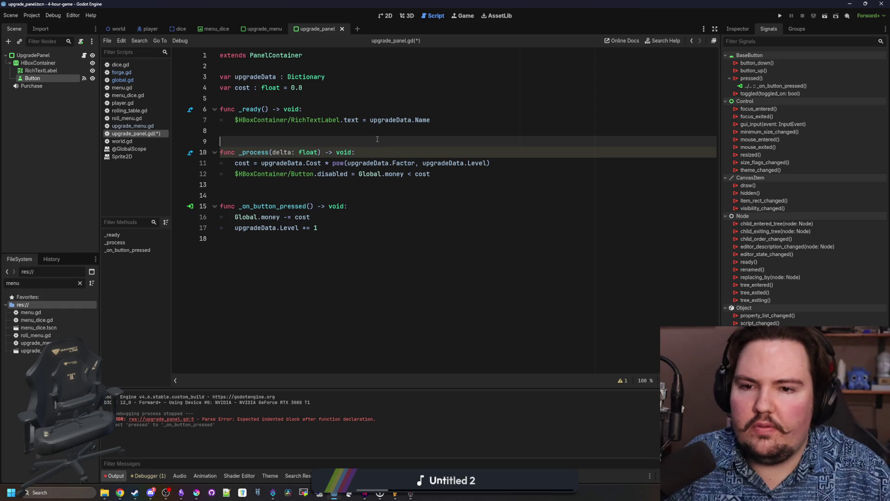
key("ctrl+s")
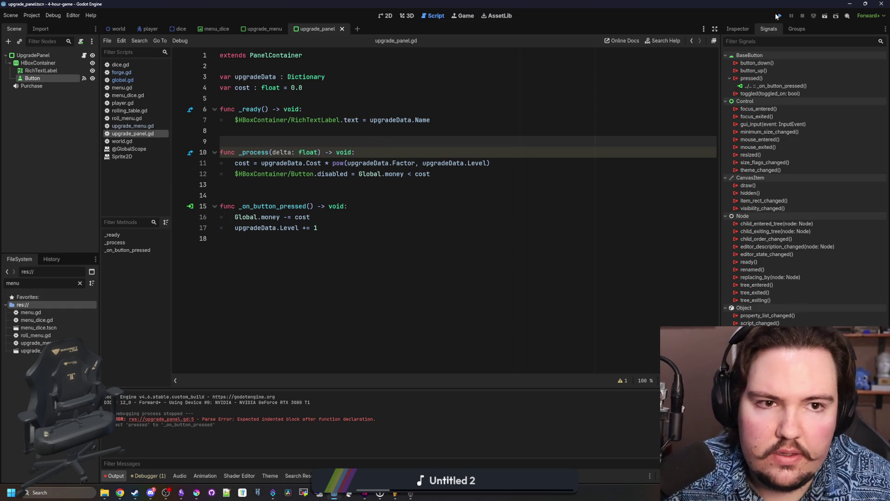
- Test-launch the game, then add "Cost": 10 to the speed and inventory upgrades in global.gd and save
left_click(778, 16)
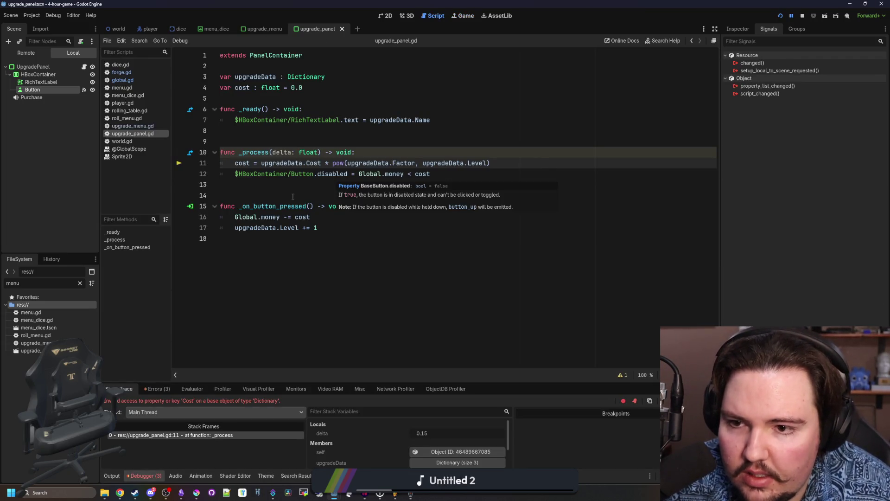
left_click(125, 80)
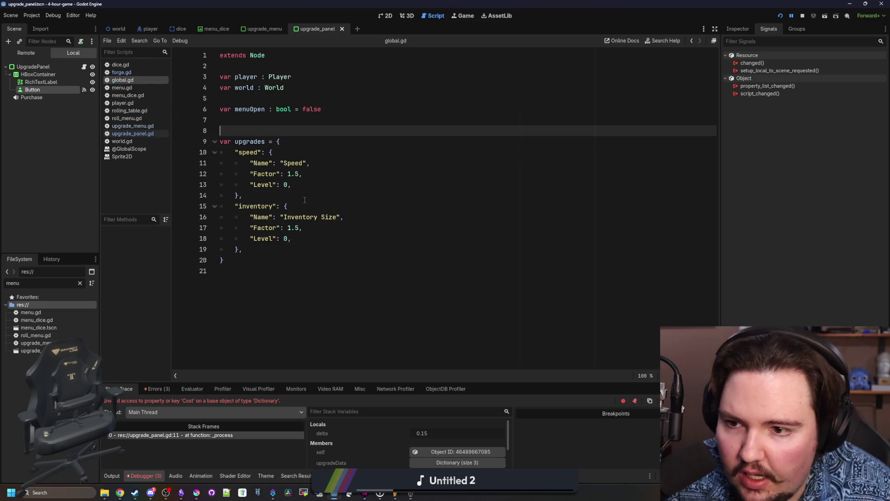
left_click(324, 185)
key("Return")
type("\"Cost\": 10,")
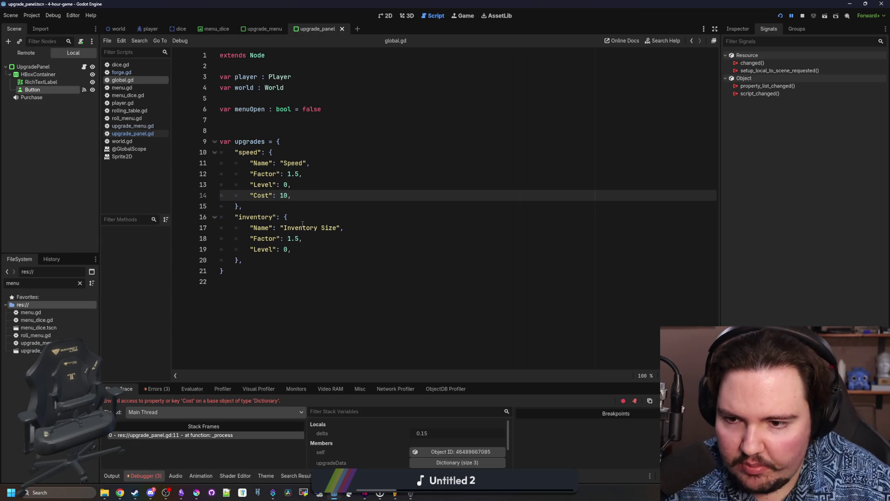
left_click(308, 249)
key("Return")
type("\"Cost\": 10,")
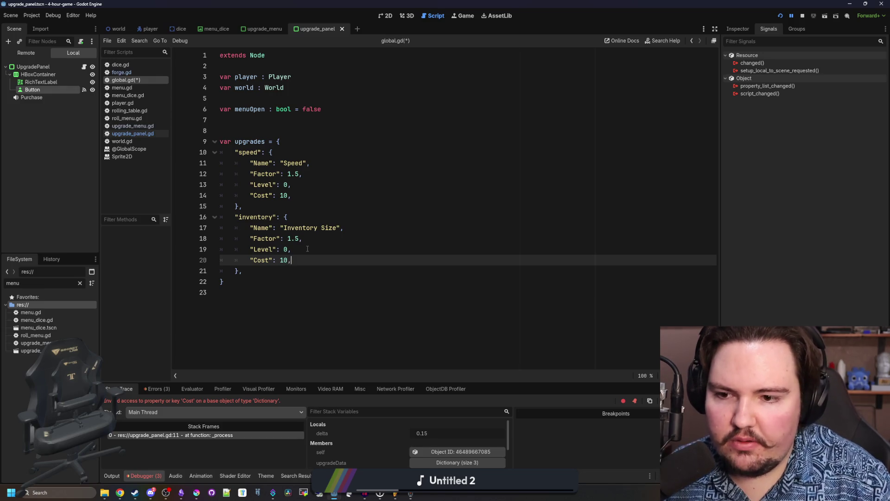
left_click(307, 249)
key("ctrl+s")
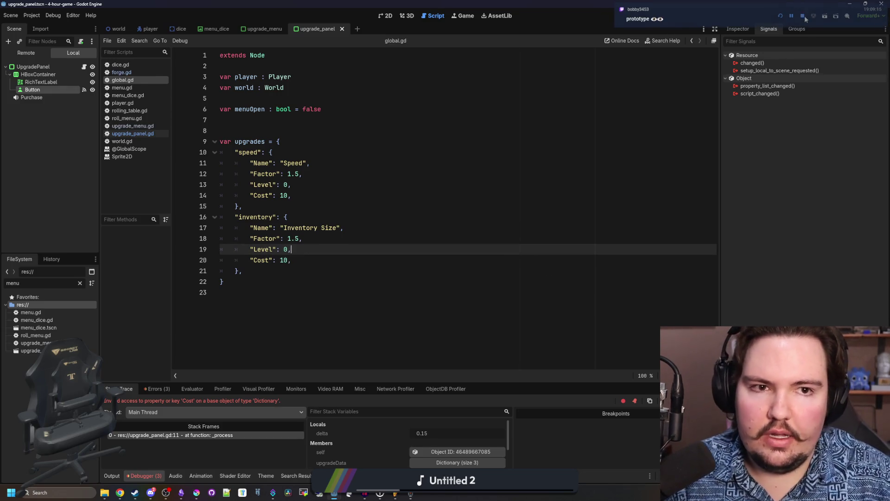
- Change both Global.money references in upgrade_panel.gd to Global.world.money and relaunch the game
left_click(780, 17)
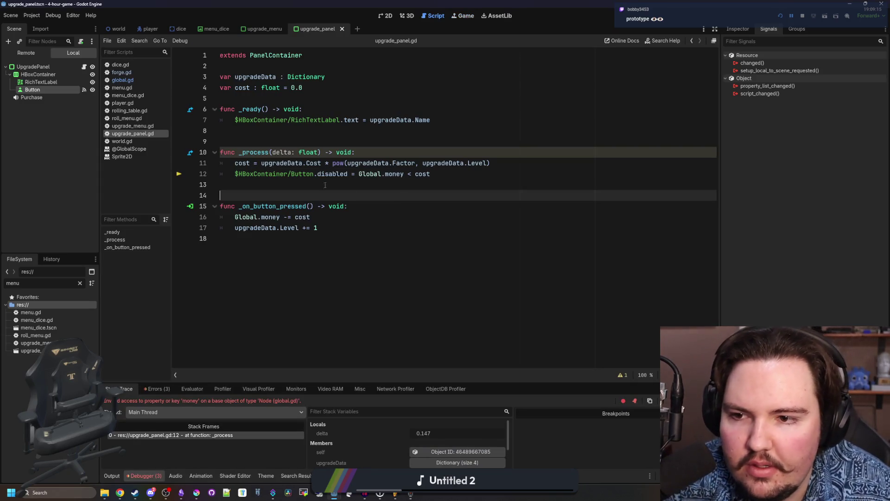
left_click(309, 183)
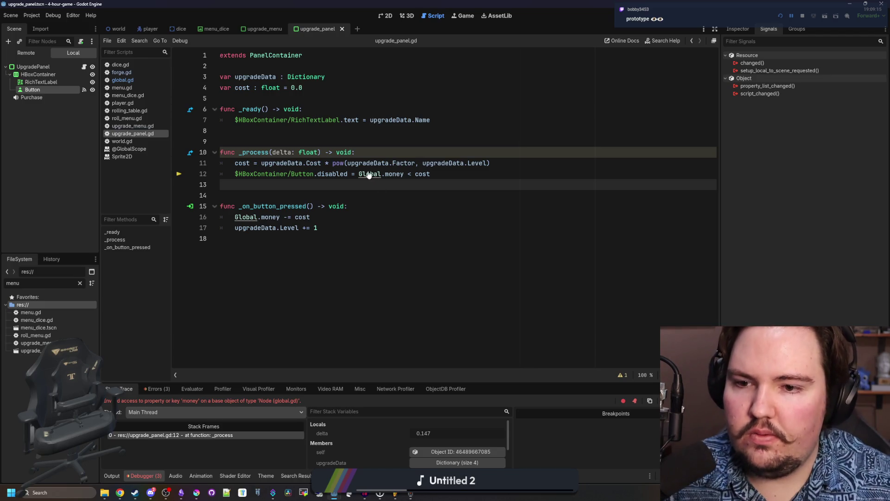
left_click(143, 80)
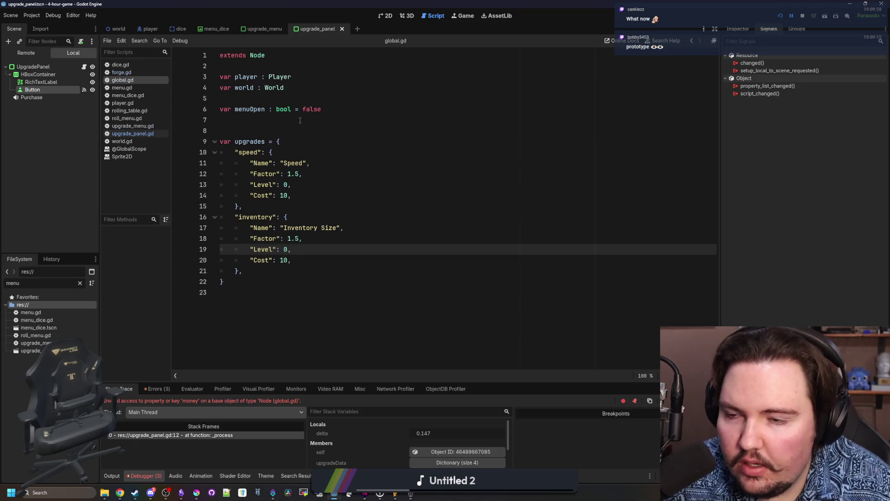
key("alt+Left")
double_click(399, 174)
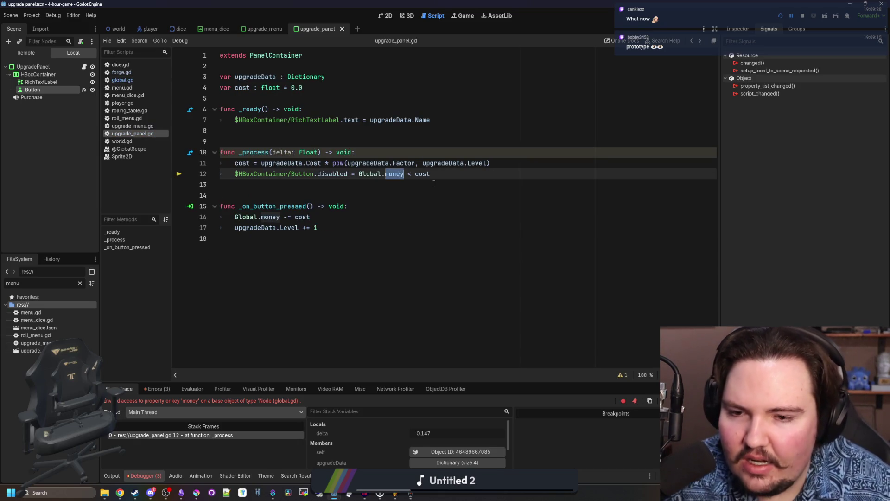
type("world.money")
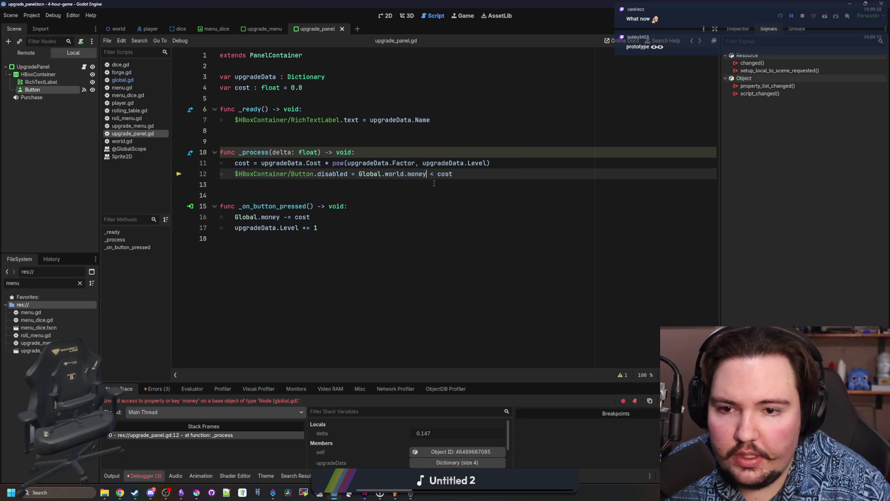
double_click(272, 217)
type("world.money")
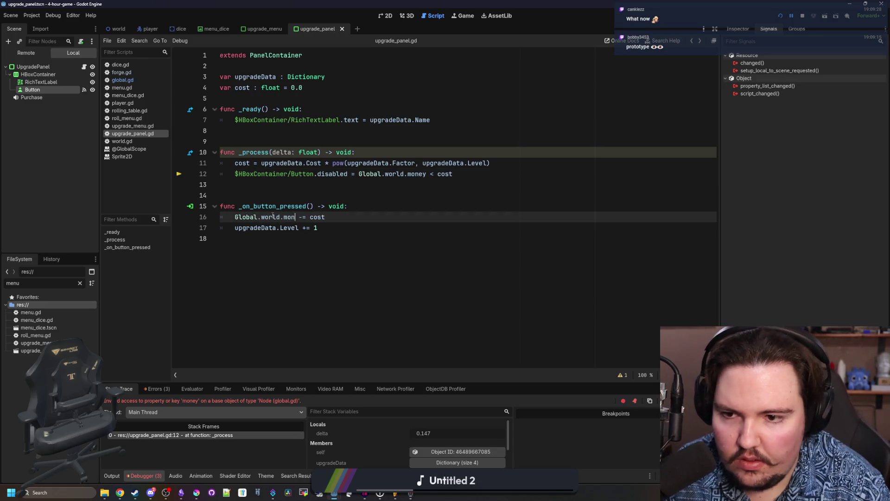
left_click(779, 17)
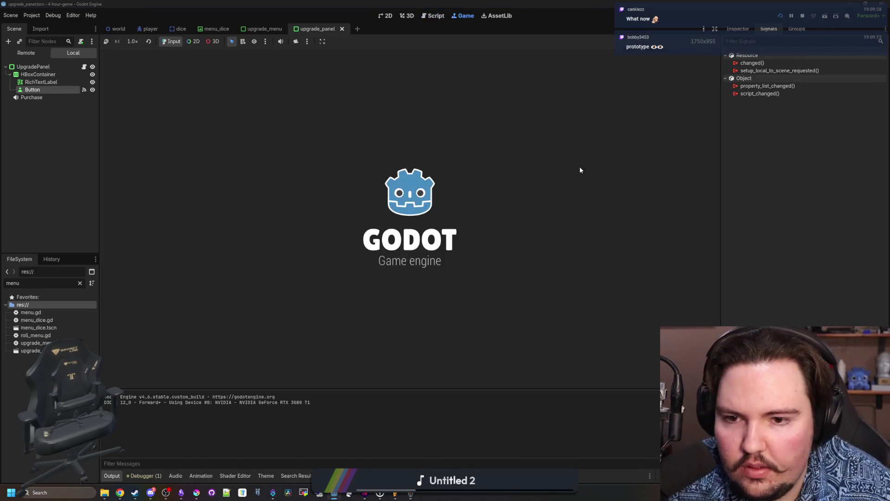
- Walk to the table, then head down-right and pick up the blue die
key("w")
key("e")
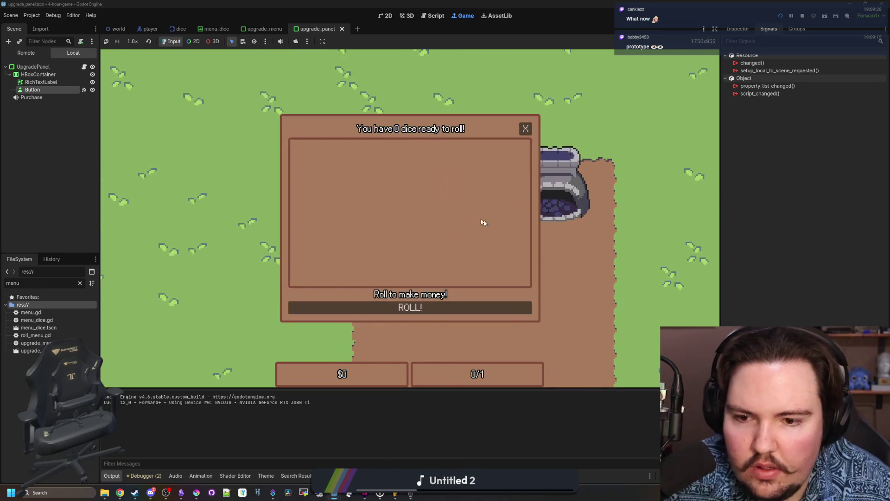
left_click(531, 125)
key("s")
key("d")
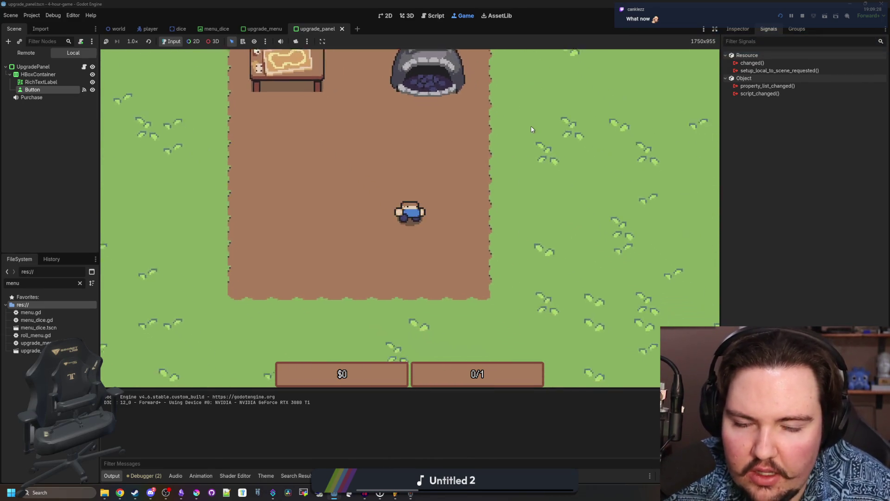
key("s")
key("d")
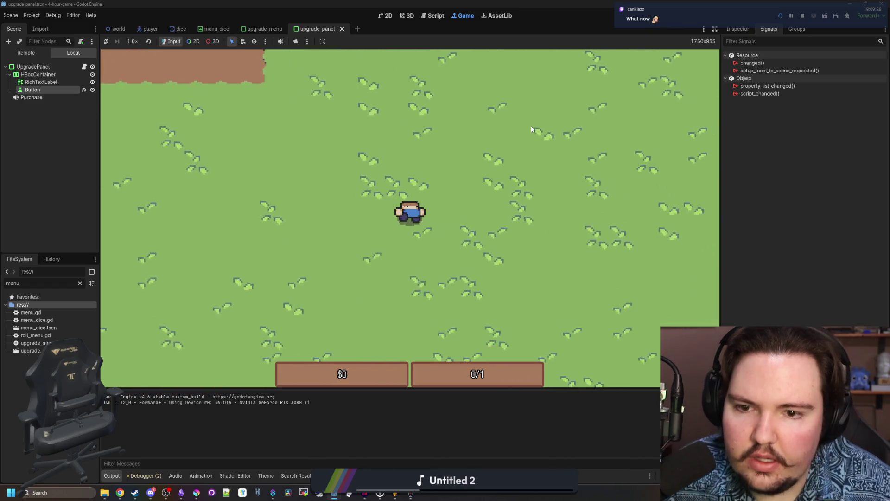
key("d")
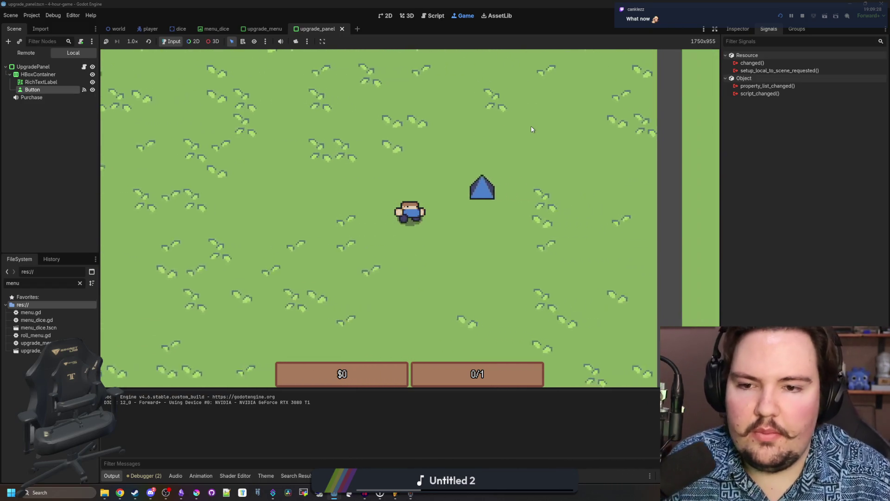
key("w")
key("e")
- Walk back past the forge to the table and roll the collected die for cash
key("a")
key("w")
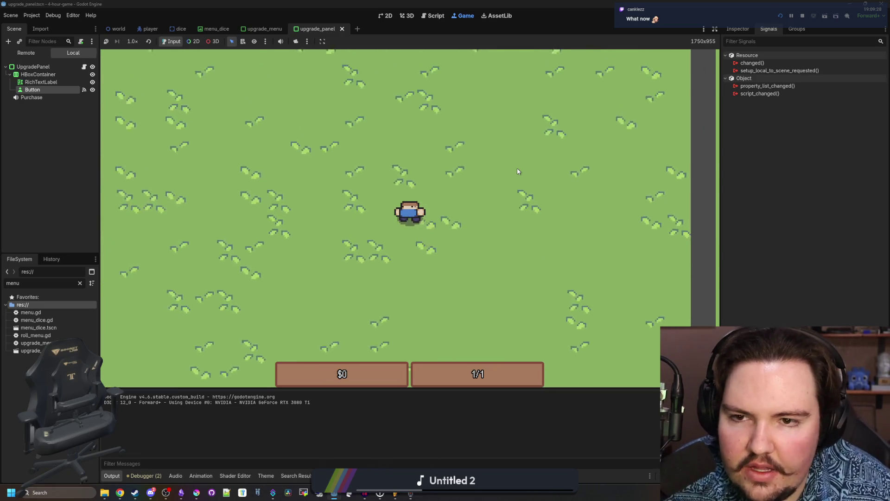
key("w")
key("a")
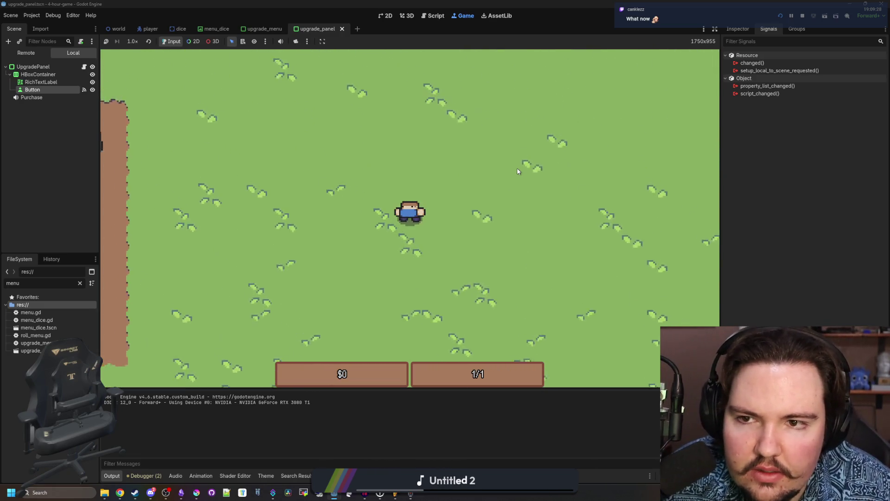
key("w")
key("a")
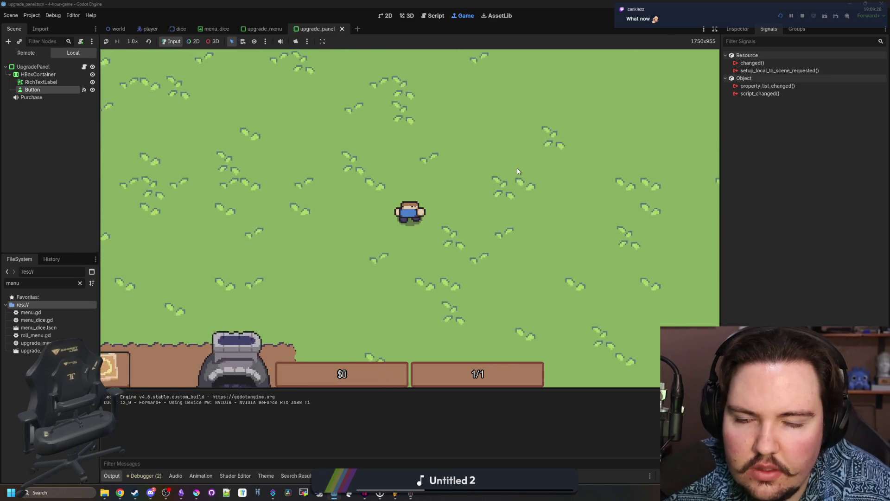
key("s")
key("a")
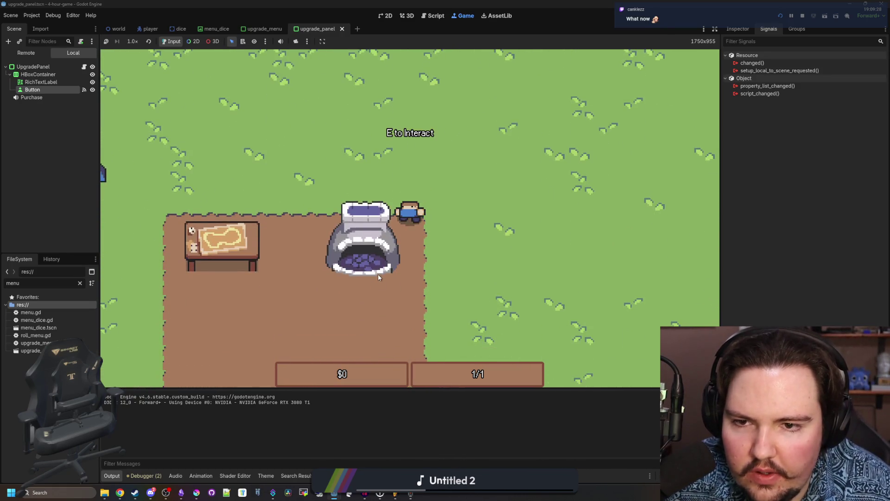
key("s")
key("a")
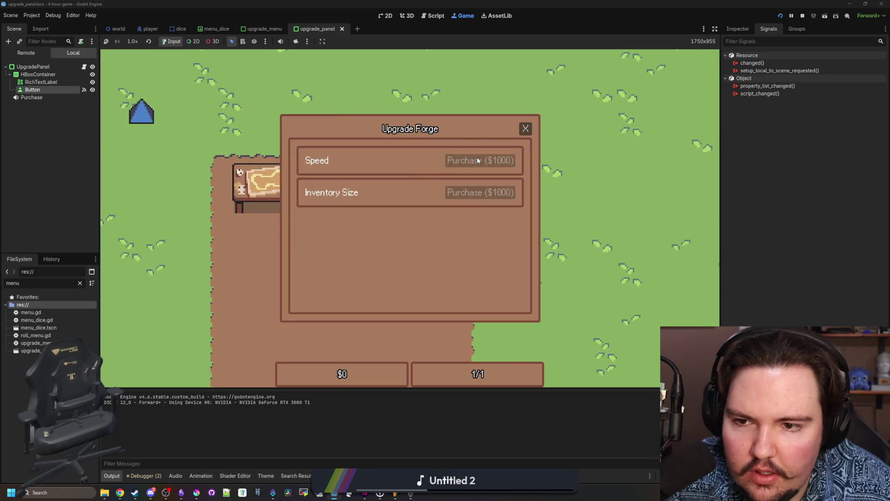
key("s")
key("a")
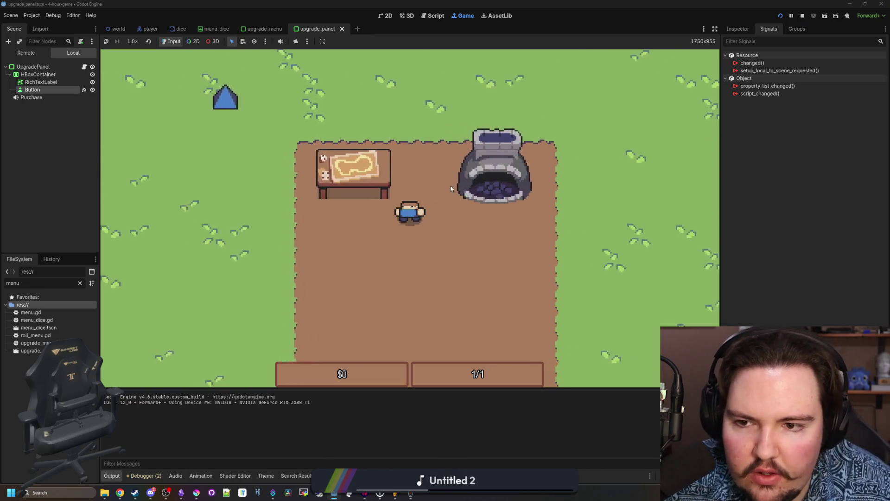
left_click(418, 306)
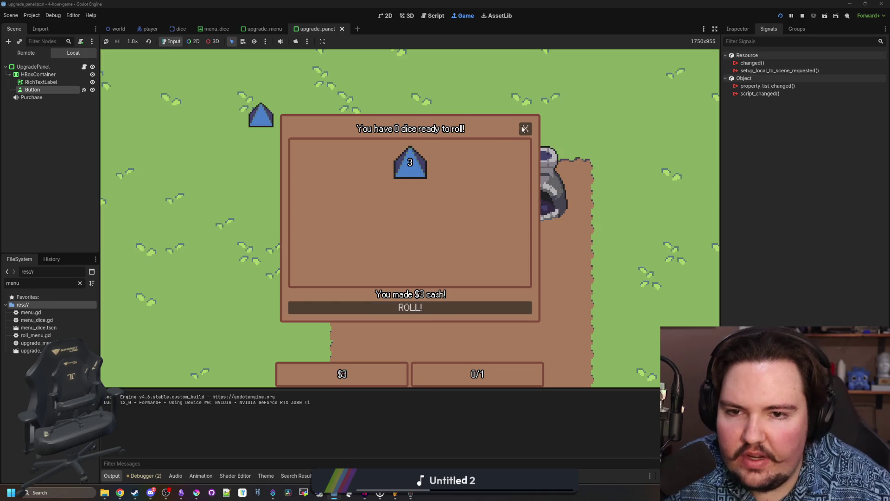
left_click(525, 129)
- Collect and roll two more dice at the table
key("a")
key("w")
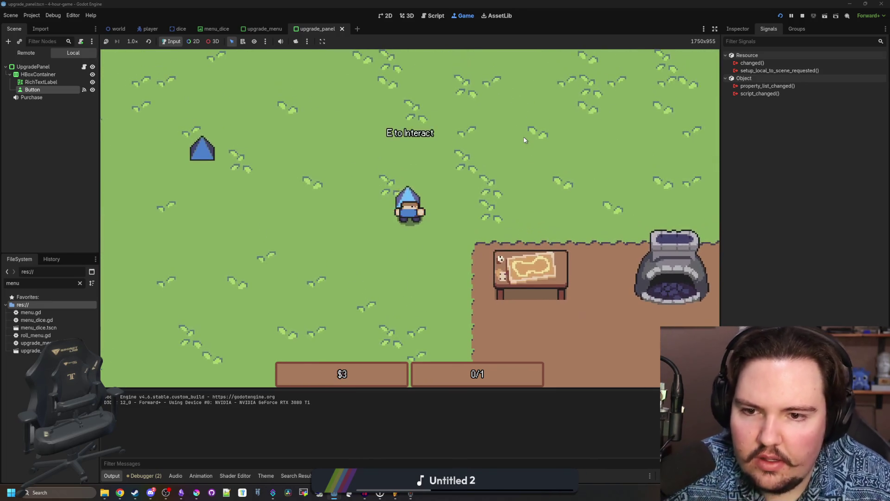
key("d")
key("s")
key("e")
left_click(426, 306)
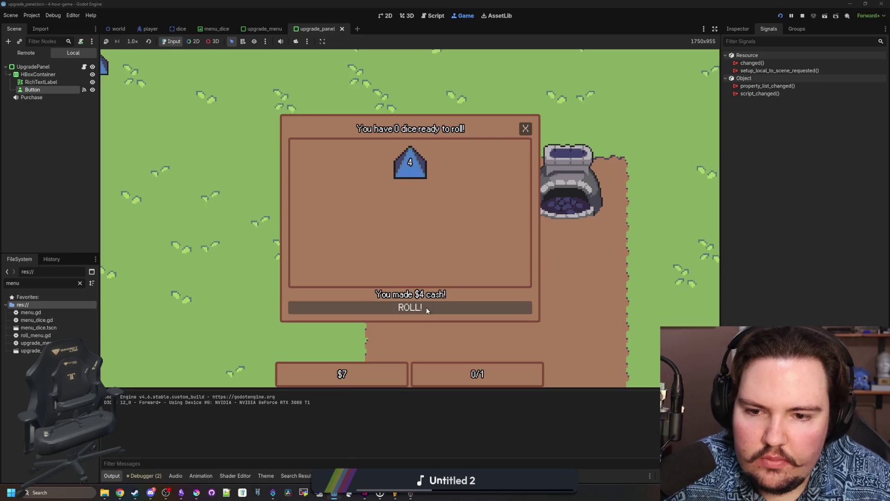
left_click(526, 126)
key("a")
key("w")
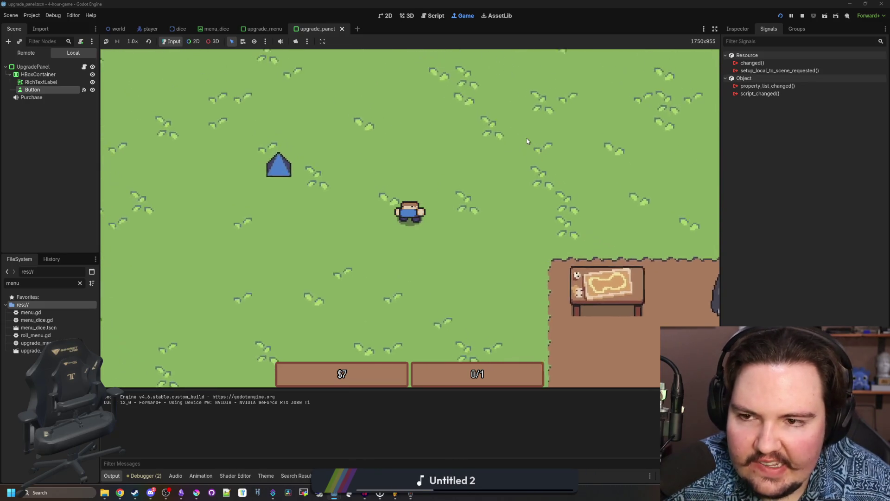
key("a")
key("d")
key("s")
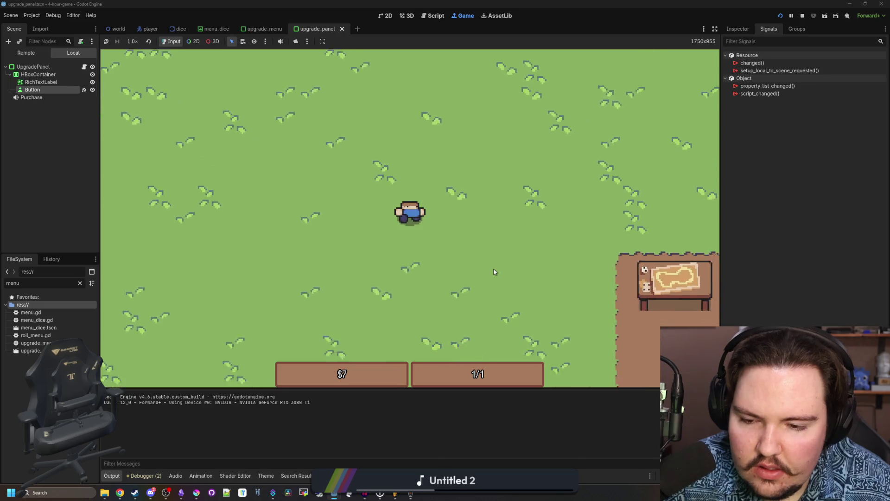
key("w")
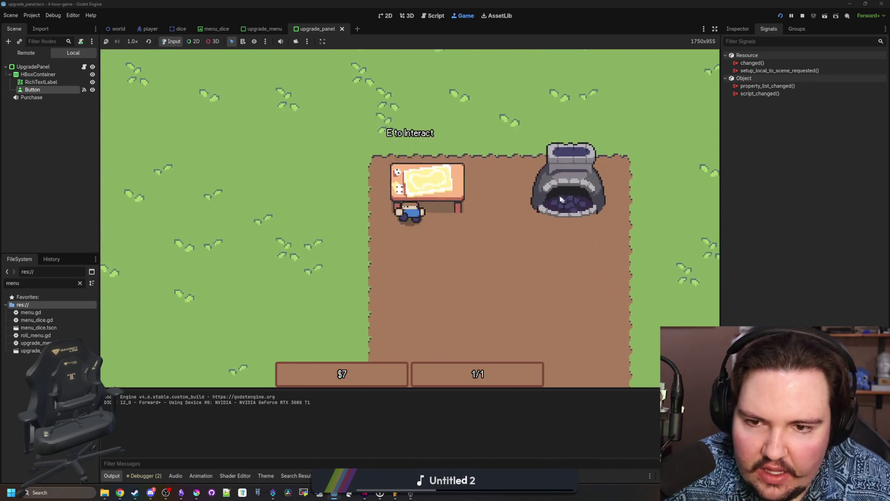
key("e")
left_click(453, 308)
left_click(525, 128)
- Pick up another die down-left and roll it, bringing money to $11
key("a")
key("s")
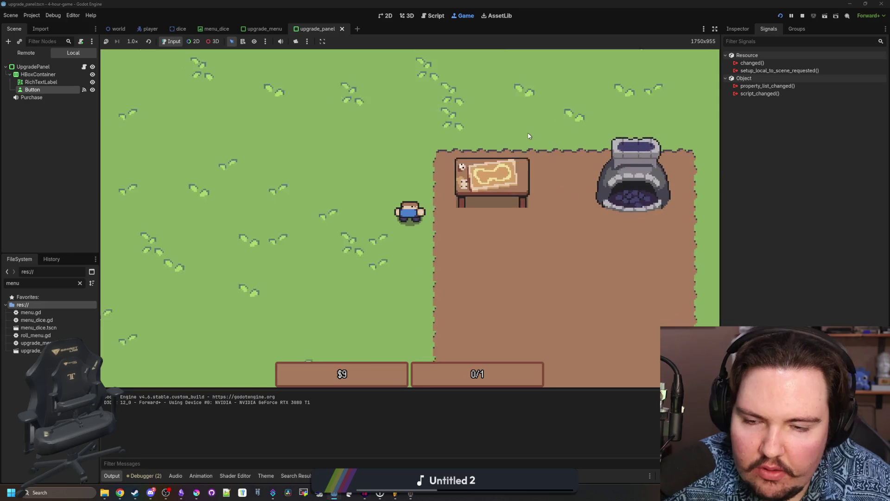
key("a")
key("s")
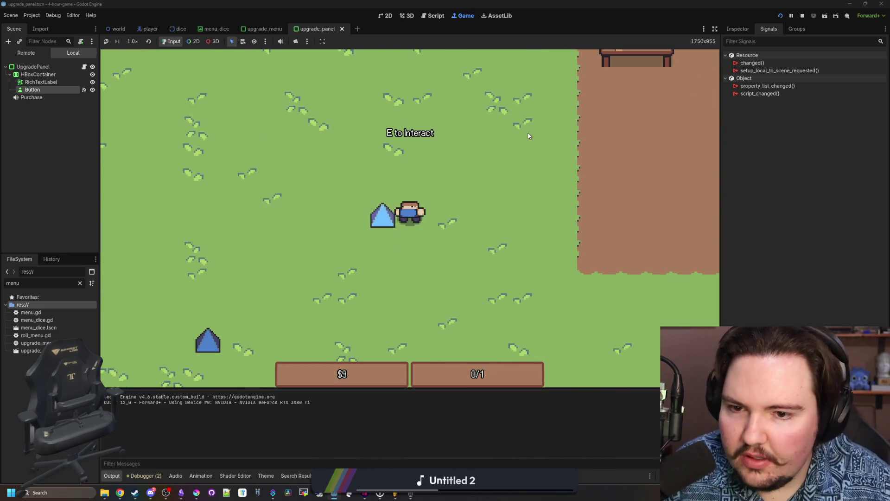
key("d")
key("d")
key("w")
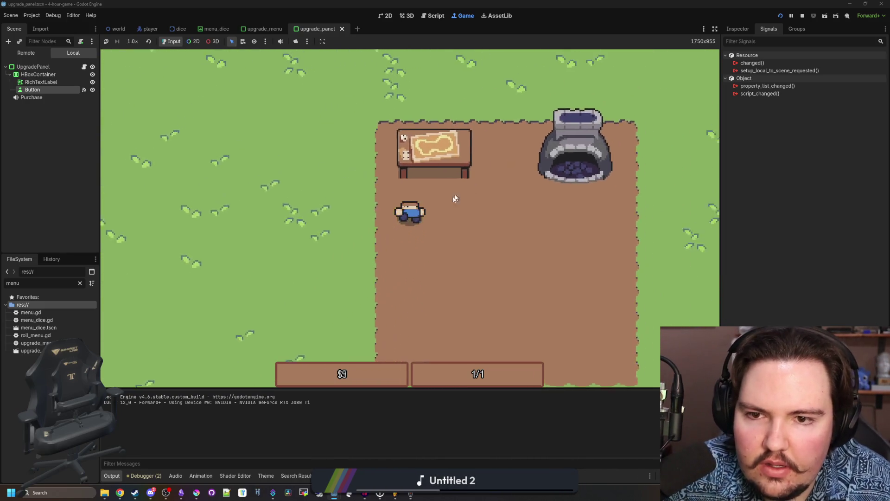
key("e")
left_click(403, 306)
key("d")
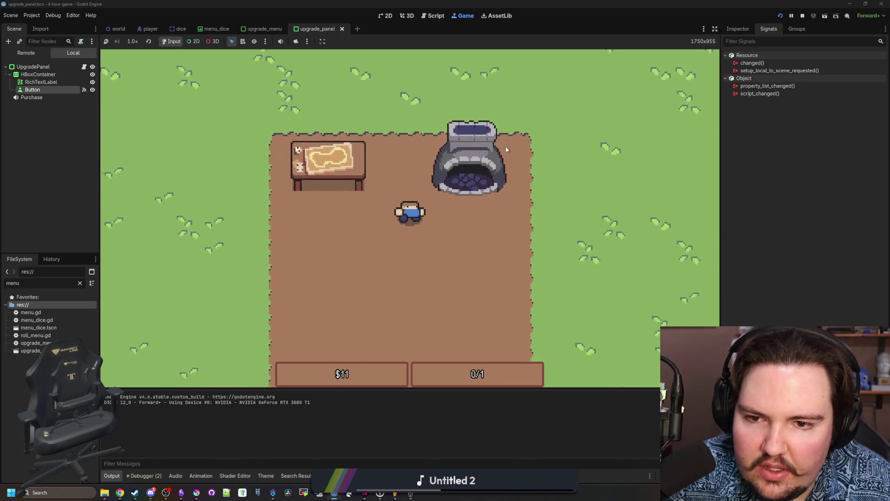
- Buy Inventory Size at the Upgrade Forge, leaving $1 with both Purchase buttons greyed out
key("w")
key("e")
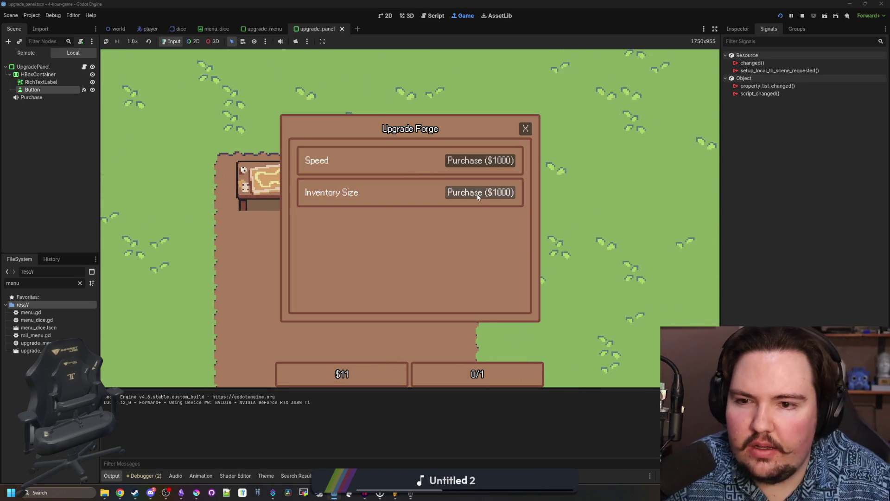
left_click(478, 197)
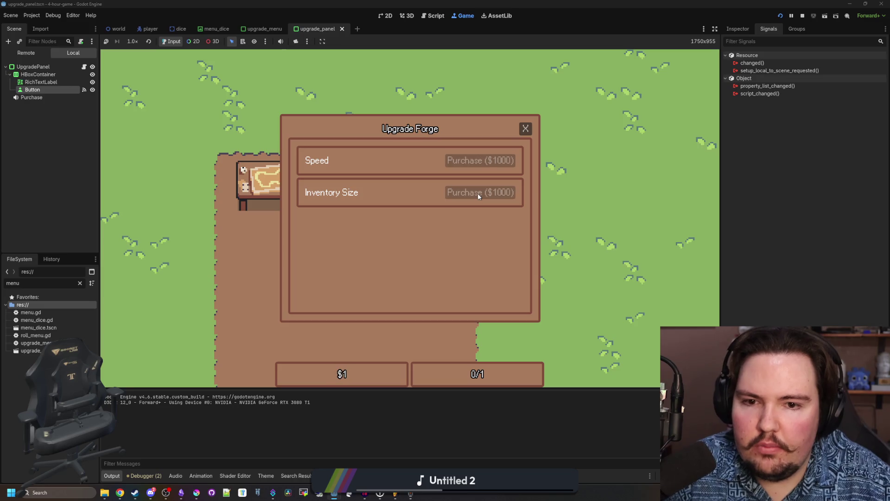
left_click(526, 129)
key("a")
left_click(80, 283)
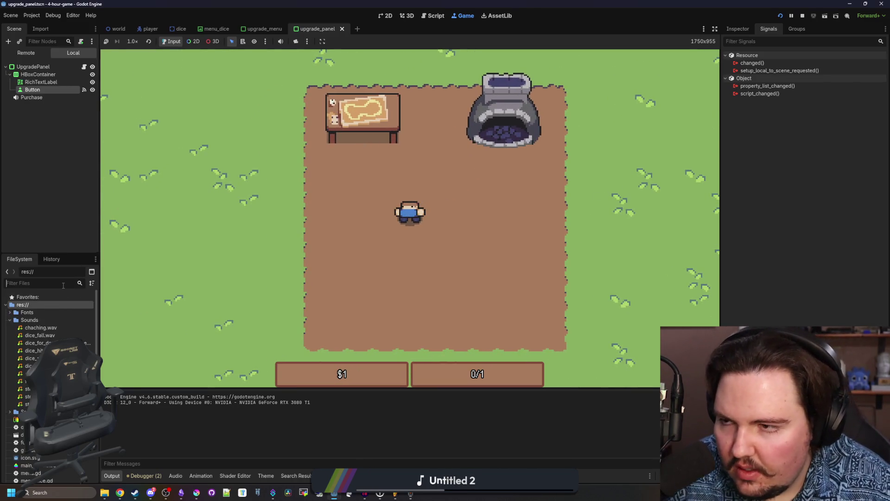
- Add a temporary print of Global.upgrades["inventory"].Level to world.gd's _process and run the game
type("world")
left_click(46, 313)
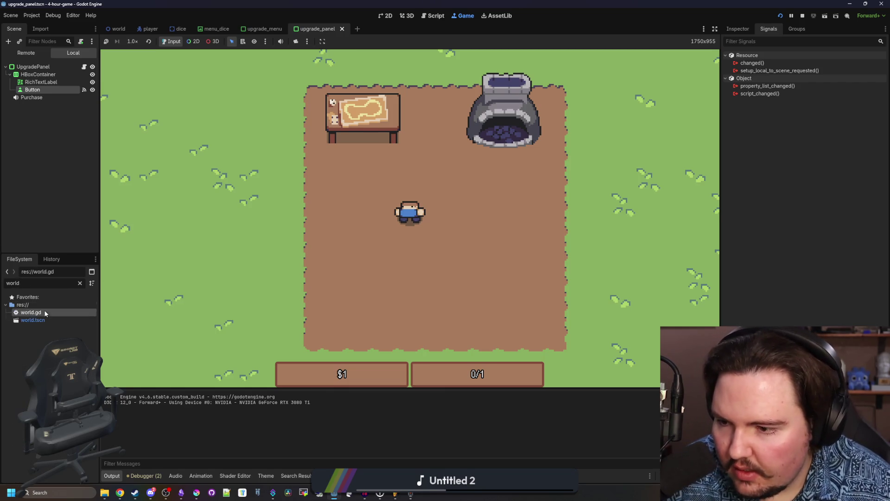
double_click(45, 313)
left_click(303, 228)
type("p")
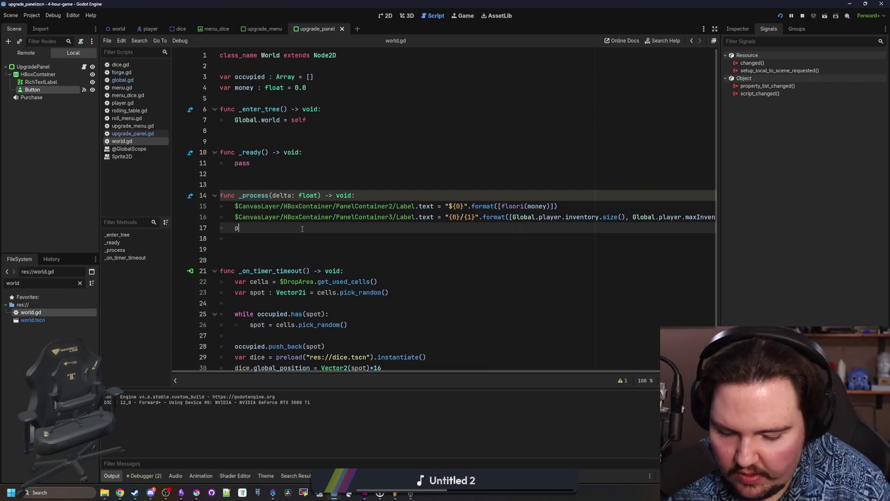
type("rint(Global.upg")
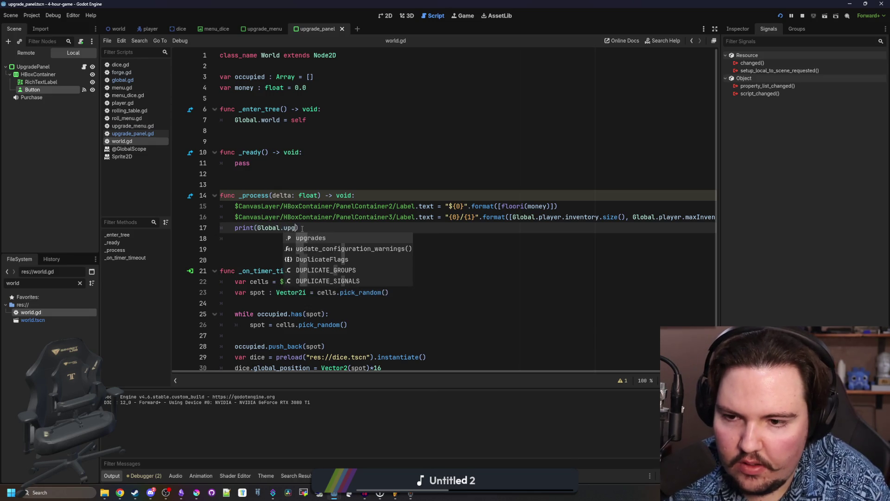
type("rades[")
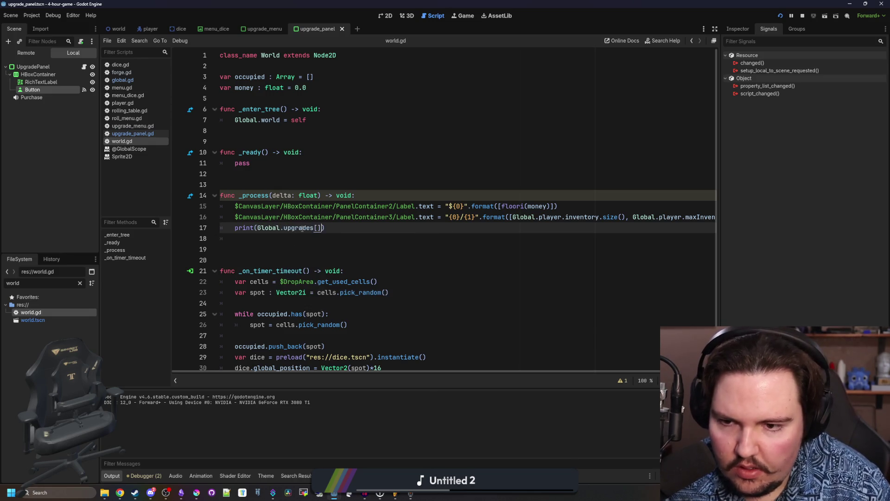
type("\"inventory\"")
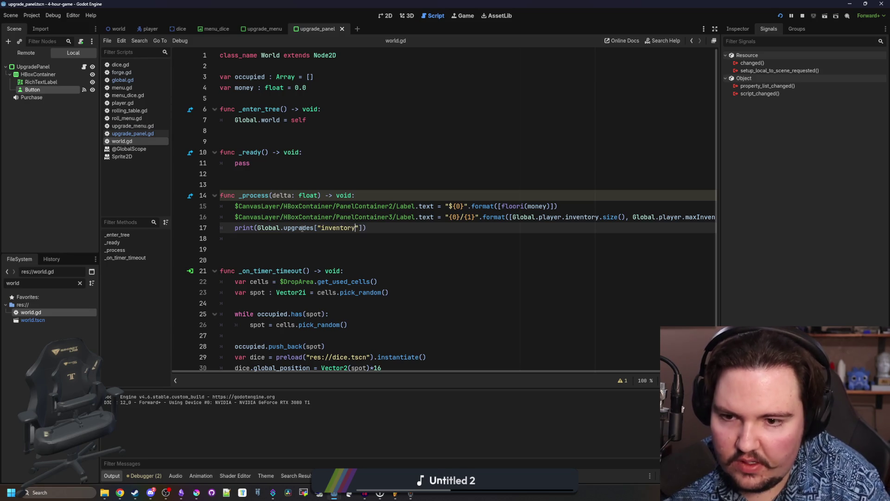
type("].L")
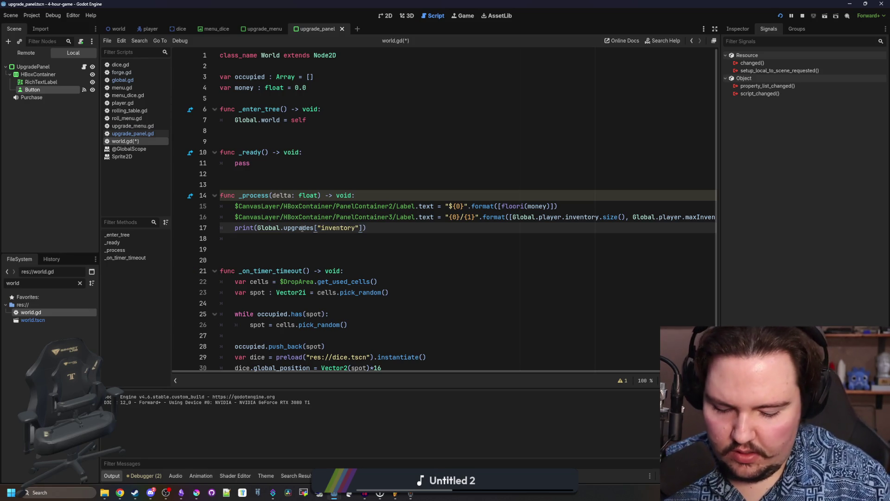
type("evel")
left_click(389, 262)
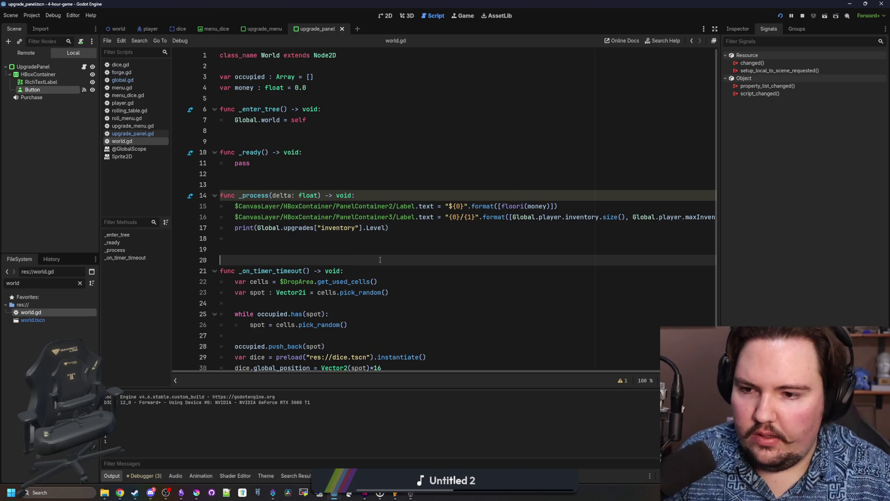
key("F5")
- Delete the temporary print line and the extra blank lines from _process
left_click_drag(389, 228, 213, 232)
key("BackSpace")
key("BackSpace")
key("BackSpace")
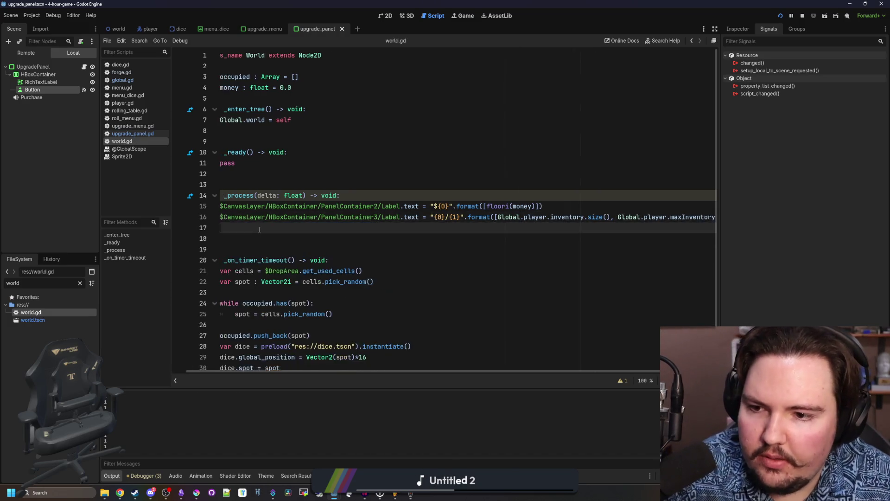
left_click(278, 180)
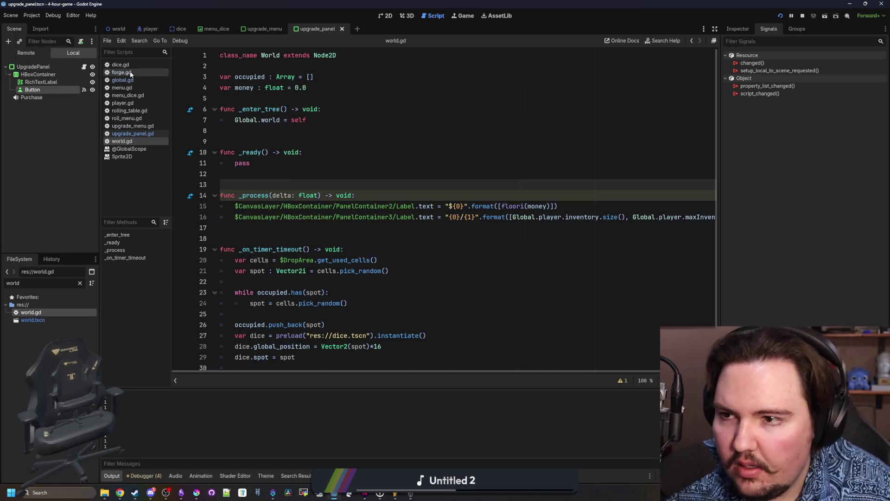
- In player.gd's _process, add 'maxInventory = 1 + Global.upgrades["inventory"].Level' after the velocity lerp line
left_click(133, 103)
scroll(367, 209, "up", 15)
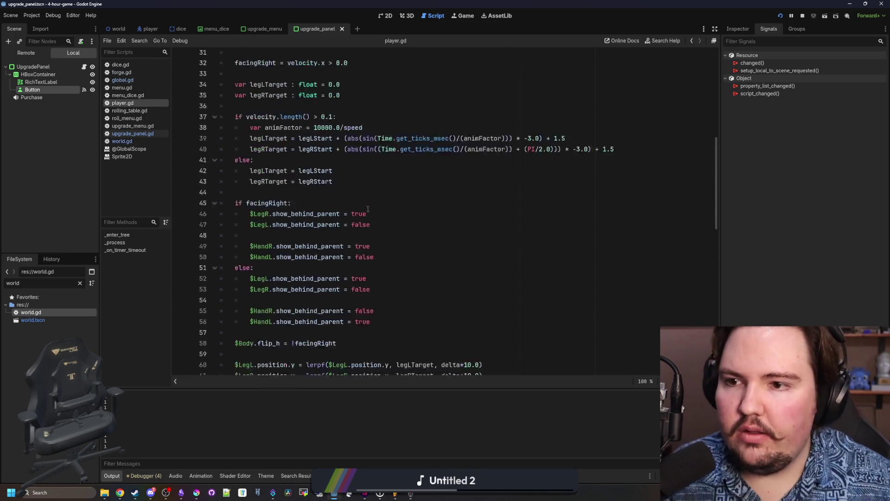
scroll(368, 209, "up", 4)
left_click(278, 142)
left_click(417, 163)
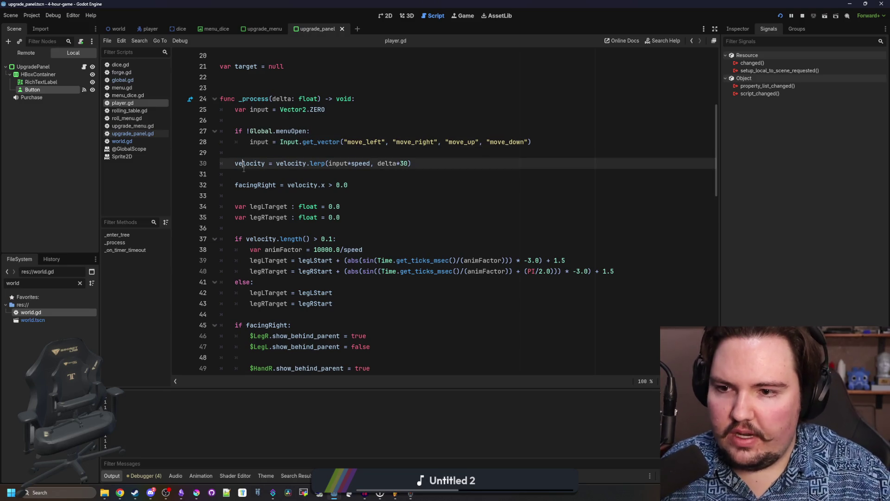
key("Return")
type("maxI")
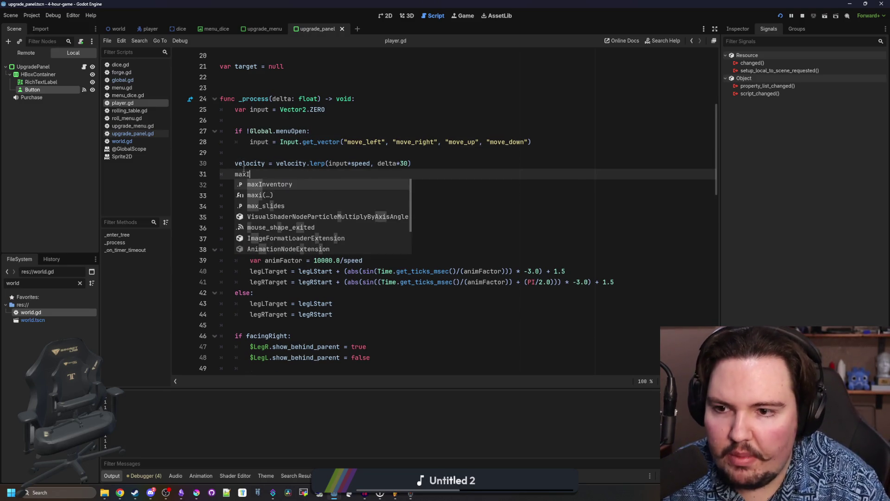
type("nventory = 1 ")
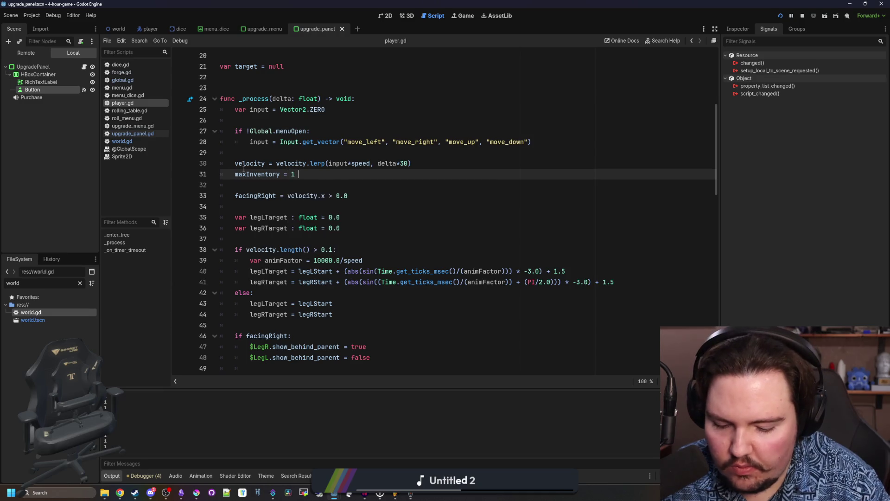
type("+ Global.upgrades[\"inventory\"].Level")
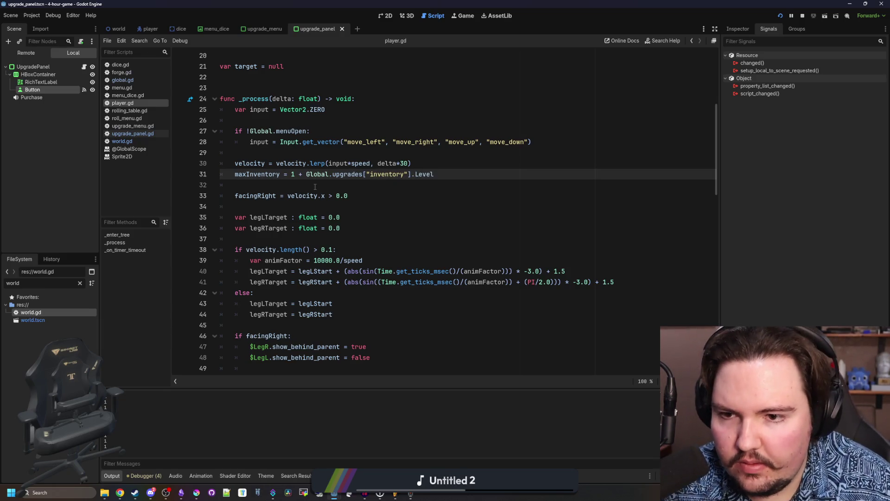
left_click(314, 186)
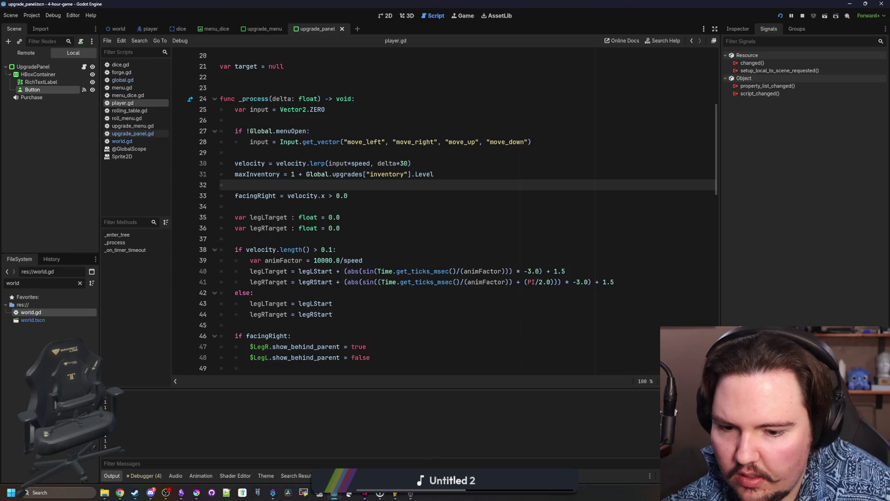
- In the running game, walk the player to collect two dice, filling the inventory to 2/2
left_click(463, 18)
key("Down")
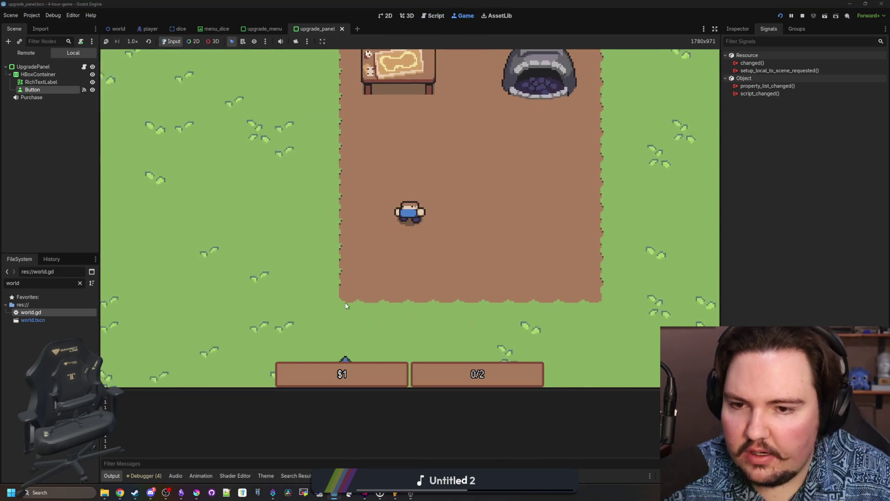
key("Left")
key("Down")
key("Left")
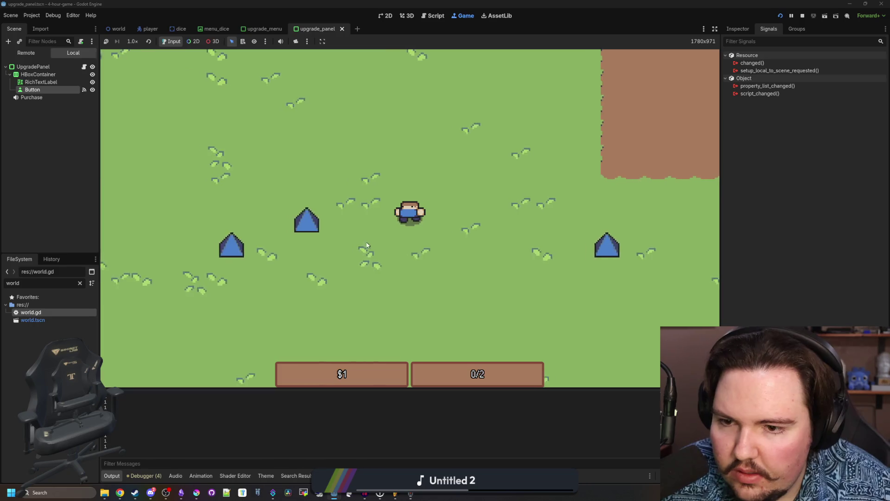
key("Down")
key("Left")
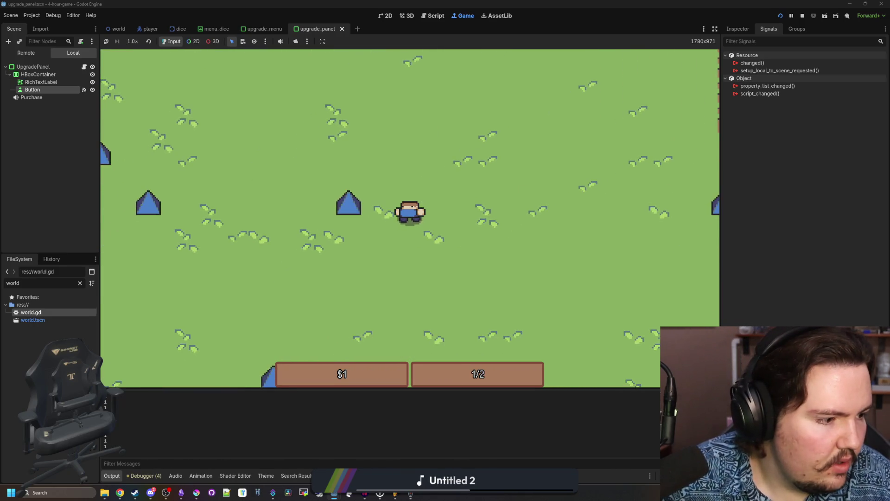
key("Escape")
key("Escape")
key("Right")
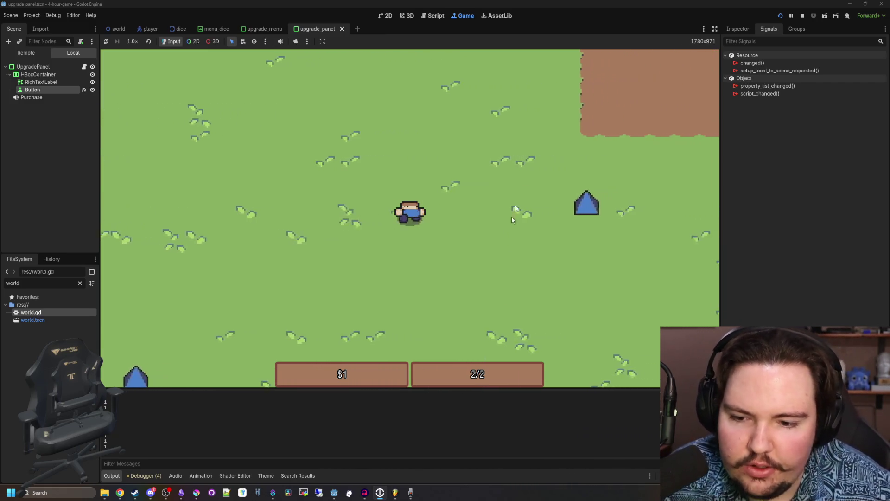
- Walk to the dice table and roll the two collected dice for cash
key("Down")
key("Up")
key("Right")
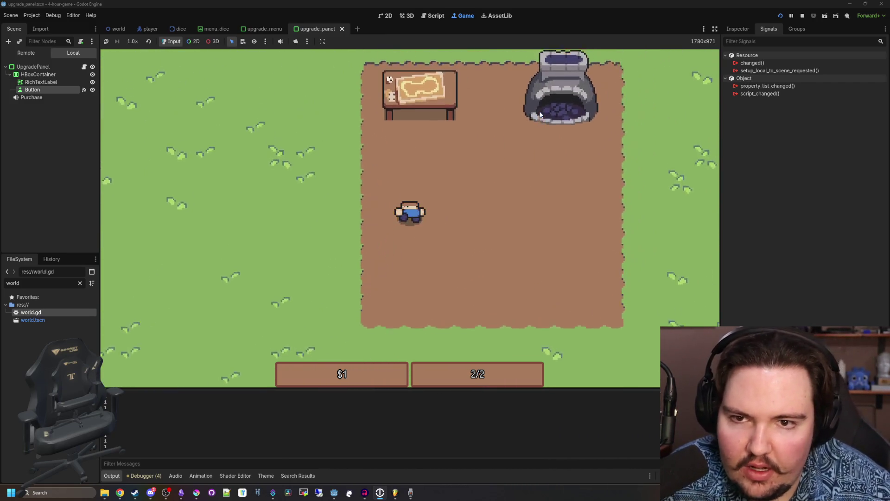
key("e")
left_click(426, 313)
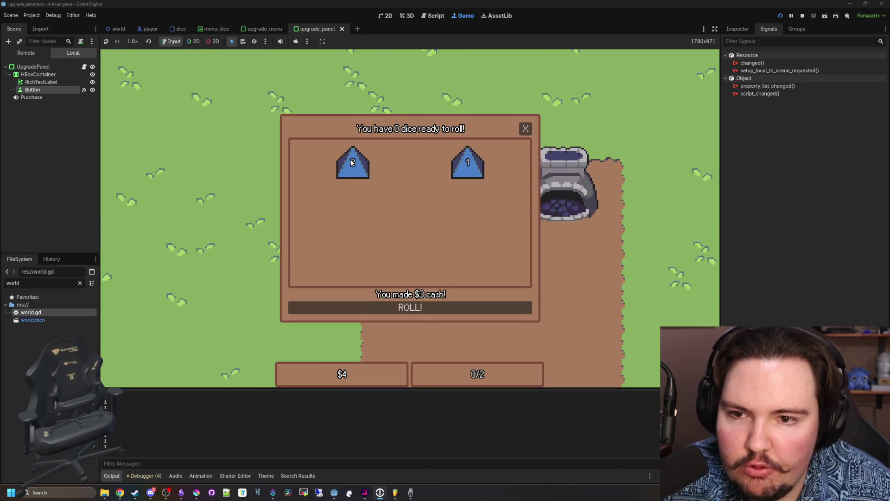
left_click(526, 129)
- Collect two more dice from the grass, refilling the inventory to 2/2
key("Right")
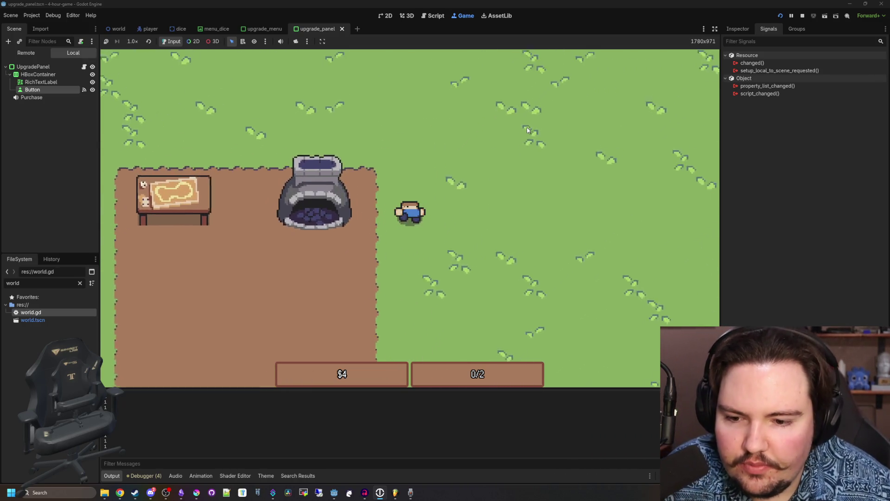
key("Down")
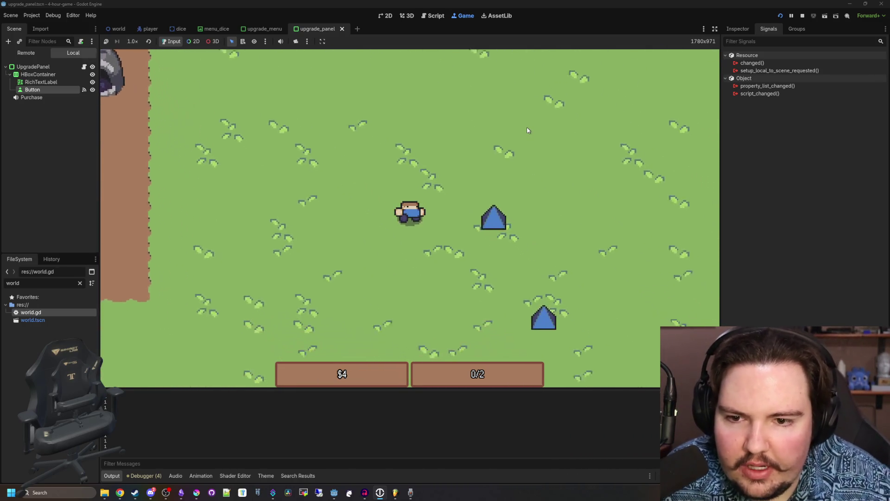
key("Right")
key("e")
key("Down")
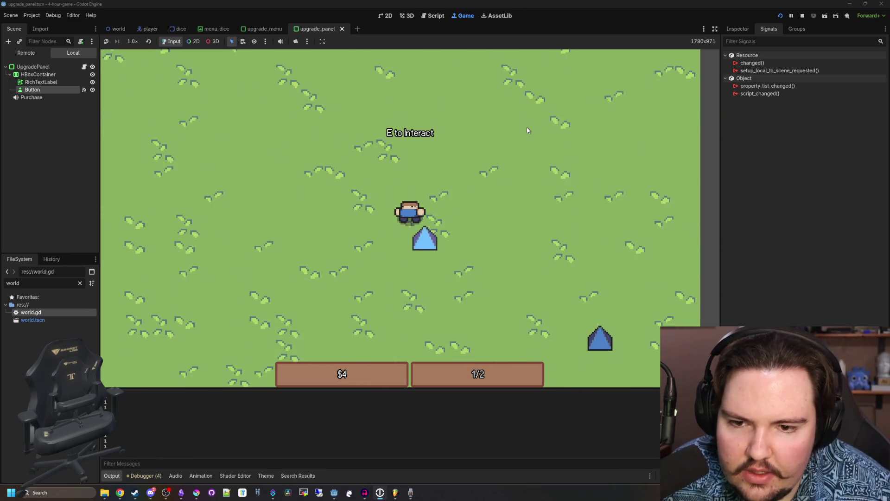
key("e")
- Walk up to the furnace and view the Upgrade Forge panel
key("Up")
key("Left")
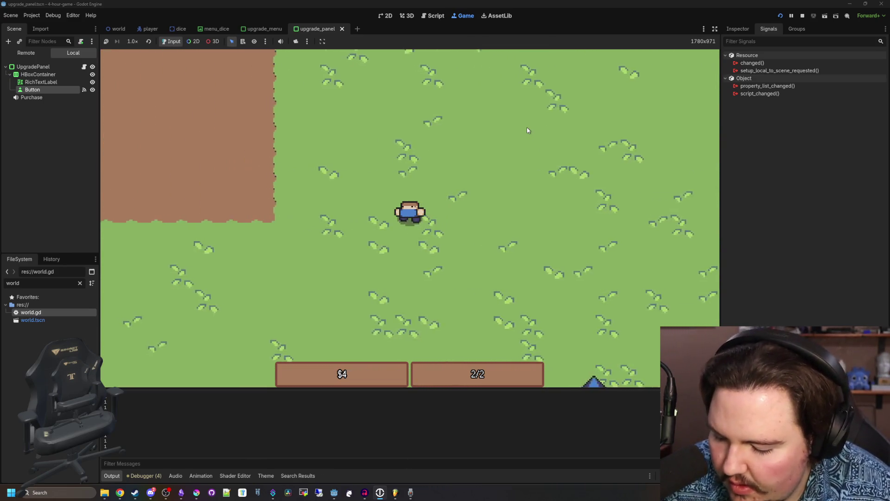
key("Up")
key("Left")
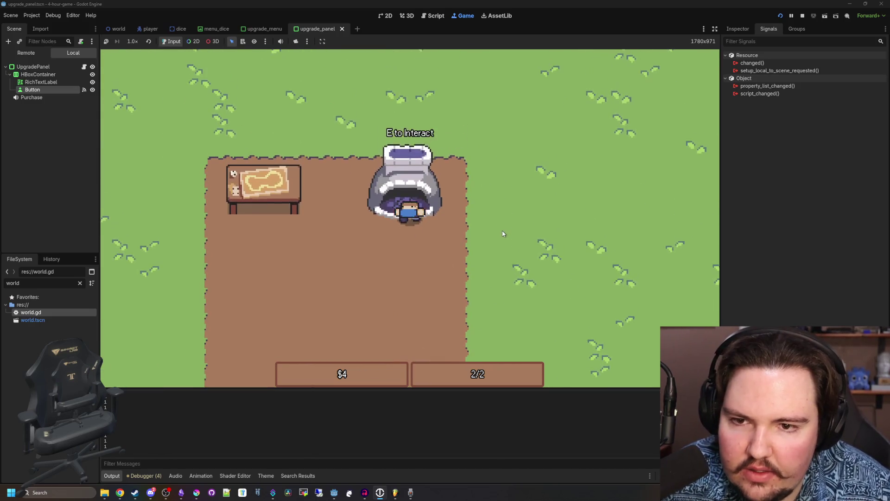
key("e")
left_click(526, 128)
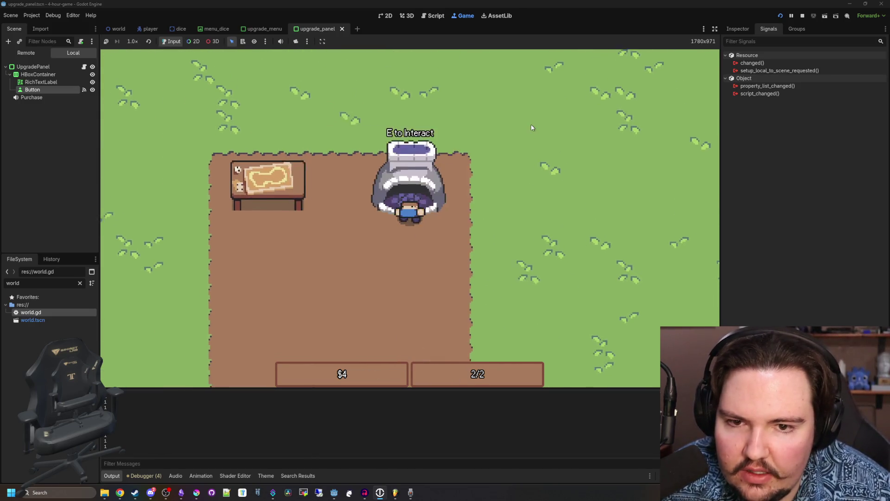
- Roll the second pair of dice at the dice table for cash
key("Left")
key("e")
left_click(420, 307)
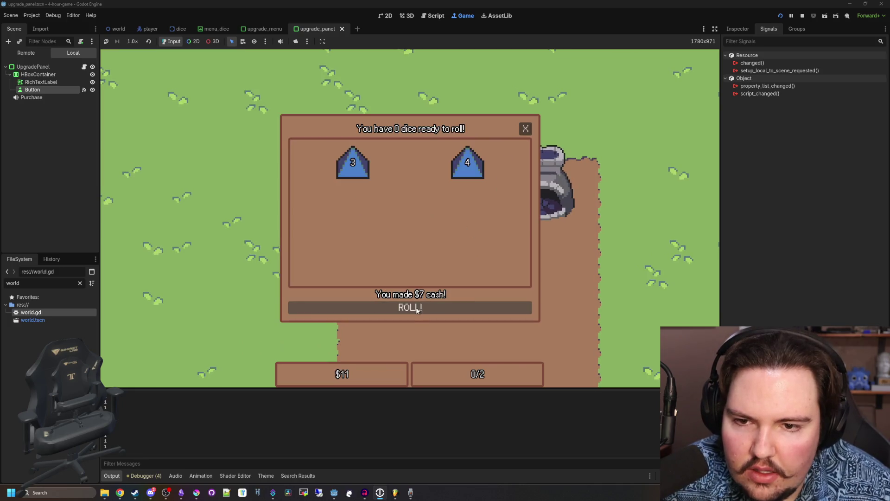
left_click(525, 129)
- Recheck the Upgrade Forge prices, with the unaffordable Inventory Size upgrade grayed out, then return to player.gd
key("Right")
key("e")
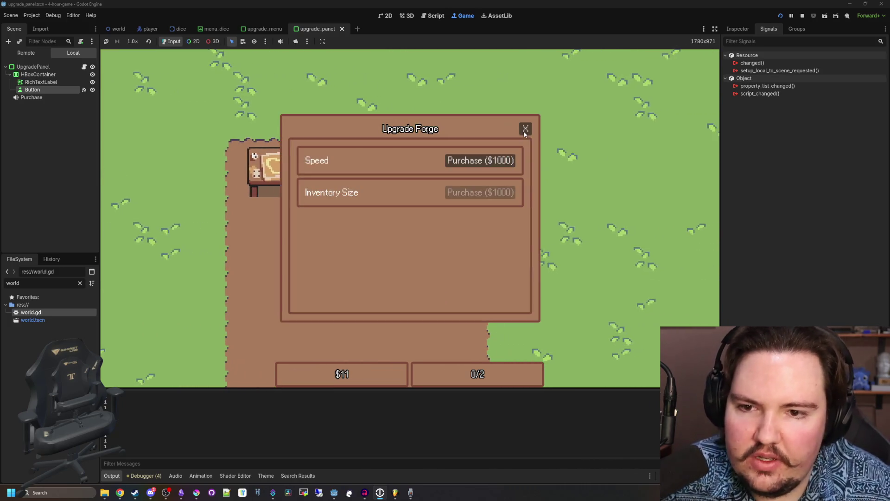
left_click(525, 128)
key("Down")
key("Left")
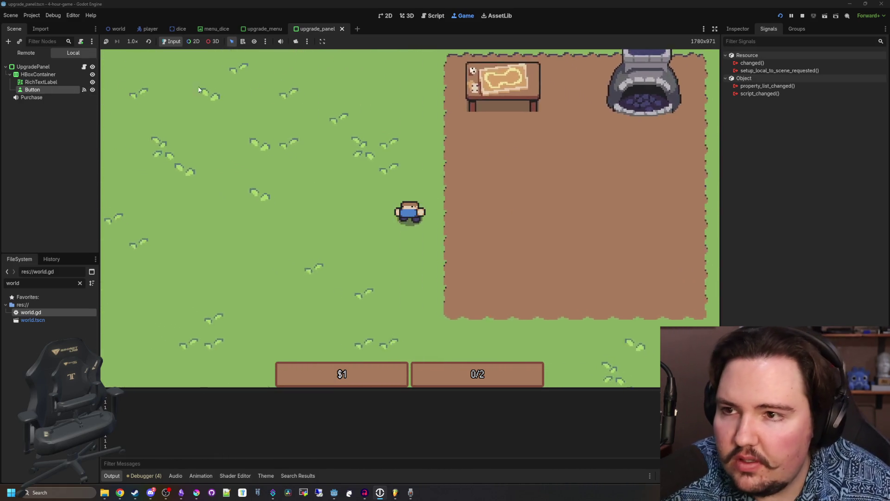
key("Up")
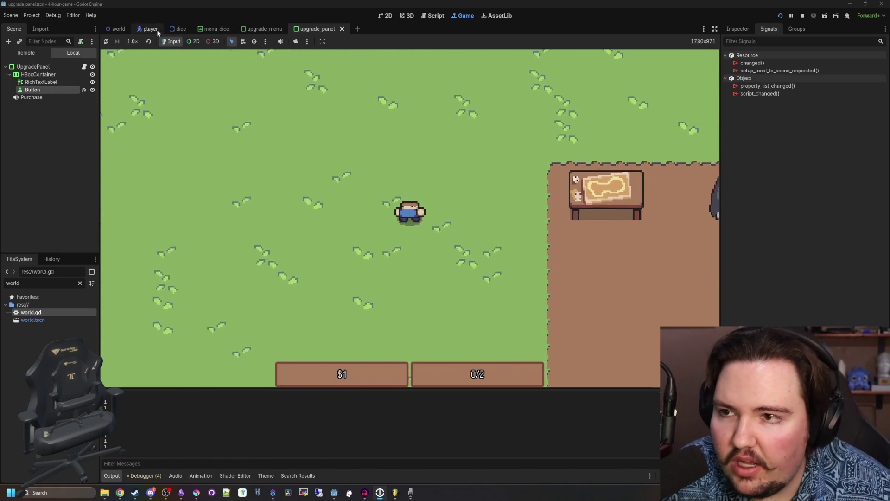
left_click(84, 67)
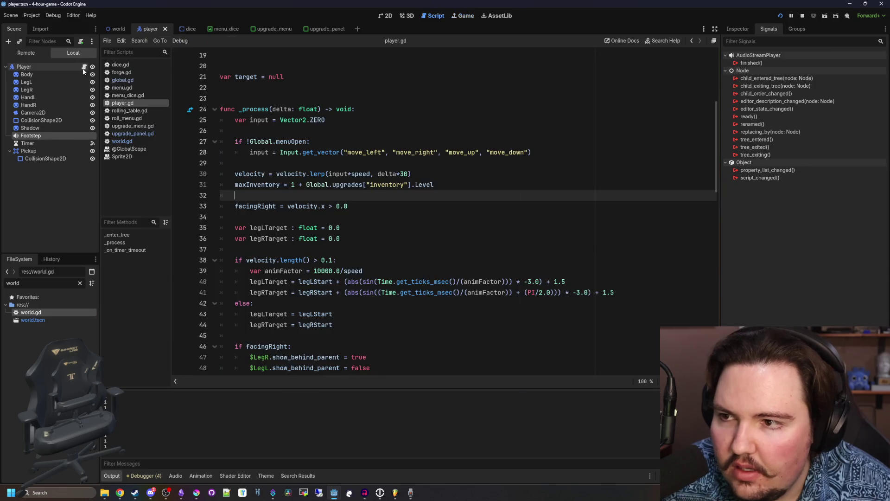
left_click(367, 221)
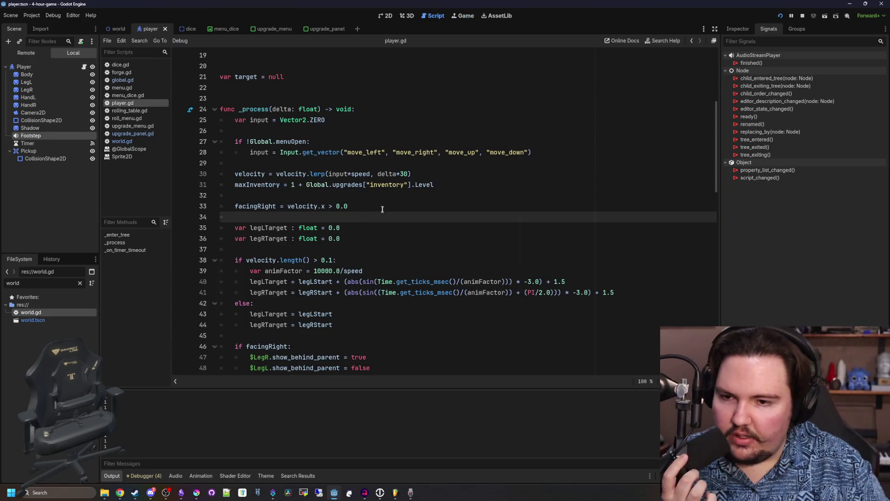